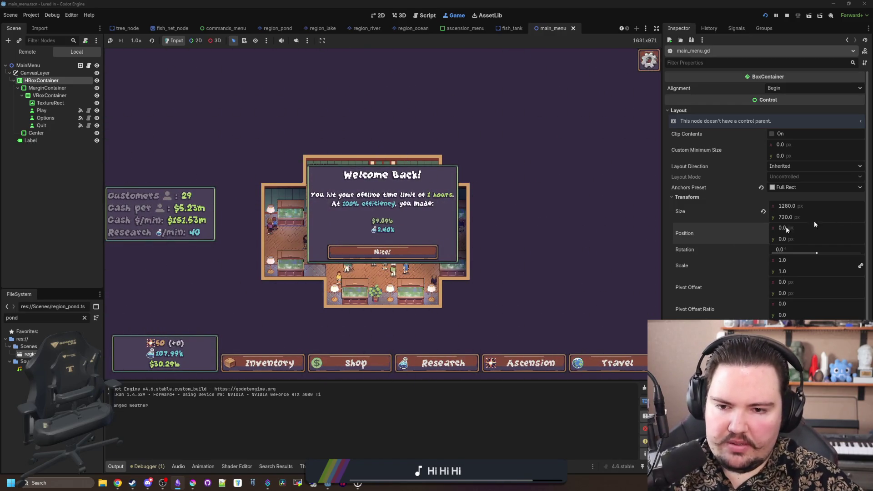
Step: Dismiss the welcome-back message and return the running game to its main menu via Escape
left_click(427, 251)
key("Escape")
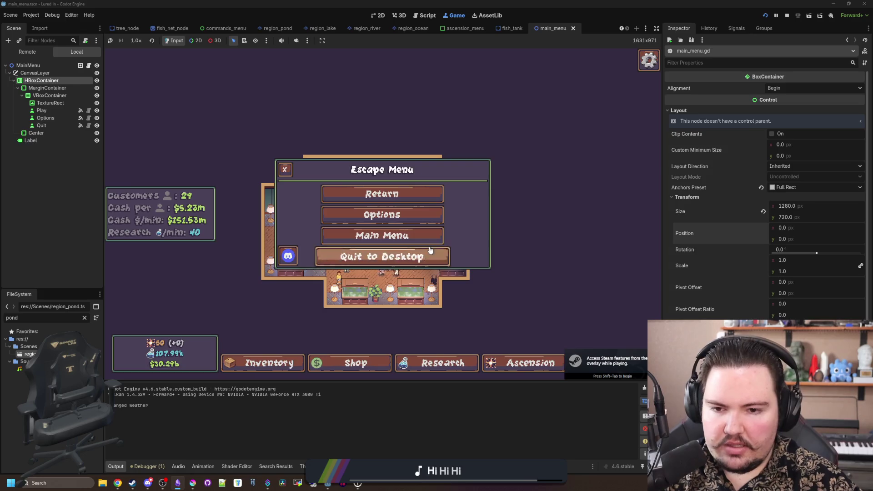
left_click(430, 239)
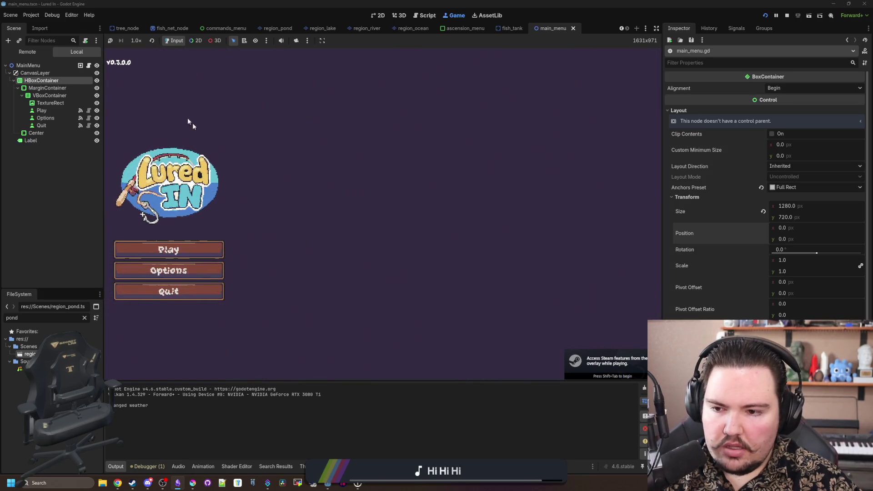
Step: Select the main menu's Label in the 2D view and anchor it to Center Bottom
key("ctrl+F1")
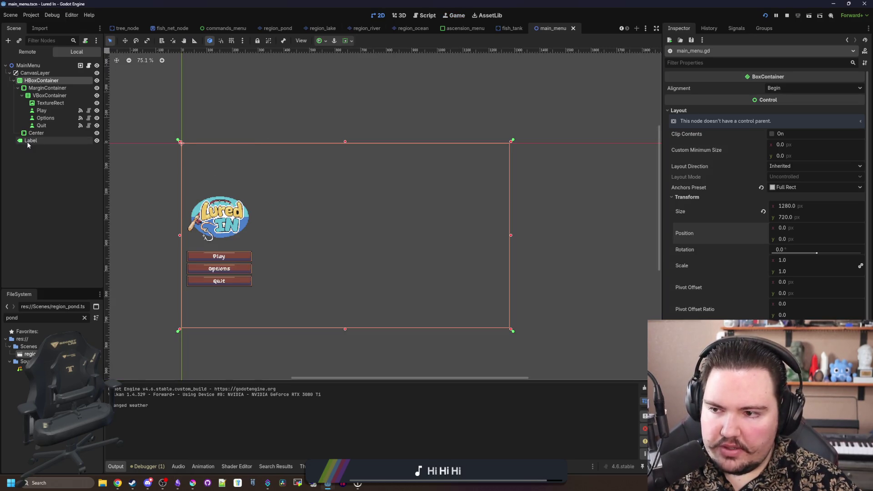
left_click(29, 141)
scroll(267, 226, "up", 1)
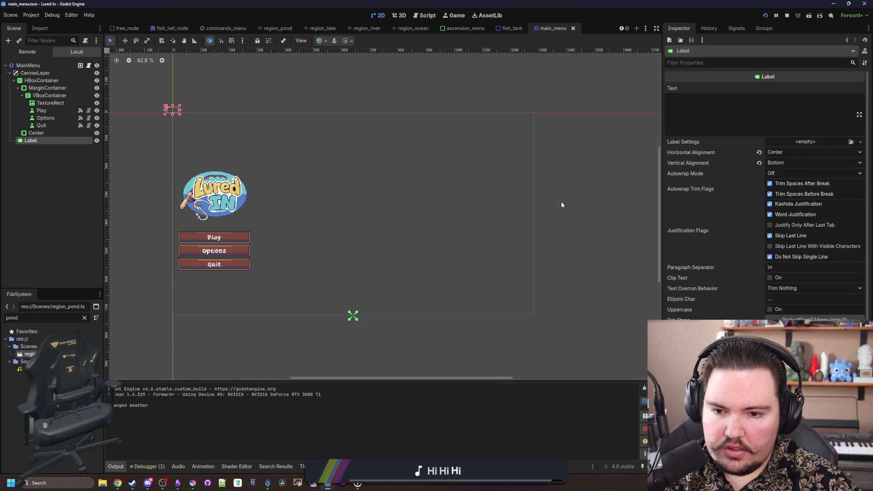
scroll(711, 269, "down", 3)
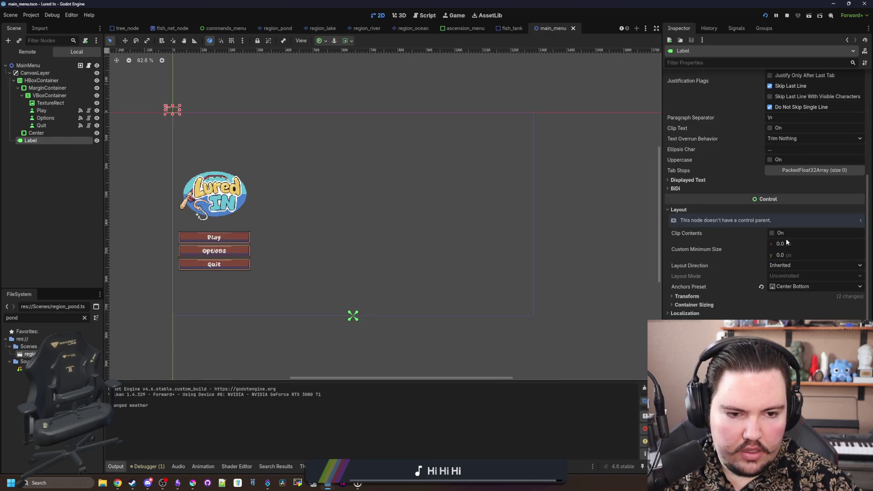
left_click(700, 297)
left_click(764, 312)
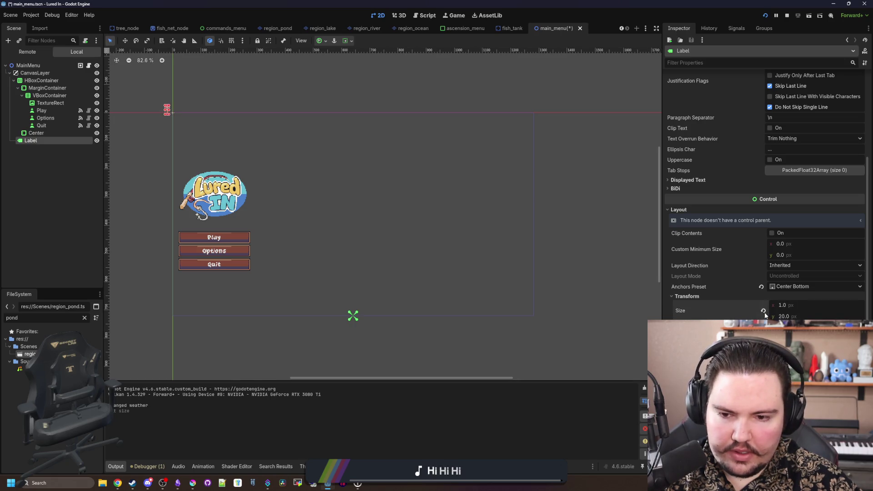
key("ctrl+z")
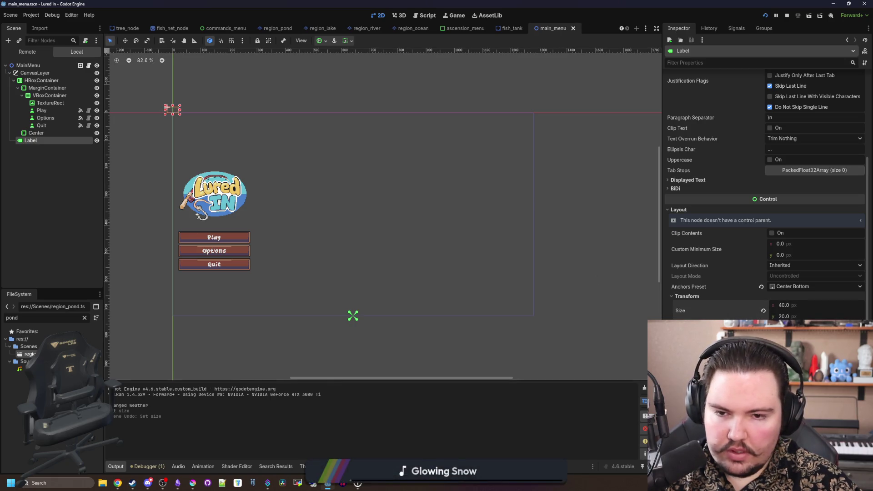
left_click_drag(166, 108, 172, 112)
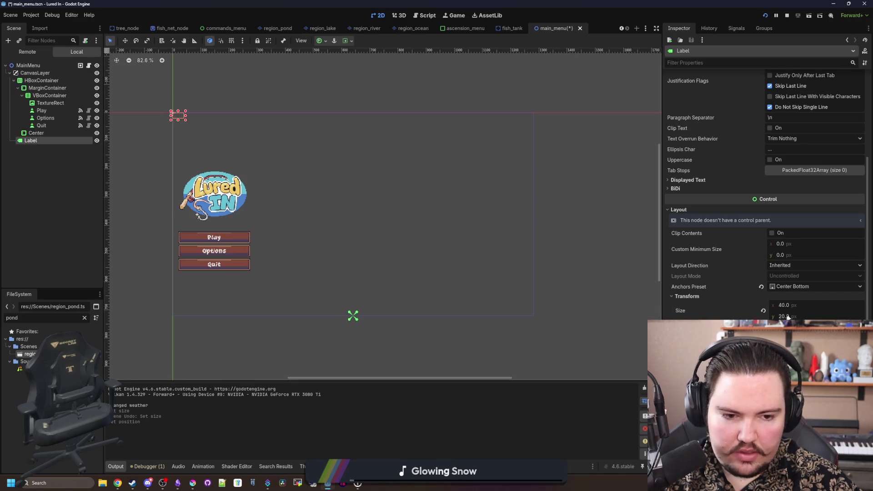
left_click(815, 285)
left_click(805, 295)
left_click(804, 288)
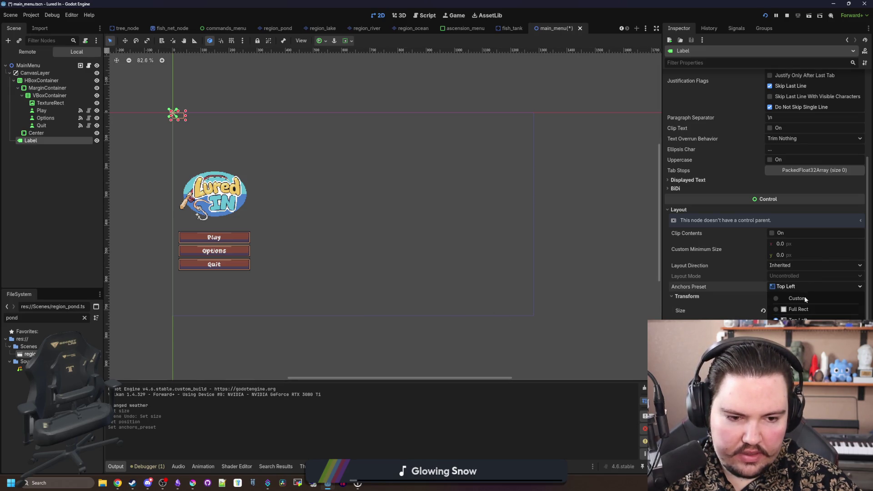
left_click(798, 397)
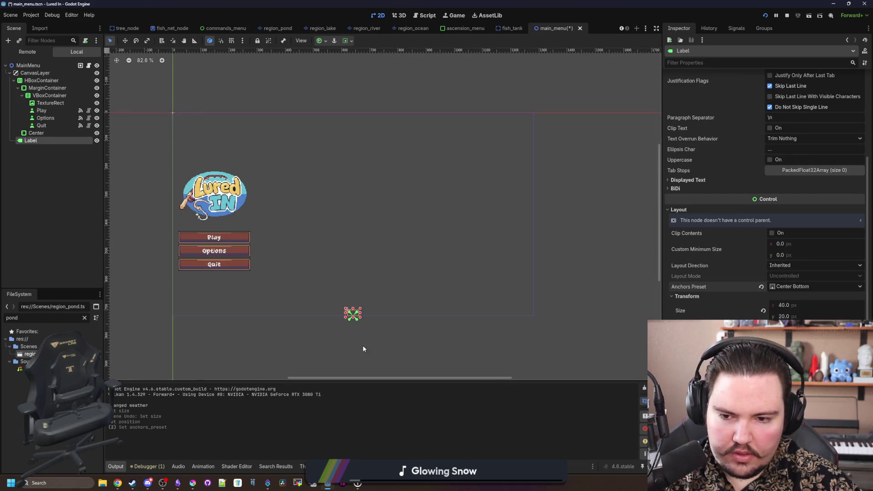
Step: Set the Label's text to v1.0.0 and save the main menu scene
scroll(361, 349, "up", 5)
scroll(760, 165, "up", 5)
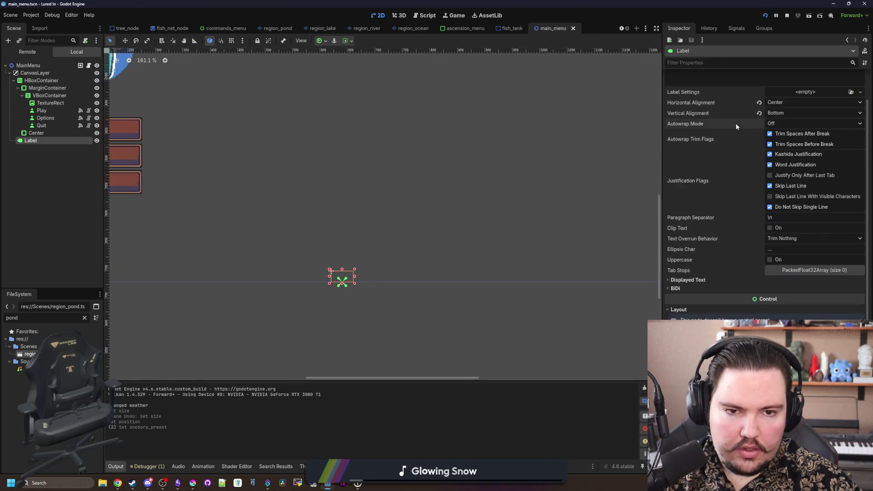
left_click(728, 113)
type("dwdw")
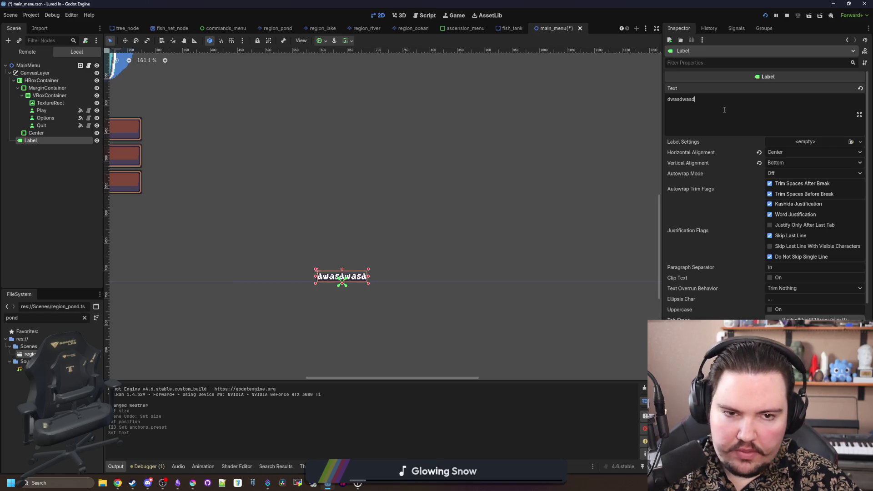
key("ctrl+a")
key("BackSpace")
scroll(409, 278, "down", 6)
left_click(326, 302)
key("shift+f")
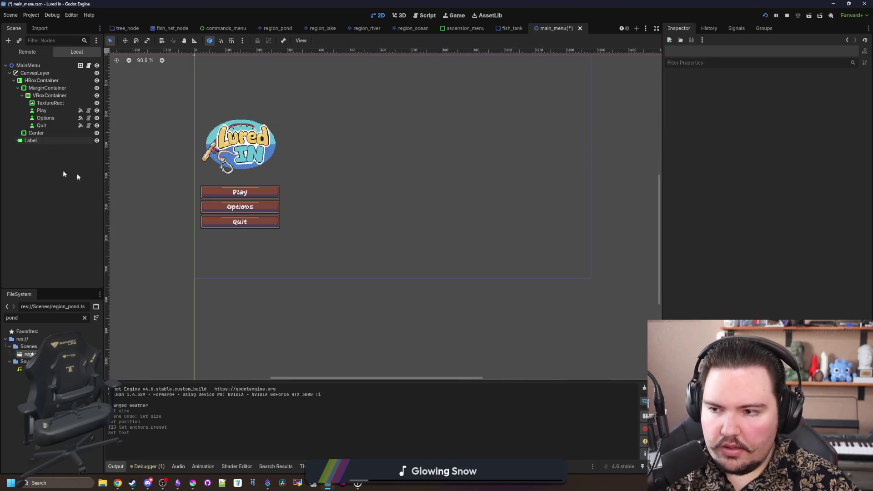
left_click(37, 140)
type("v1.0.0")
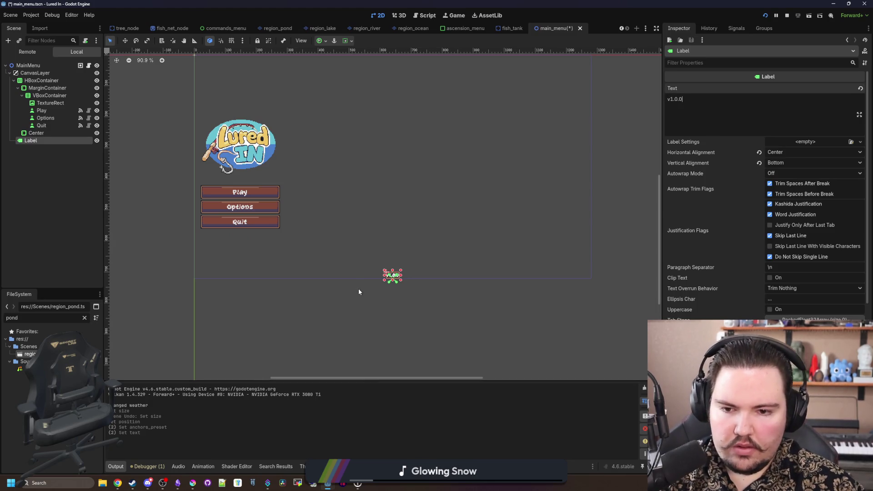
left_click(359, 289)
key("ctrl+s")
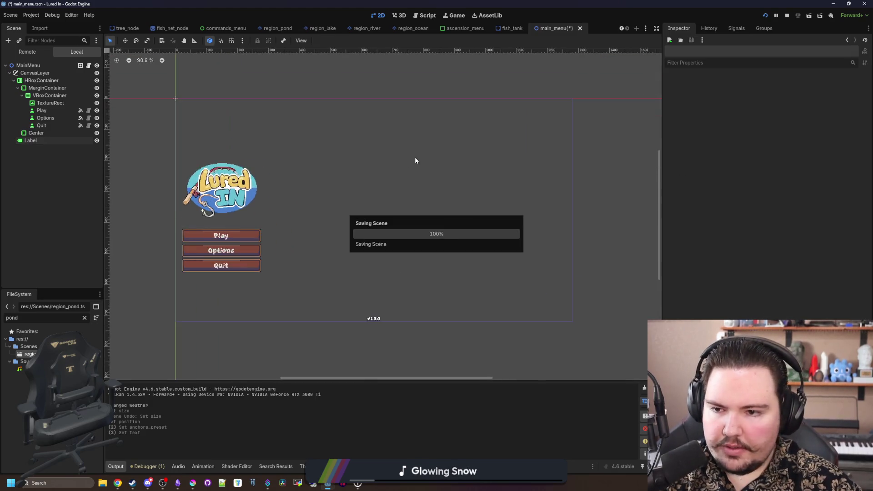
Step: View the v1.0.0 label in the running game, toggle Options twice, then switch to Steam
scroll(347, 244, "down", 1)
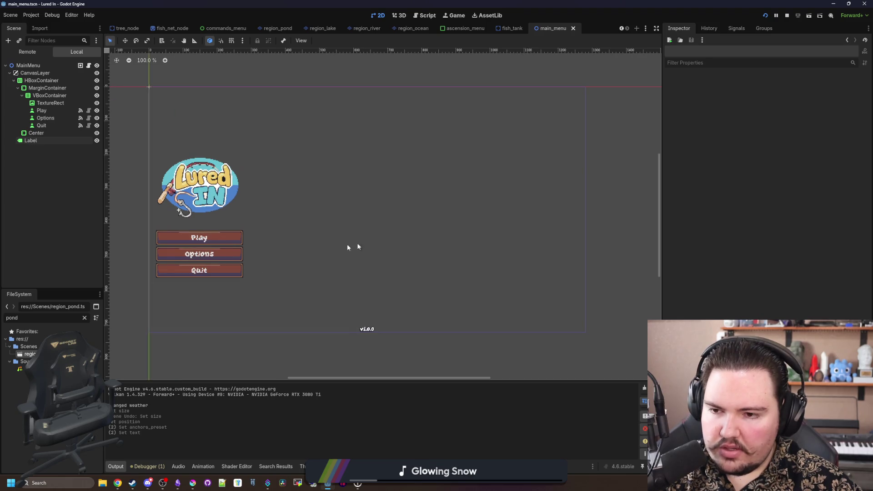
scroll(288, 248, "down", 2)
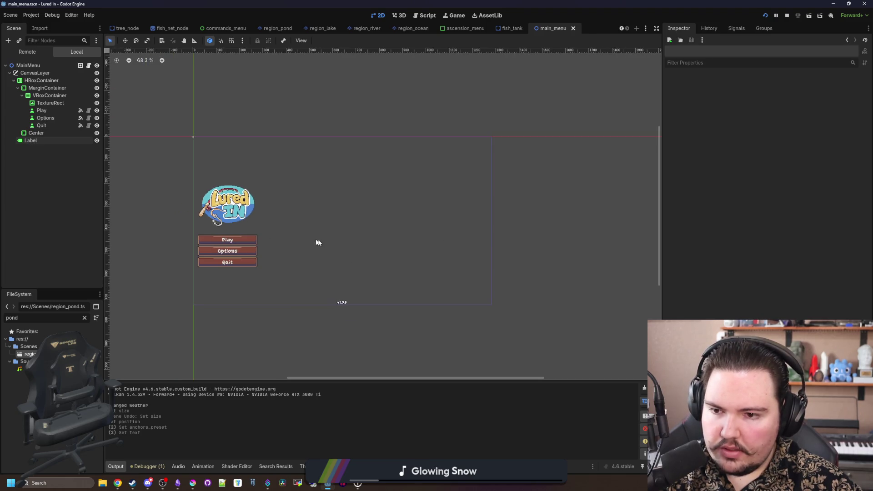
left_click(452, 16)
left_click(185, 272)
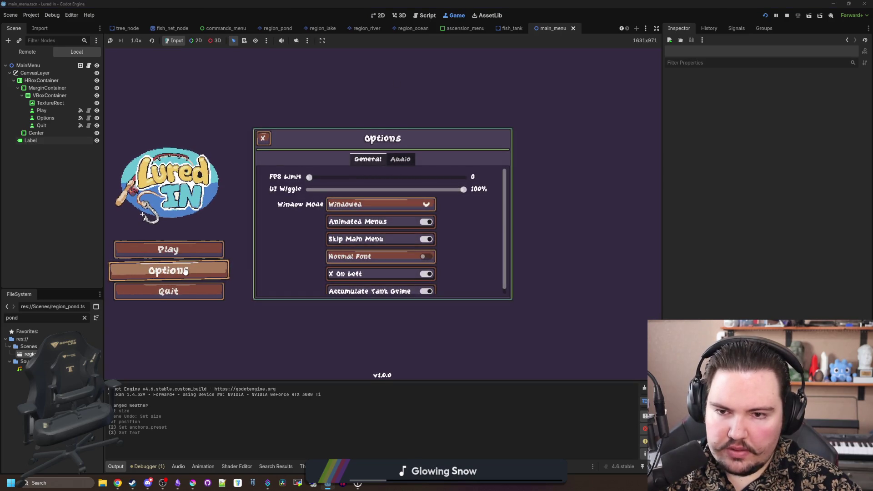
left_click(186, 271)
left_click(186, 271)
left_click(196, 273)
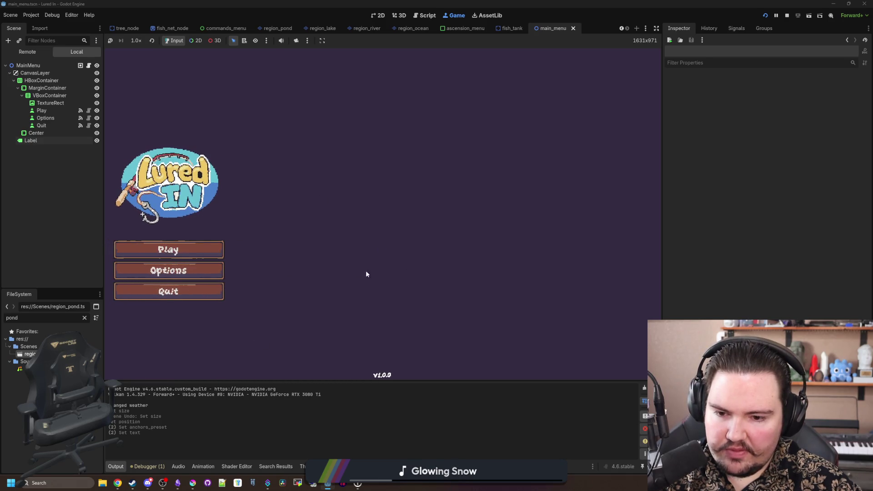
left_click(133, 484)
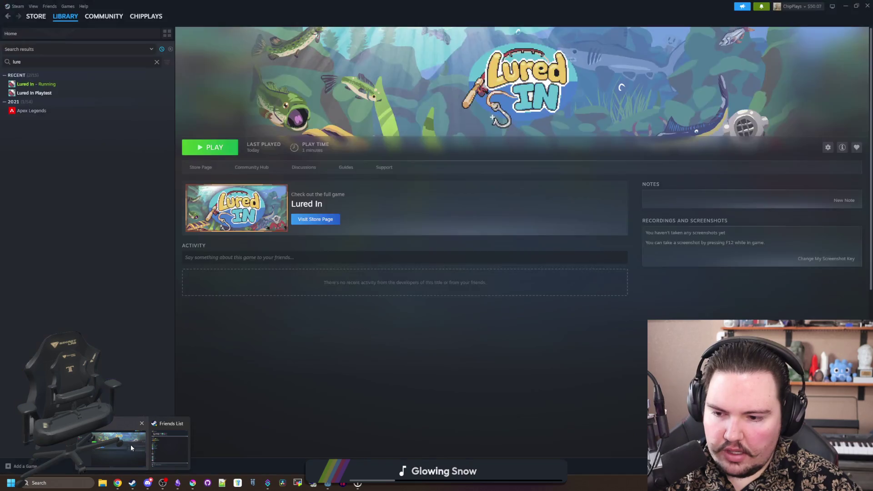
Step: Launch the Lured In Playtest build from Steam and escape back to its main menu
double_click(278, 4)
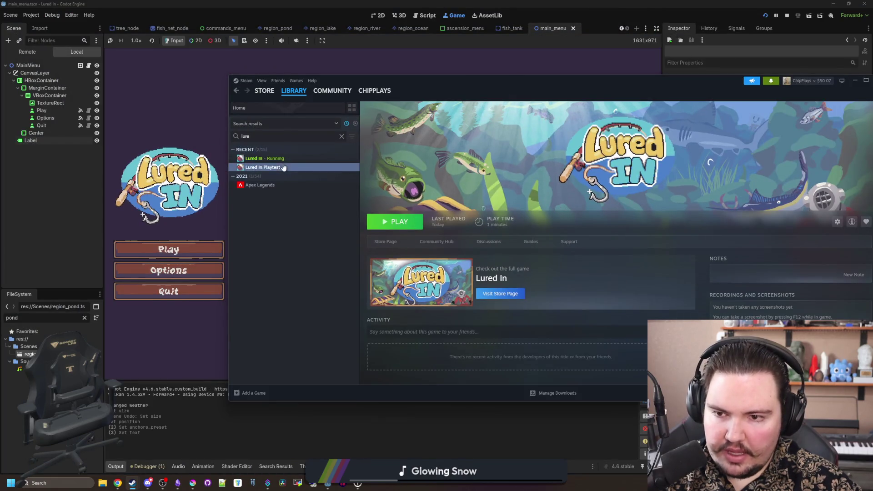
left_click(406, 223)
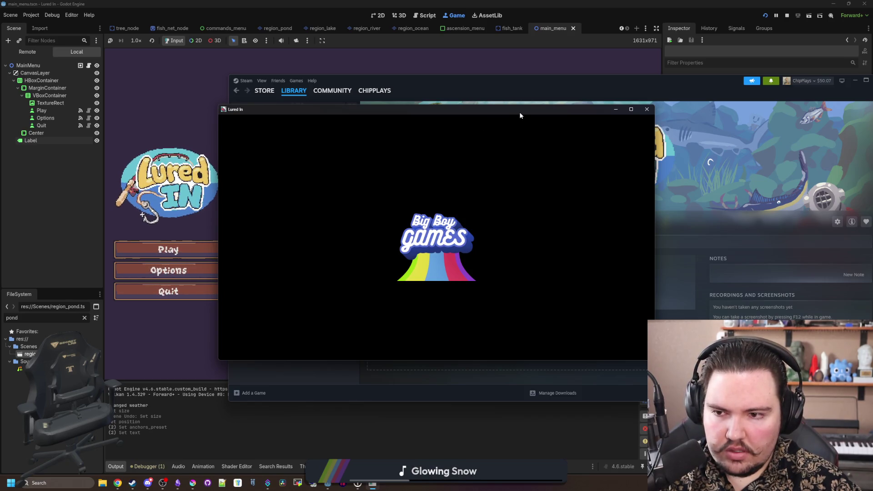
key("Escape")
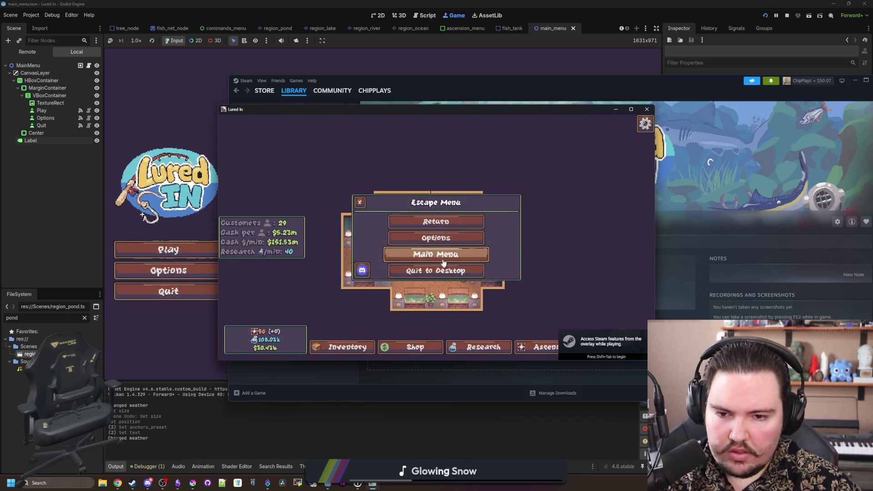
left_click(444, 263)
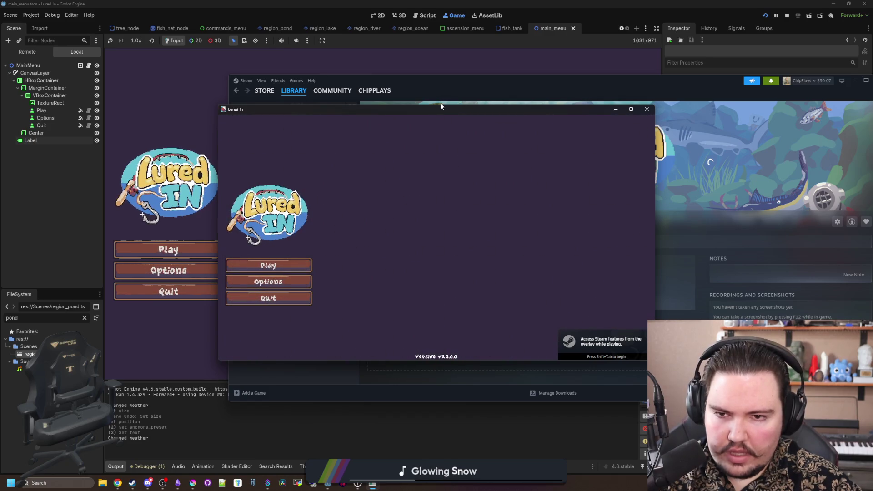
Step: Move the game window aside and view the unused delta warning in the Debugger Errors list
left_click(452, 88)
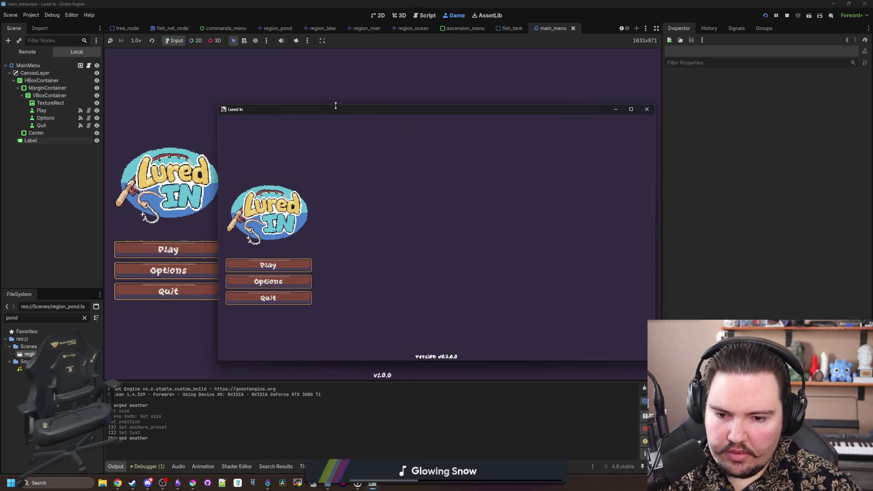
mouse_move(332, 108)
left_mouse_down()
mouse_move(301, 67)
mouse_move(249, 91)
left_mouse_up()
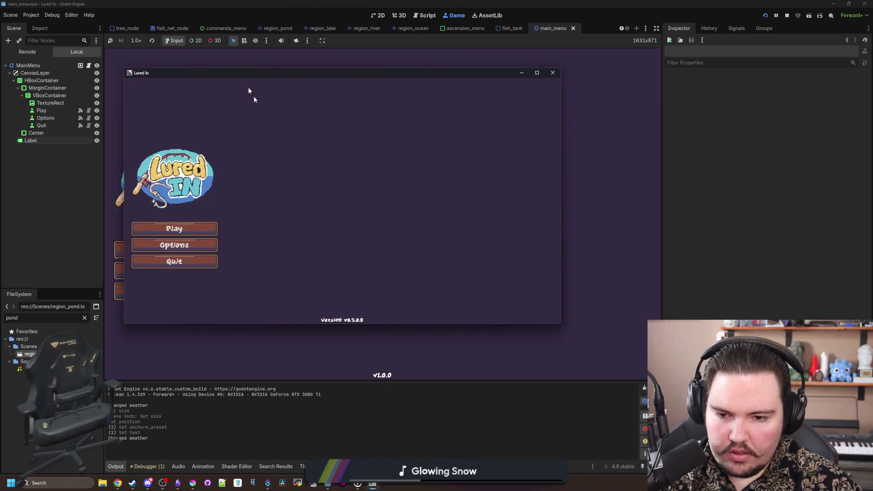
left_click(149, 465)
left_click(157, 382)
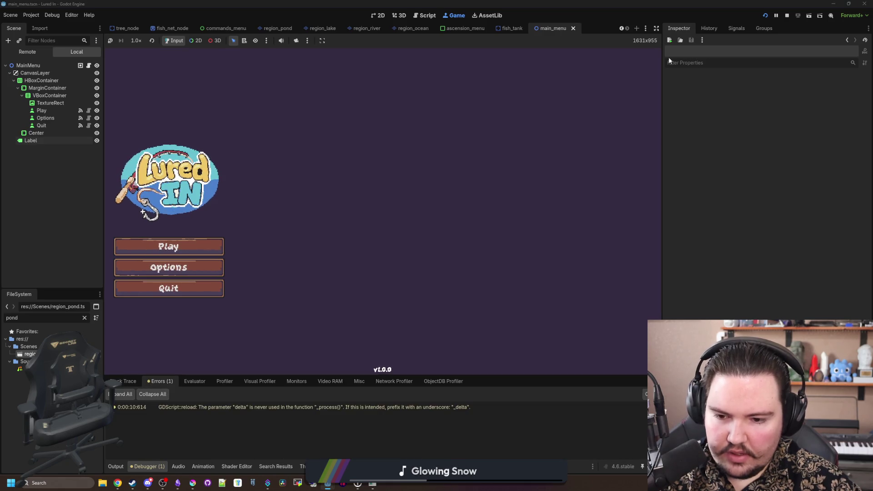
Step: Save the main menu scene and add region_pond.tscn under MainMenu
left_click(787, 15)
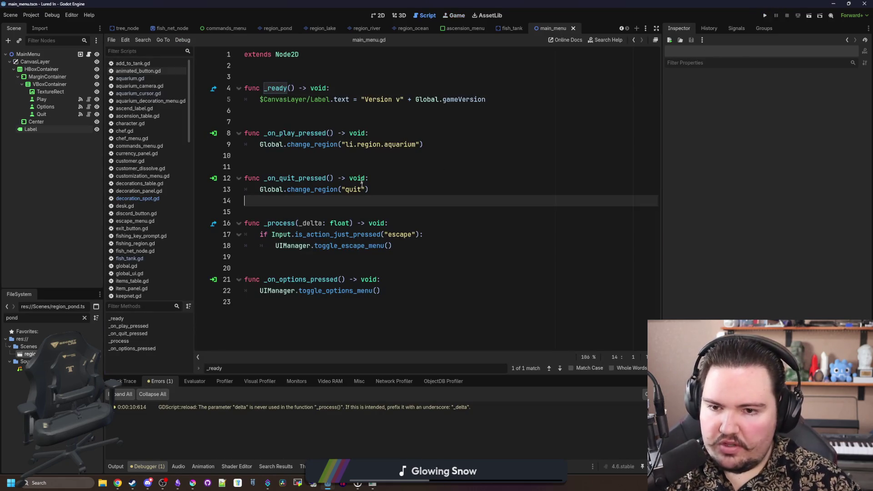
left_click(377, 15)
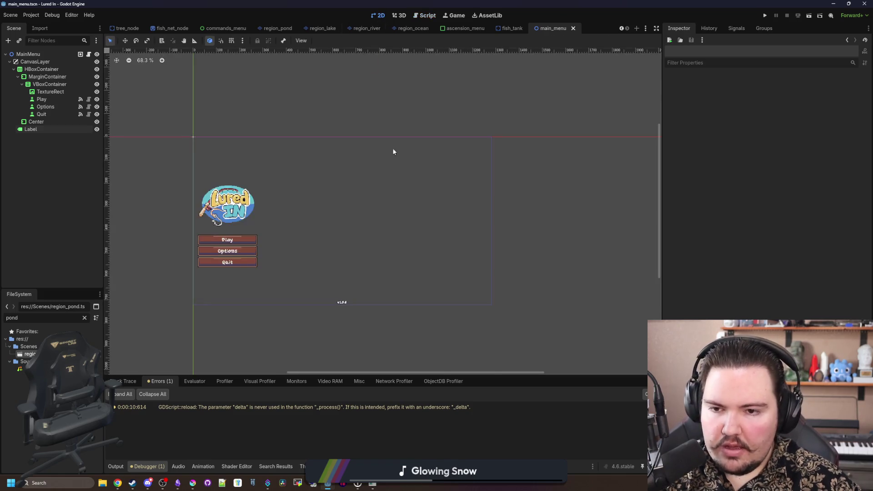
scroll(304, 263, "up", 2)
key("ctrl+s")
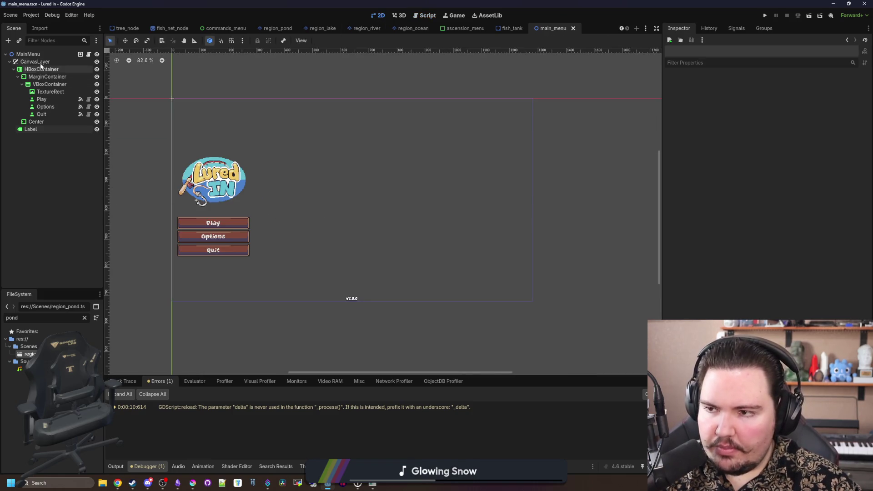
left_click(9, 61)
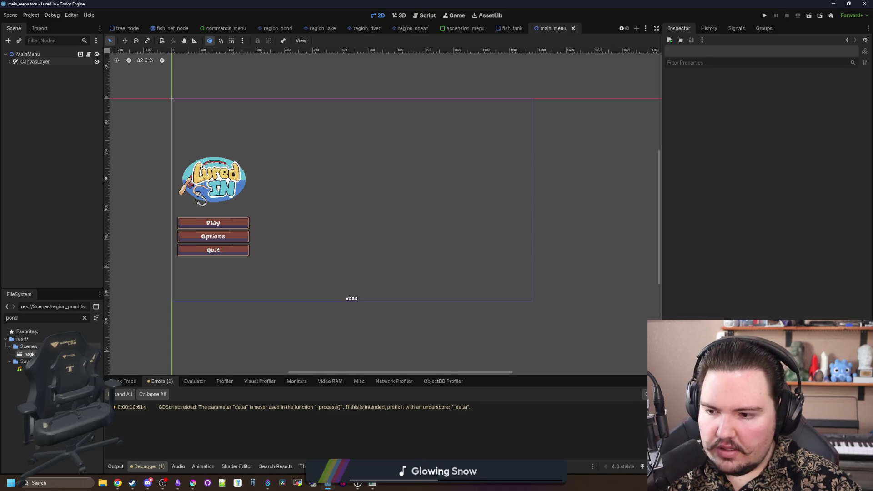
left_click_drag(33, 57, 33, 58)
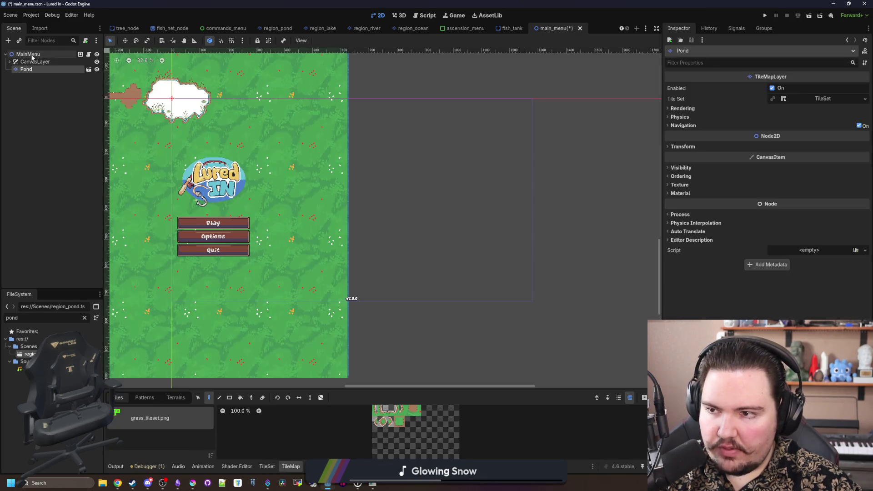
Step: Add a Camera2D child to MainMenu with Zoom 3 and save the scene
right_click(41, 57)
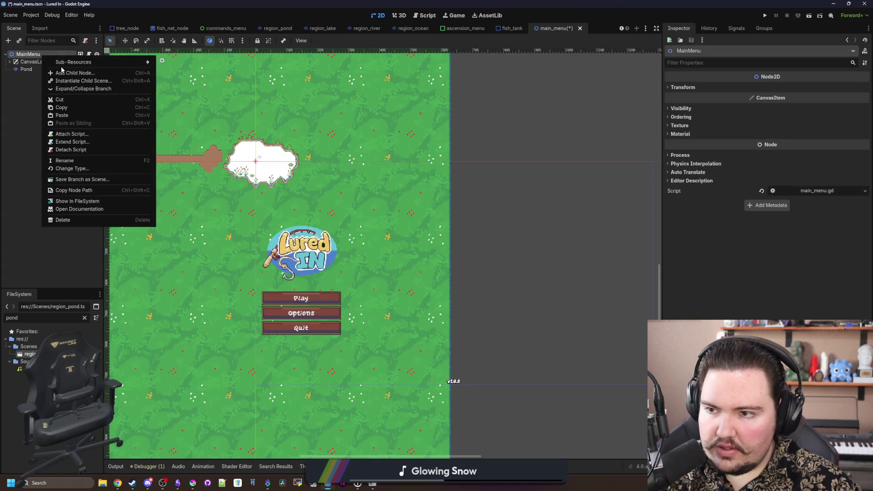
left_click(70, 72)
type("camera")
key("Return")
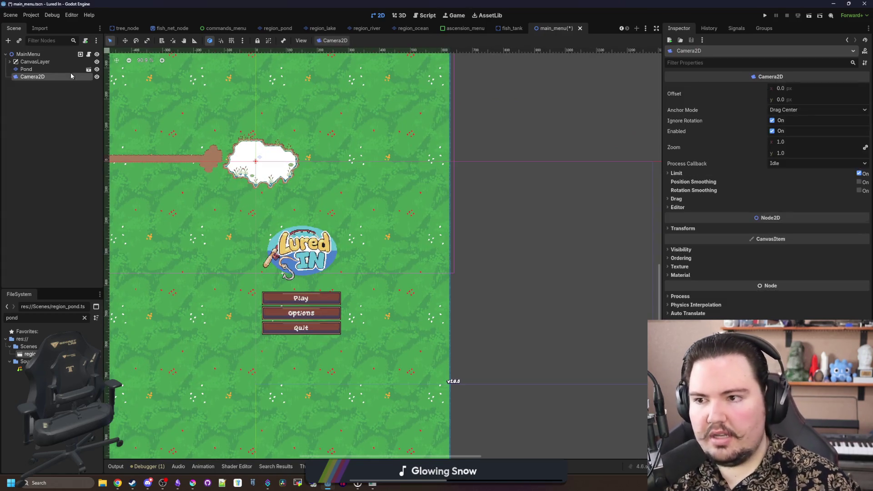
scroll(215, 147, "up", 6)
left_click(796, 148)
type("3")
key("Return")
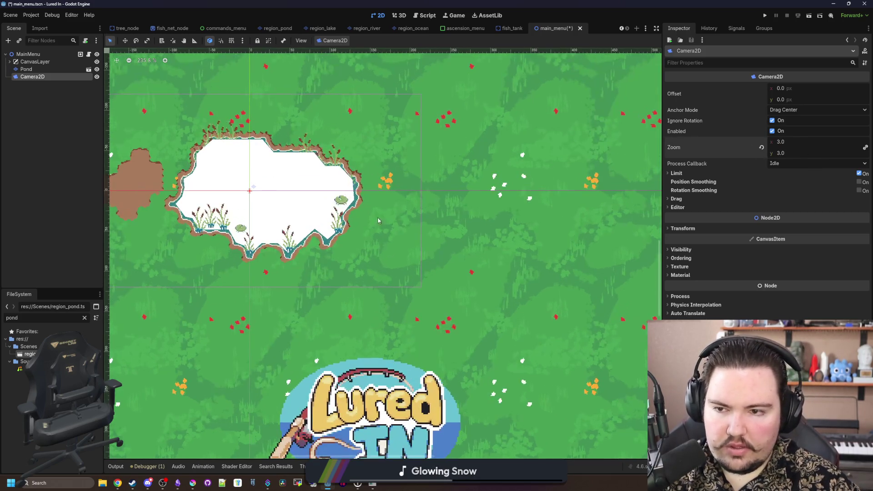
scroll(365, 237, "down", 5)
key("ctrl+s")
Step: Deselect the camera and run the game from the editor
scroll(364, 237, "up", 2)
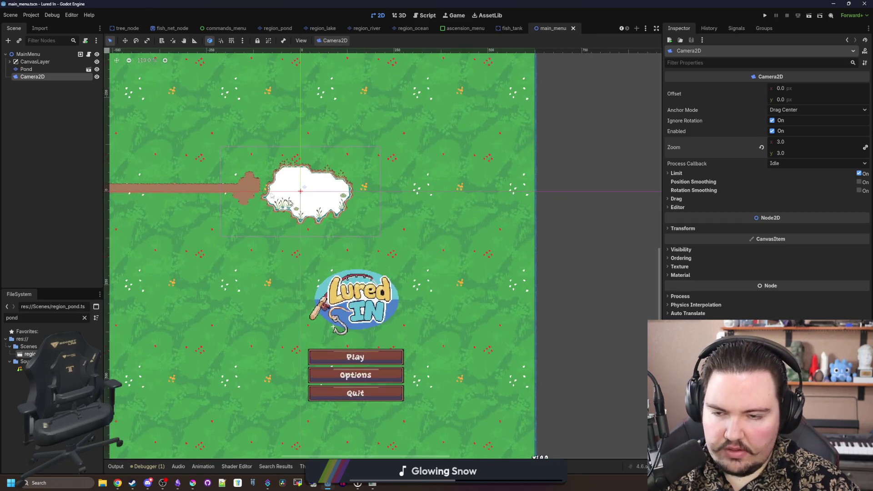
scroll(225, 117, "up", 11)
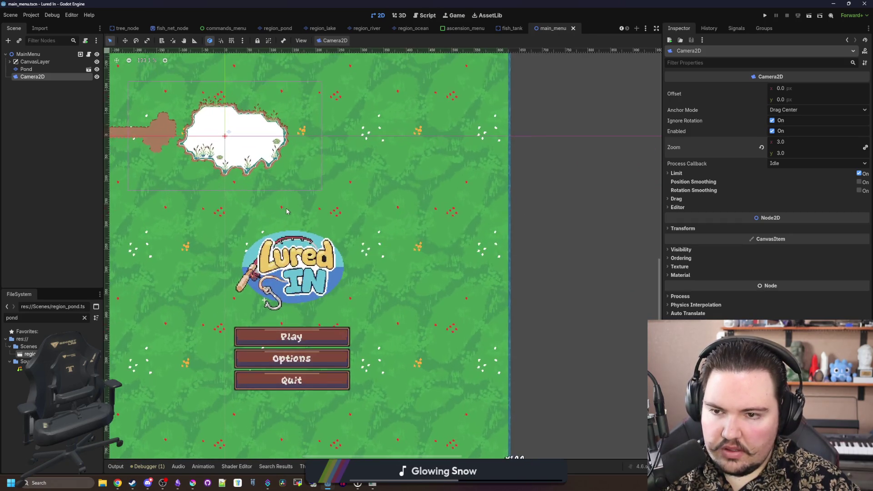
scroll(225, 117, "up", 6)
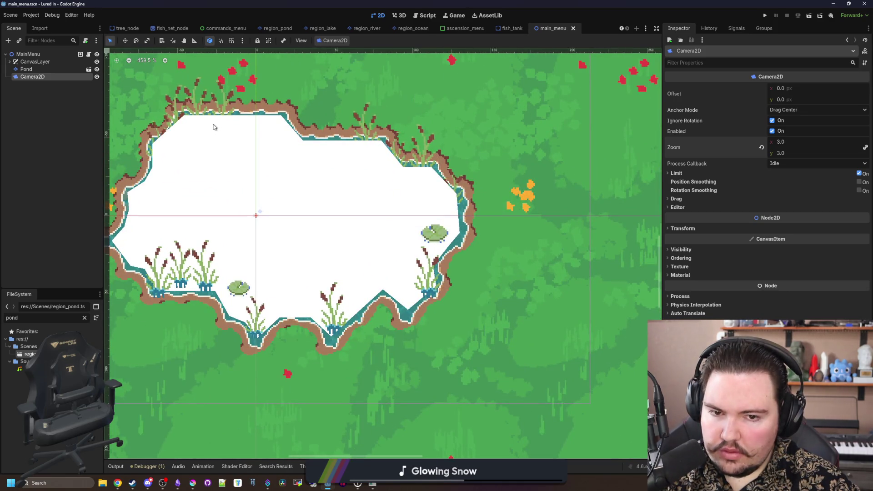
scroll(241, 157, "down", 8)
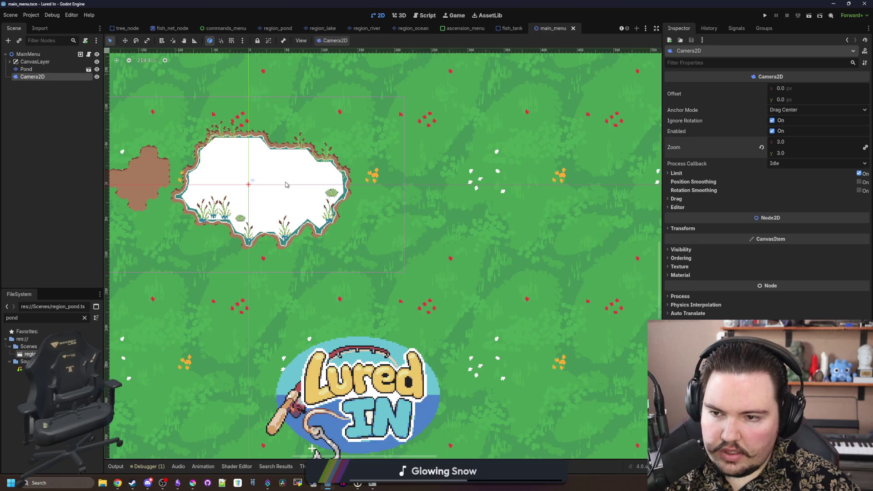
scroll(287, 184, "down", 11)
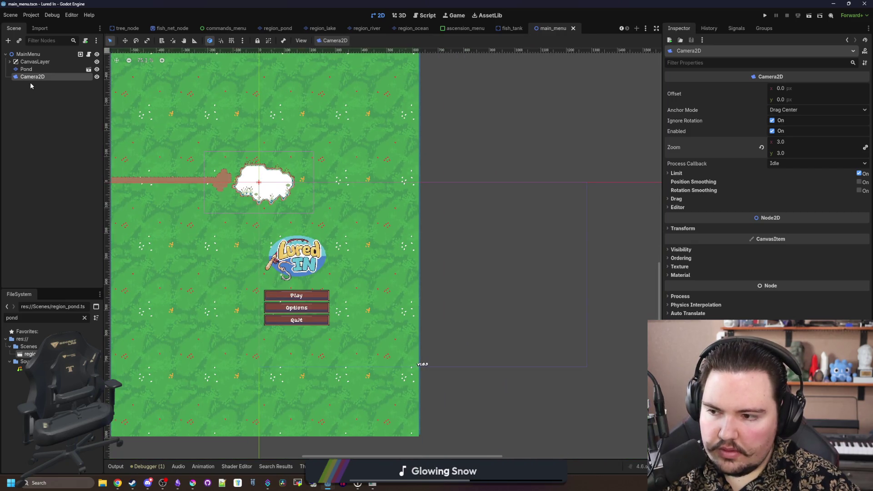
left_click(86, 249)
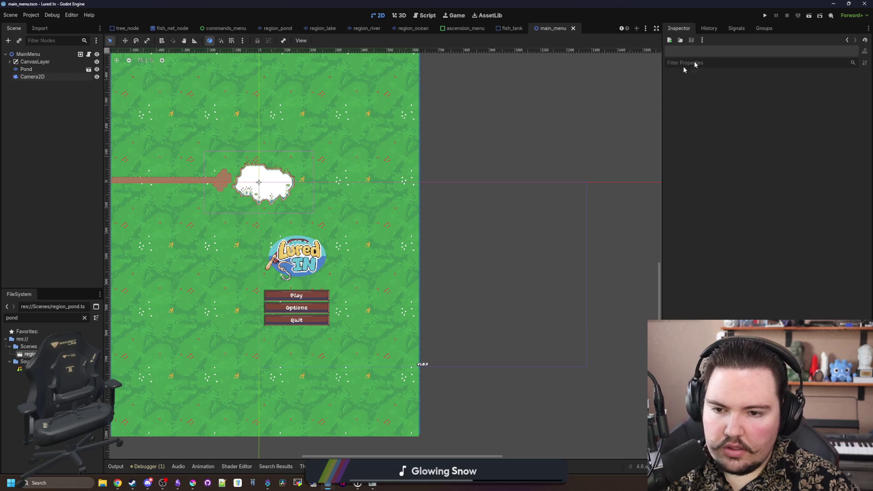
left_click(766, 16)
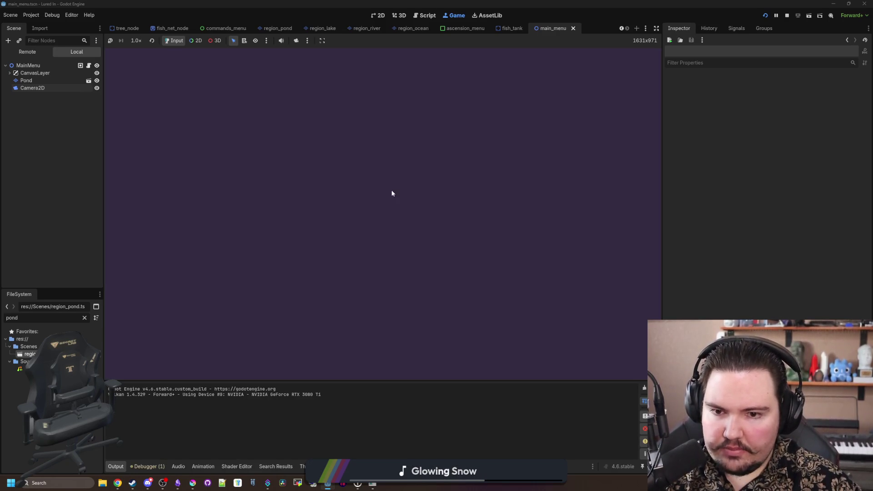
Step: Return the running game to its pond-backed title screen, check Options, then quit
left_click(402, 249)
key("Escape")
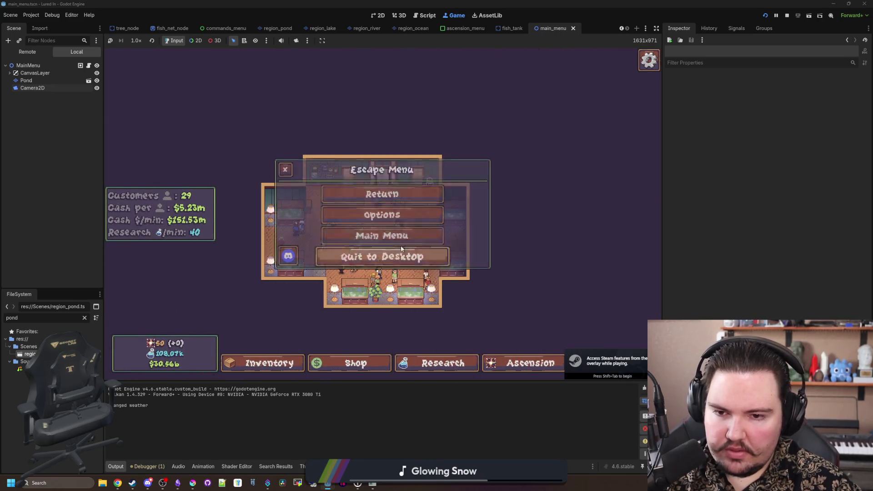
left_click(403, 242)
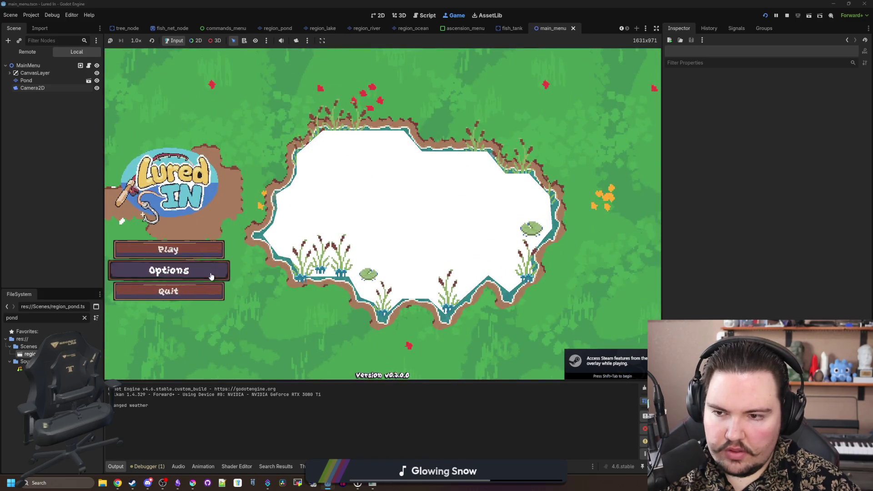
left_click(211, 276)
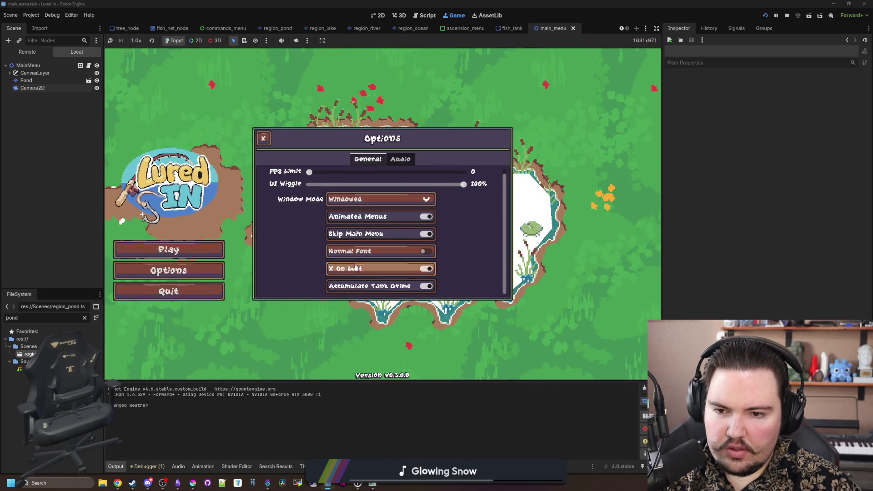
scroll(346, 264, "up", 1)
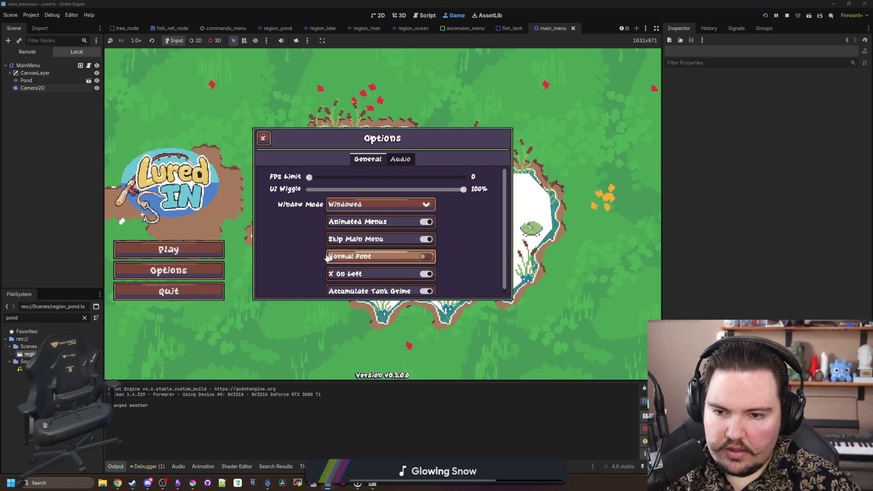
scroll(327, 258, "down", 1)
key("Escape")
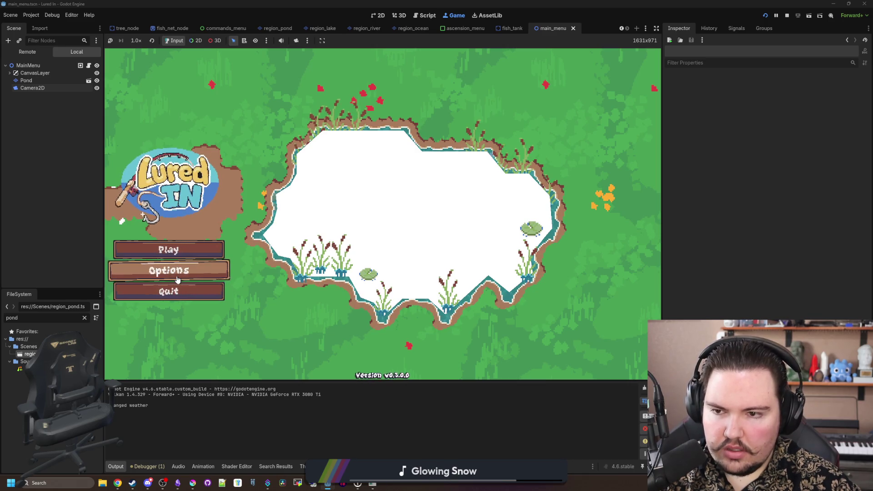
left_click(169, 299)
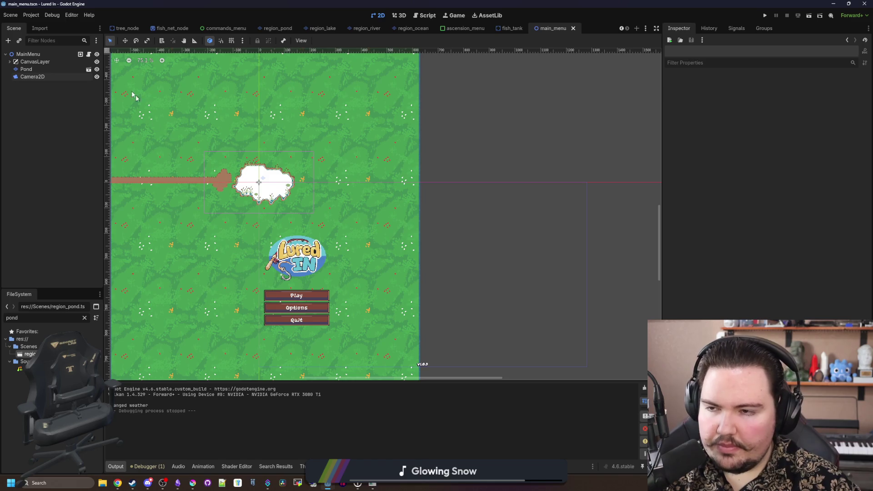
Step: Open main_menu.gd, add a new line in _ready, and delete the Pond node
left_click(90, 55)
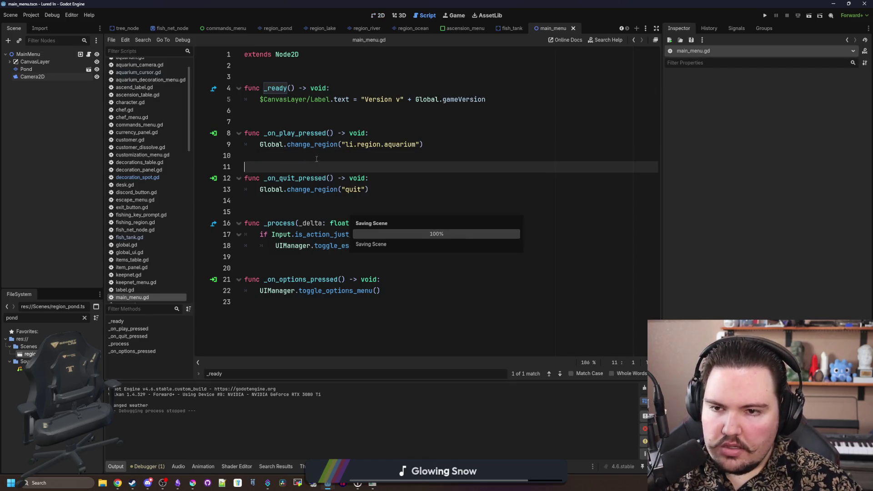
left_click(342, 111)
key("Return")
key("Up")
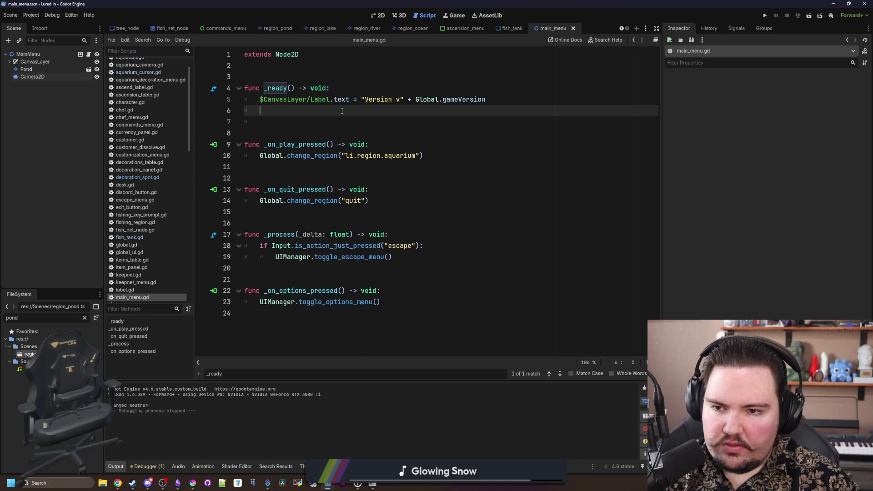
right_click(50, 71)
left_click(136, 295)
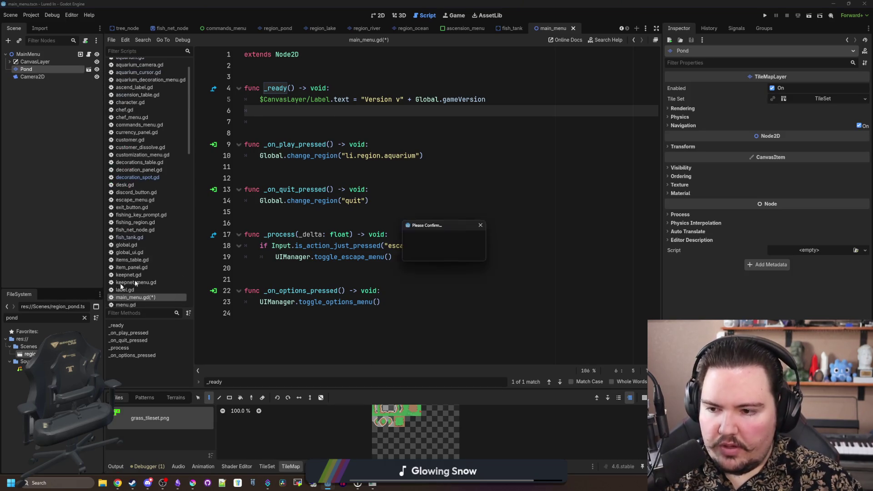
left_click(427, 256)
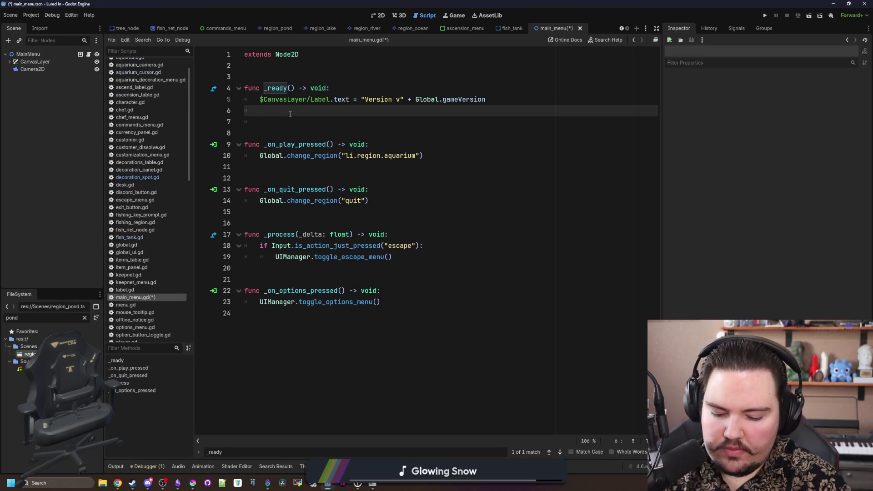
Step: Write a for loop over Global.regionsTable inside _ready
type("for i in Global")
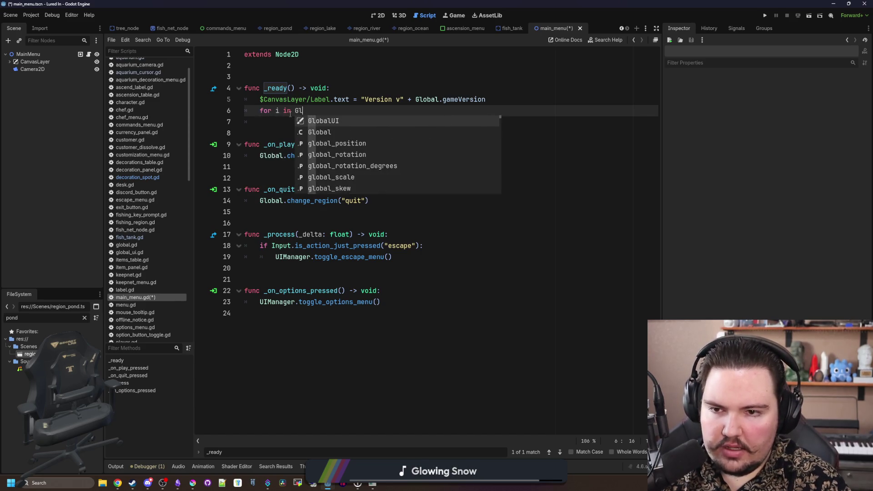
type(".region")
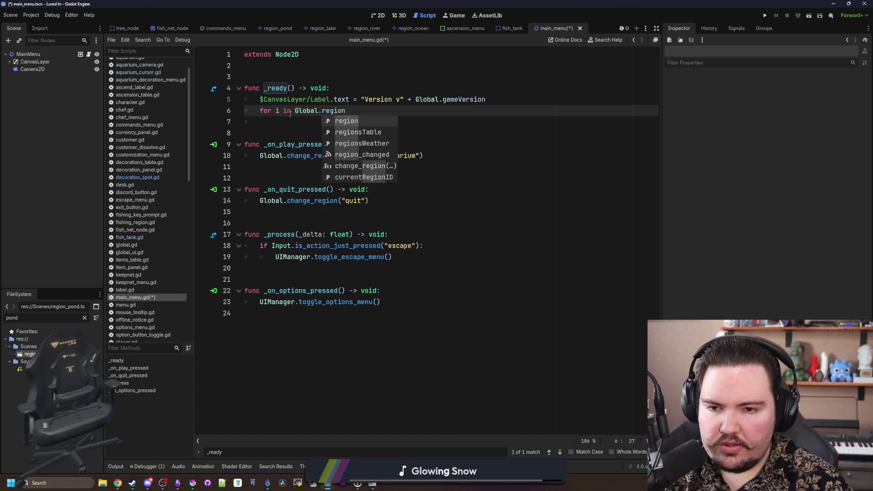
key("Down")
key("Return")
type(":")
key("Return")
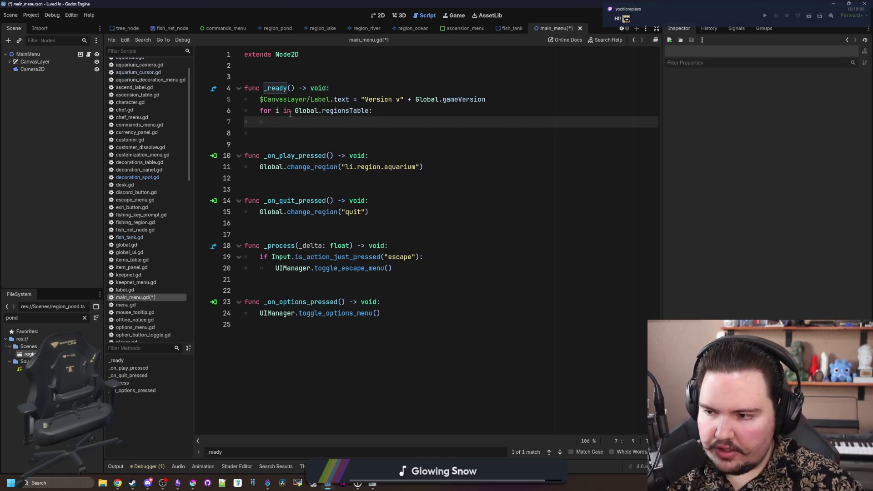
Step: Add a regionList = [] array declaration and rearrange the lines around the loop
left_click(295, 76)
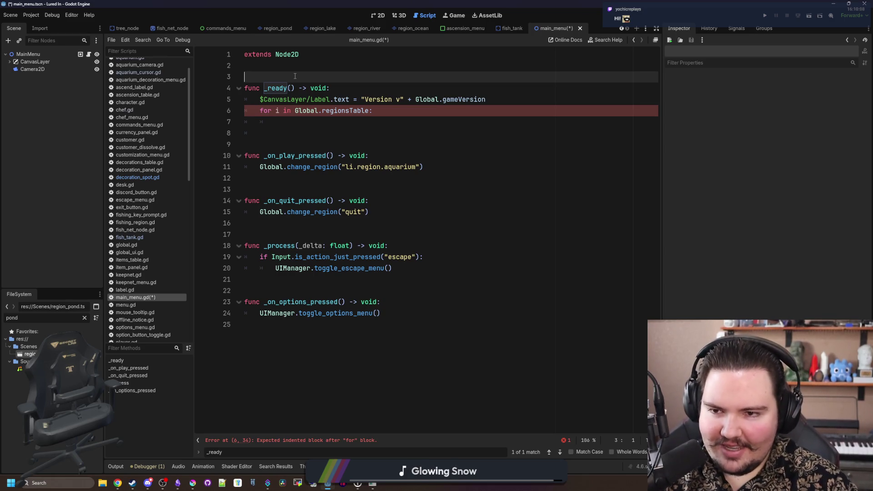
key("Return")
key("Return")
key("Up")
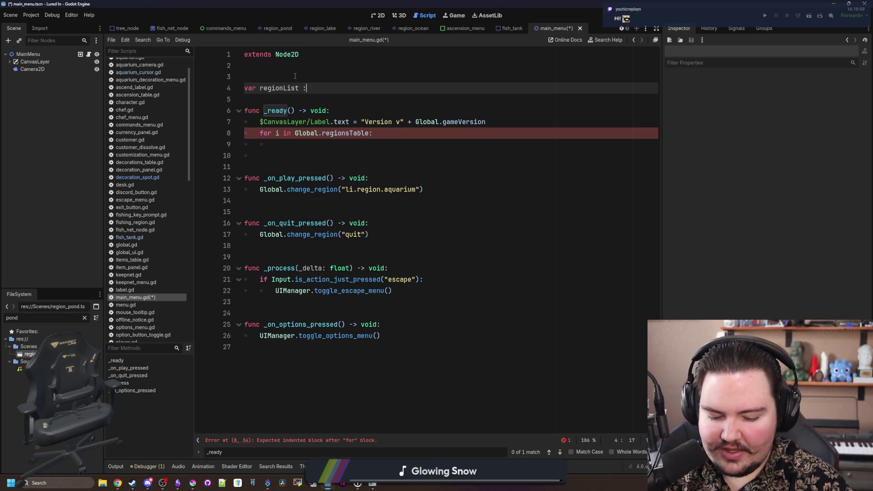
type(" Array = []")
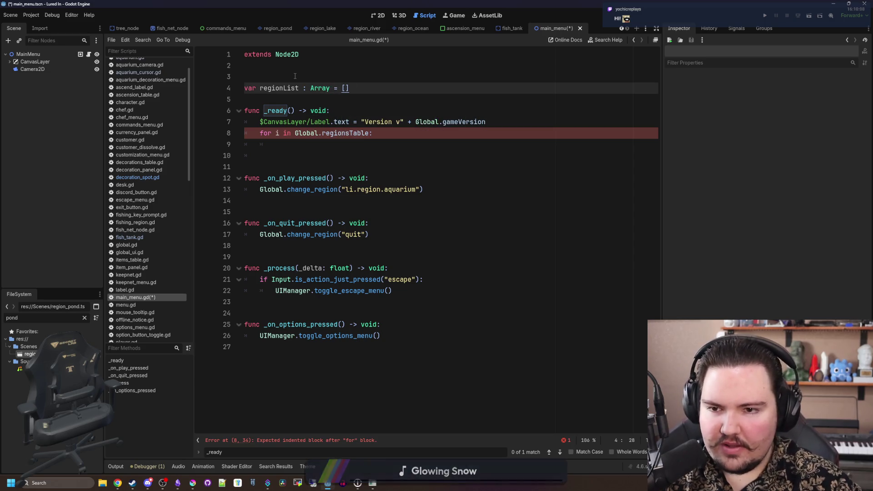
left_click(335, 154)
left_click(335, 145)
type("regionList.push_back(i)")
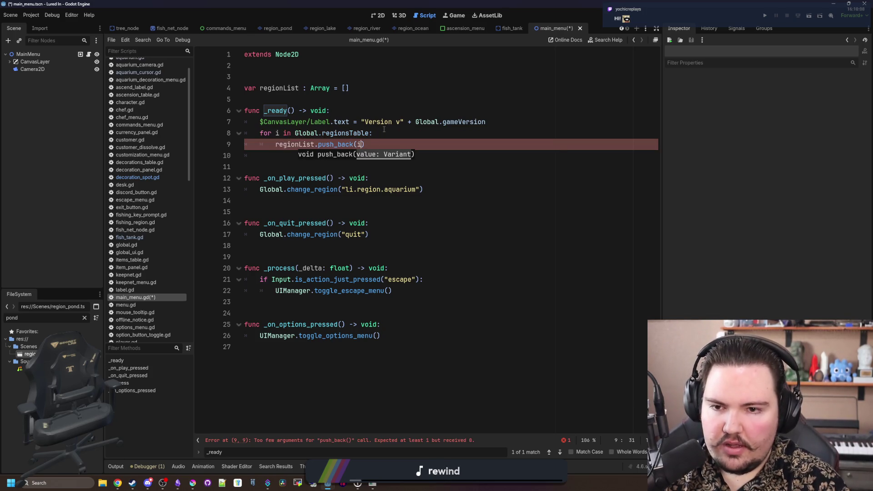
key("End")
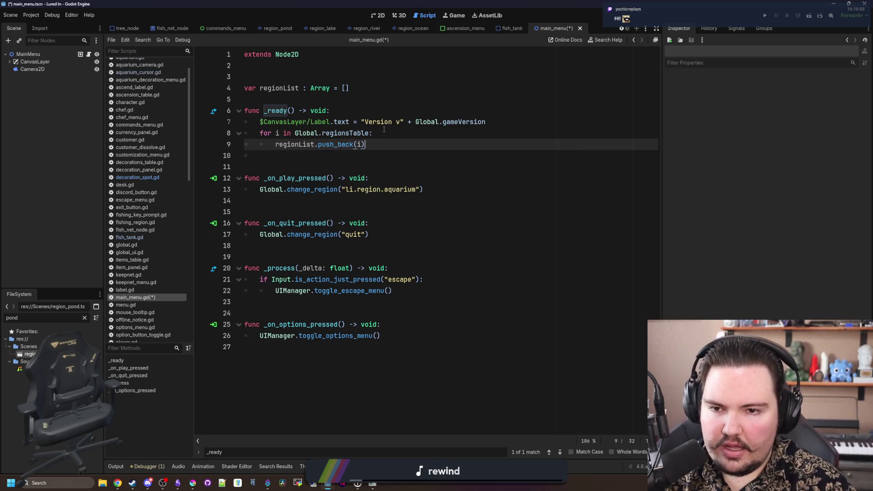
key("Return")
key("Return")
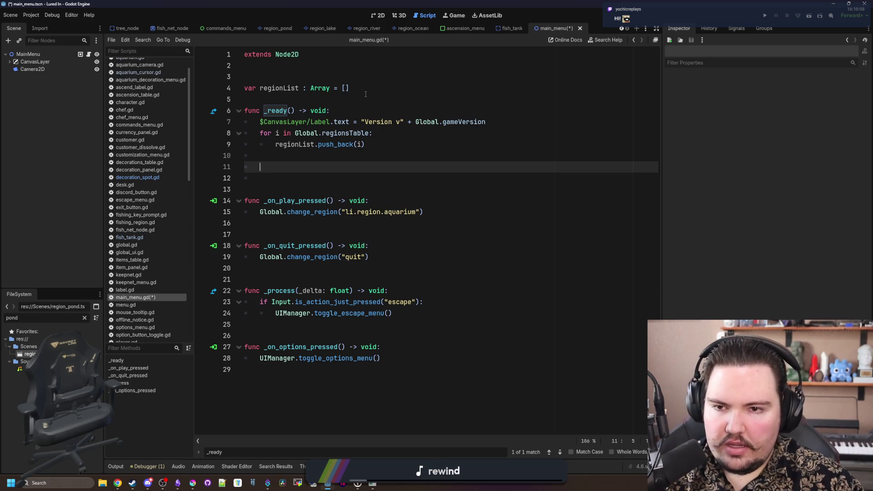
left_click(344, 88)
key("shift+Home")
key("BackSpace")
key("BackSpace")
key("BackSpace")
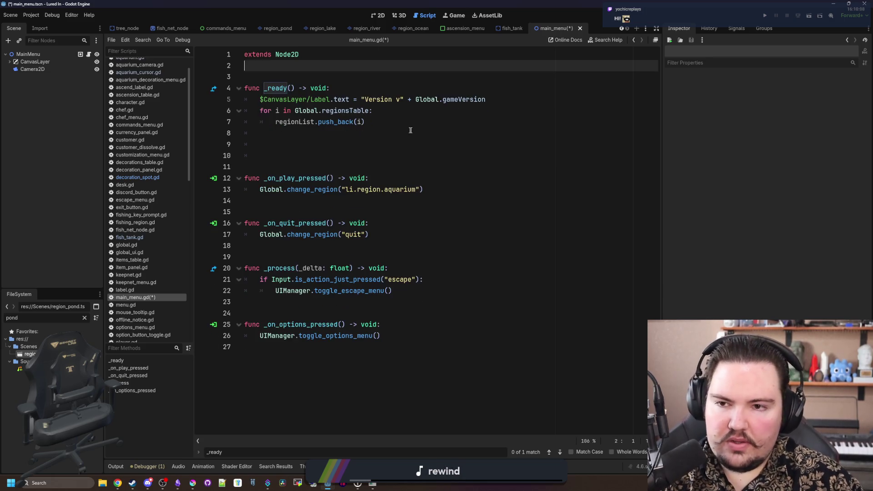
Step: Remove the stray backslash and add the random region lookup via regionList.pick_random()
left_click(502, 104)
key("Return")
type("\\var regionList : Array = [")
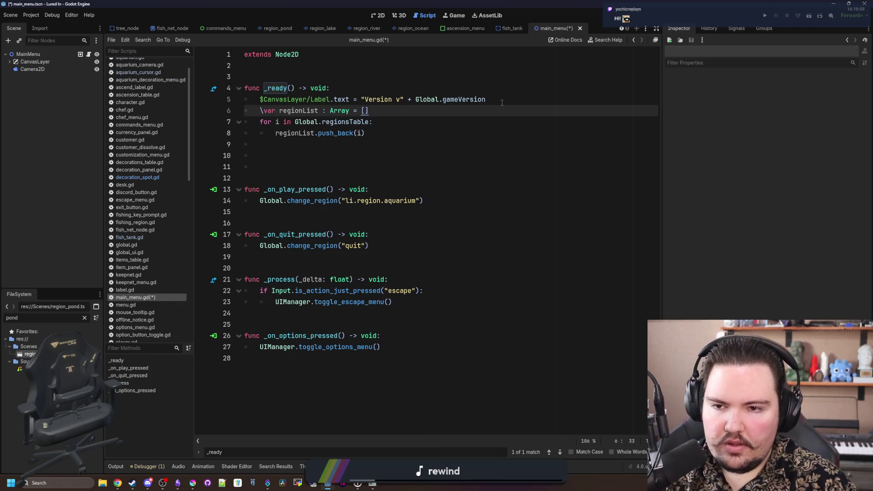
key("BackSpace")
left_click(357, 145)
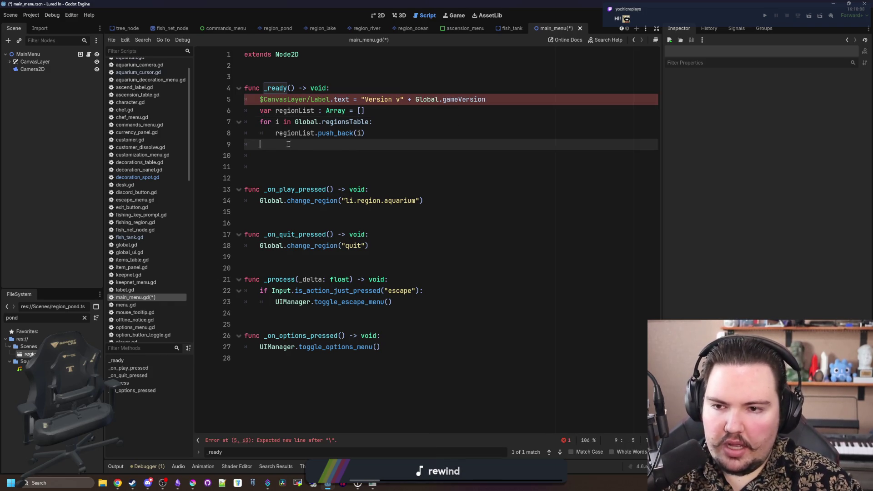
key("Return")
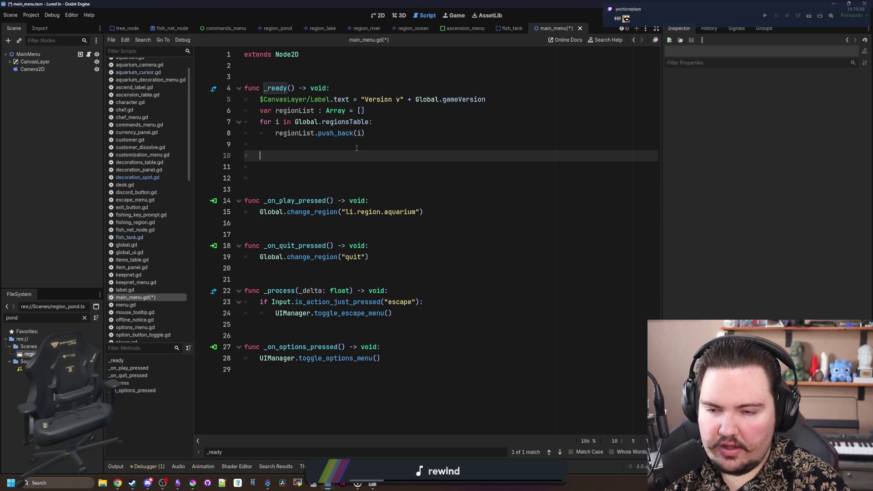
type("var region =")
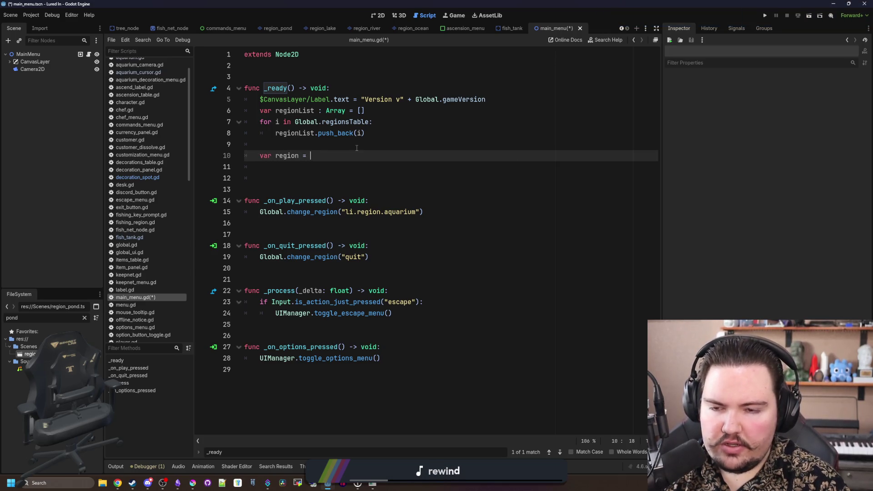
type("Global.regioo")
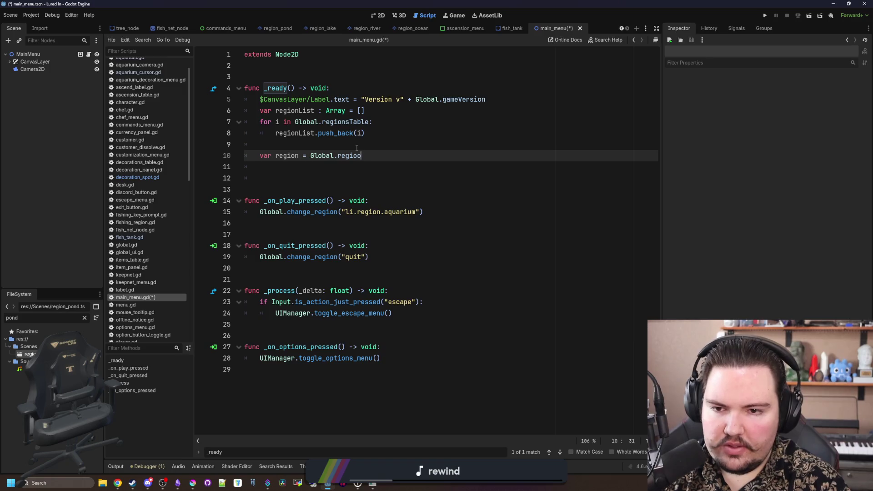
type("nsTable.get(")
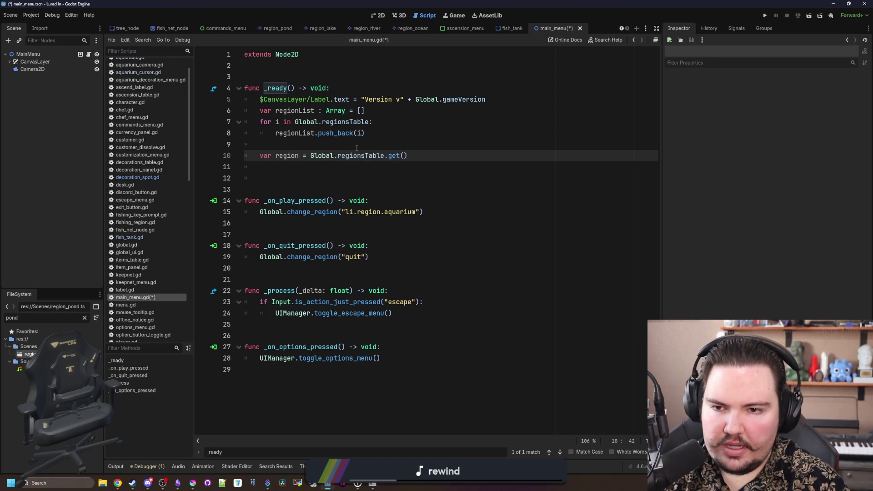
type("regionList.pick")
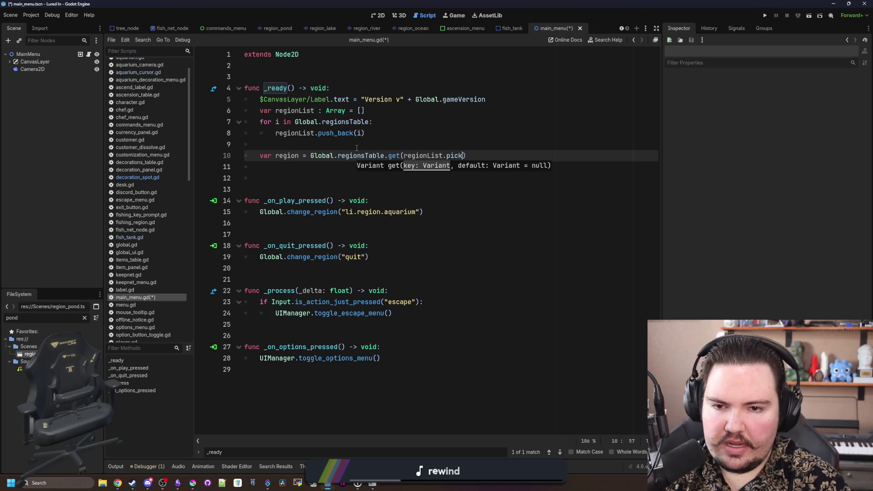
type("om()")
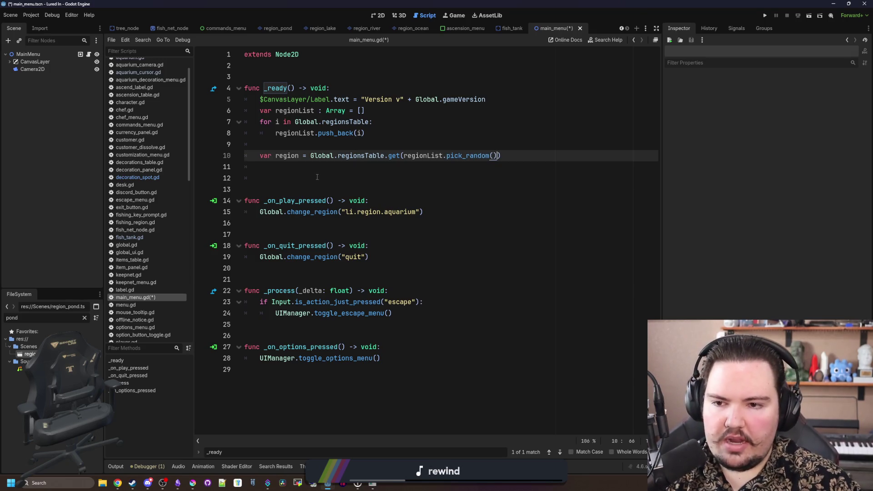
Step: Call add_child(region) at the end of _ready and filter the FileSystem for 'reg'
left_click(317, 177)
key("BackSpace")
key("BackSpace")
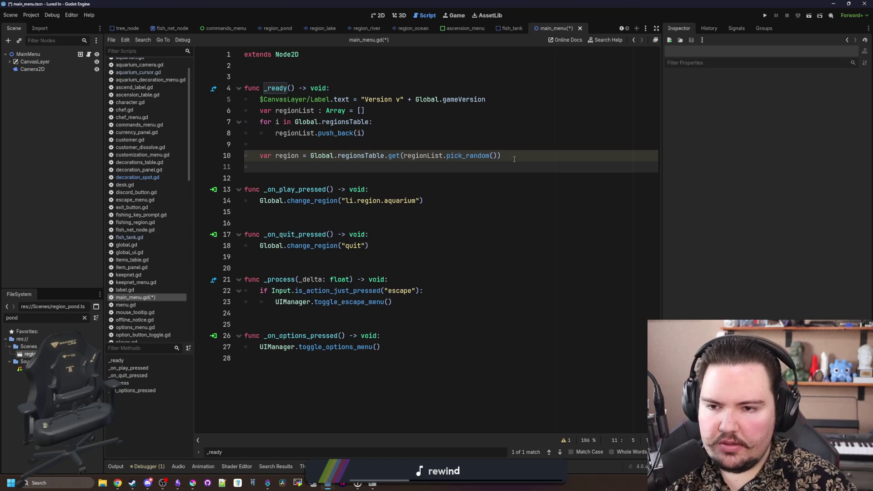
type("add_chil")
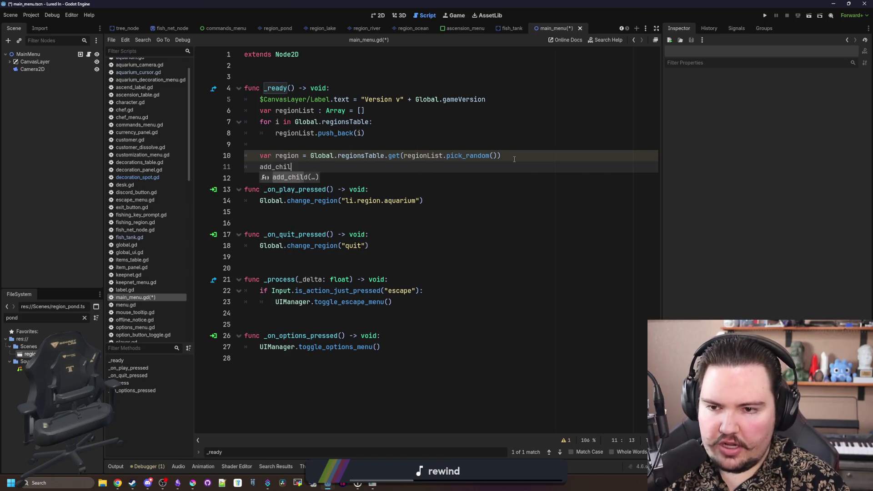
key("Return")
type("sc")
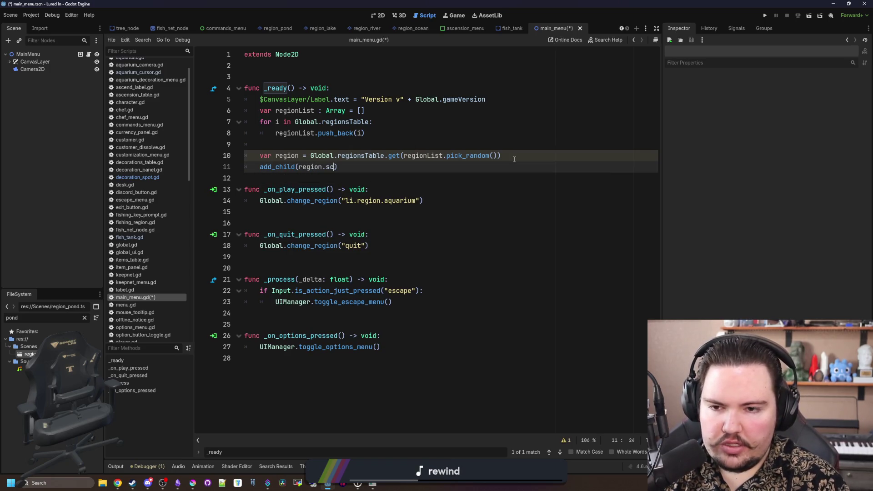
key("Return")
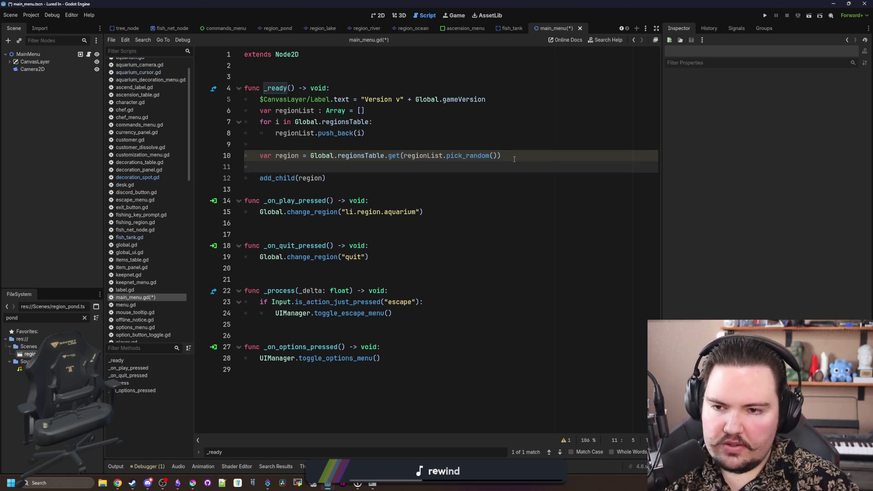
left_click(85, 318)
type("reg")
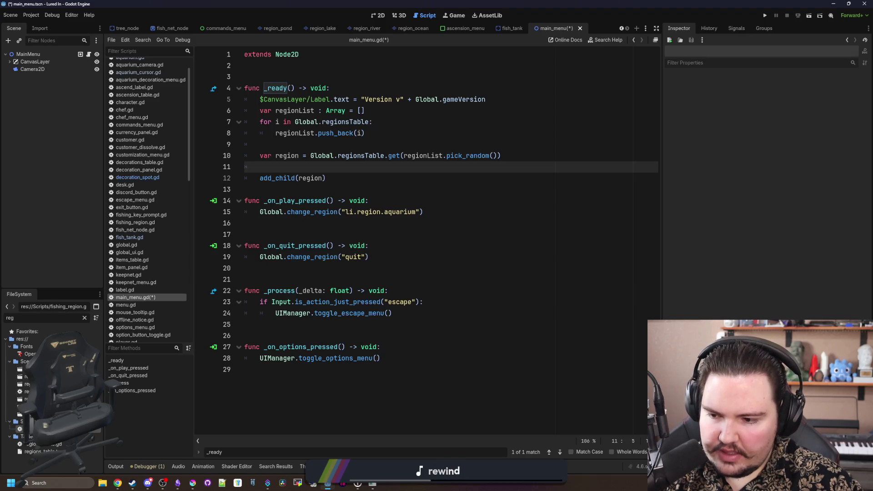
Step: Open regions_table.gd to check the region dictionary's keys
double_click(28, 429)
left_click(62, 444)
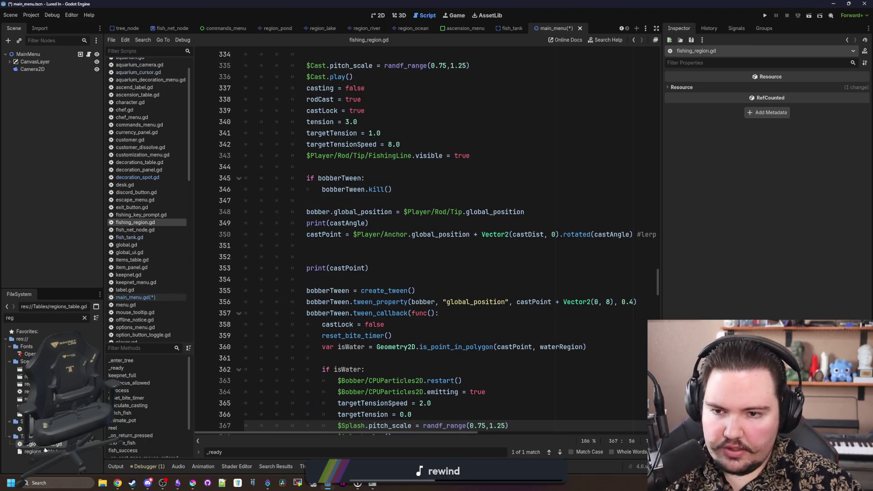
double_click(62, 444)
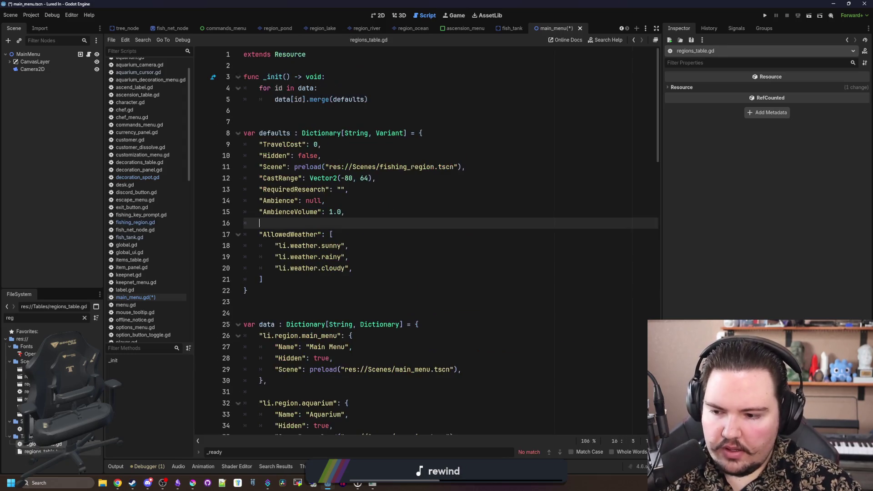
left_click(368, 259)
left_click(344, 220)
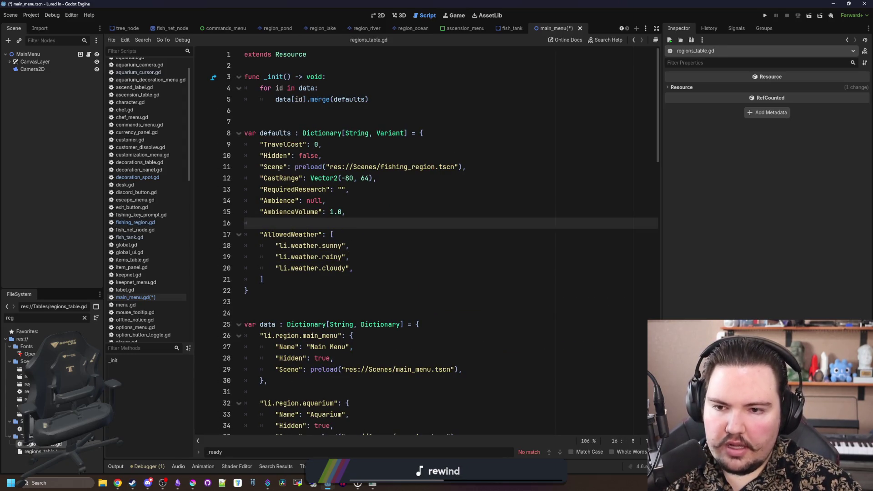
double_click(275, 155)
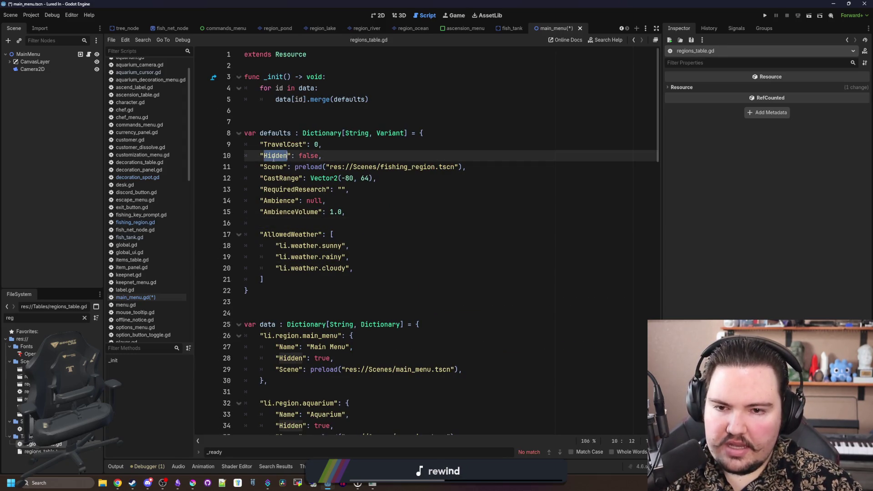
Step: Add 'var scene = region.Scene.instantiate()', pass scene to add_child, and save main_menu.gd
left_click(87, 54)
key("Return")
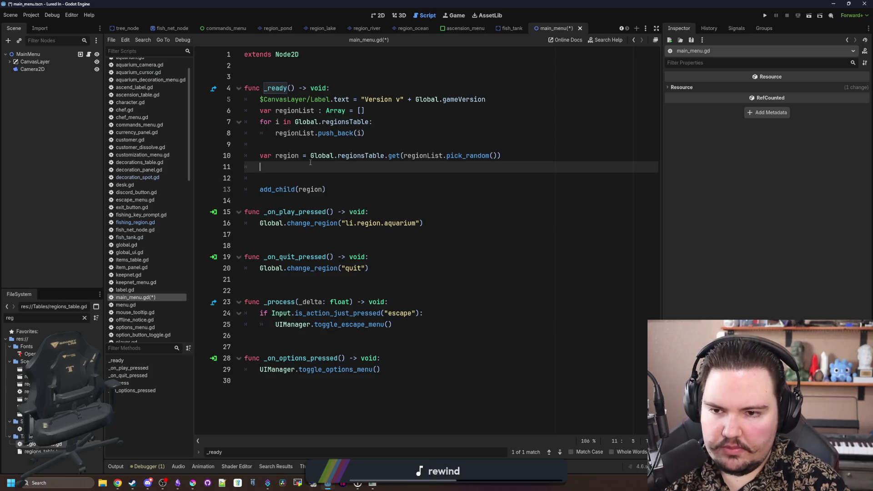
type("var scene = region.Sce")
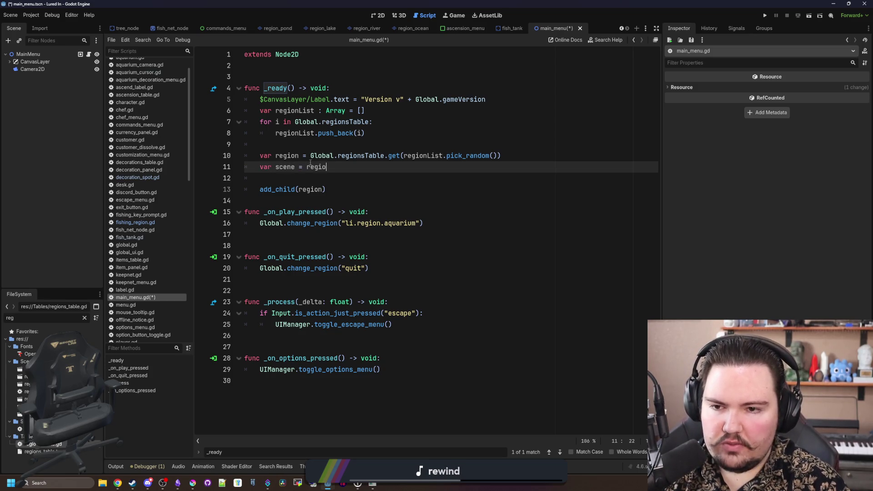
type("ne.instantiate()")
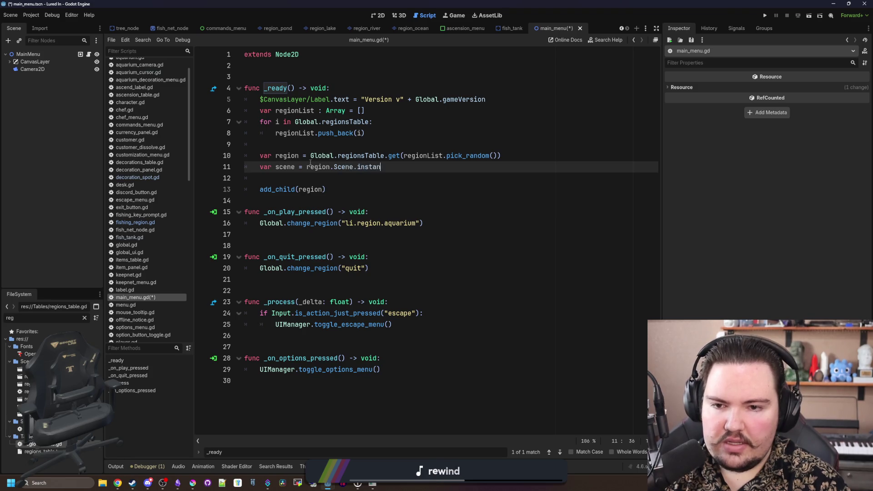
double_click(312, 190)
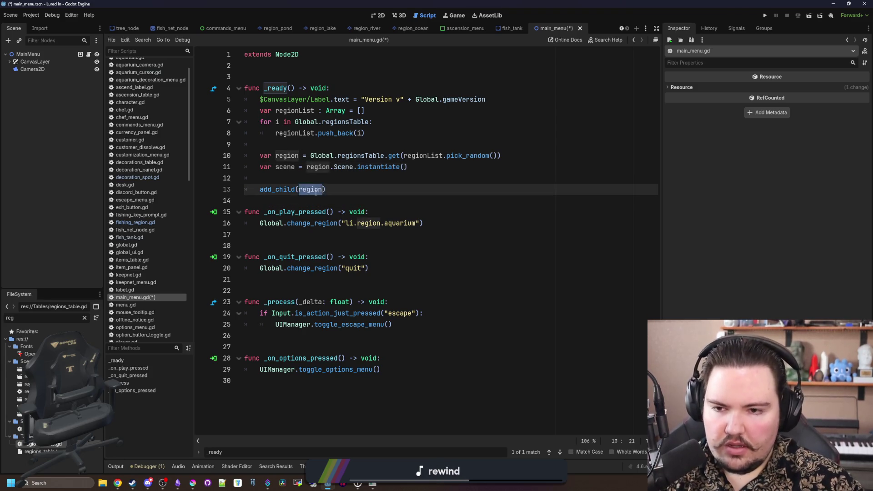
type("scene")
key("Escape")
key("alt+Up")
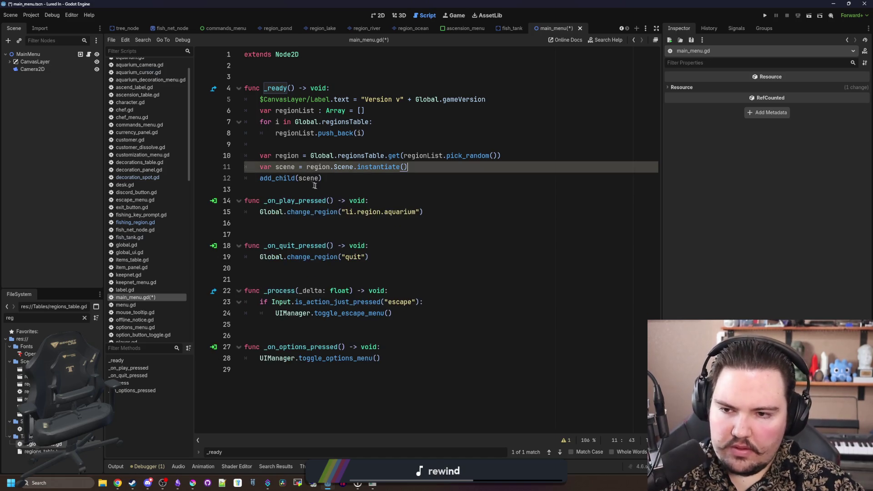
key("End")
left_click(371, 145)
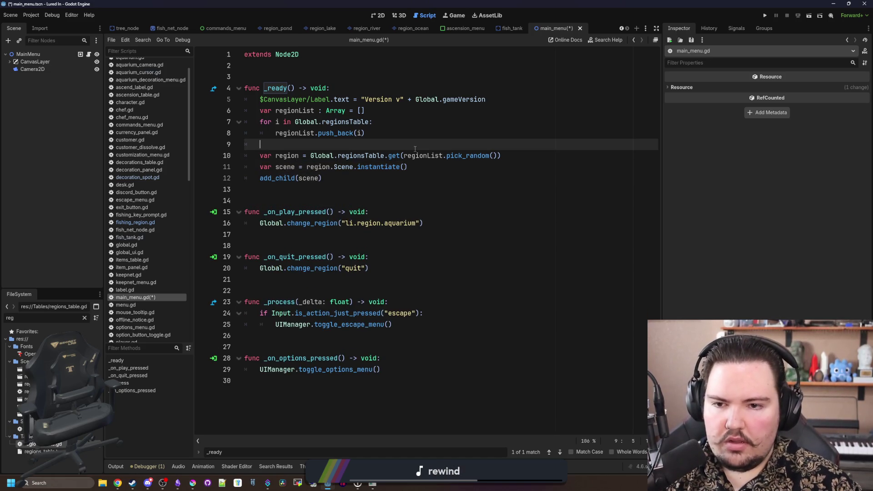
key("ctrl+s")
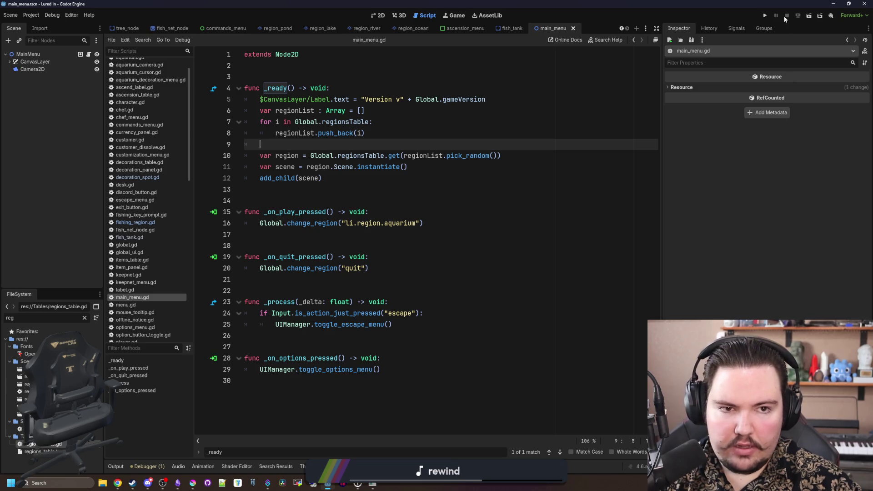
Step: Close the old game window, run with F5, check Options, then return to Main Menu
mouse_move(373, 485)
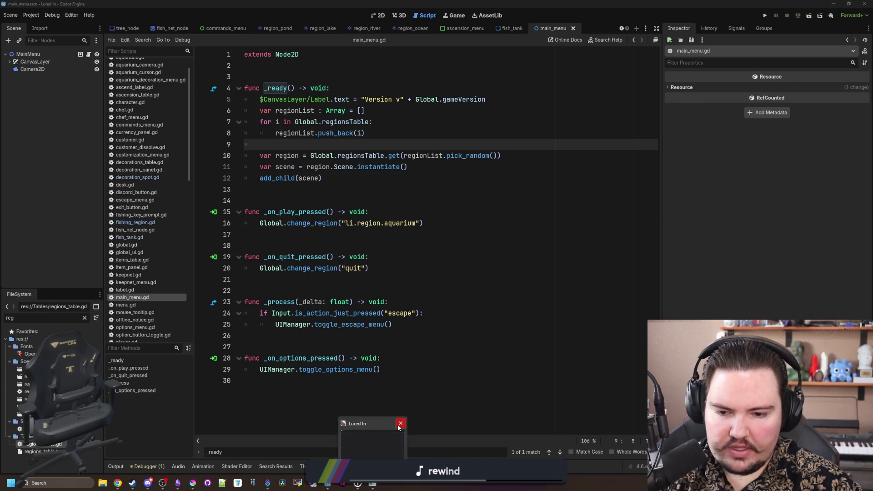
left_click(399, 425)
key("F5")
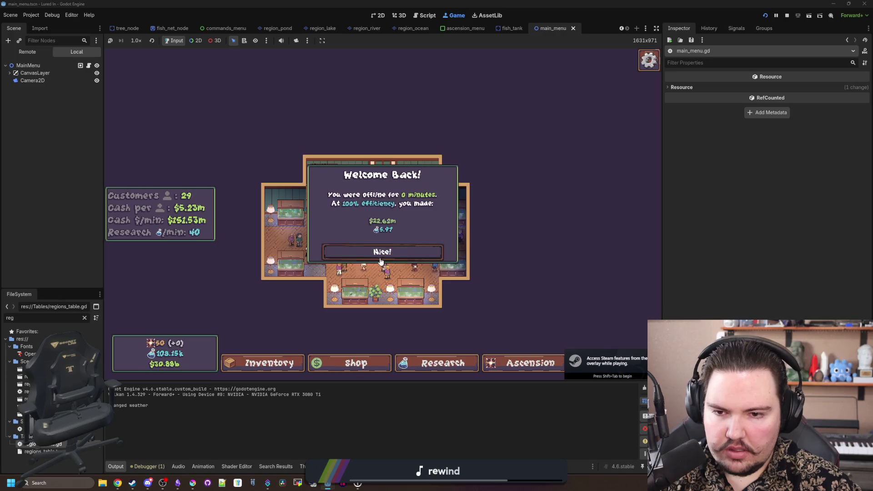
key("Escape")
left_click(382, 215)
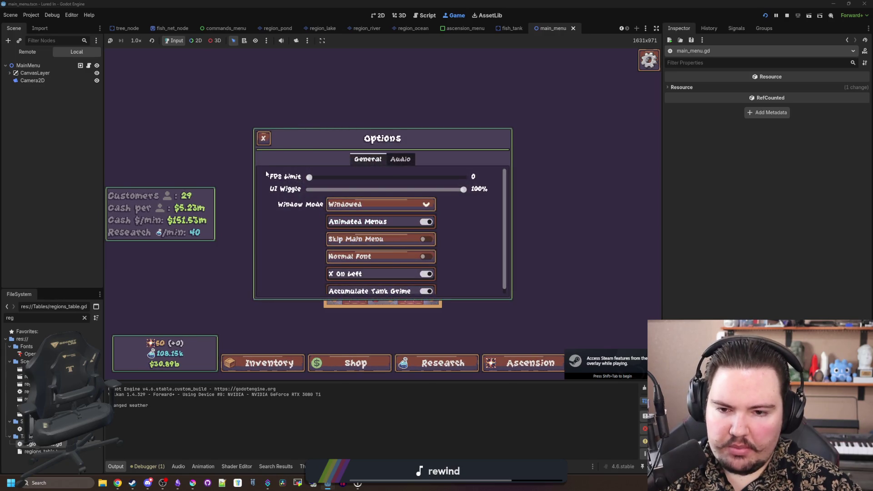
left_click(263, 138)
left_click(402, 235)
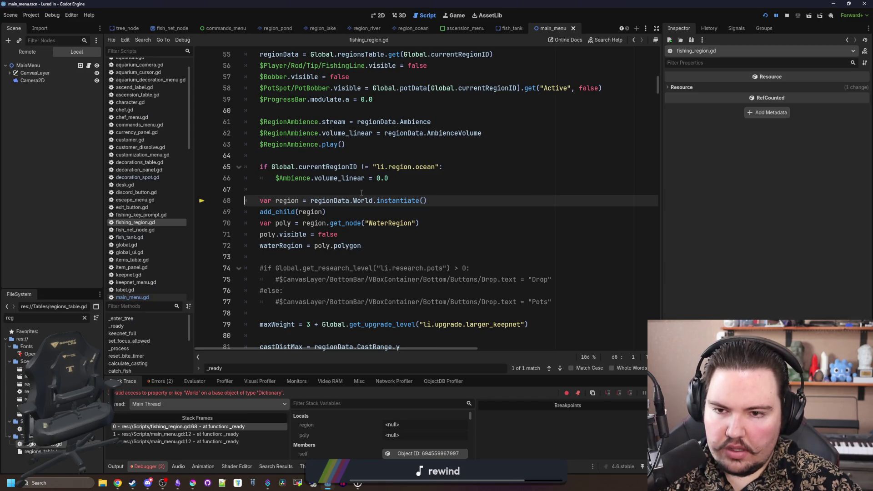
Step: Follow the 'World' error to main_menu.gd's add_child frame, then open fishing_region.gd and regions_table.gd
scroll(362, 193, "up", 8)
scroll(362, 193, "down", 8)
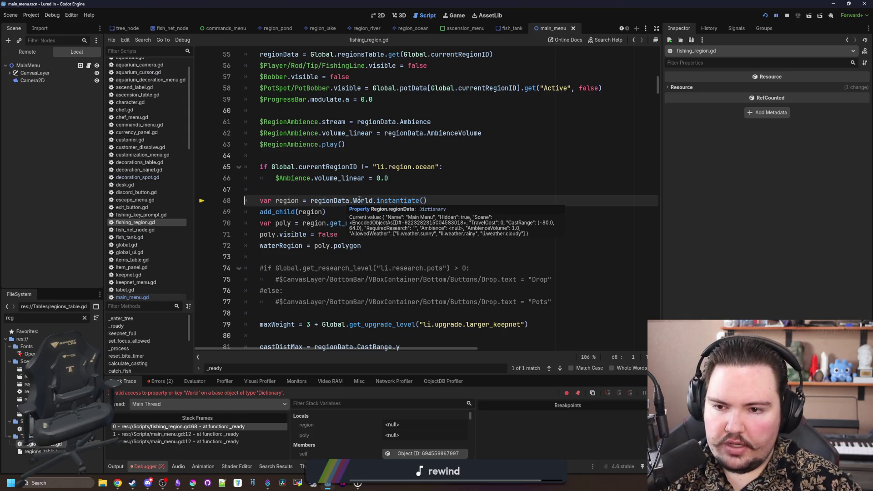
left_click(403, 194)
scroll(394, 268, "up", 8)
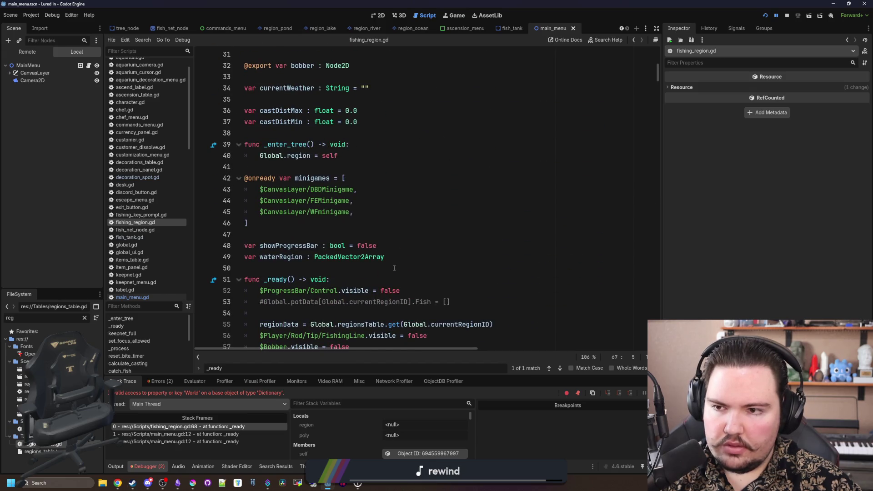
scroll(394, 268, "up", 5)
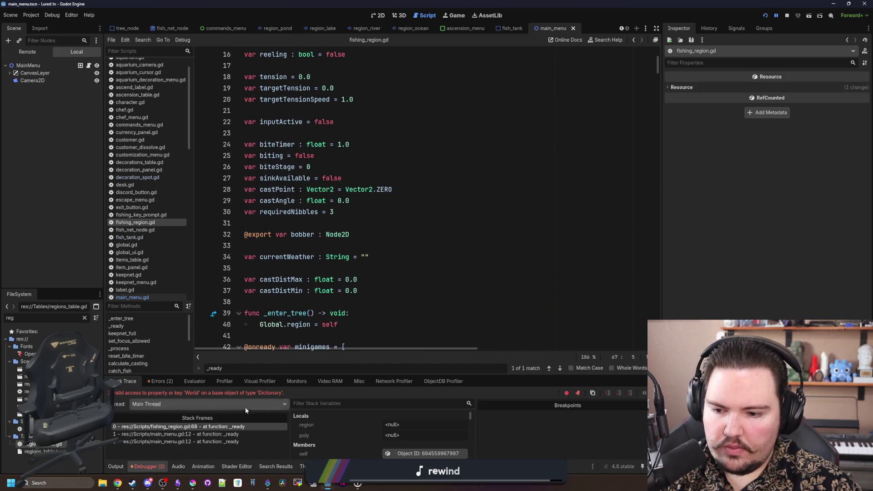
left_click(239, 442)
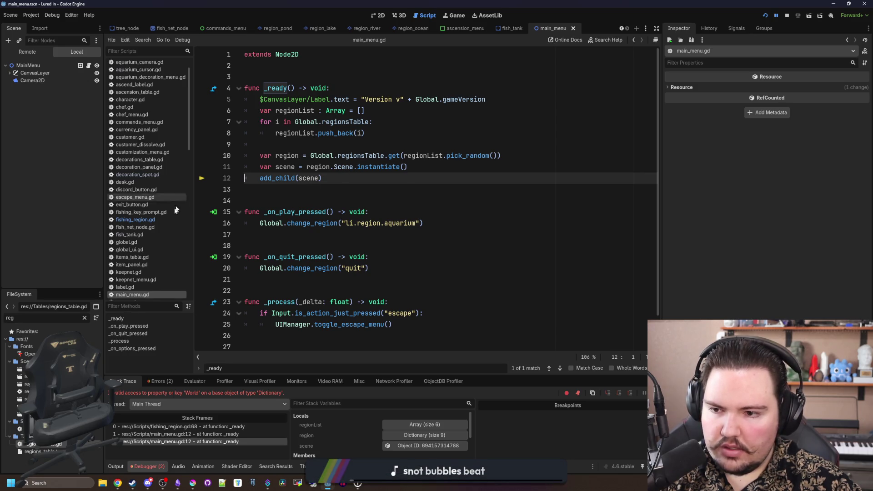
left_click(155, 218)
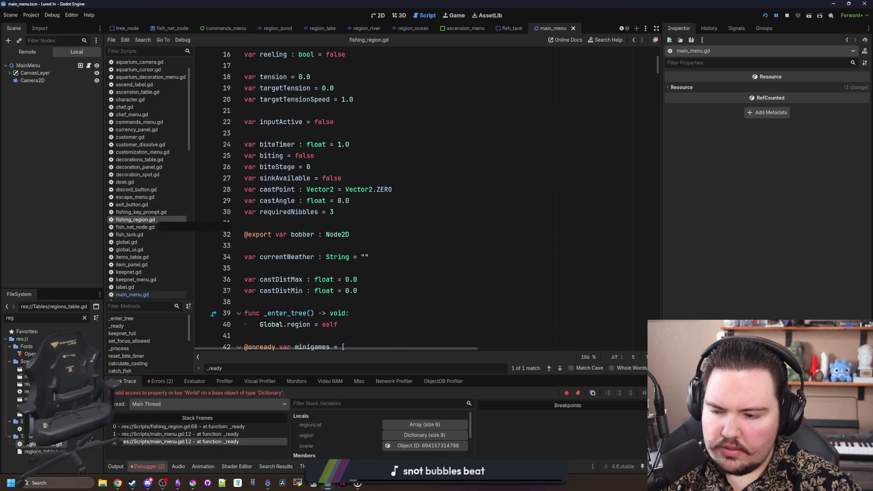
double_click(41, 444)
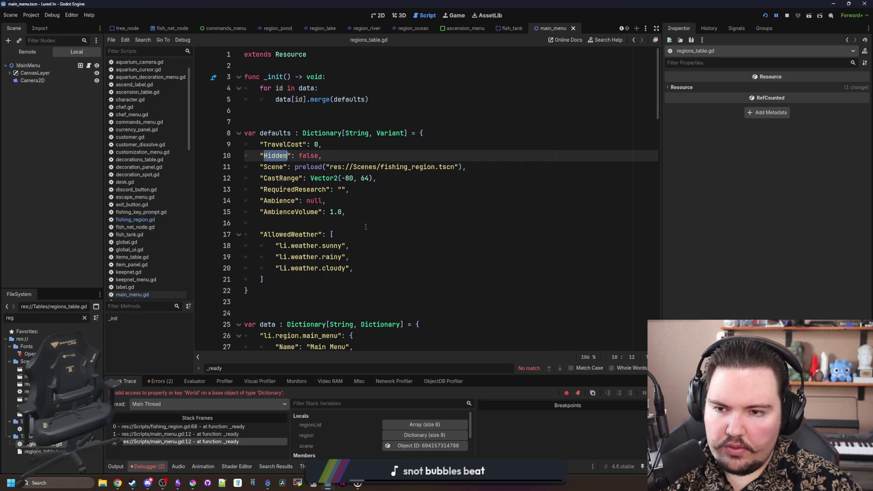
Step: Scroll through regions_table.gd to review which regions have Hidden entries, including the main menu
scroll(366, 227, "down", 4)
scroll(366, 227, "down", 5)
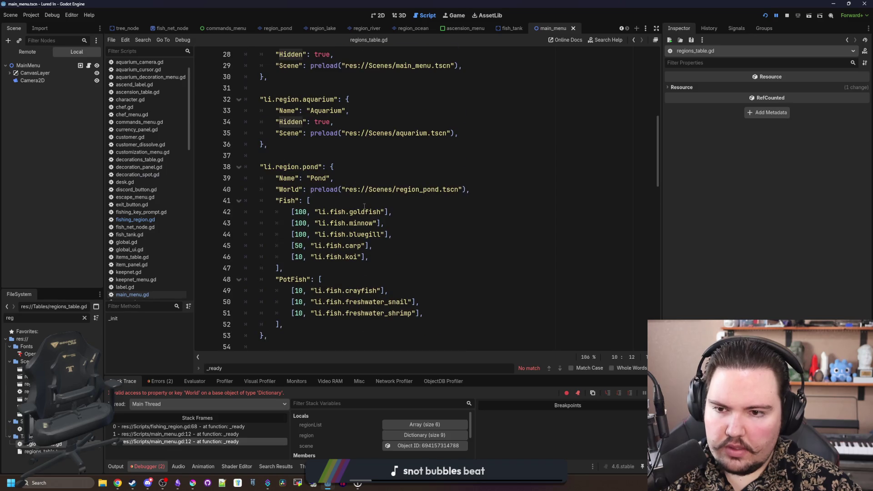
scroll(353, 198, "up", 5)
scroll(365, 301, "down", 2)
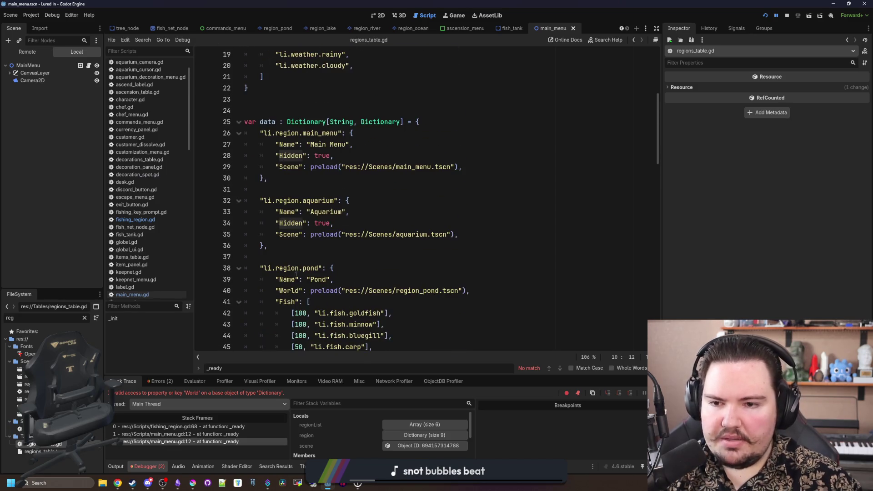
mouse_move(268, 246)
left_mouse_down()
mouse_move(254, 201)
mouse_move(255, 132)
left_mouse_up()
left_click(310, 156)
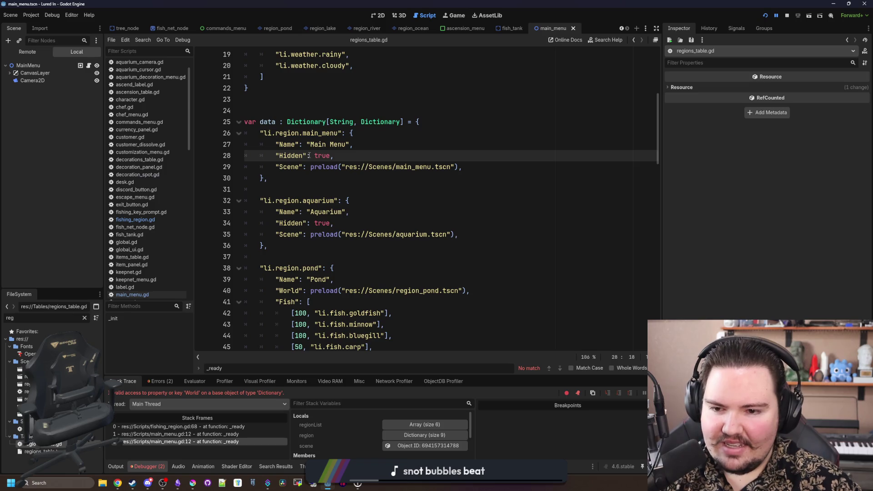
scroll(310, 155, "down", 4)
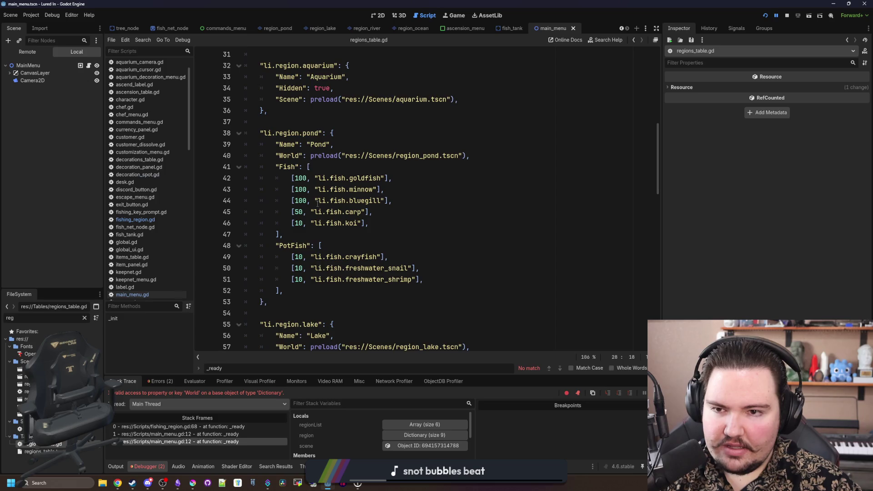
scroll(317, 204, "up", 6)
scroll(317, 204, "down", 18)
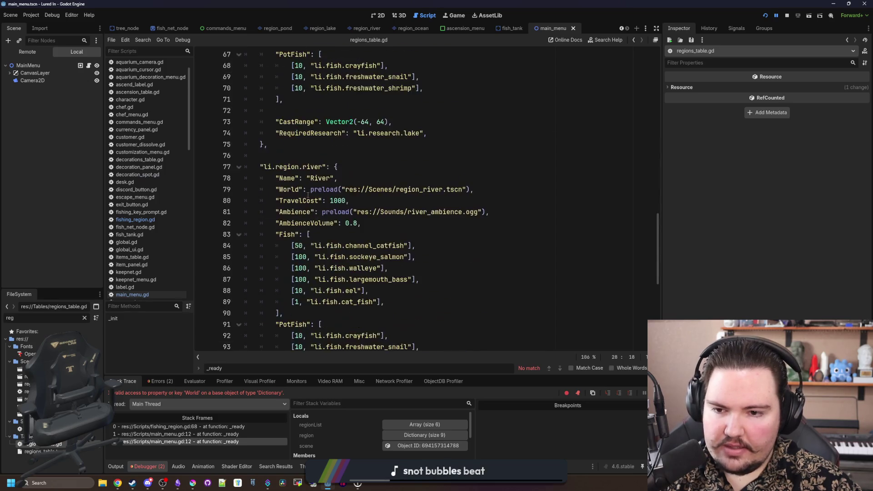
scroll(308, 195, "down", 8)
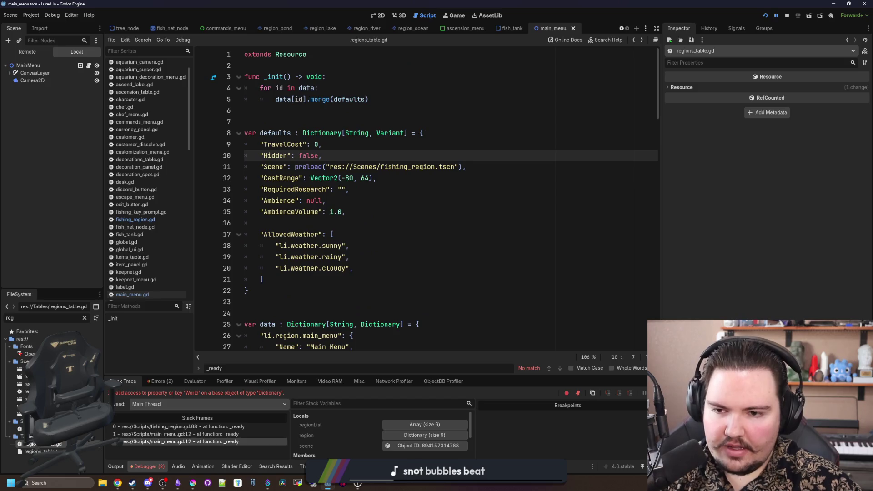
Step: Look over fishing_region.gd, then go back to main_menu.gd
left_click(135, 220)
scroll(327, 205, "down", 3)
scroll(327, 205, "down", 5)
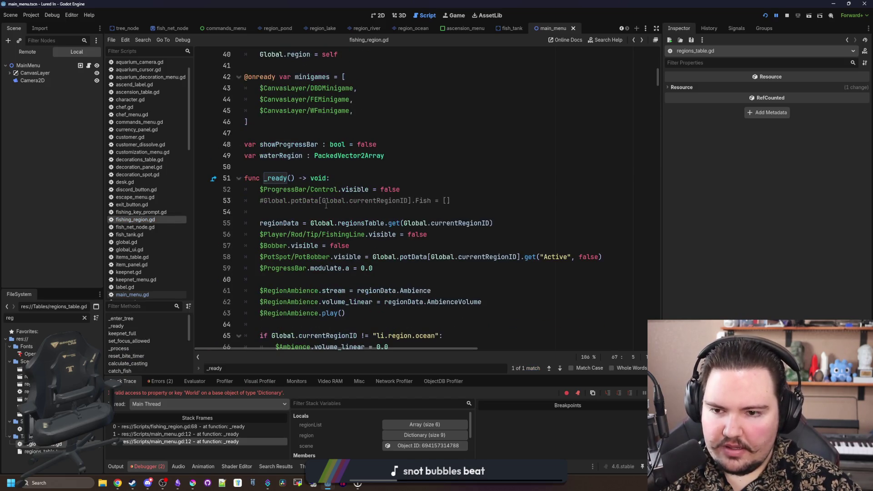
key("alt+Left")
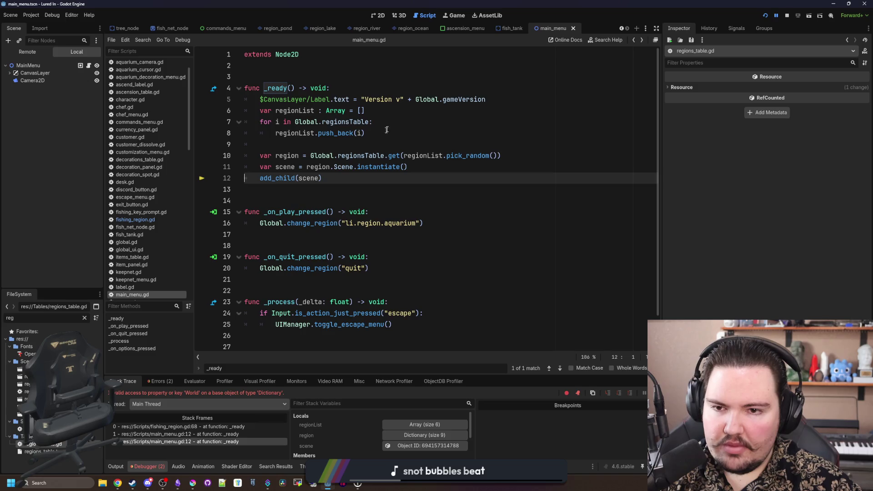
Step: Insert a blank line in _ready after the regionsTable loop, just before the var region pick line
left_click(391, 125)
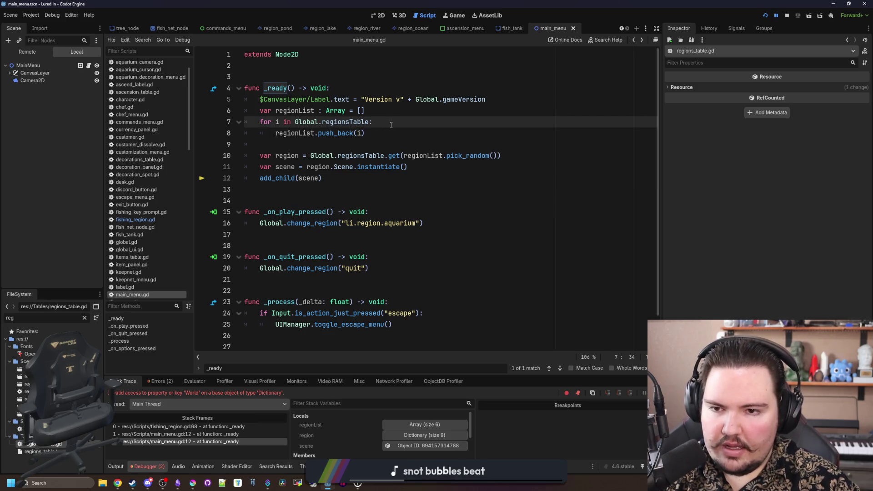
key("Return")
type("if i.")
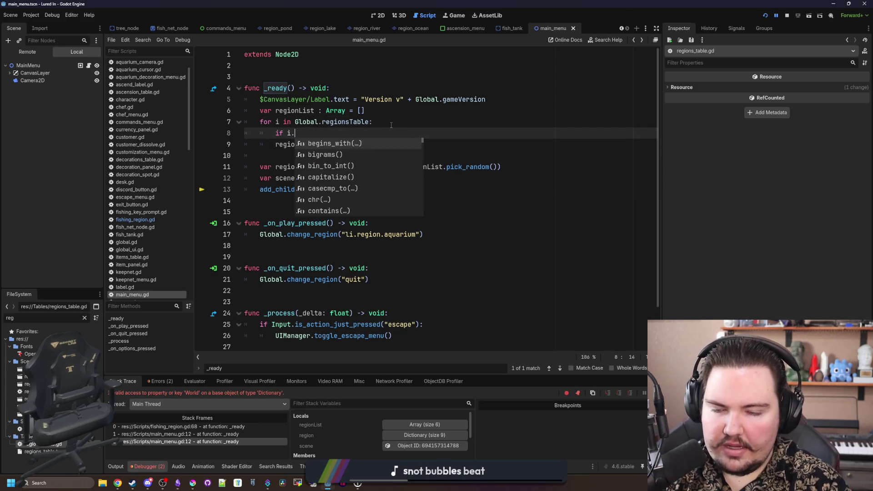
key("BackSpace")
key("BackSpace")
key("BackSpace")
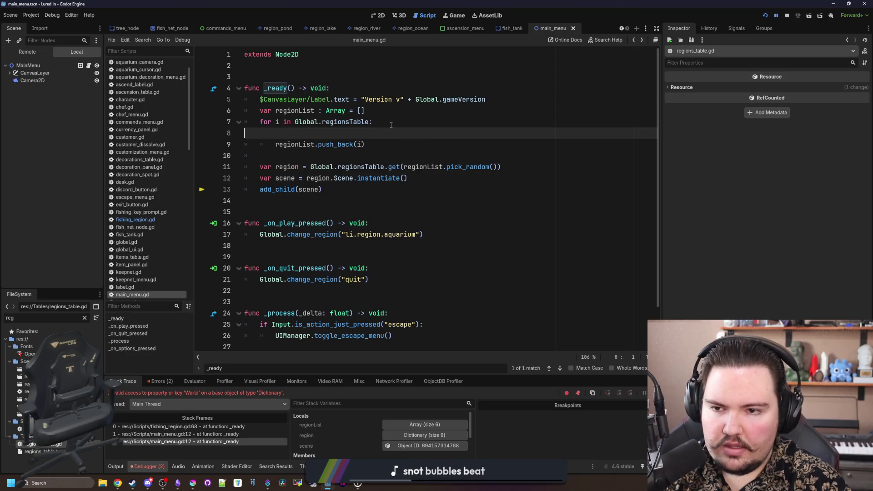
key("BackSpace")
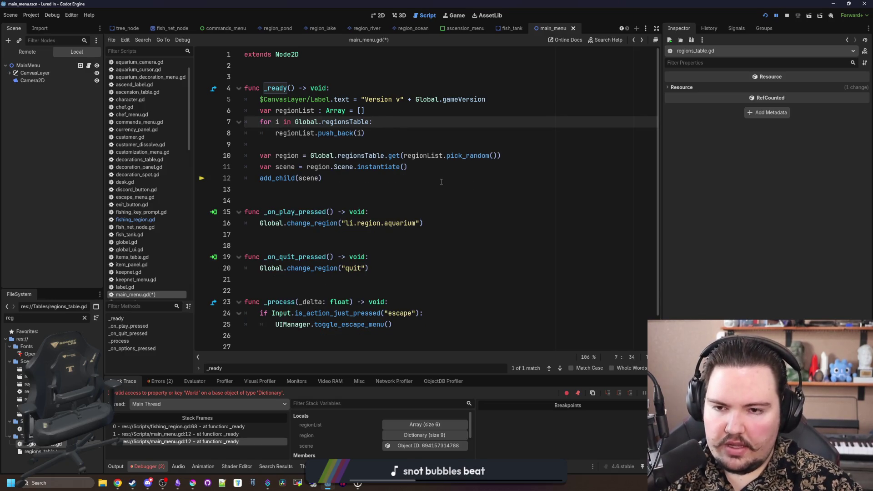
left_click(502, 155)
left_click_drag(501, 156, 260, 155)
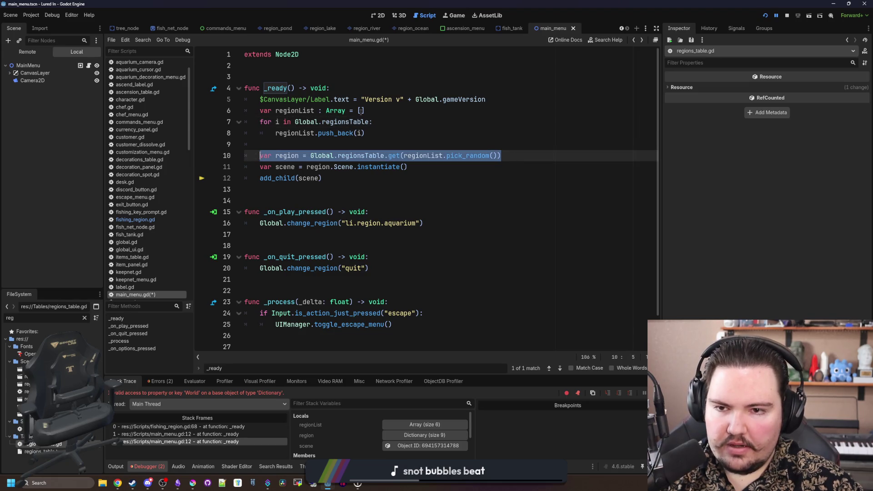
left_click_drag(366, 110, 259, 106)
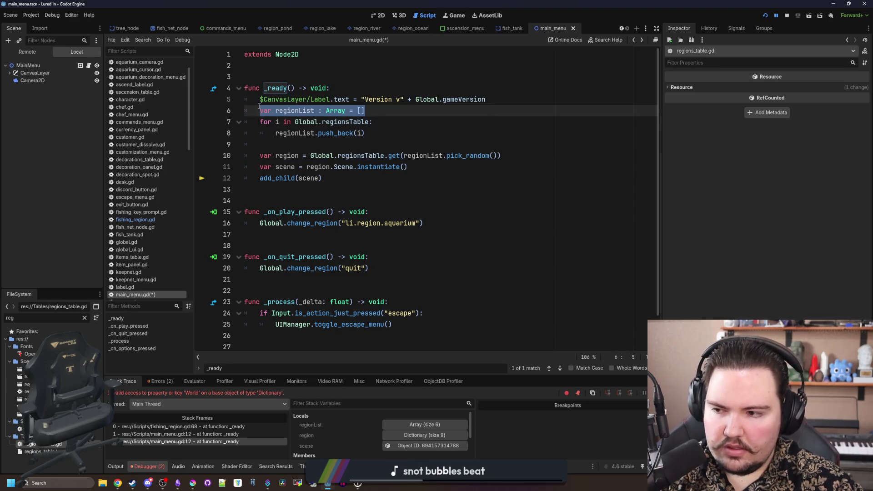
left_click(387, 122)
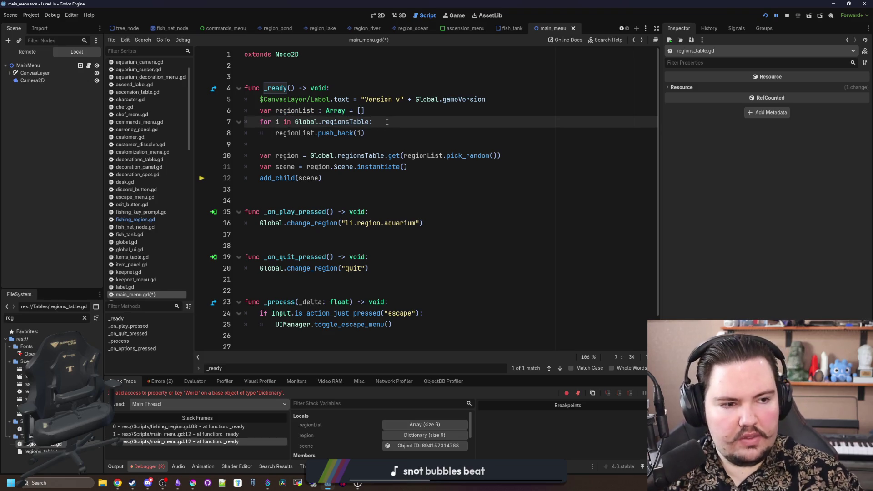
left_click(313, 144)
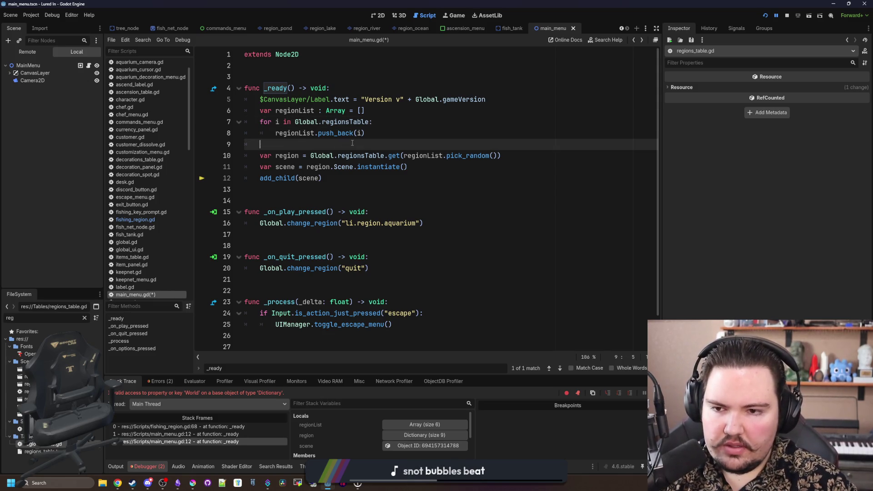
key("Return")
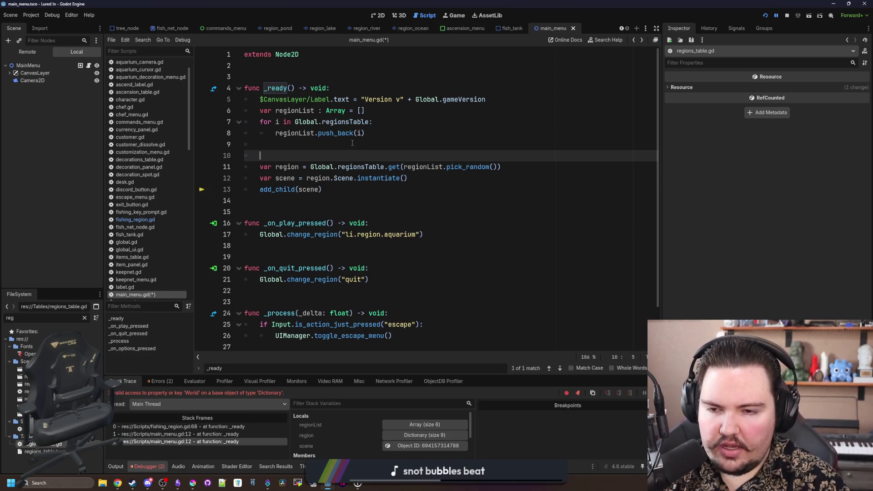
Step: Declare var region = {} and wrap the random region pick in a while region.has("Hidden"): loop
type("while")
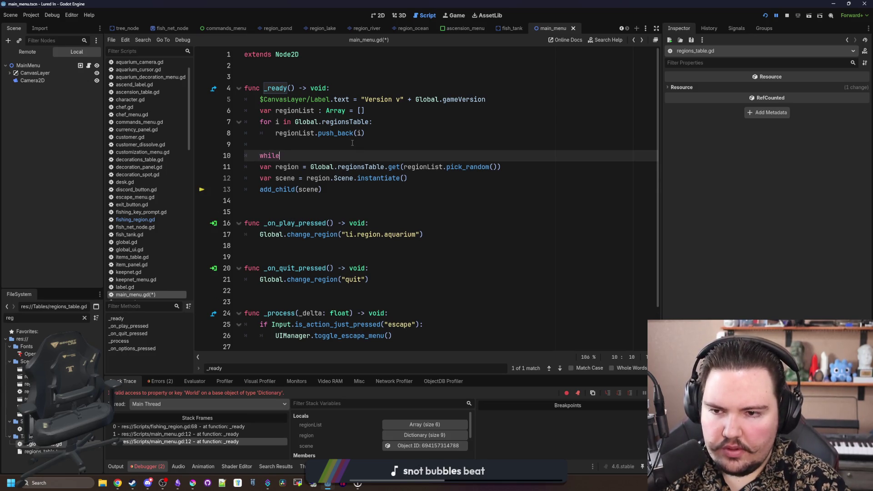
key("BackSpace")
key("BackSpace")
key("BackSpace")
type("var regio")
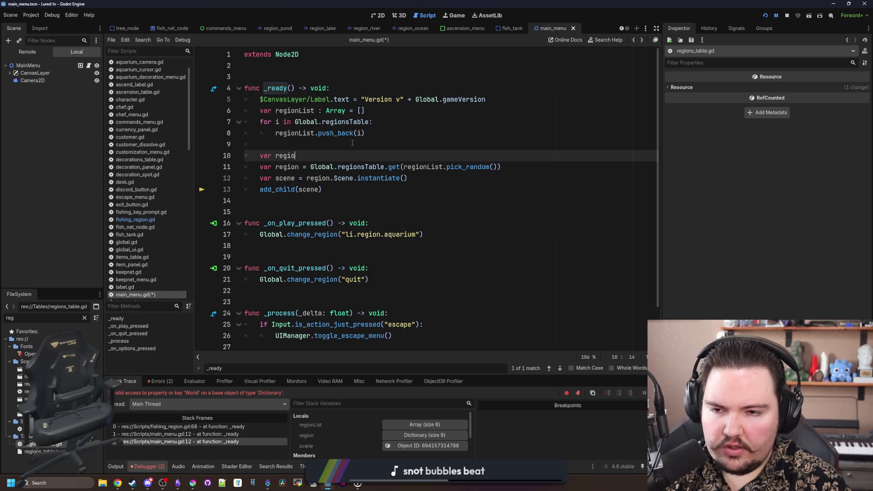
type("n = {}")
key("Return")
type("wh")
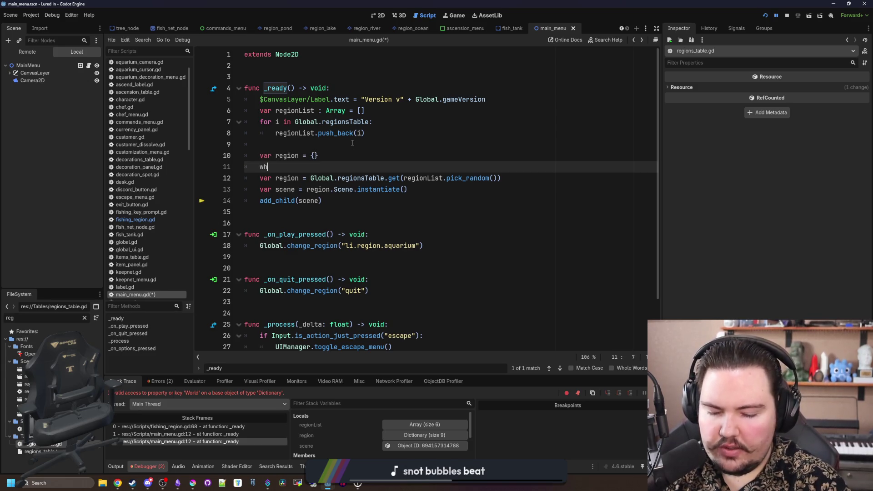
type("ile region.has(")
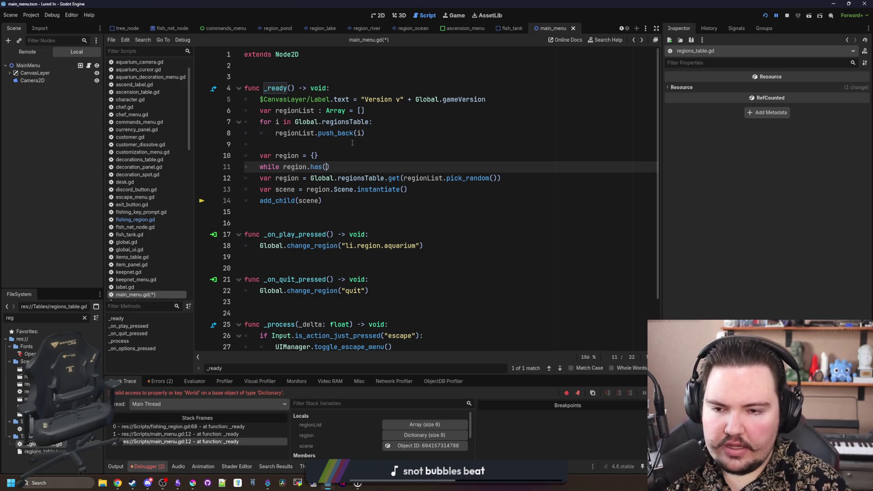
type("Hidden")
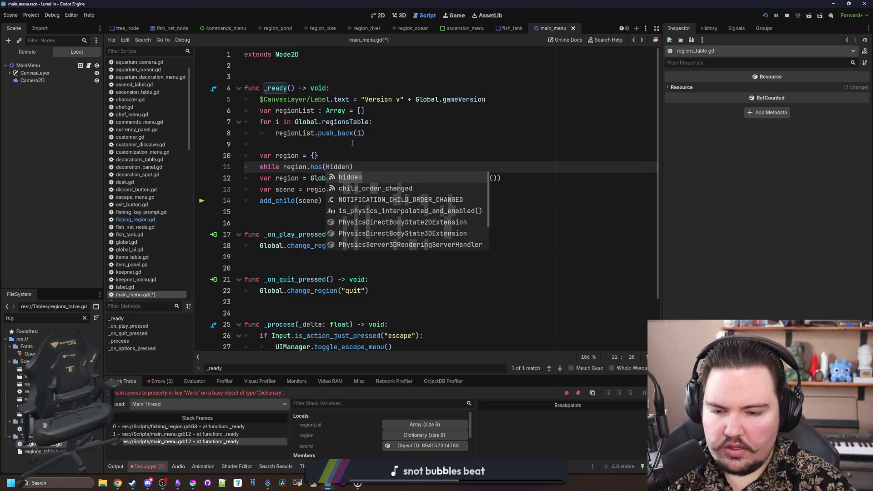
key("ctrl+shift+Left")
type("\"")
key("Right")
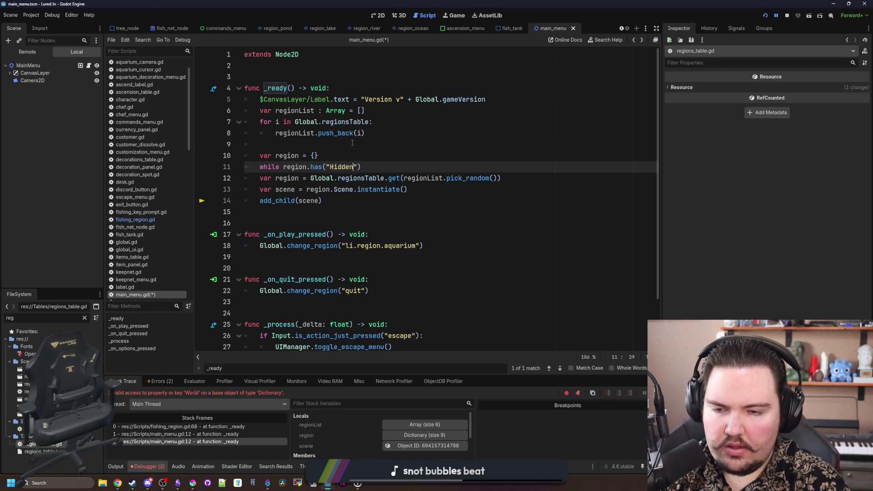
key("Left")
key("Left")
key("Left")
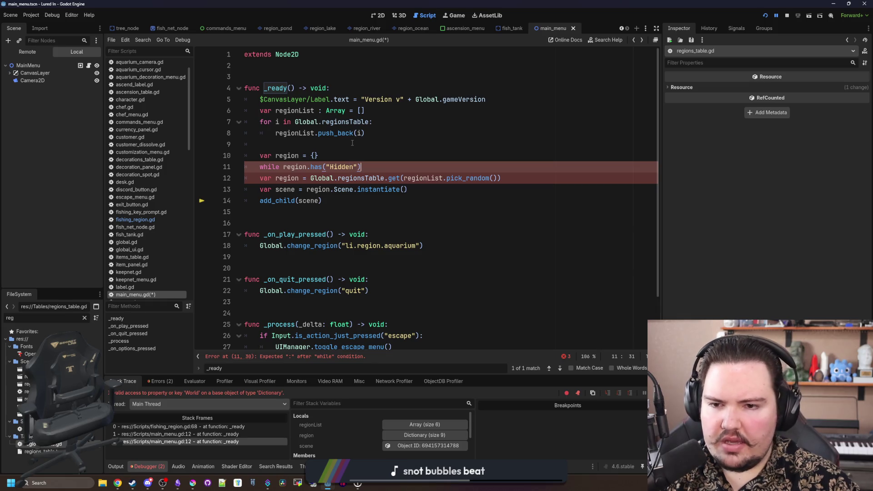
type(":")
left_click(241, 179)
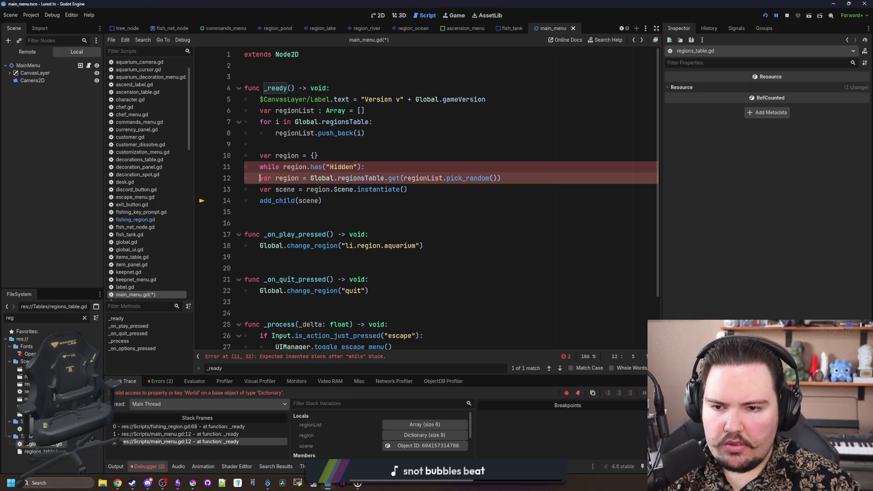
key("Tab")
Step: Change the loop condition to region.get("Hidden", true), keeping region initialized as an empty dictionary
left_click(315, 156)
key("Left")
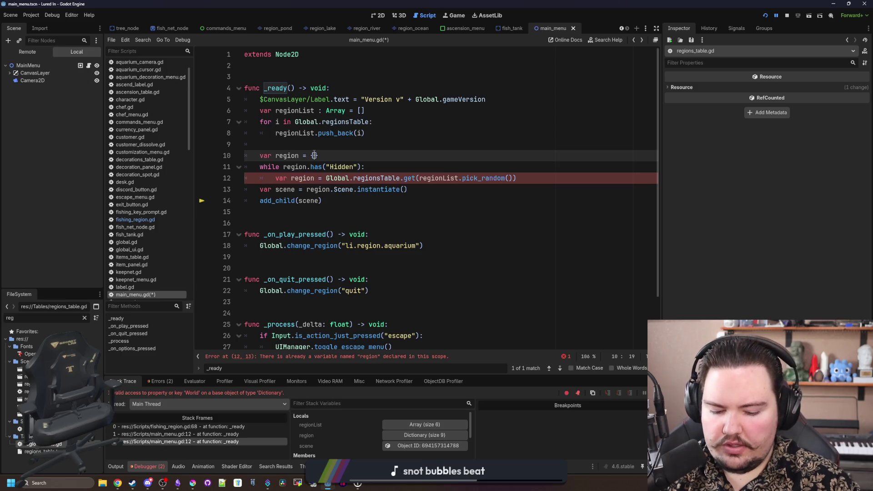
type("\"Hidden\": ret")
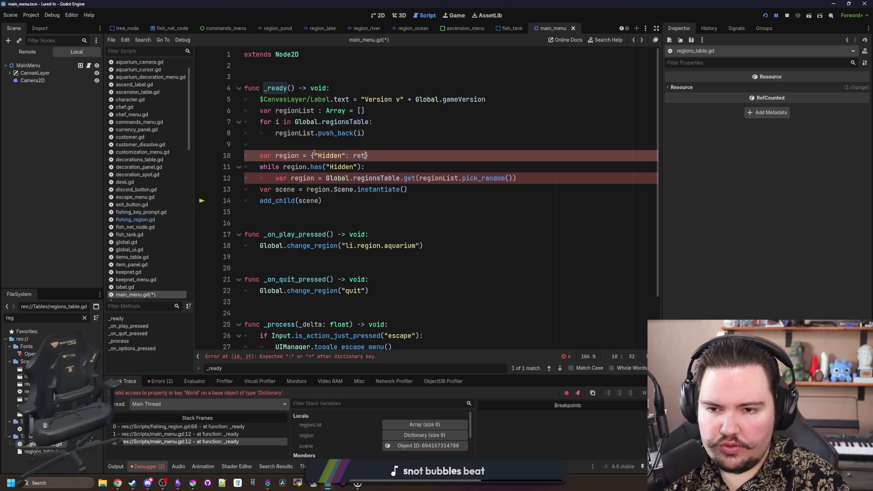
type(": tru")
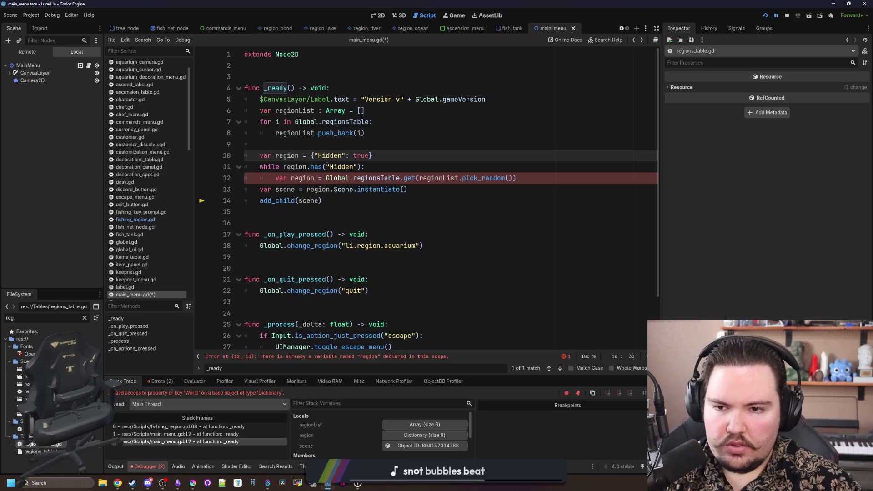
left_click(325, 167)
key("BackSpace")
key("BackSpace")
key("BackSpace")
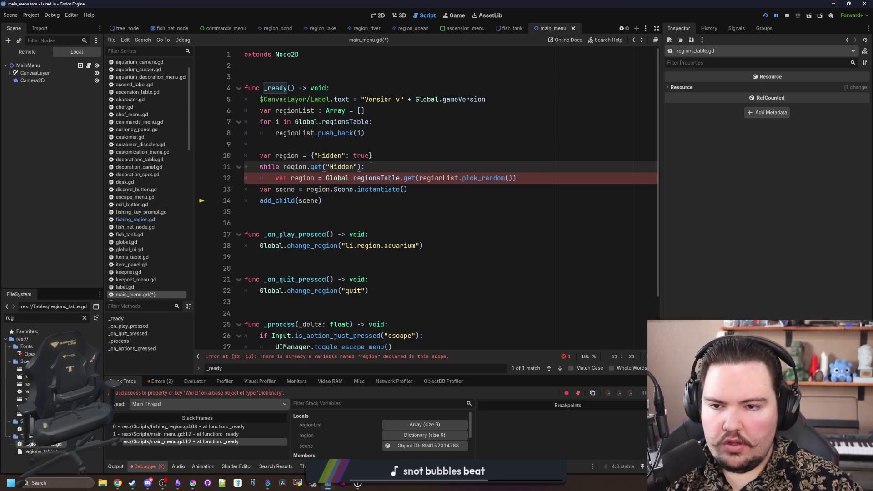
type("get(")
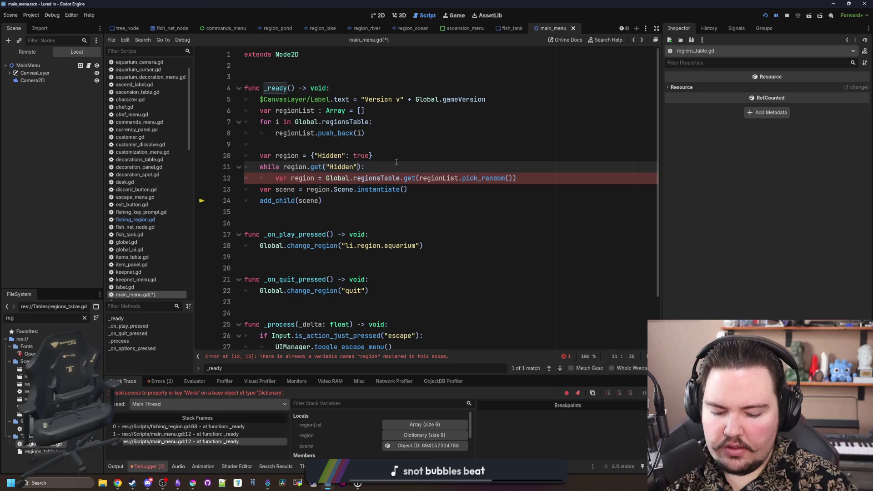
type(", t")
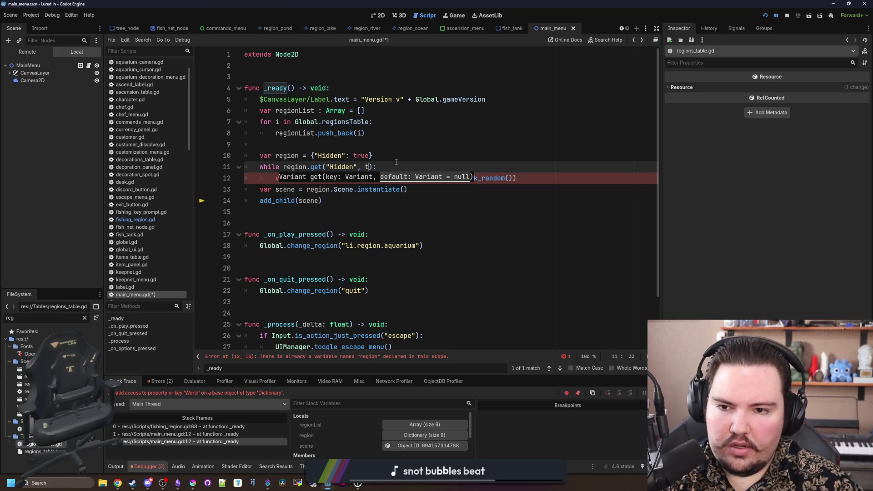
left_click(395, 156)
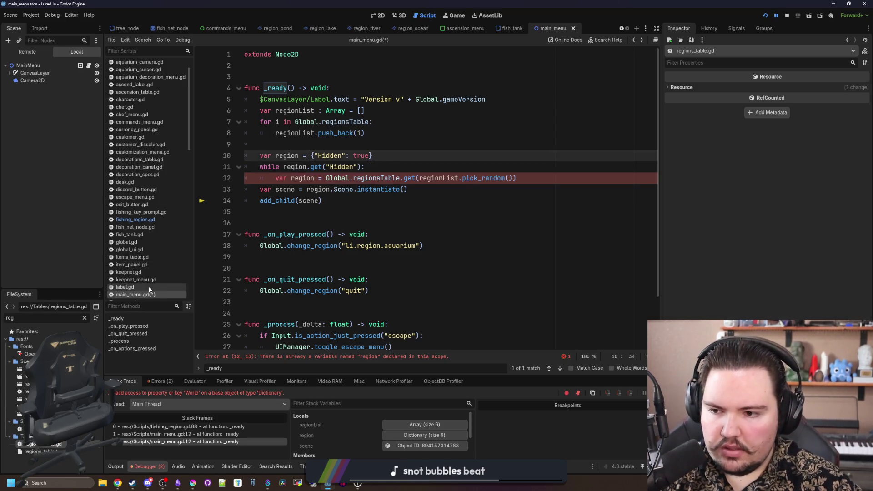
double_click(58, 450)
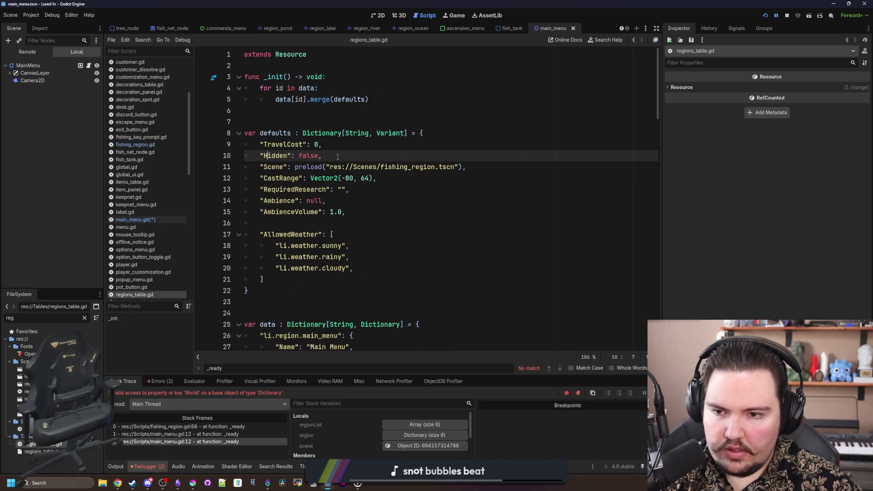
key("alt+Left")
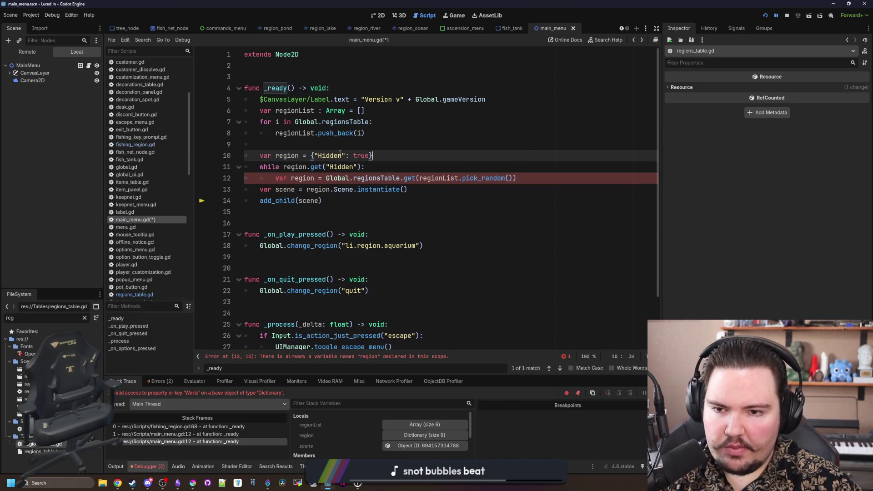
left_click(358, 167)
type(", true")
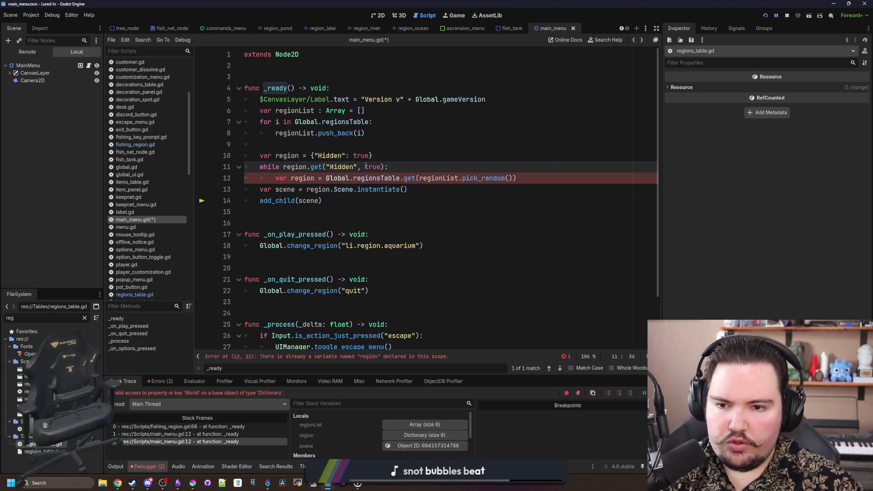
double_click(363, 155)
key("BackSpace")
key("BackSpace")
key("BackSpace")
key("BackSpace")
key("BackSpace")
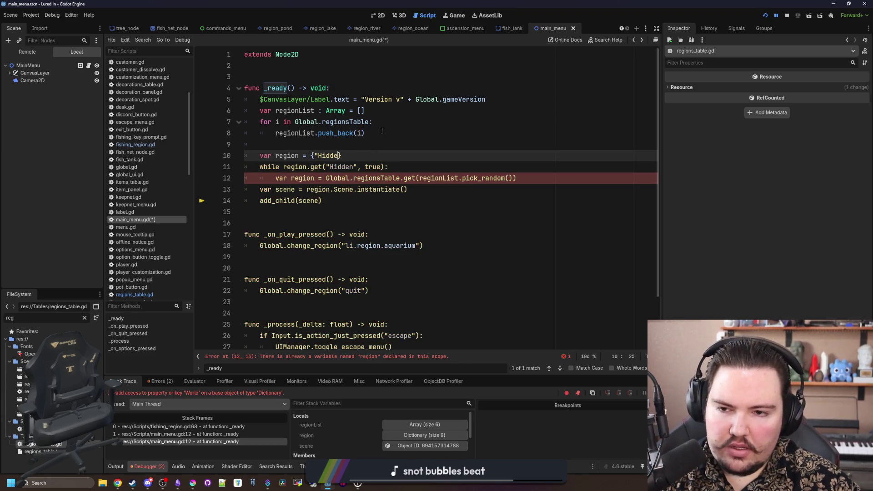
left_click(348, 133)
Step: Remove 'var' from the region reassignment in the loop, tidy blank lines, save, and restart the game
left_click(345, 144)
key("Return")
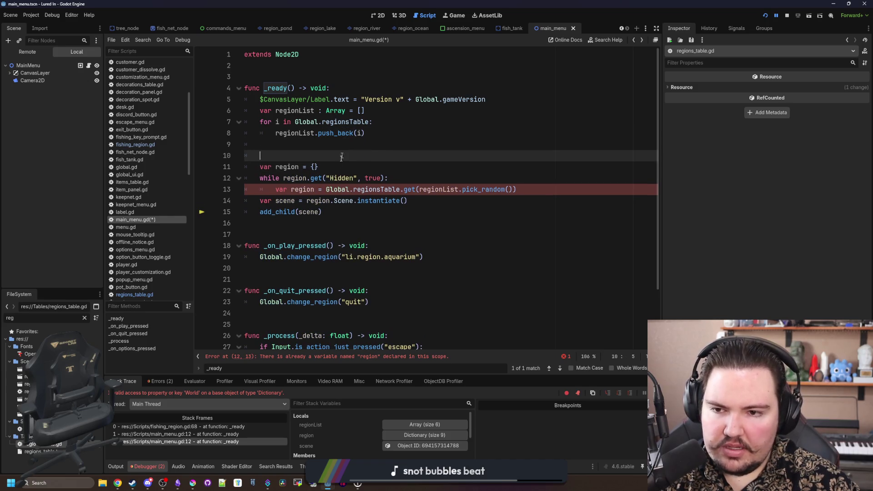
left_click(291, 189)
key("BackSpace")
key("BackSpace")
key("BackSpace")
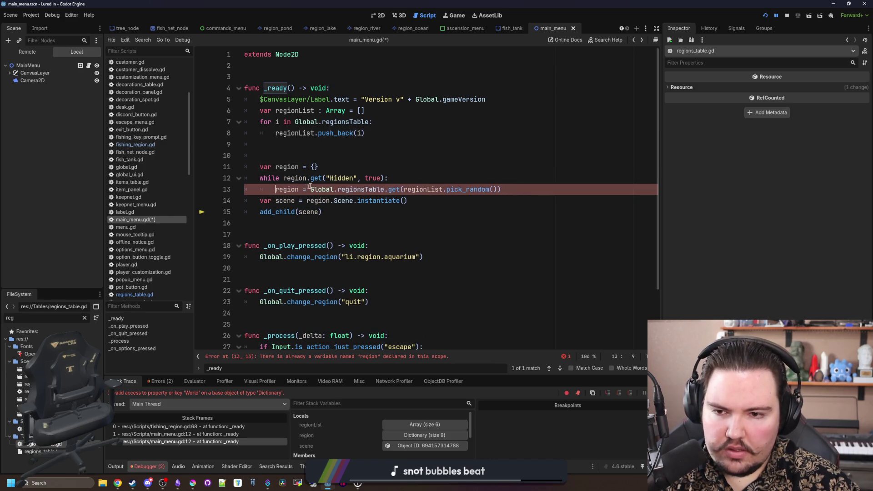
left_click(516, 191)
key("Return")
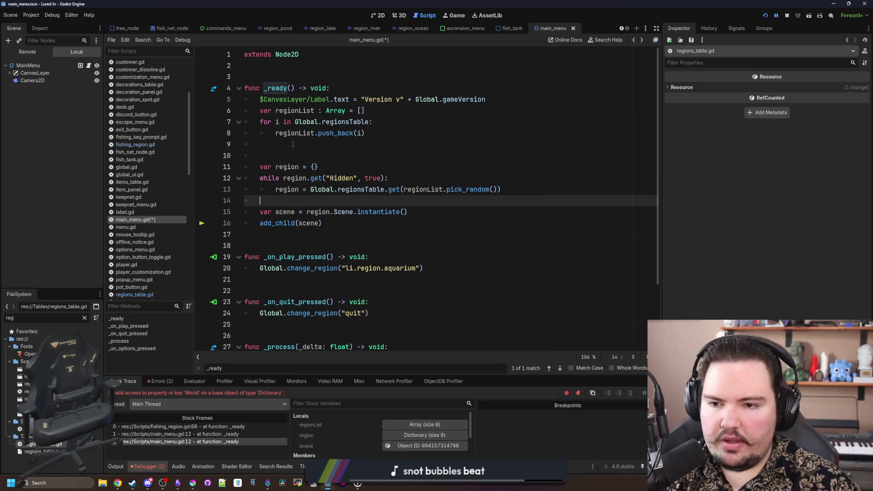
left_click(293, 141)
key("ctrl+s")
key("Delete")
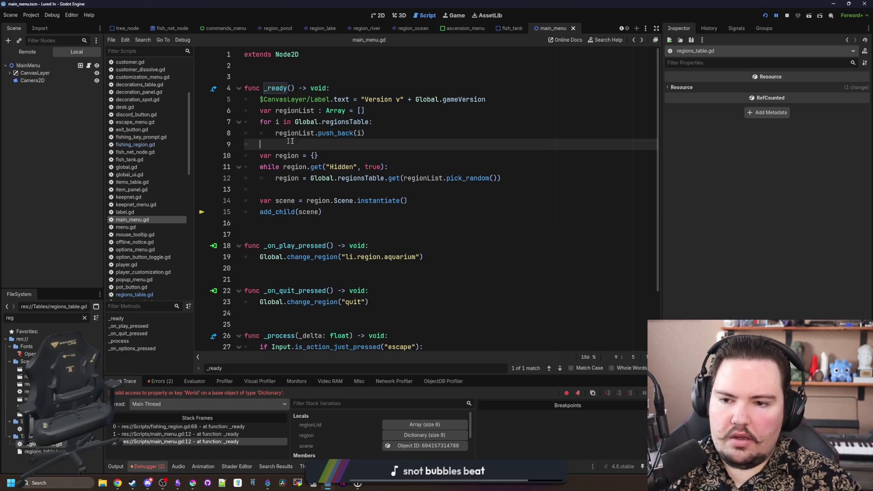
left_click(787, 15)
left_click(765, 16)
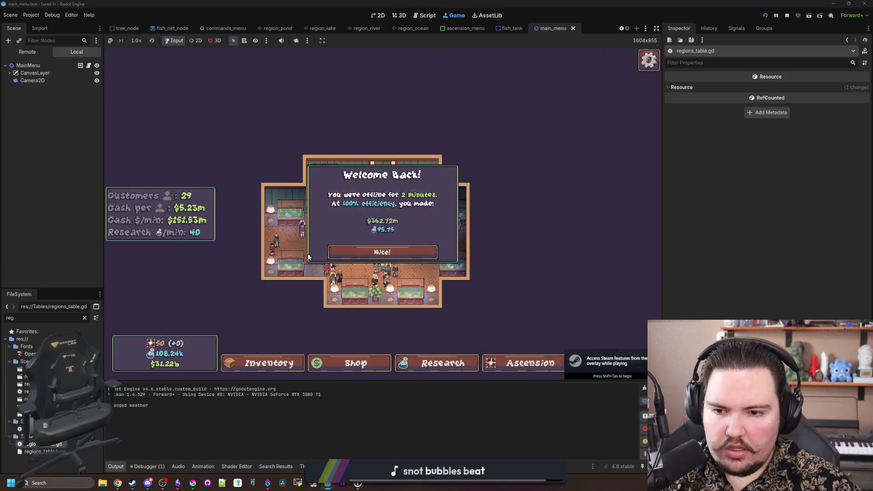
Step: In the running game, dismiss Welcome Back, open the Escape Menu, and choose Main Menu
left_click(383, 251)
key("Escape")
left_click(397, 219)
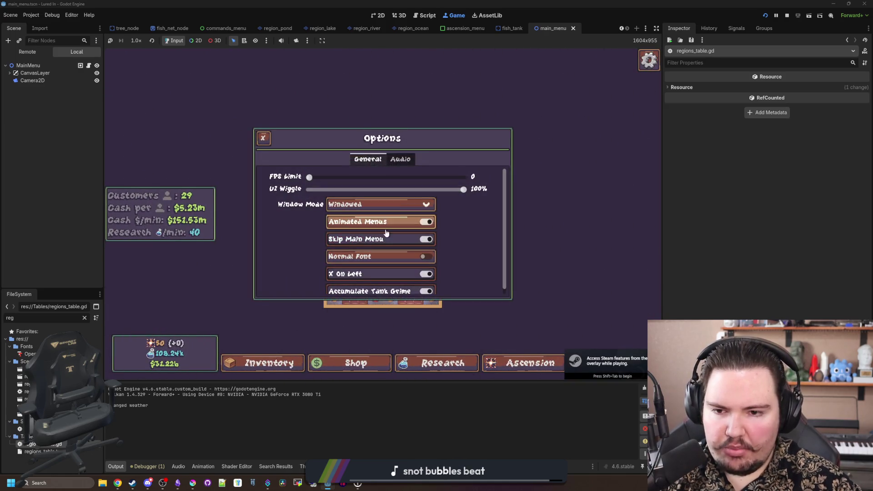
key("Escape")
key("Escape")
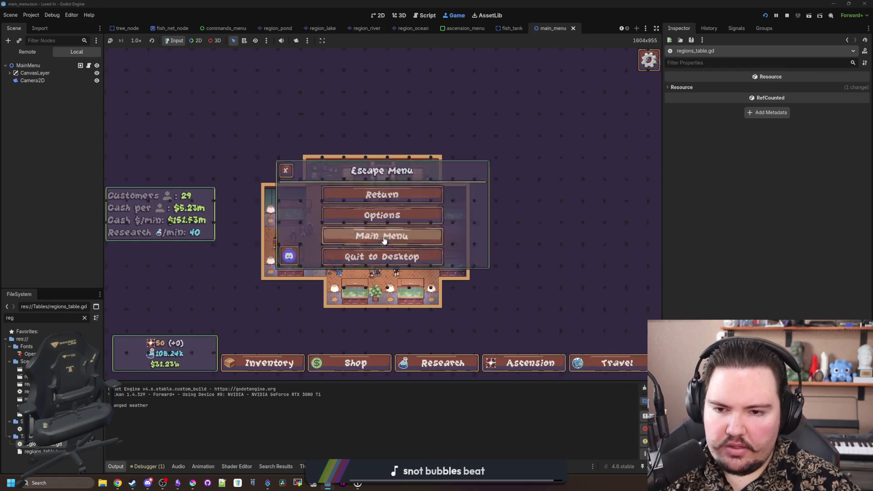
left_click(384, 237)
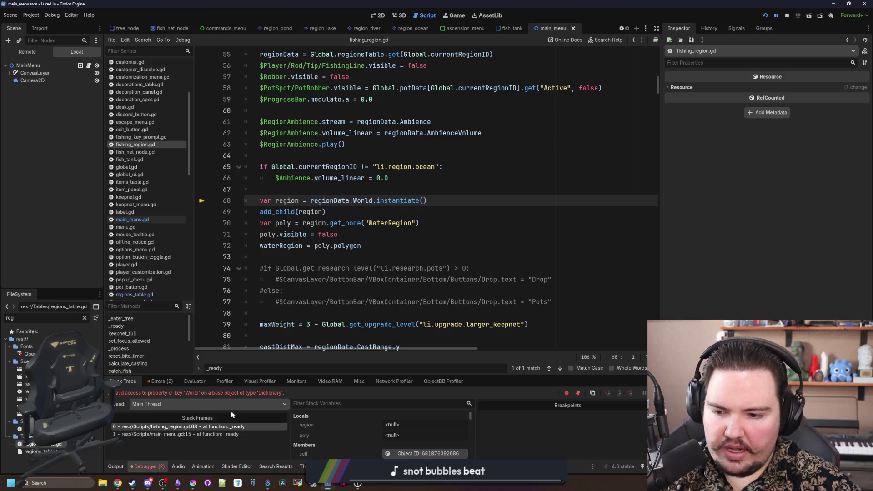
Step: Check the main_menu.gd crash frame, then open regions_table.gd and the ocean region scene via its preload path
left_click(210, 433)
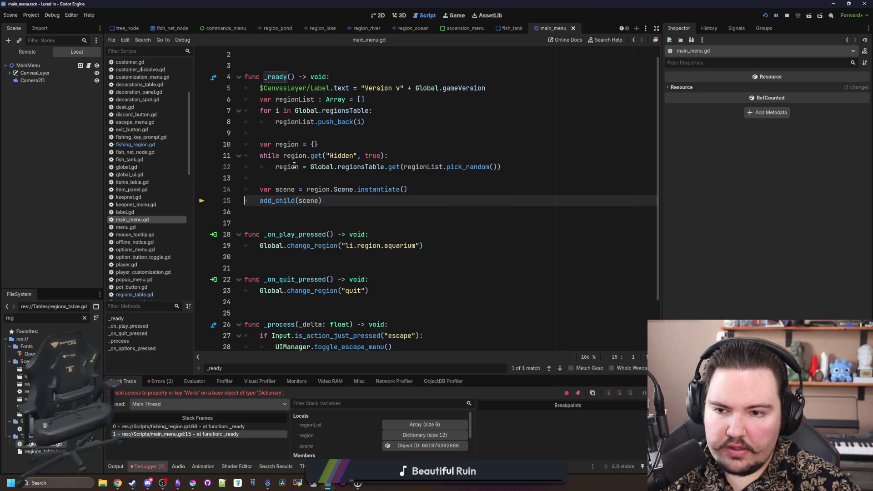
mouse_move(289, 144)
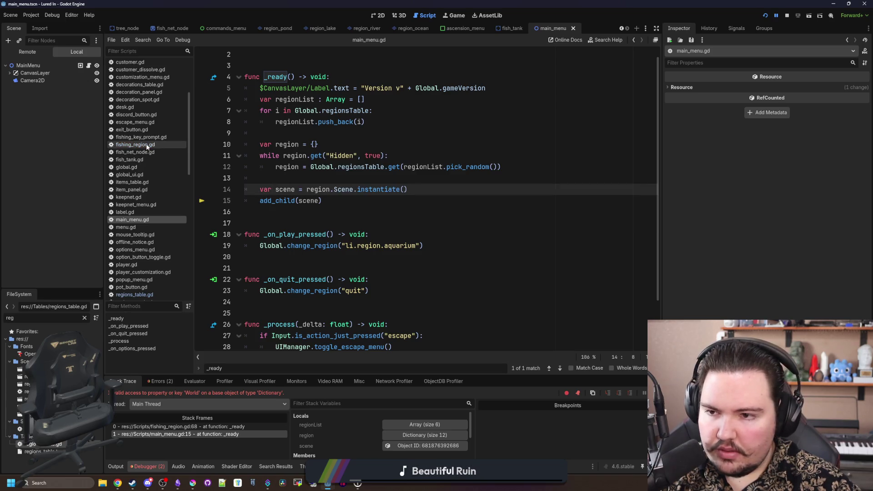
left_click(135, 144)
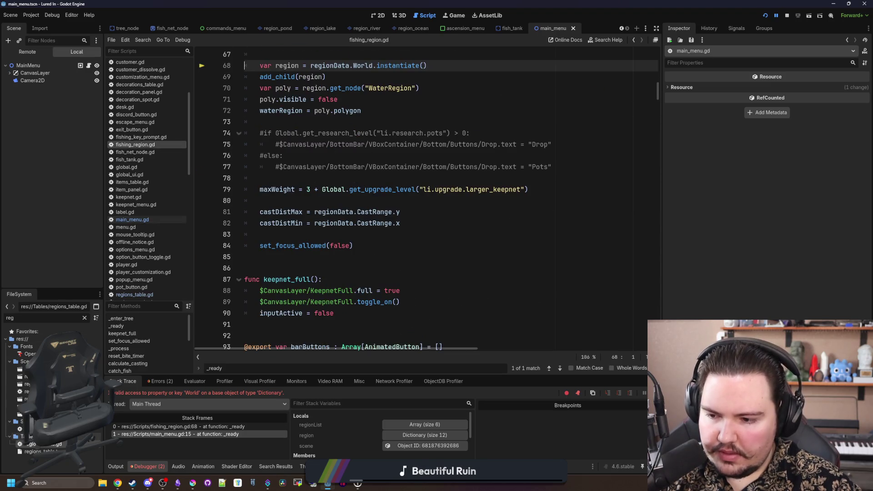
double_click(48, 450)
scroll(292, 266, "down", 20)
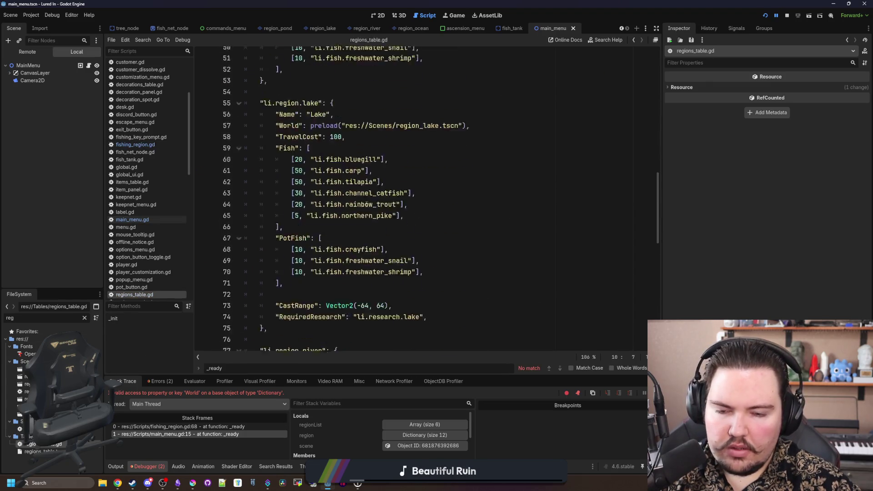
left_click(422, 204, "ctrl")
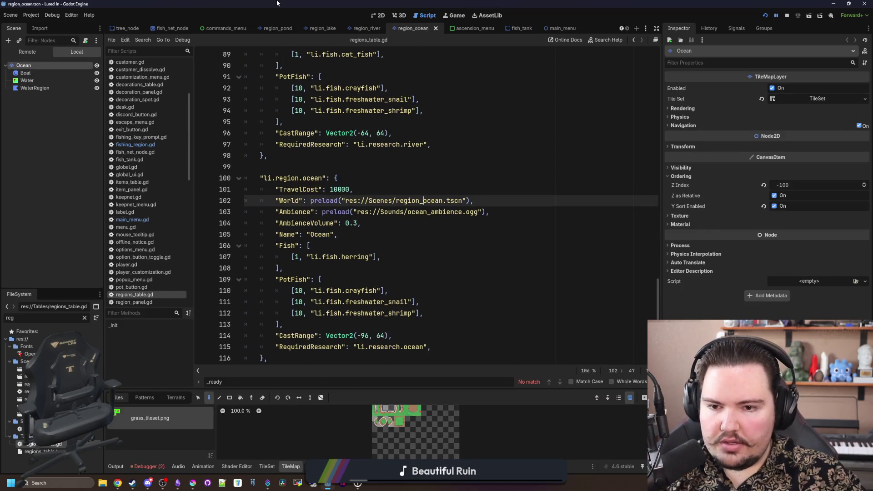
scroll(449, 208, "down", 1)
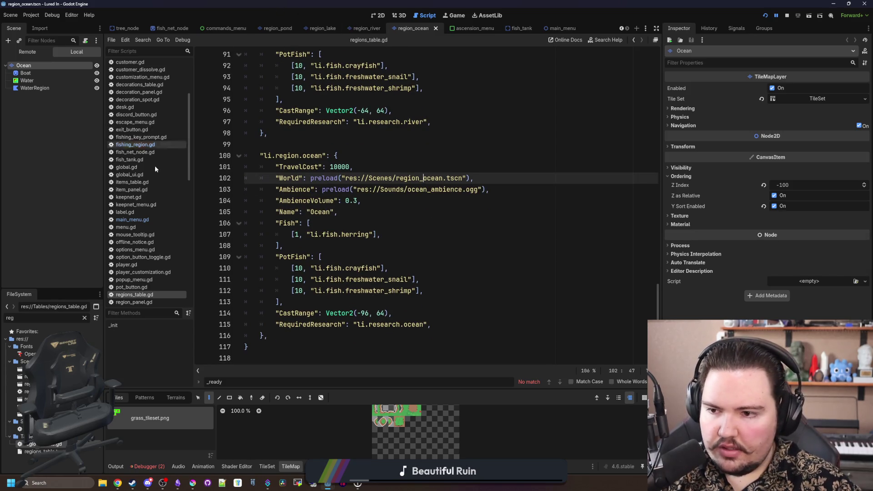
Step: Return to the Debugger stack trace and reselect the fishing_region.gd frame at line 68
left_click(144, 466)
left_click(191, 426)
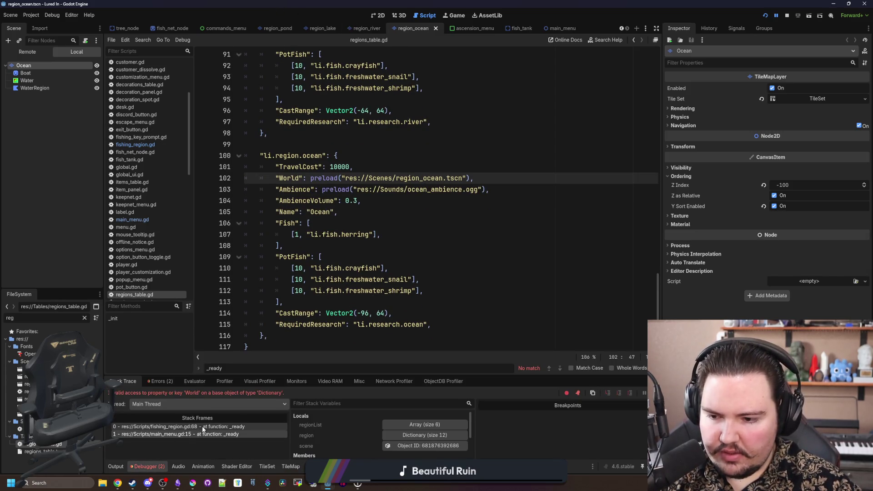
left_click(193, 435)
left_click(205, 428)
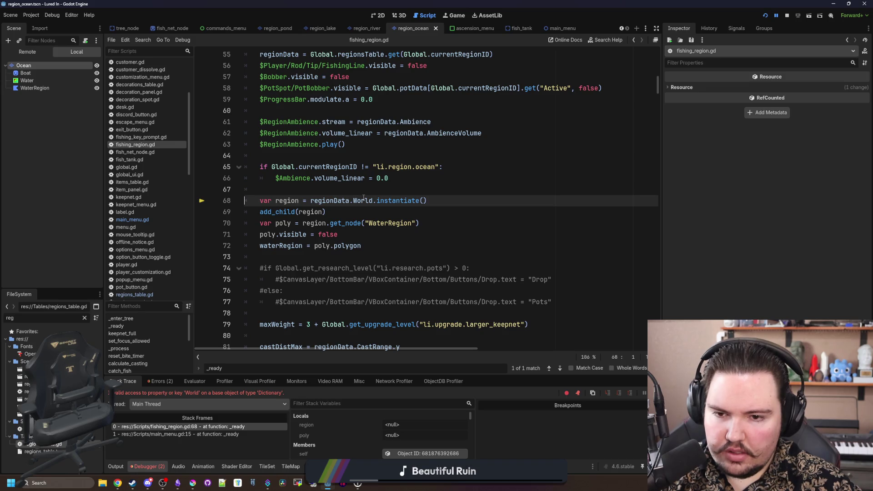
scroll(364, 197, "up", 18)
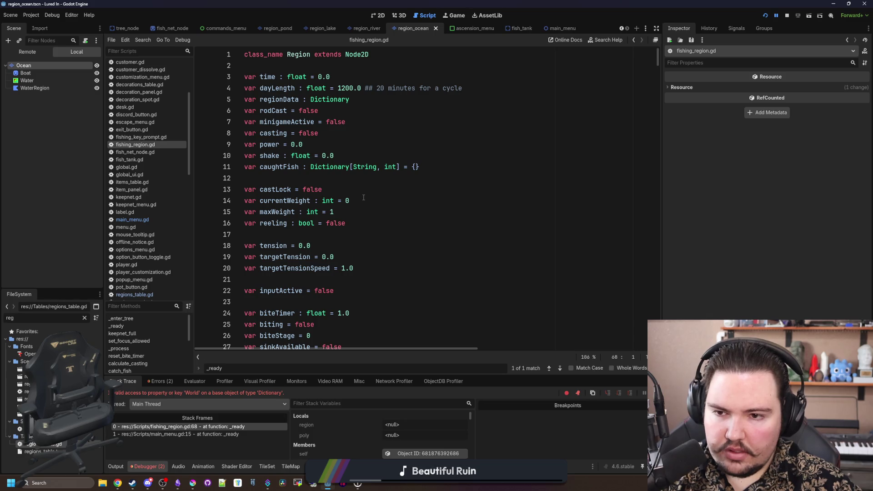
scroll(363, 198, "down", 8)
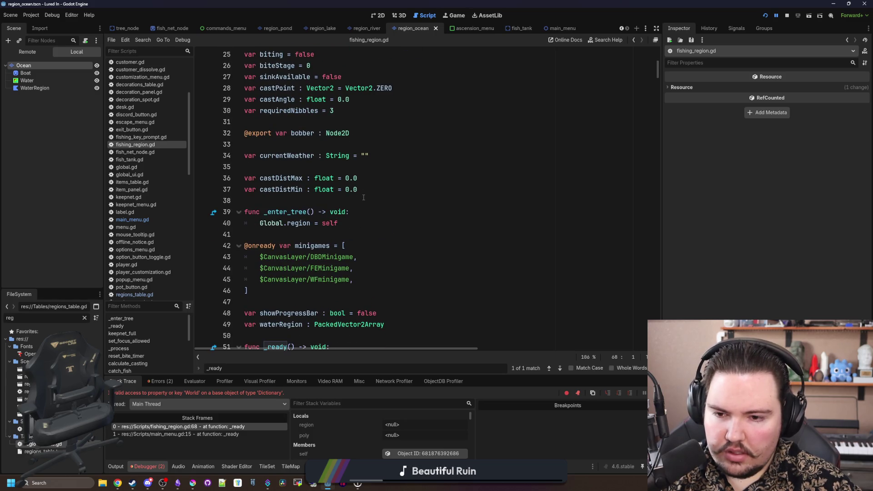
scroll(363, 198, "down", 9)
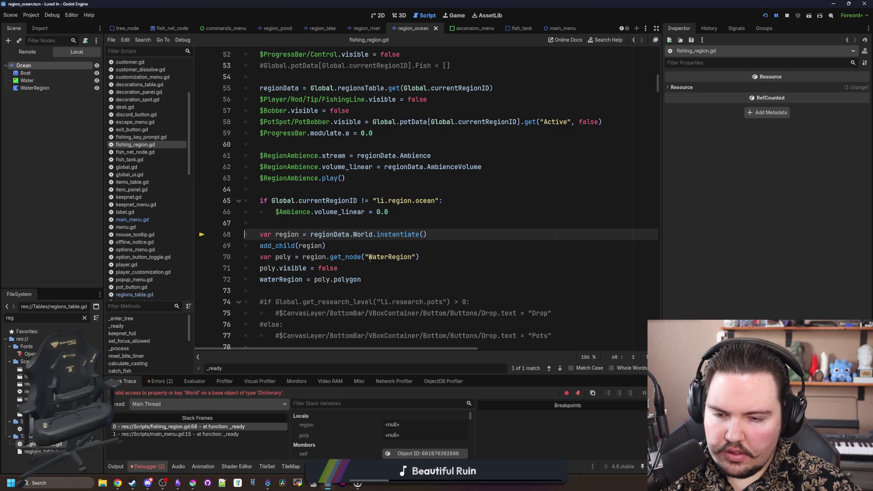
double_click(371, 232)
type("Scene")
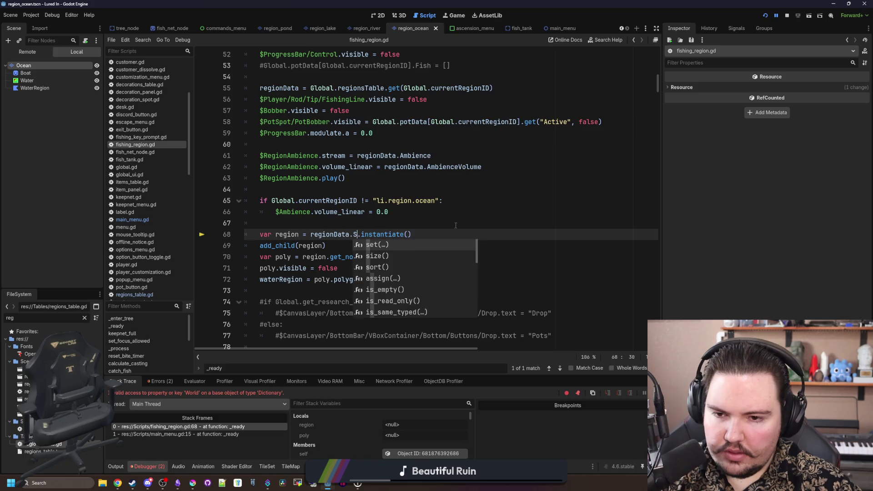
left_click(456, 225)
key("ctrl+s")
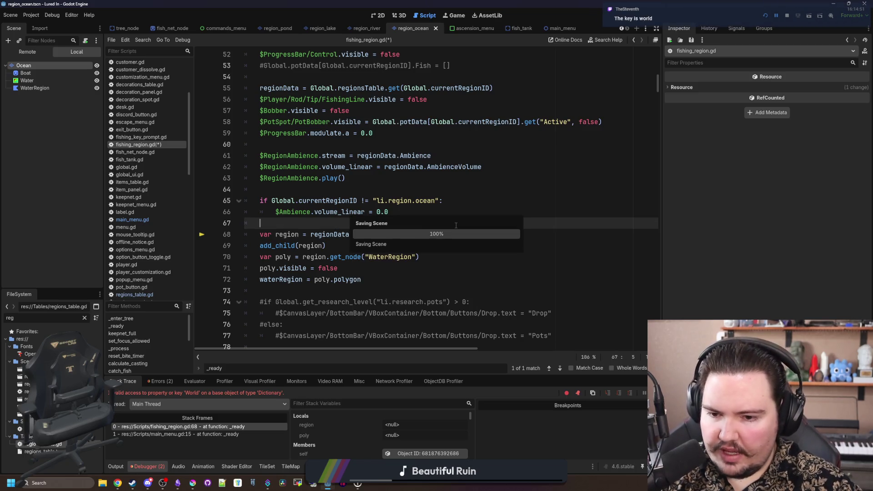
scroll(318, 428, "down", 2)
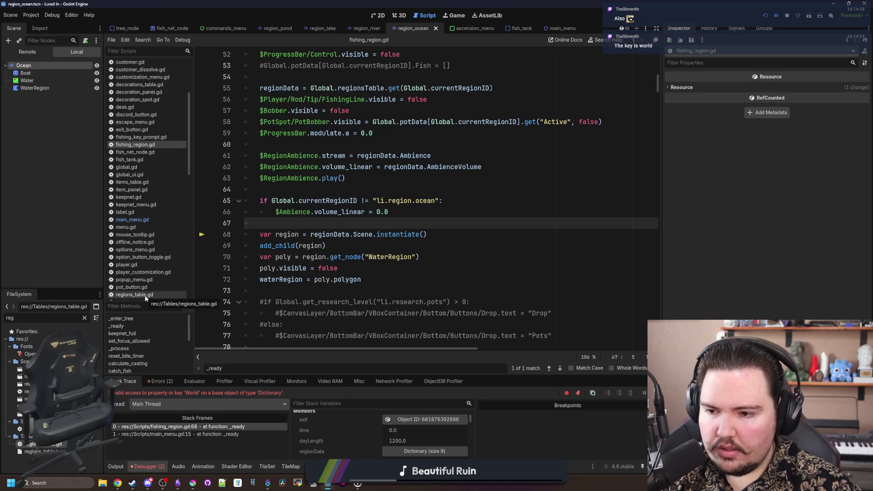
left_click(145, 297)
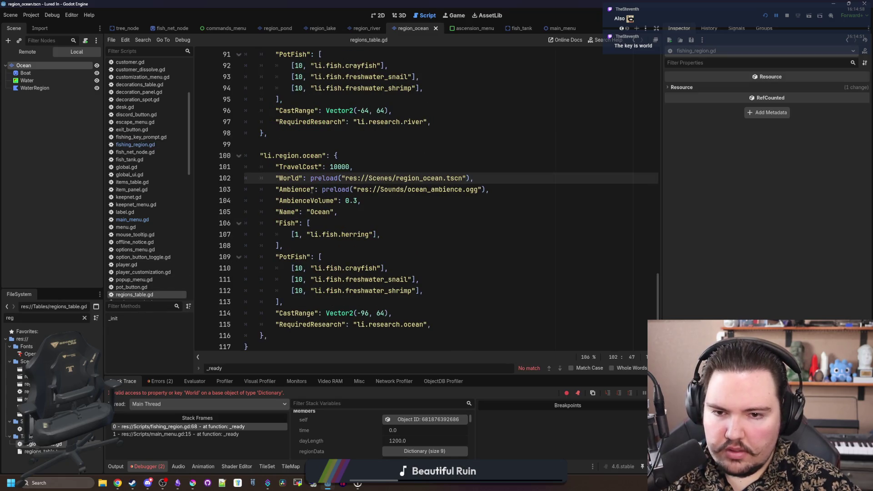
mouse_move(427, 176)
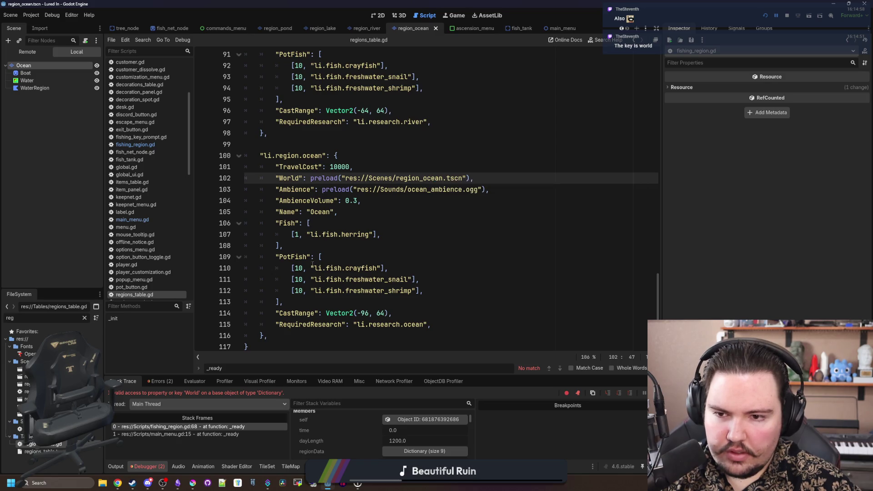
key("alt+Left")
key("alt+Left")
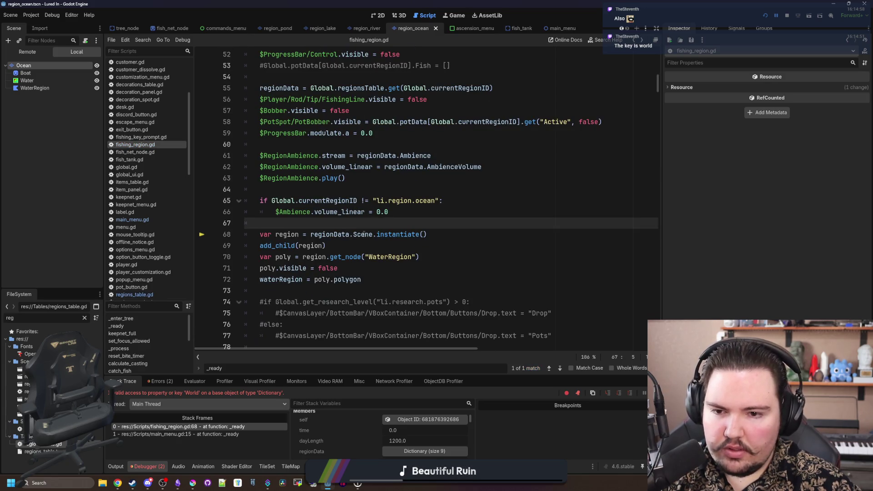
double_click(363, 235)
type("World")
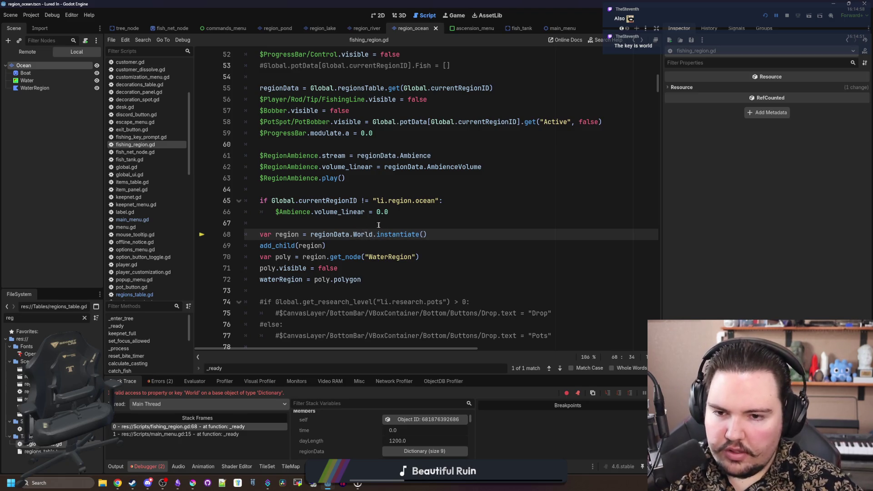
left_click(378, 225)
key("ctrl+s")
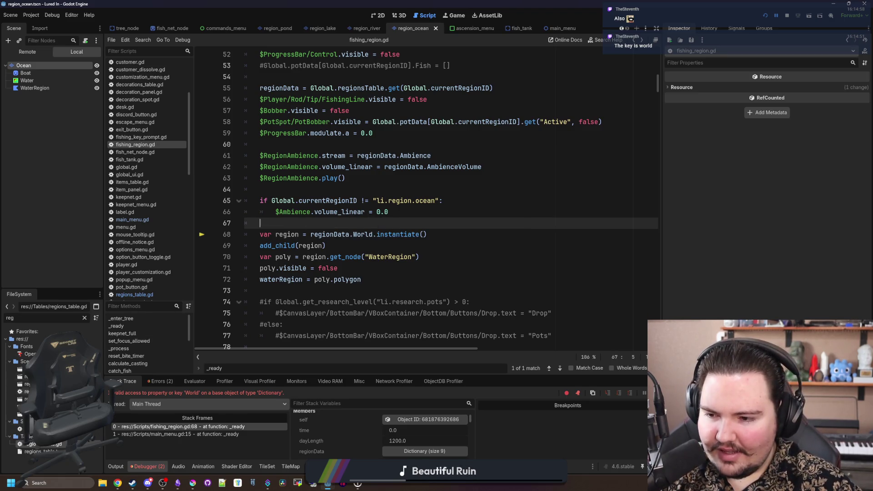
left_click(132, 295)
scroll(146, 182, "up", 2)
left_click(135, 174)
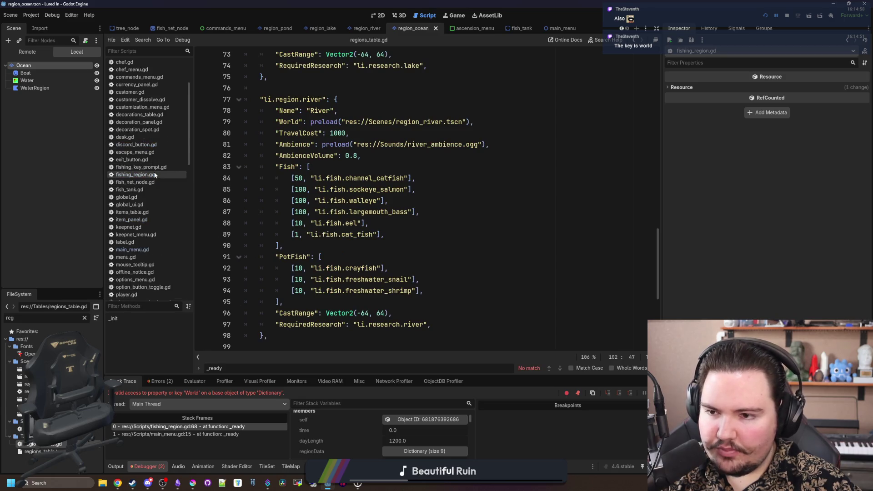
Step: In main_menu.gd, change the loop condition to while !region.has("World"):
left_click(127, 242)
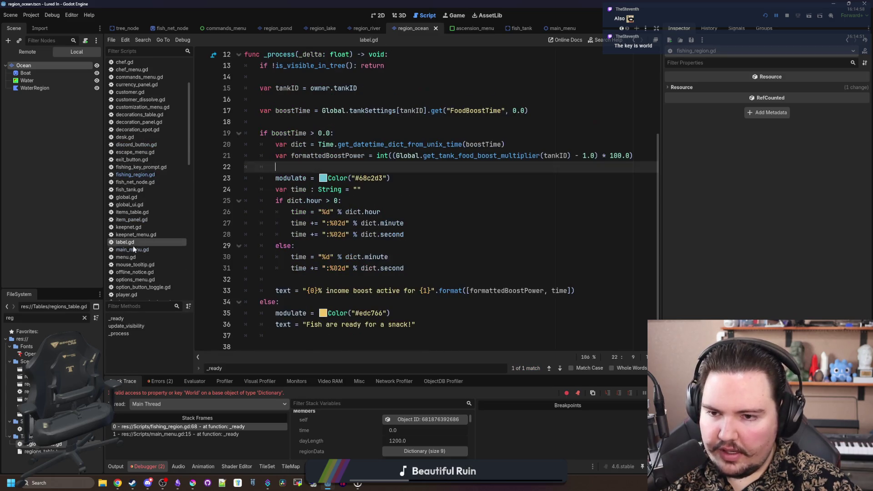
left_click(132, 248)
left_click(387, 211)
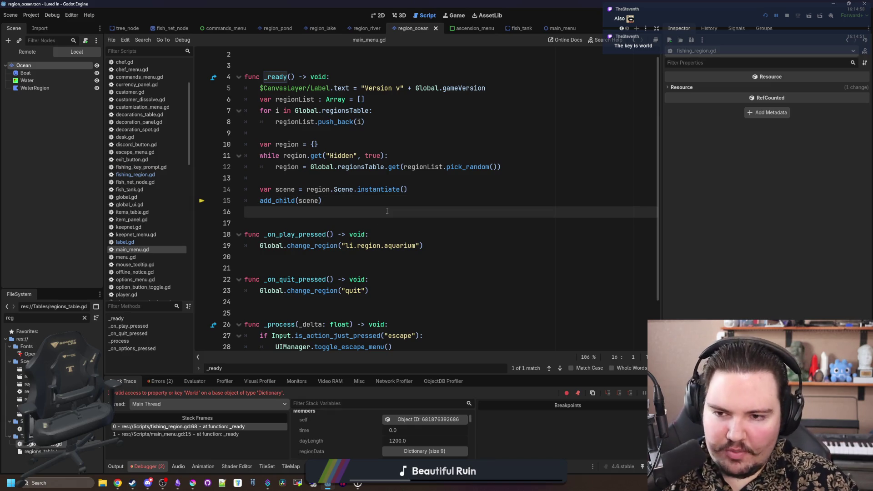
scroll(373, 209, "up", 1)
double_click(343, 166)
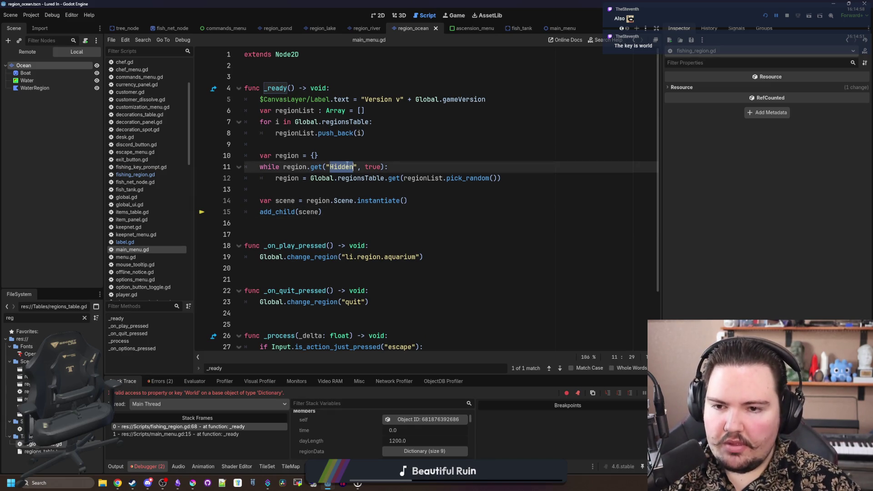
type("World")
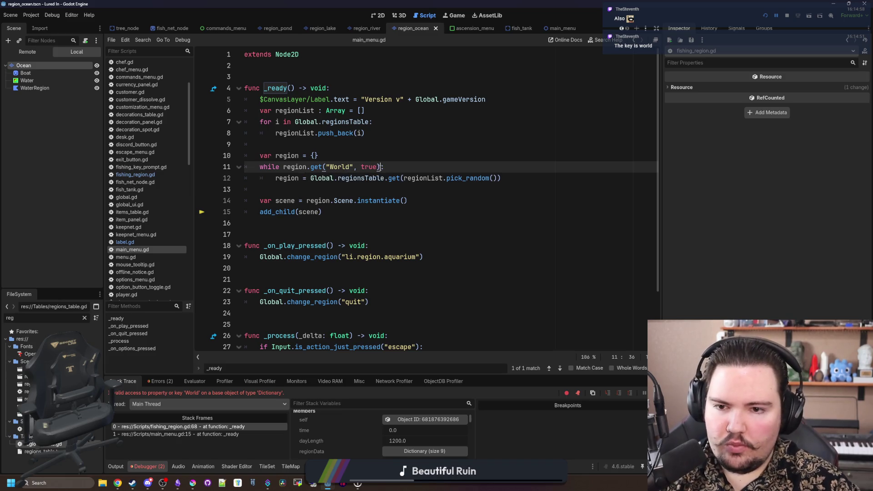
double_click(368, 167)
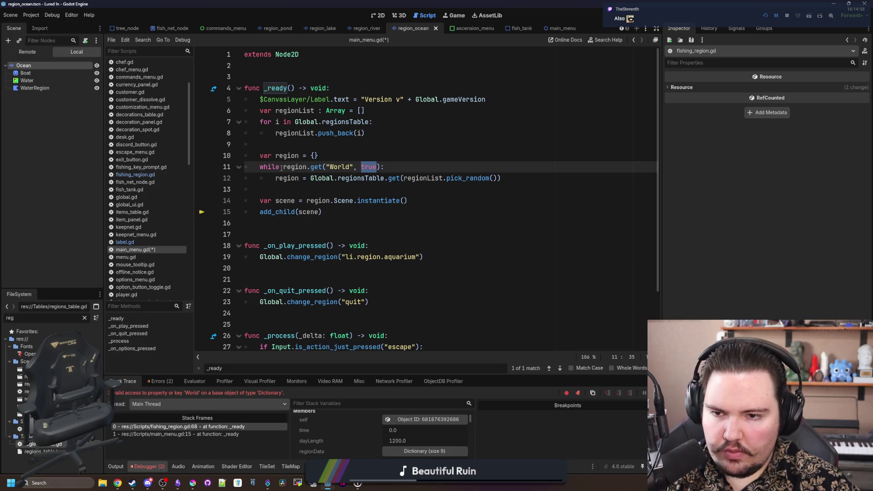
double_click(316, 167)
type("has")
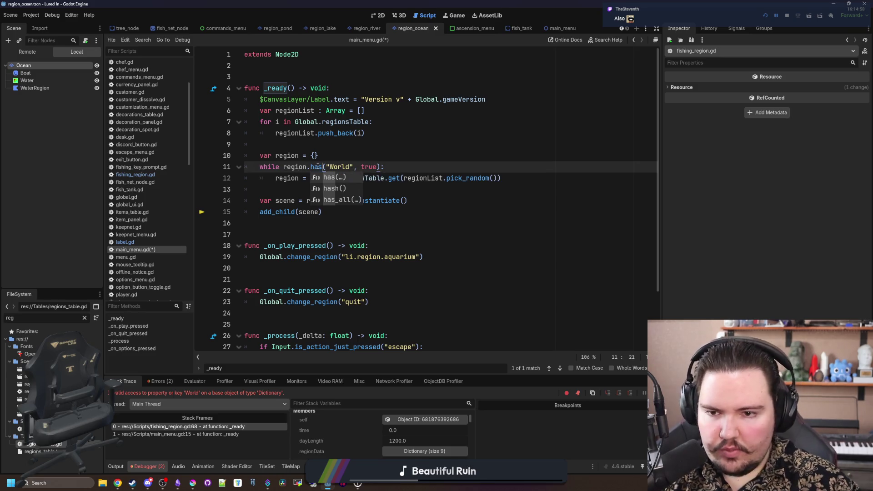
left_click(281, 165)
type("!")
double_click(376, 165)
key("BackSpace")
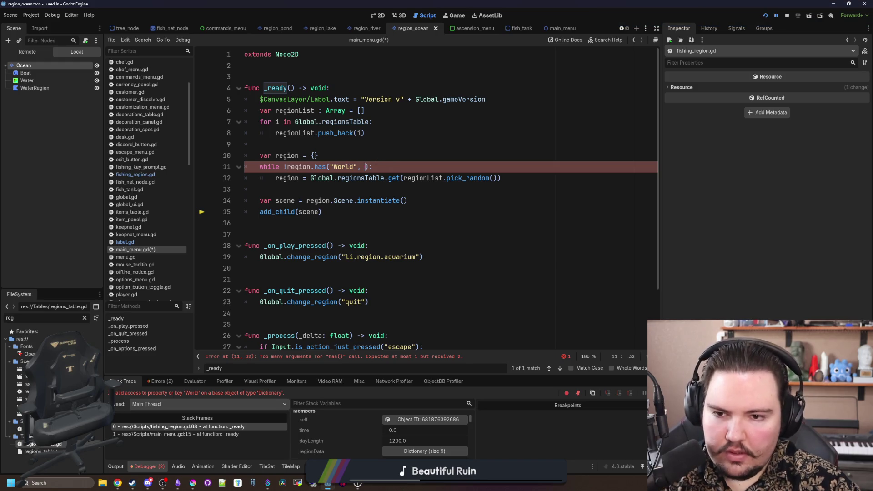
left_click(390, 155)
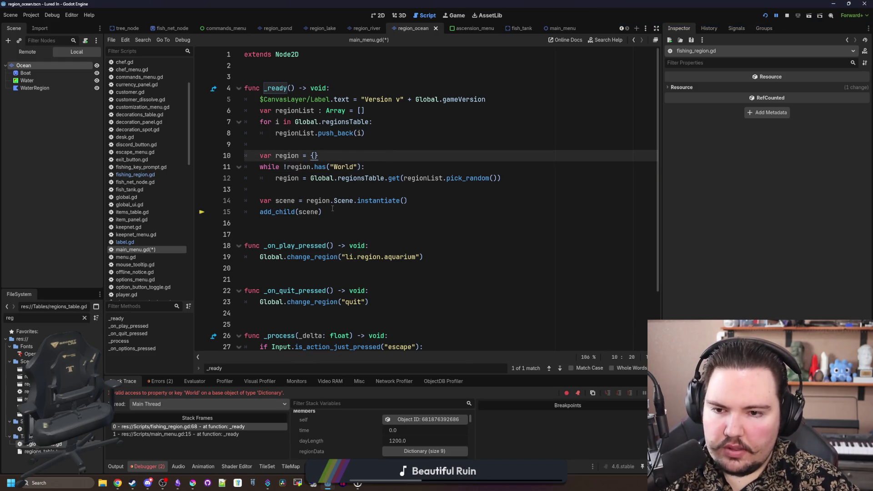
Step: Instantiate region.World instead of region.Scene on line 14, save, and relaunch the game
double_click(344, 200)
type("World")
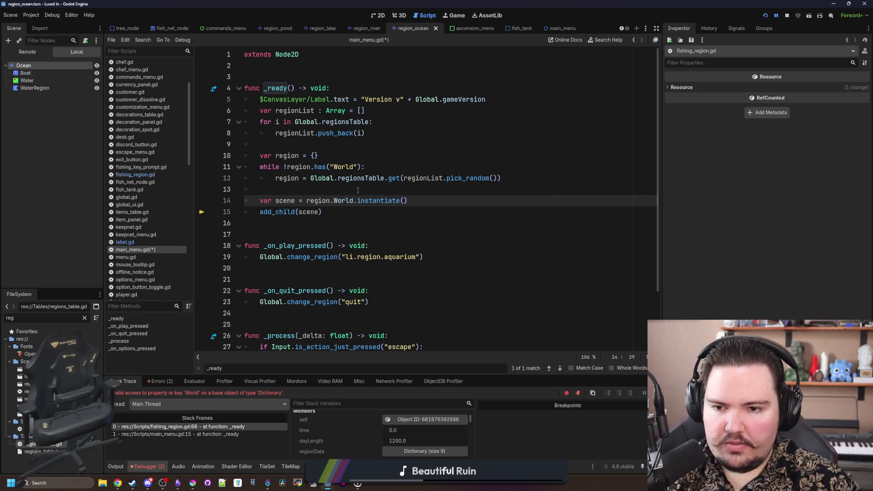
left_click(358, 190)
key("ctrl+s")
left_click(766, 17)
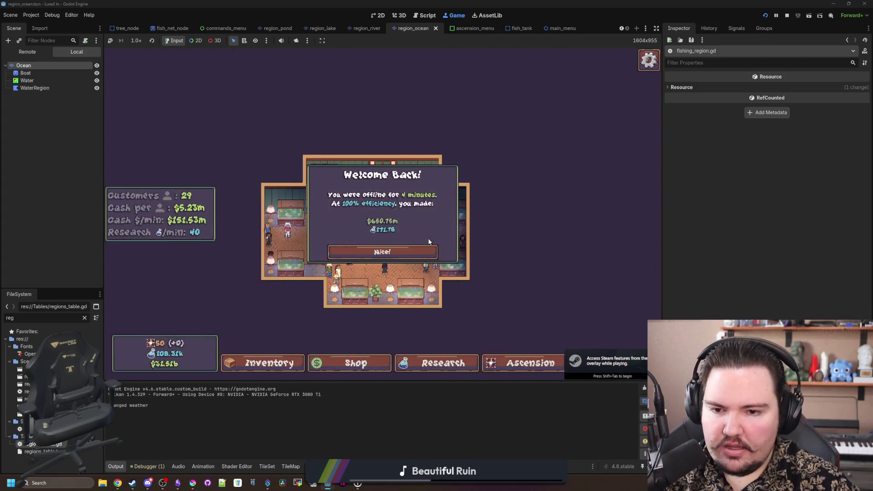
Step: Open the game's Options dialog, then filter the FileSystem for 'glob' and open global.gd
key("Escape")
left_click(391, 215)
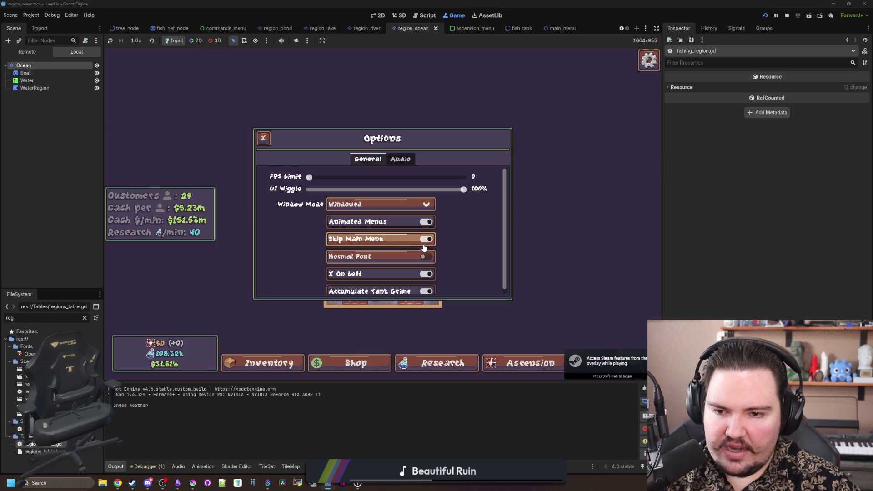
left_click(84, 319)
type("glob")
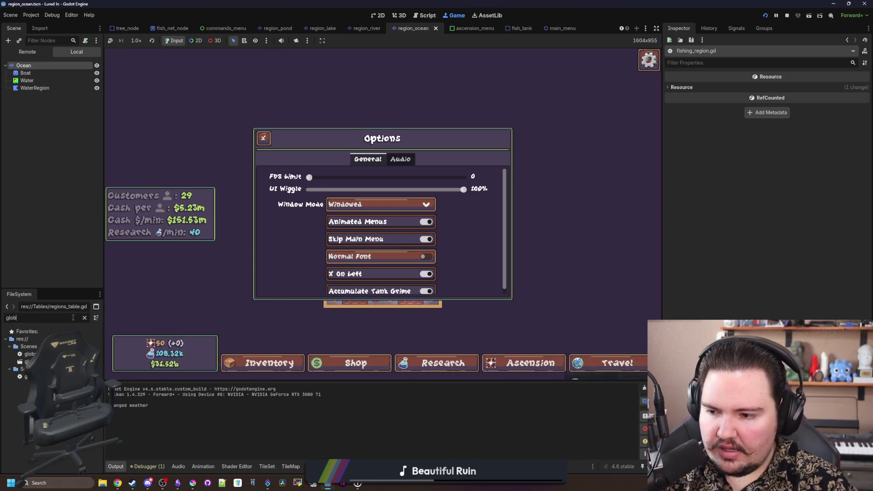
double_click(29, 354)
Step: Find save_user_data in global.gd and inspect its SkipMainMenu entry
key("ctrl+f")
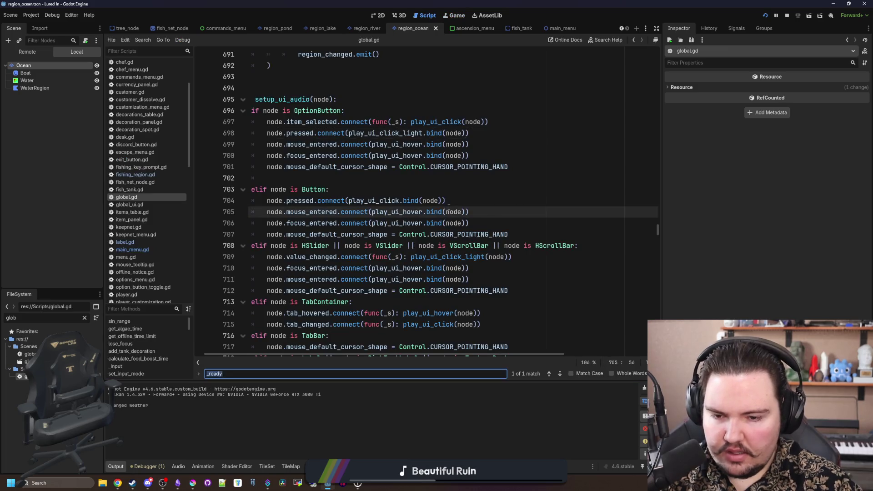
type("save_user_data")
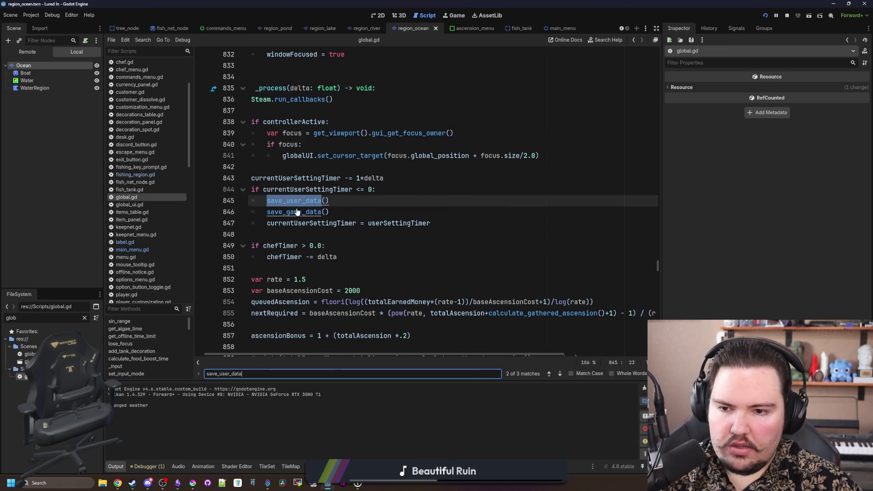
left_click(293, 201, "ctrl")
scroll(381, 214, "down", 5)
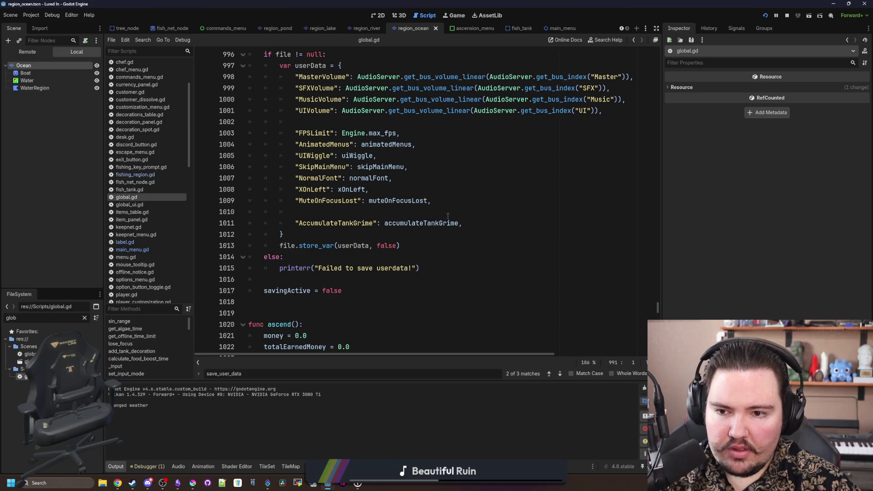
scroll(393, 178, "up", 1)
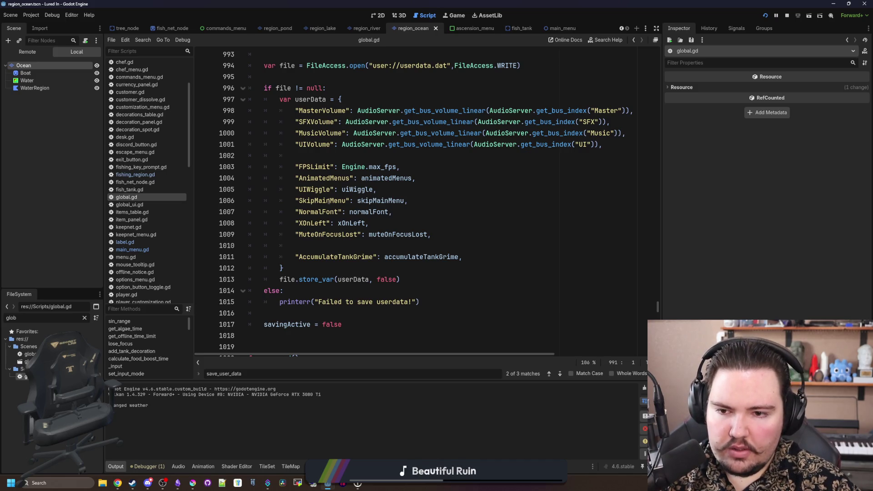
double_click(330, 201)
scroll(405, 213, "down", 14)
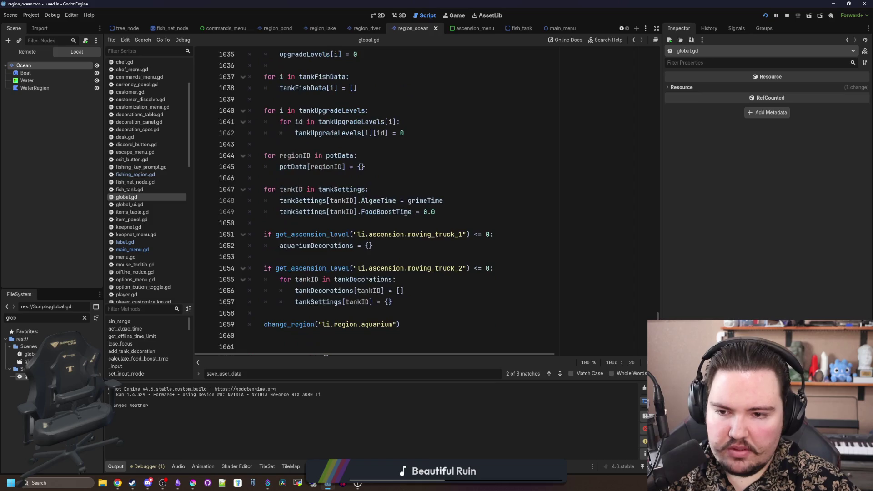
scroll(405, 213, "up", 20)
Step: Search for load_ to locate where skipMainMenu is loaded, then save and return to the game
left_click(406, 213)
key("ctrl+f")
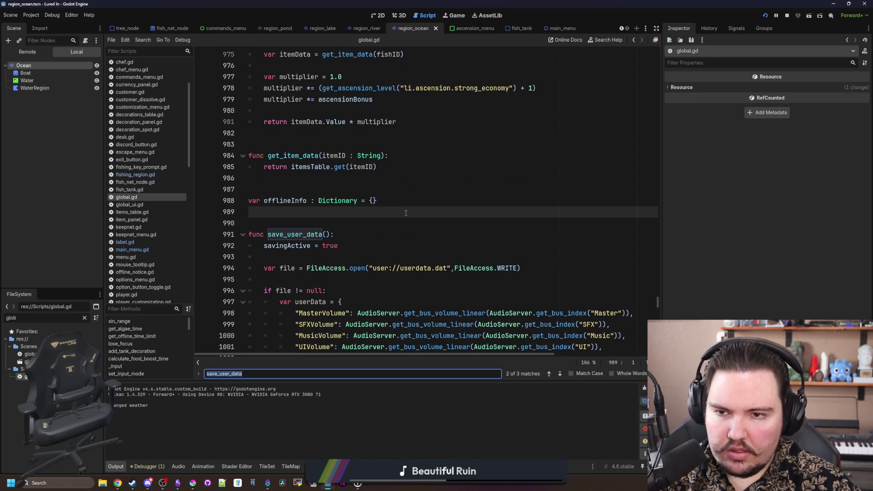
type("load_user")
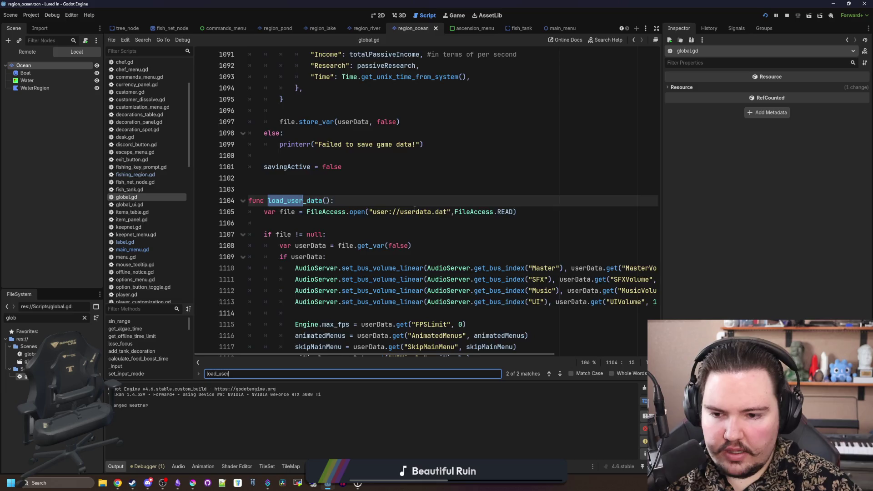
scroll(415, 209, "down", 6)
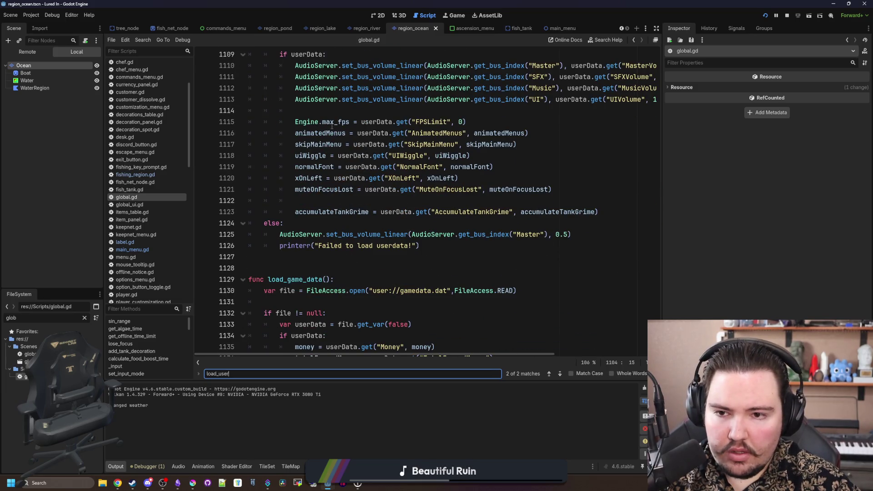
left_click(320, 145)
scroll(321, 146, "up", 1)
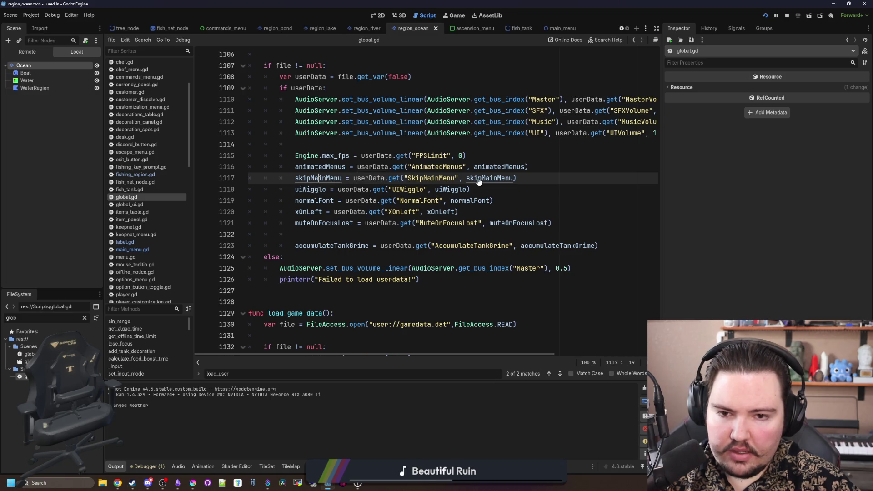
left_click(337, 235)
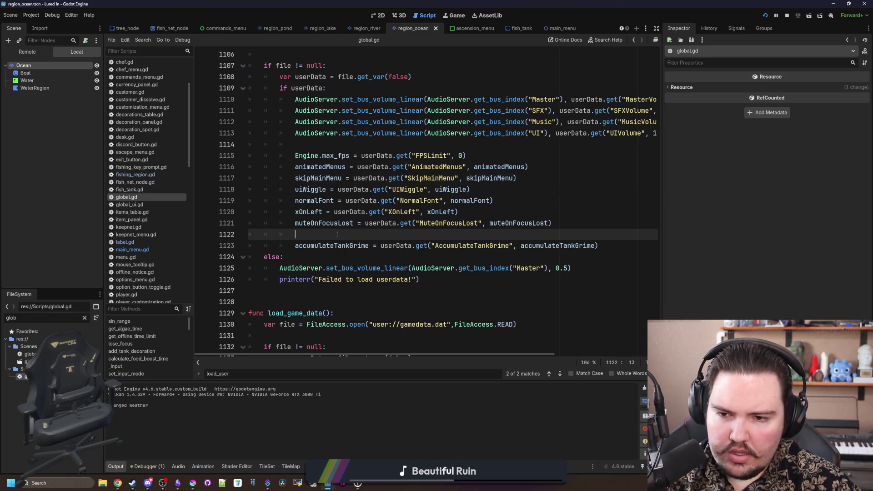
key("ctrl+s")
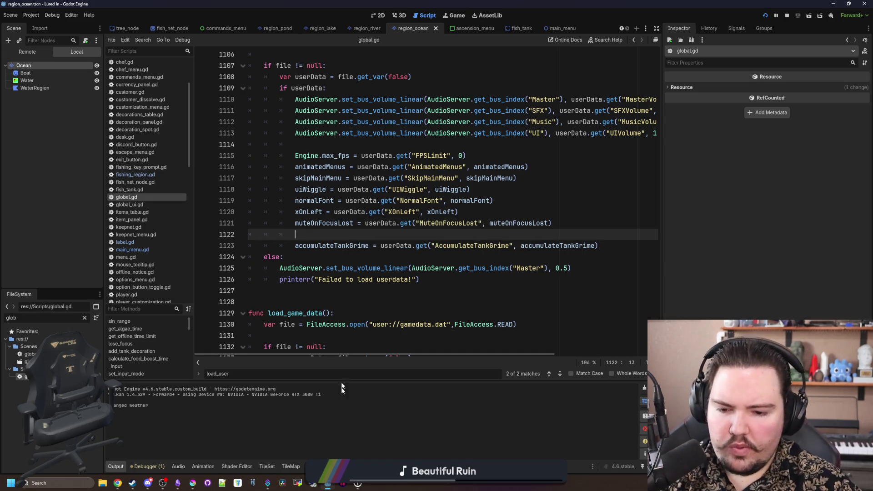
left_click(447, 16)
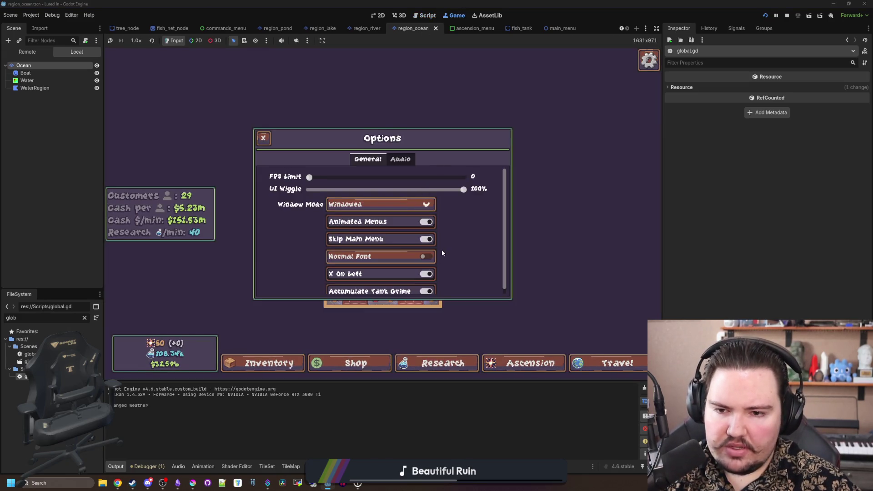
Step: Return to the game's main menu, check the Options dialog, then stop the game
key("Escape")
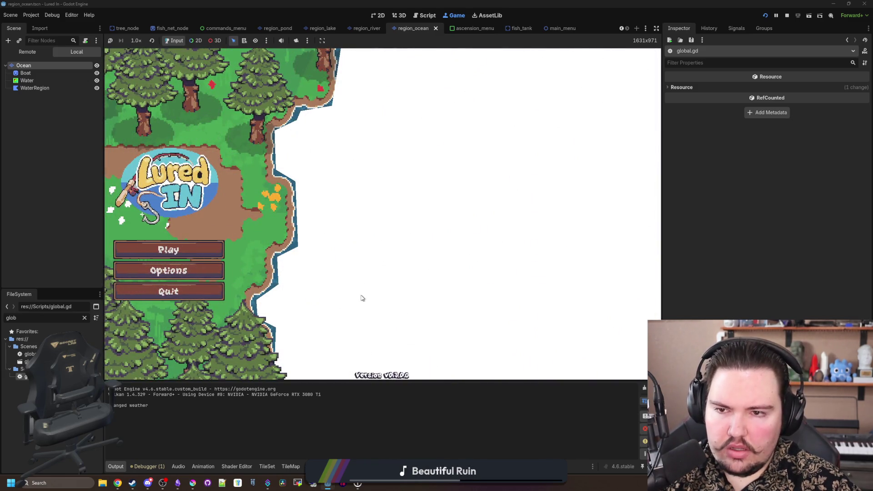
left_click(196, 271)
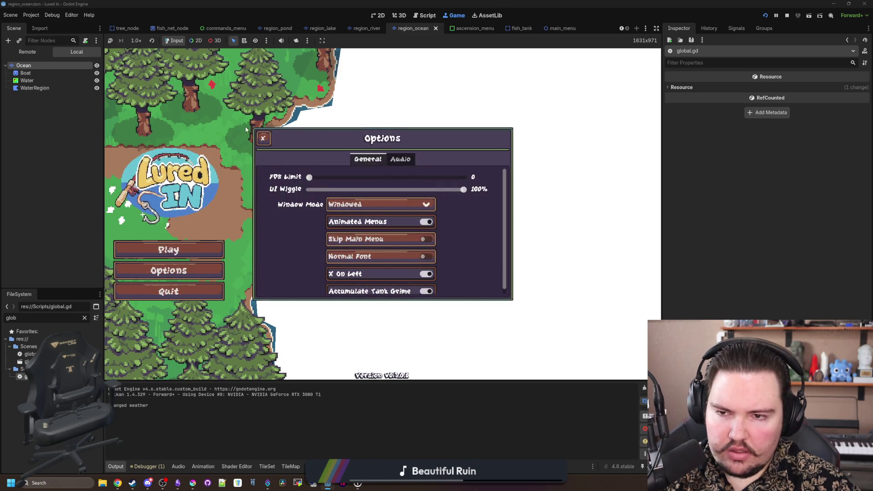
left_click(265, 138)
left_click(178, 293)
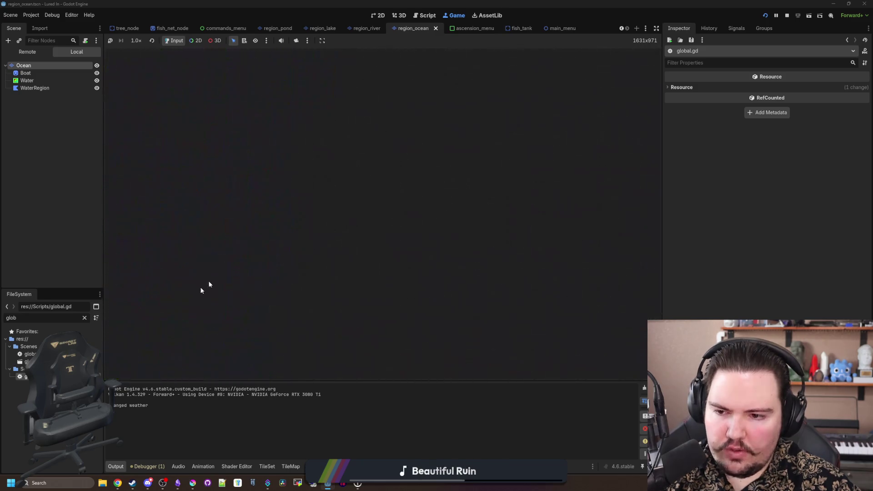
Step: Rerun the project to confirm a random region backdrop, check Options again, then stop it
left_click(766, 15)
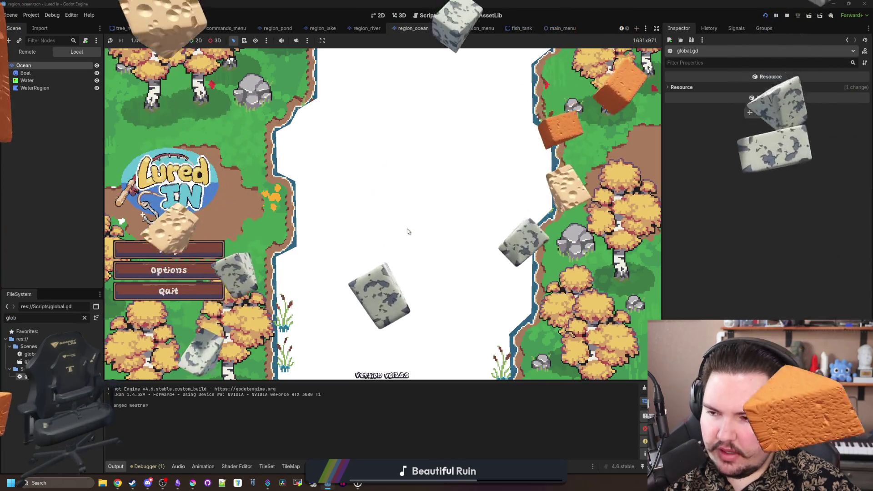
left_click(181, 272)
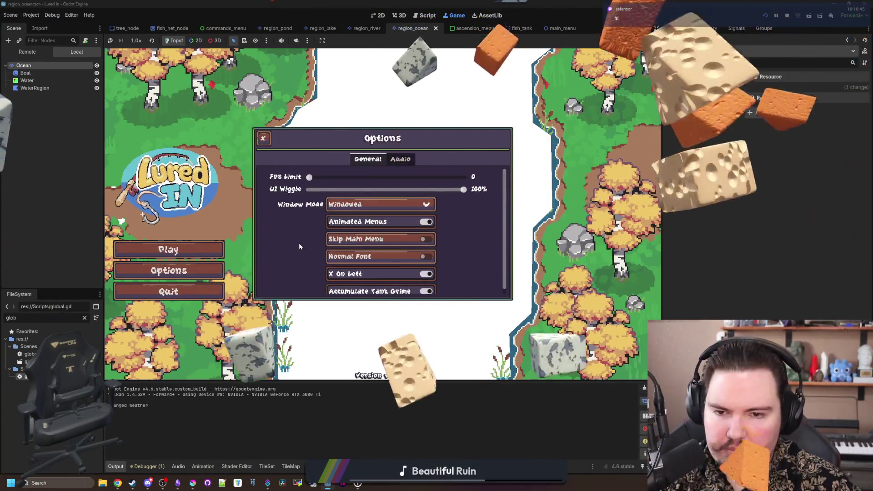
left_click(264, 138)
left_click(787, 19)
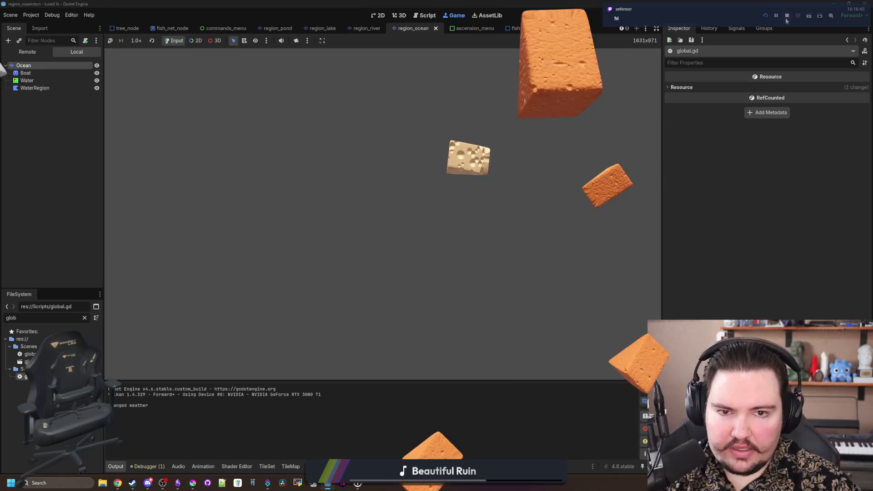
Step: Look through menu.gd and main_menu.gd, ending in the ocean scene's 2D view
left_click(321, 236)
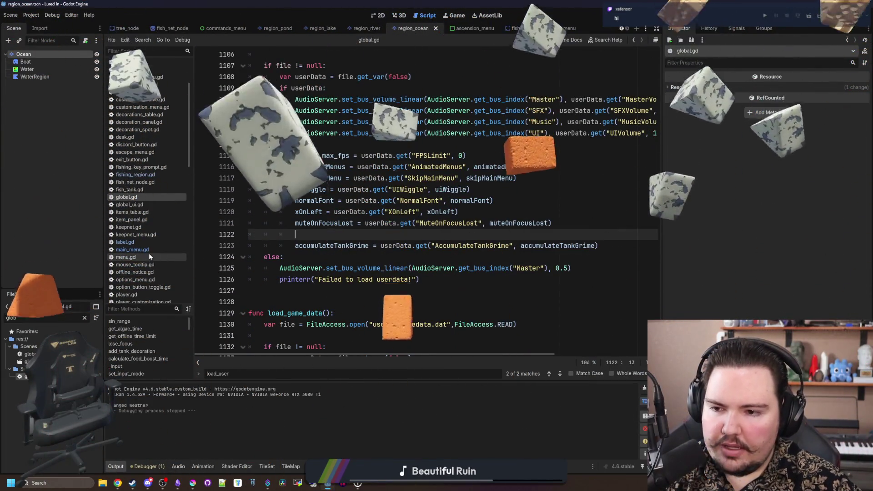
left_click(149, 257)
left_click(136, 250)
left_click(380, 15)
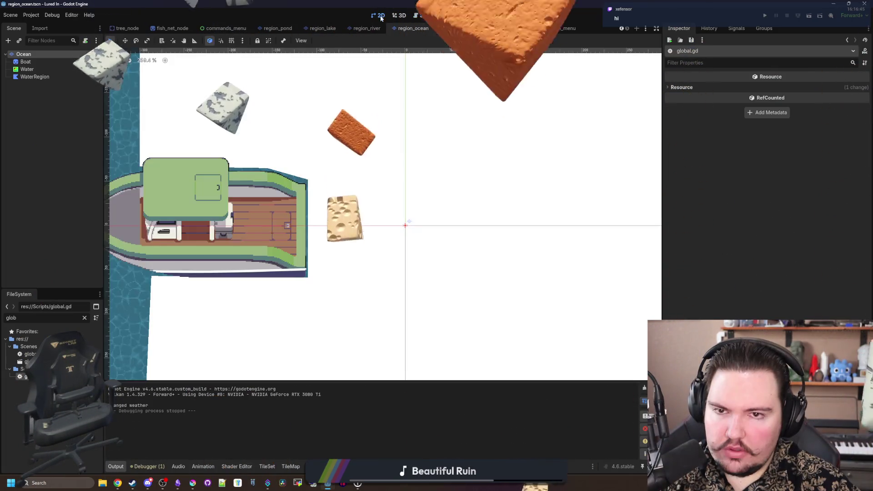
Step: Filter the files for 'main' and open the main_menu scene and its script
scroll(318, 210, "down", 5)
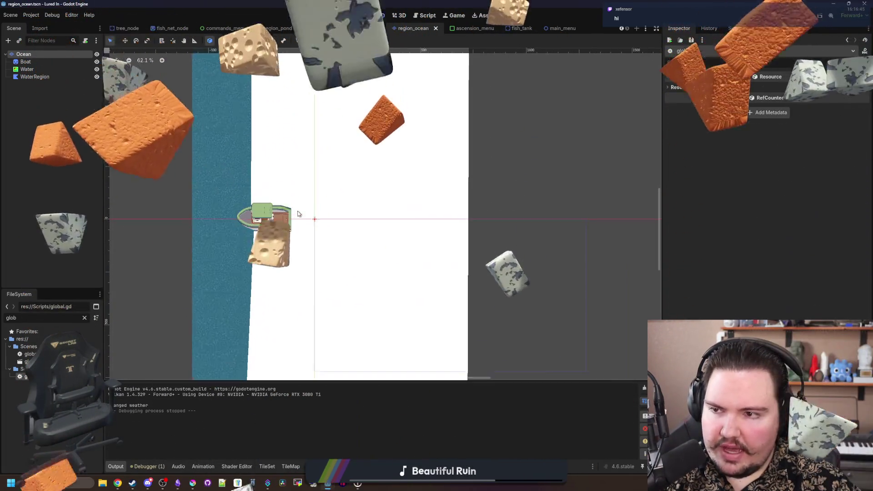
scroll(298, 214, "up", 1)
left_click(84, 318)
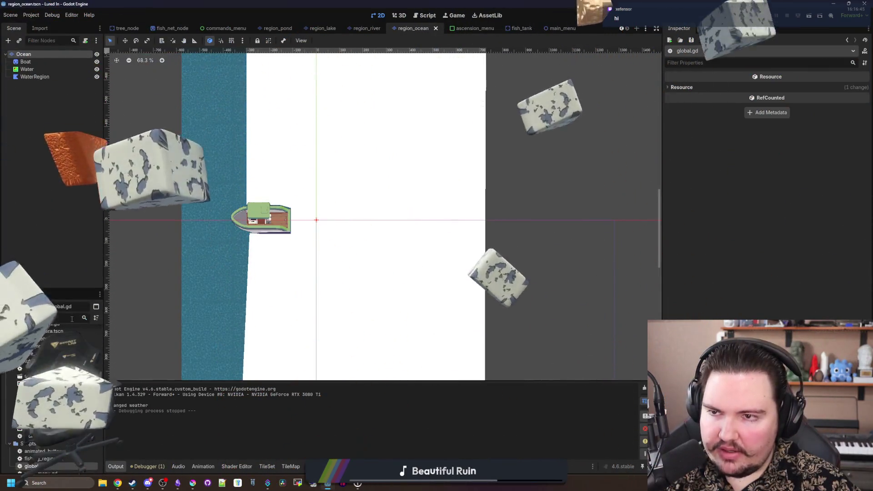
type("main")
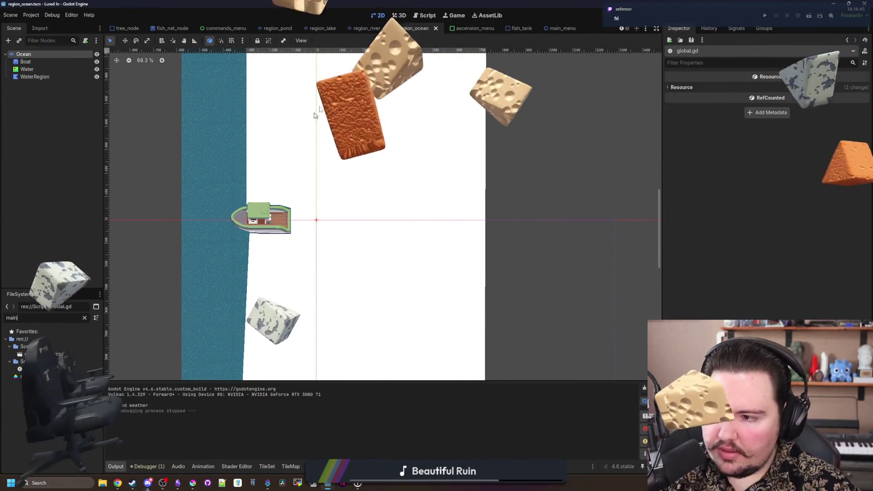
left_click(552, 28)
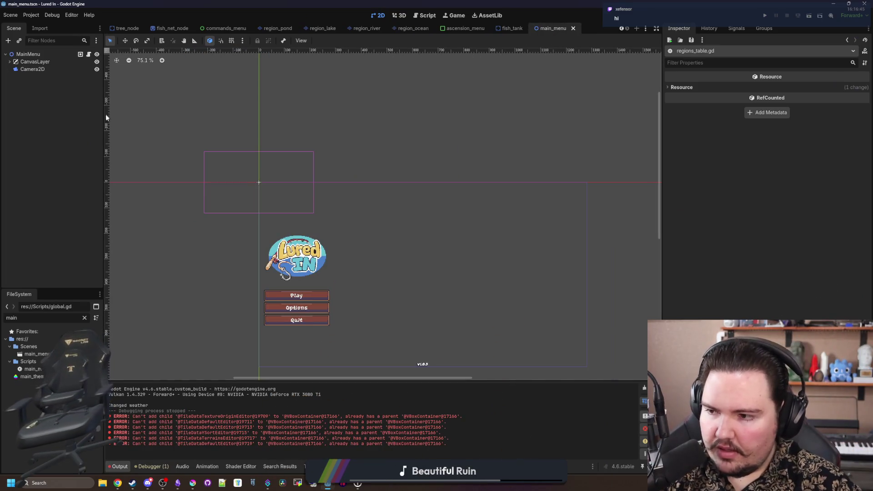
left_click(89, 55)
Step: Add a scn() call after add_child(scene) in _ready, then open the Lured In Translations sheet
left_click(304, 143)
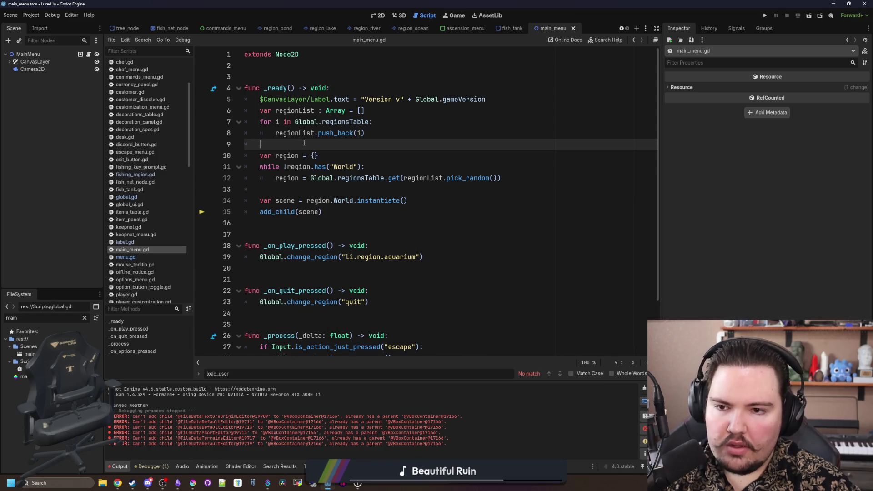
left_click(310, 190)
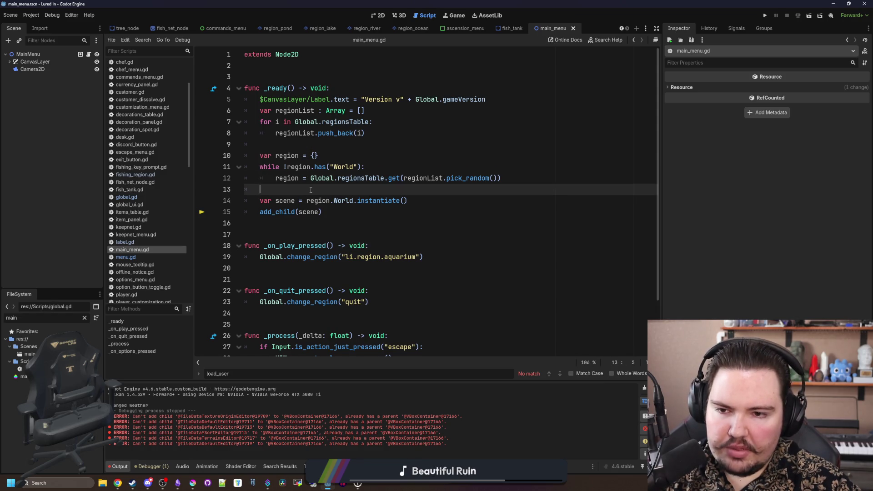
left_click(418, 200)
key("Return")
type("scene.")
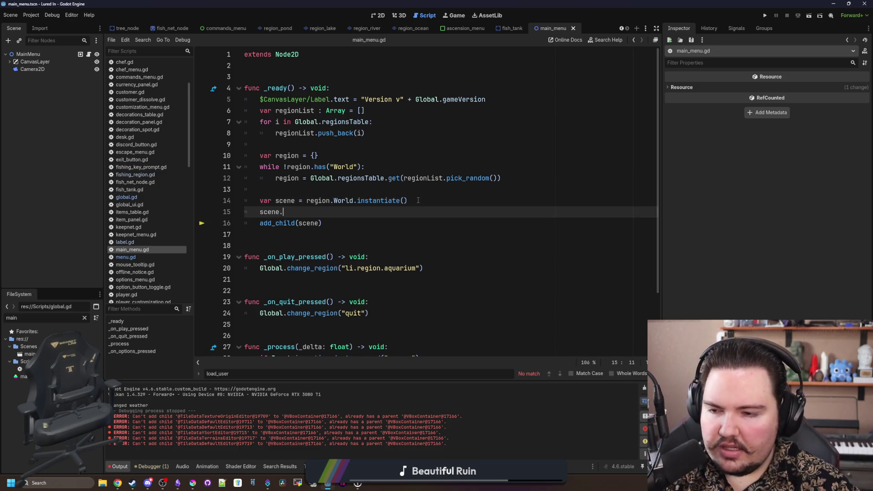
key("BackSpace")
key("BackSpace")
key("BackSpace")
left_click(327, 212)
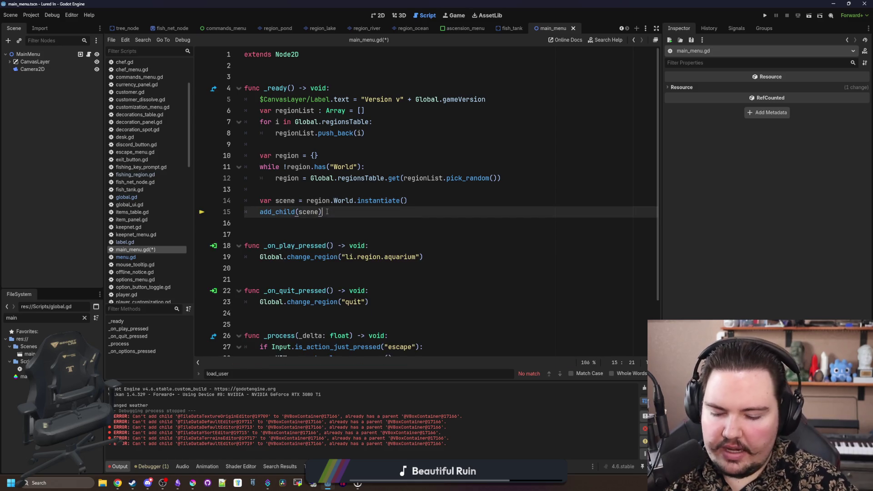
key("Return")
type("scn")
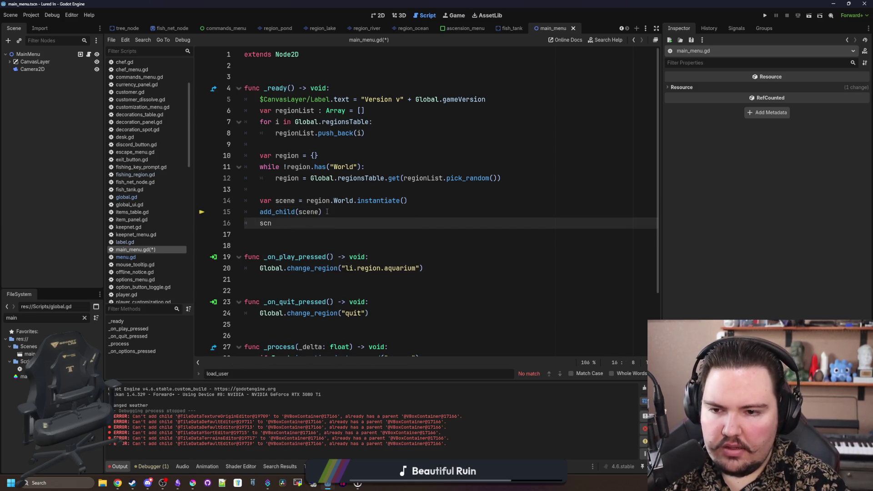
type("()")
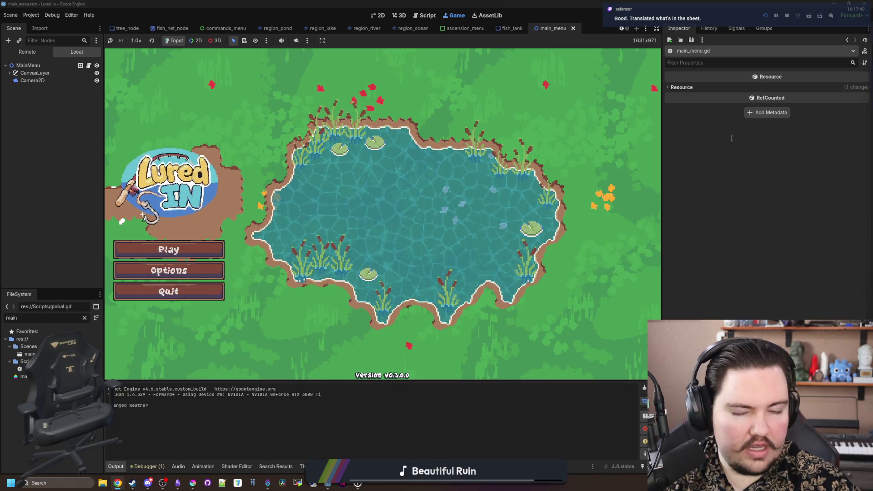
key("alt+Tab")
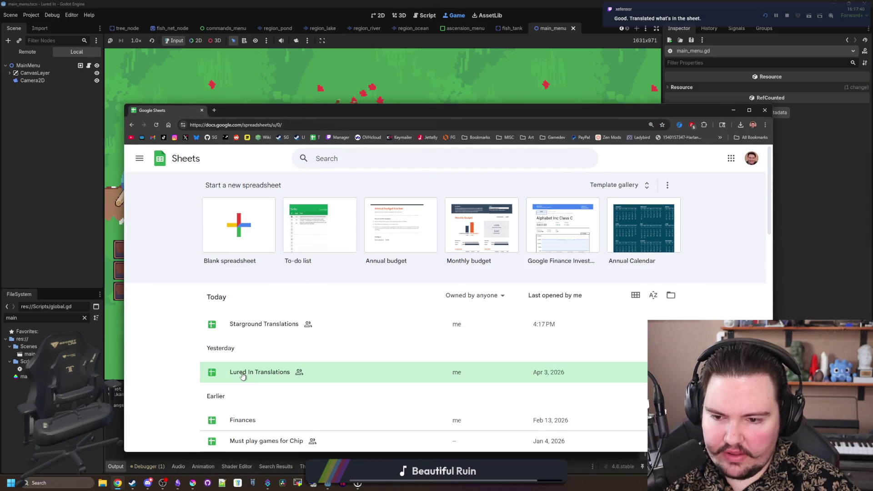
left_click(260, 377)
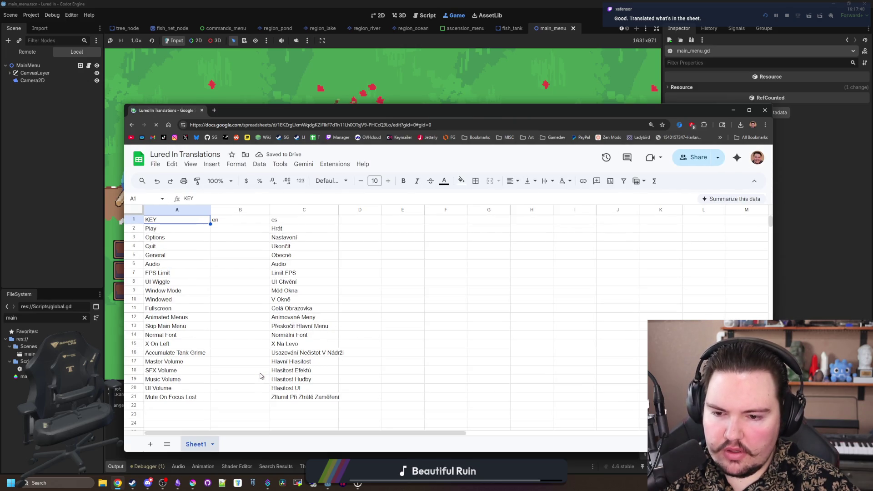
Step: Give the KEY/en/cs header cells A1:C1 a light blue fill
left_click_drag(208, 223, 318, 220)
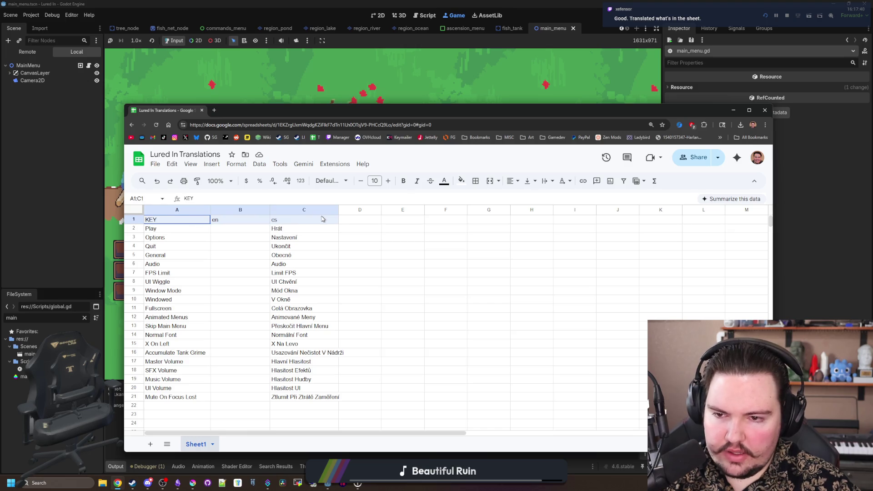
left_click(461, 180)
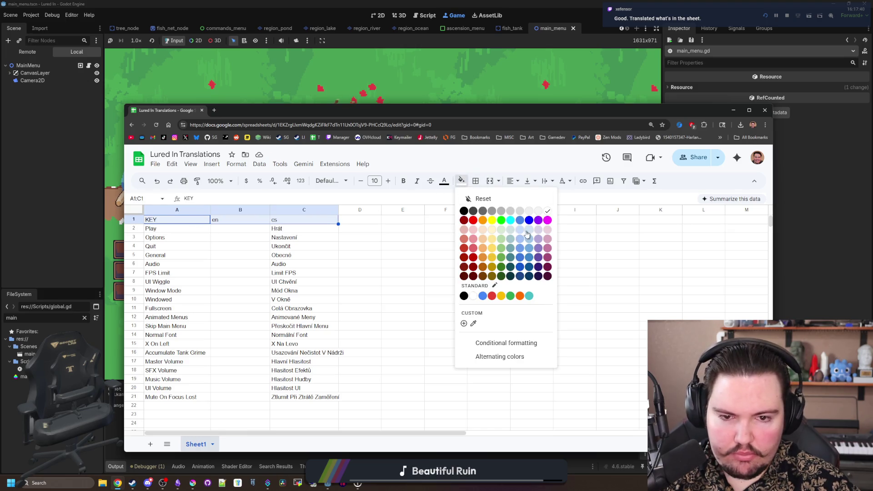
left_click(520, 245)
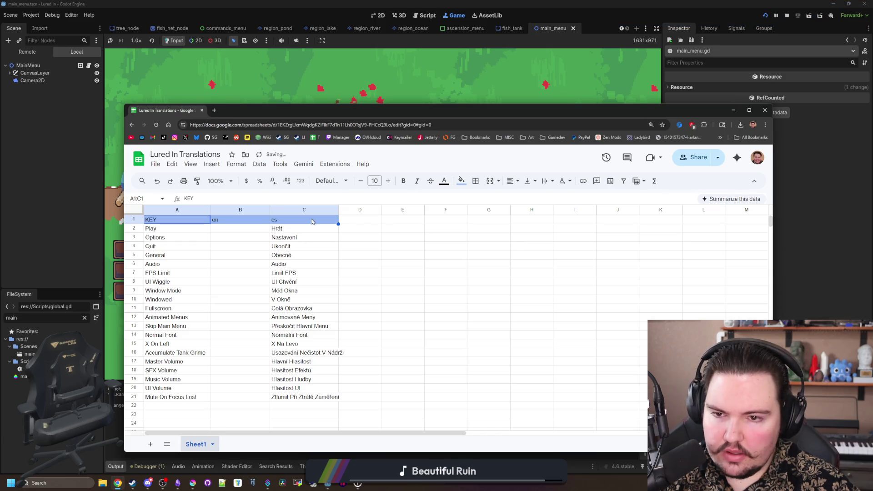
left_click(359, 238)
scroll(358, 241, "down", 3)
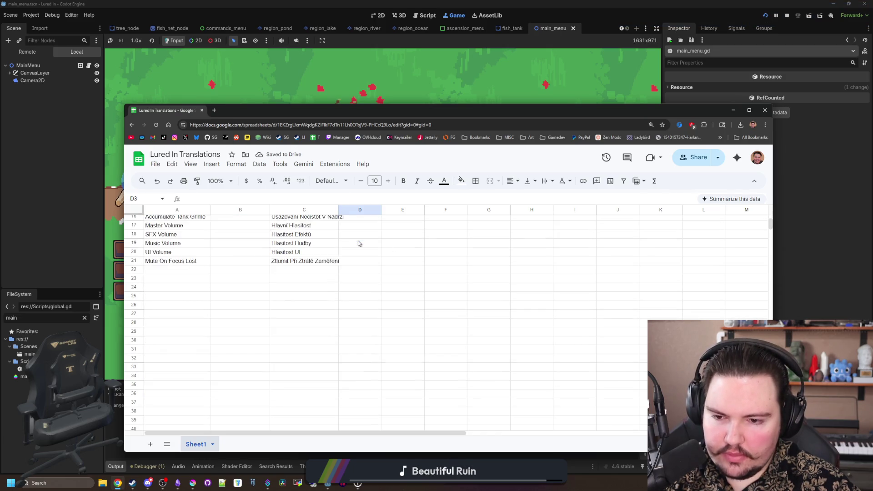
scroll(358, 241, "up", 3)
left_click_drag(445, 116, 370, 81)
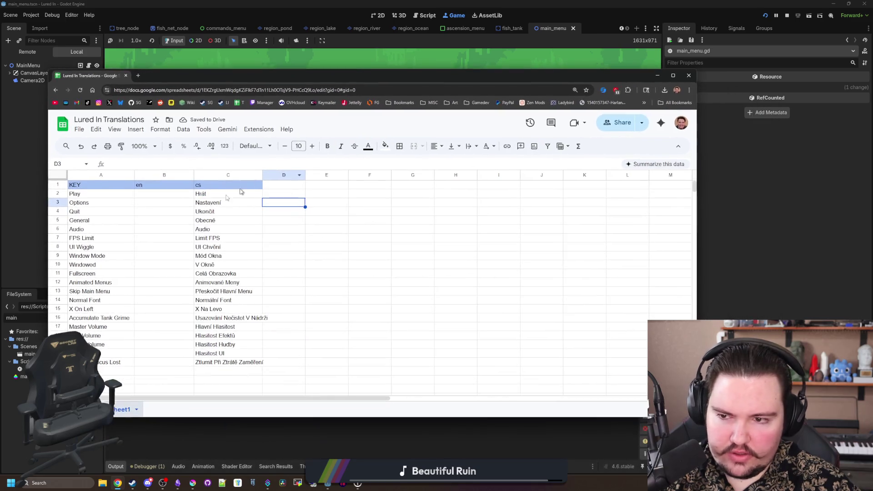
Step: Select the keys from A2 down to the last key, then start a new browser tab
left_click_drag(93, 195, 101, 367)
left_click(108, 196)
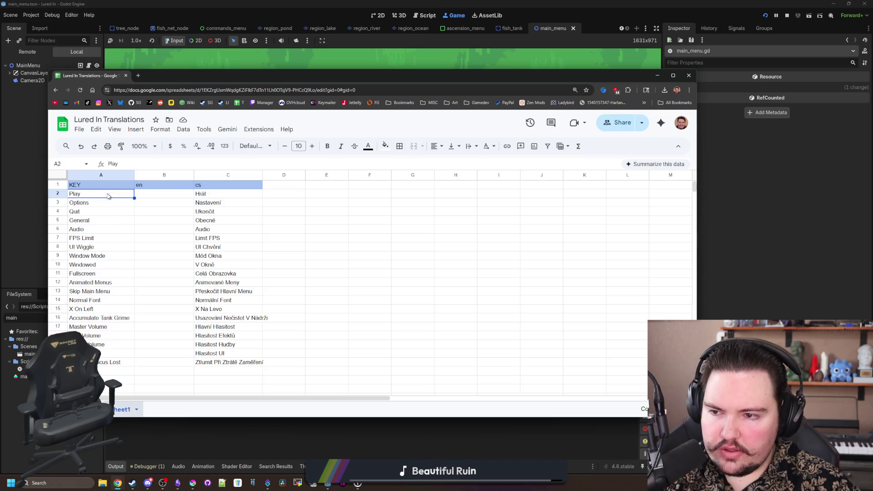
key("ctrl+shift+Down")
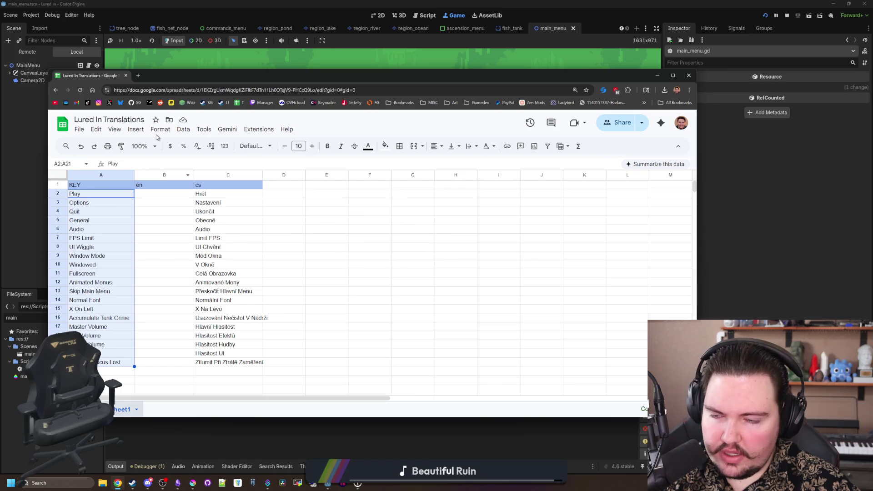
key("ctrl+t")
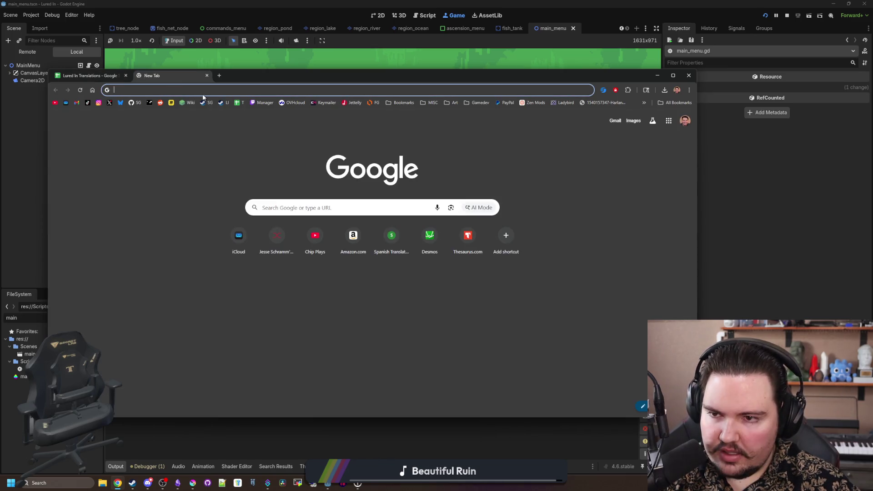
Step: Select the IMPORTRANGE formula text in Starground Translations' B2 for reference
left_click(239, 103)
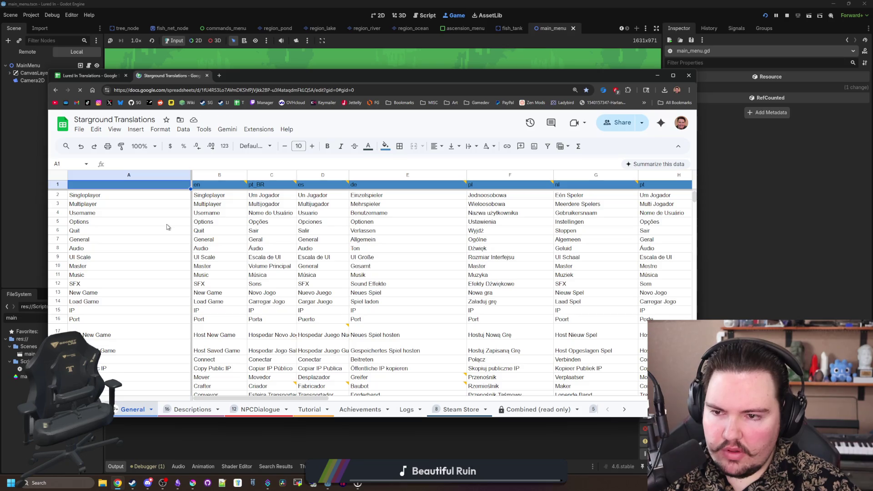
left_click(225, 195)
left_click_drag(523, 164, 104, 164)
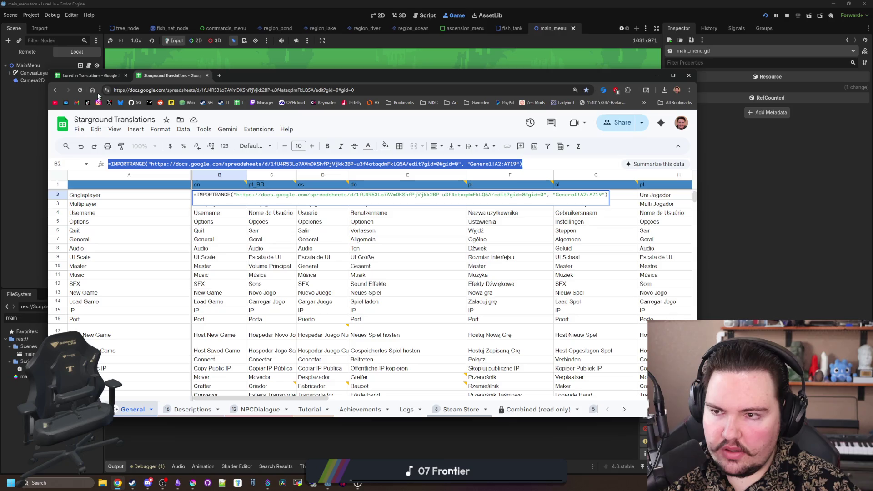
Step: Start an IMPORTRANGE formula with range A: in Lured In's B2, comparing with Starground's
left_click(95, 77)
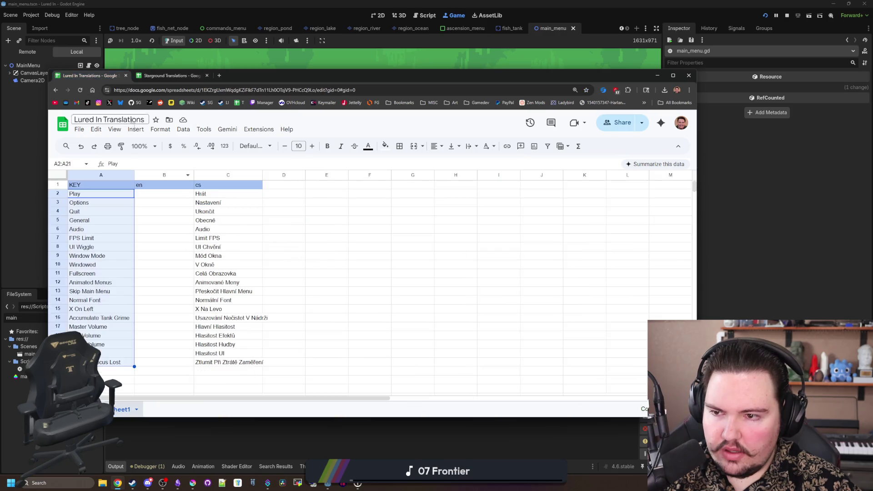
left_click(151, 196)
key("Return")
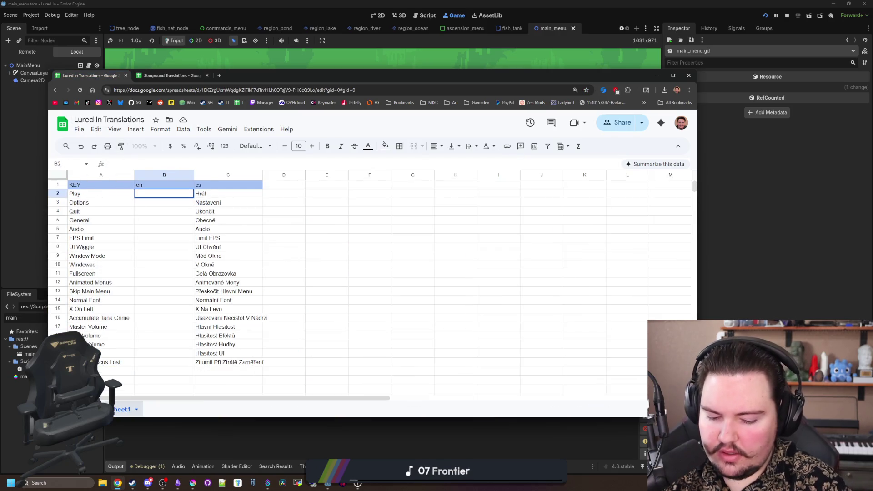
type("=IMPORT")
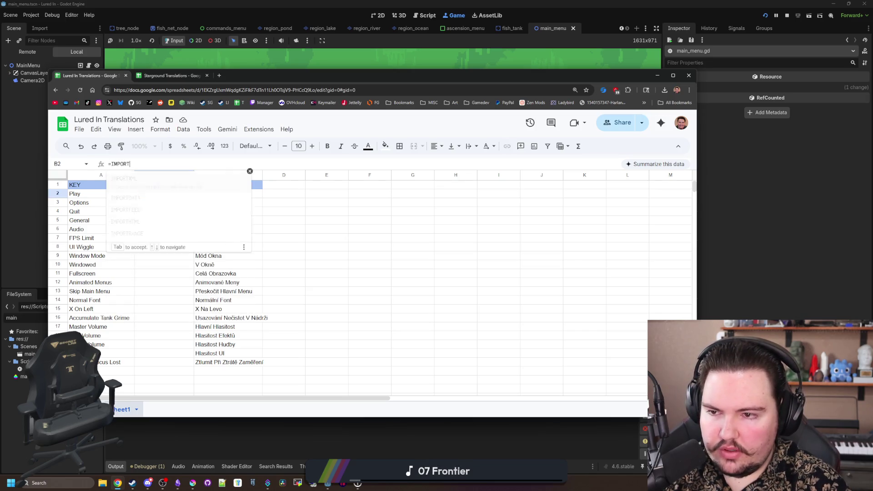
type("RA")
key("Tab")
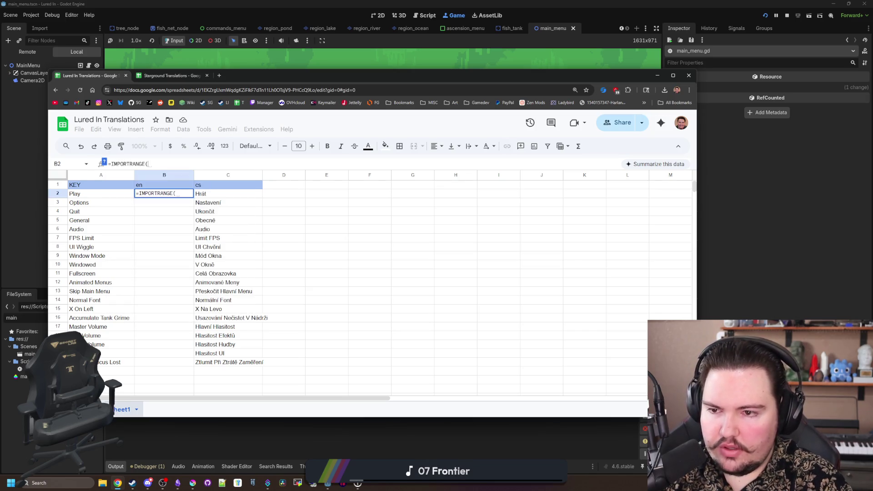
type("A")
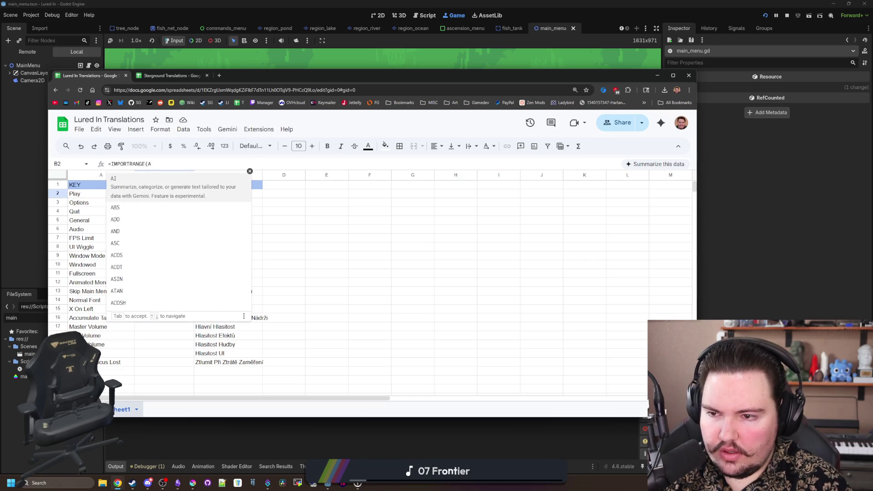
type(":1")
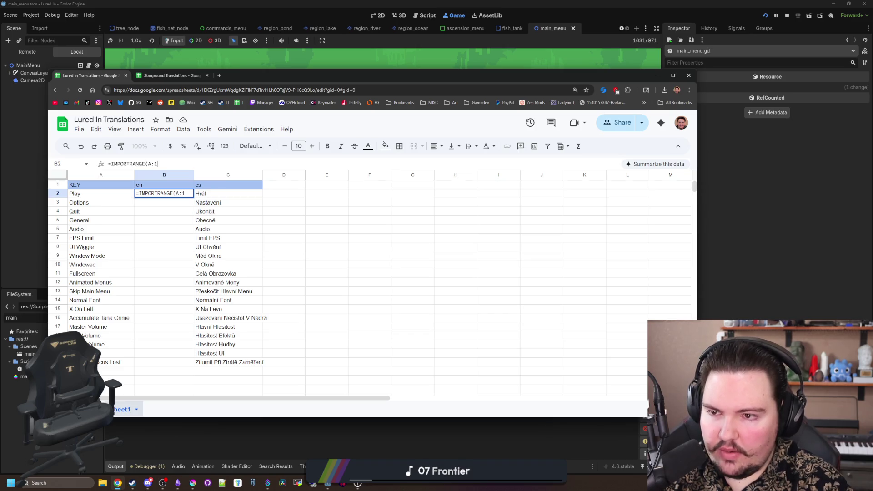
left_click(142, 237)
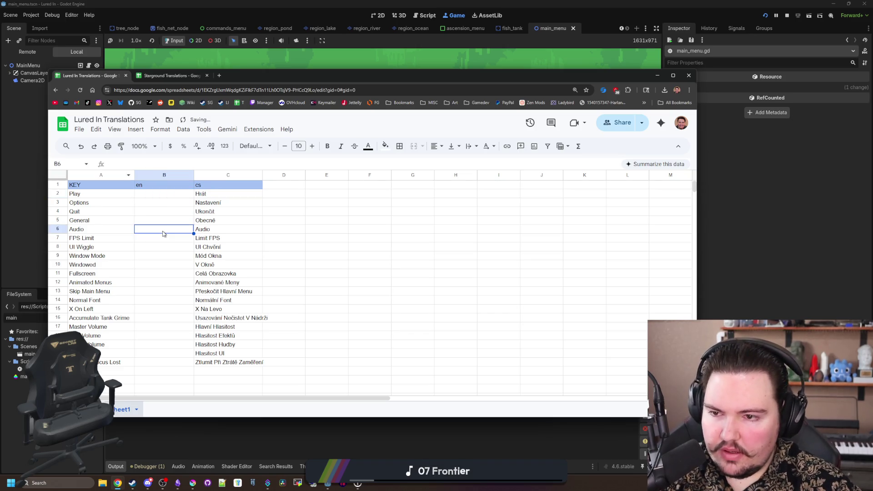
left_click(174, 195)
key("F2")
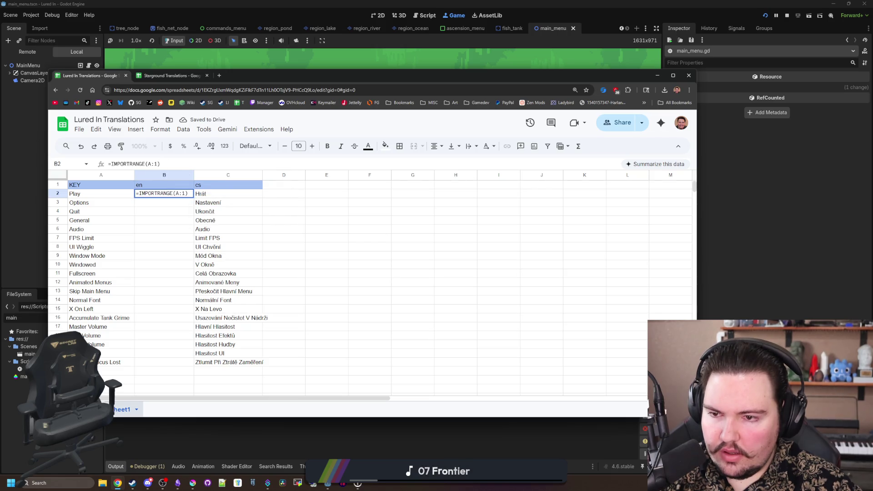
left_click(146, 75)
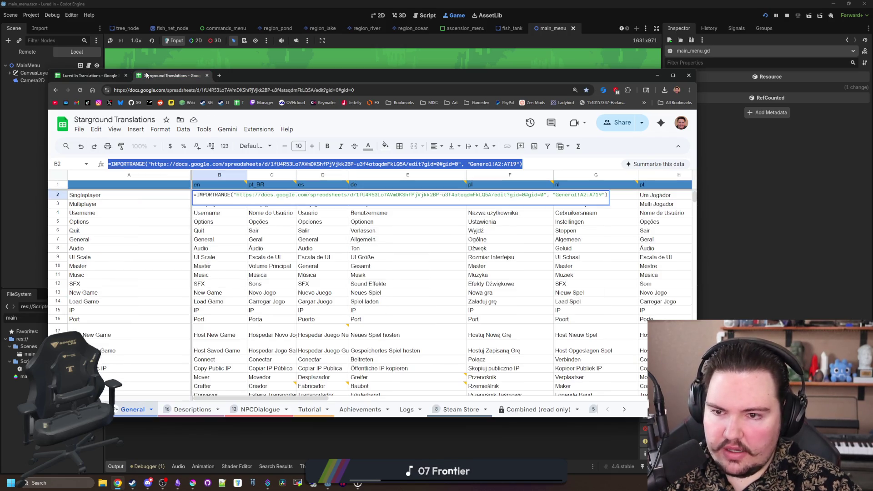
left_click(467, 164)
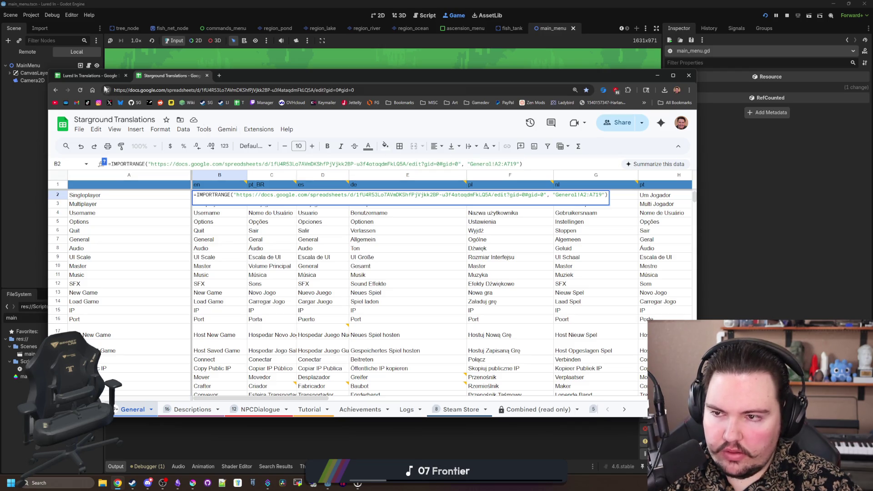
left_click(91, 75)
Step: Rename the first sheet tab to General
double_click(123, 410)
type("GENE")
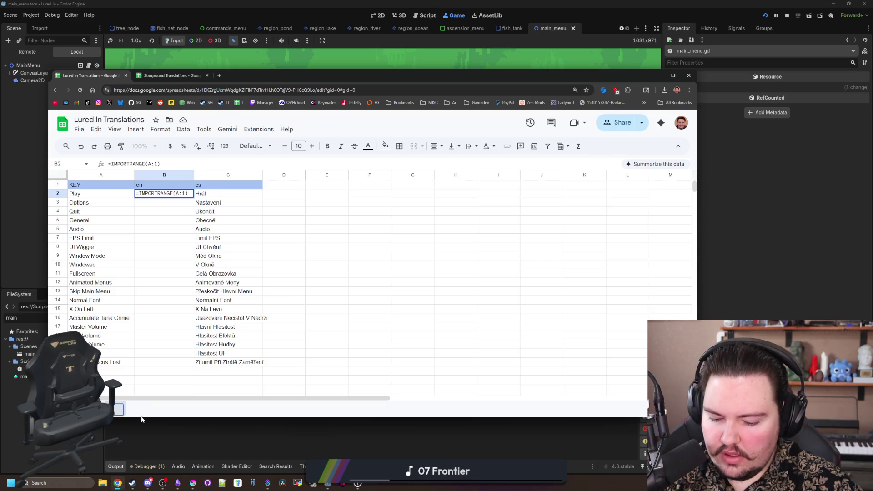
type("RAL")
key("BackSpace")
key("BackSpace")
key("BackSpace")
type("General")
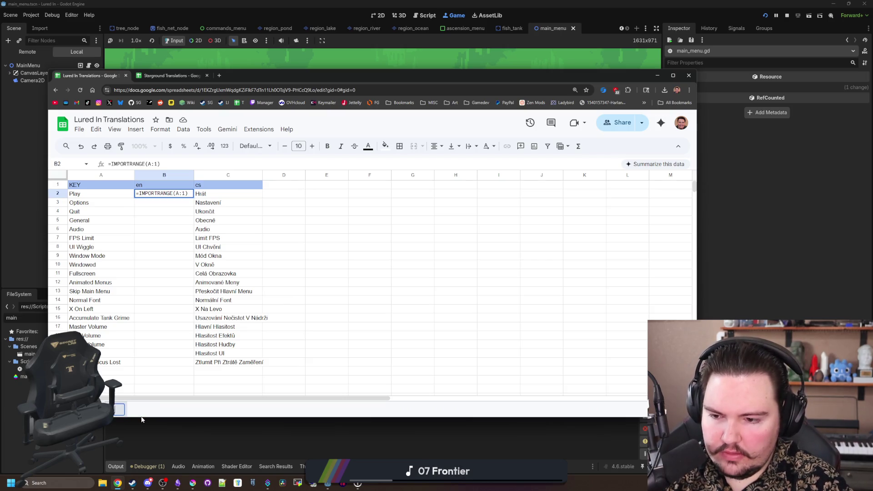
key("Return")
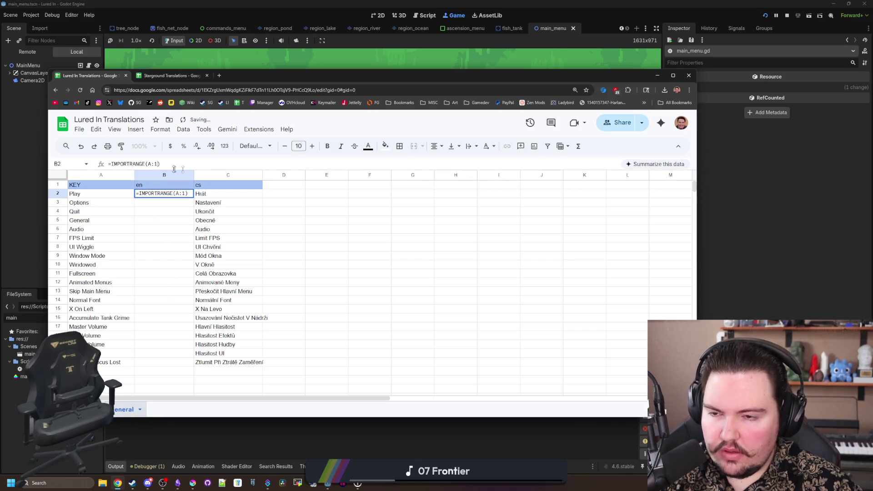
Step: Rewrite B2's range argument as "General!A:1" and commit the formula
type("\"")
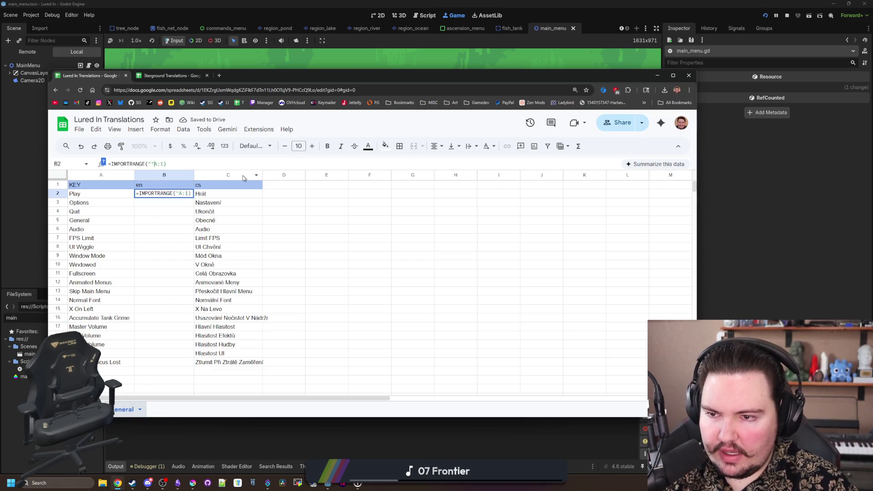
type("General")
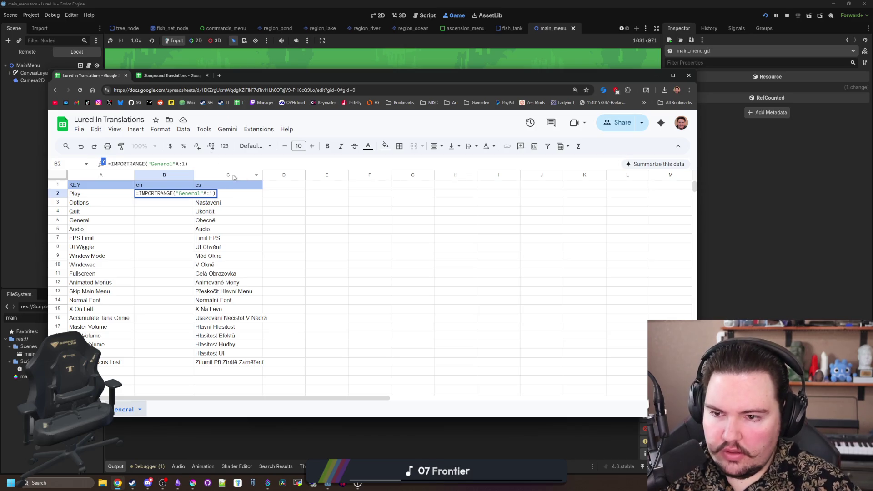
left_click(150, 75)
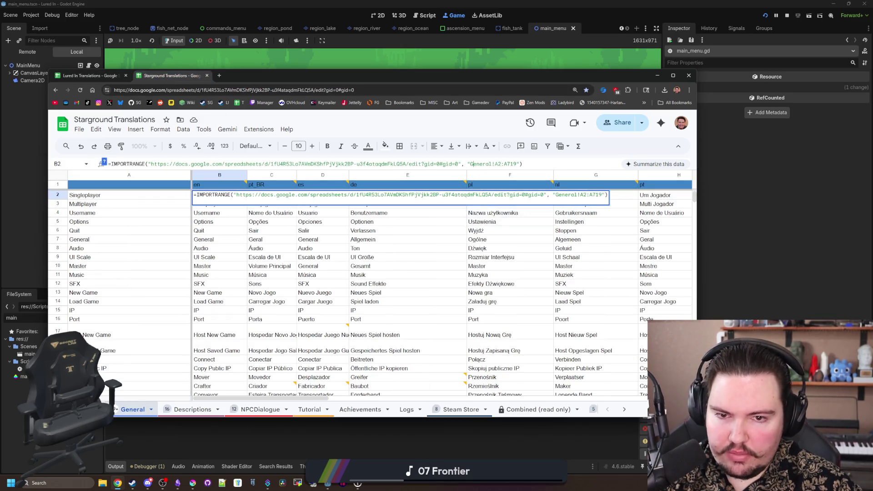
left_click(116, 77)
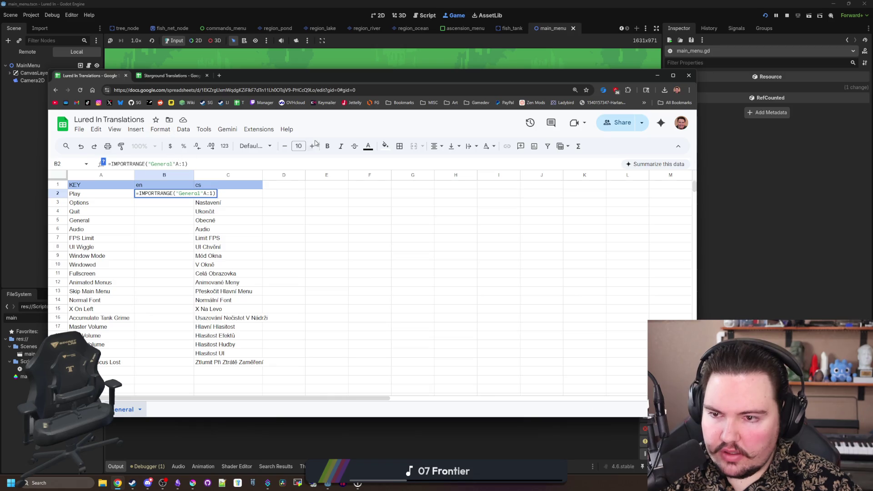
key("BackSpace")
key("BackSpace")
key("BackSpace")
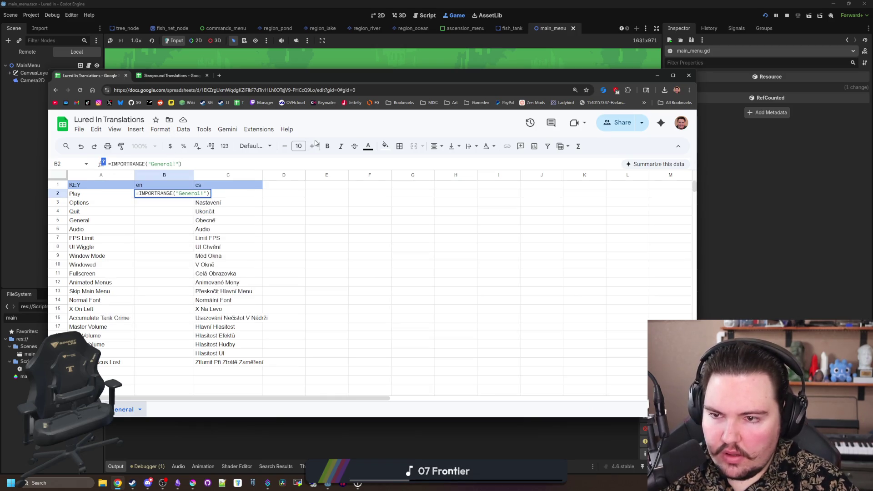
left_click(384, 231)
left_click(164, 193)
left_click(191, 164)
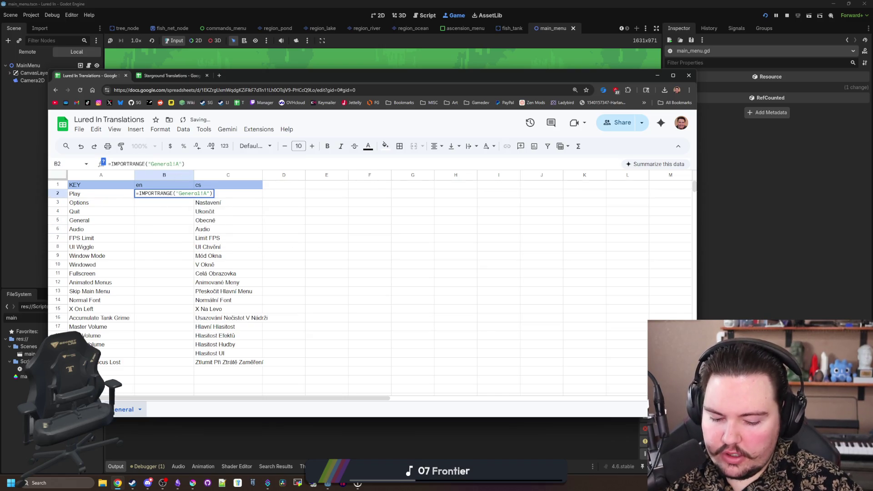
type(";1")
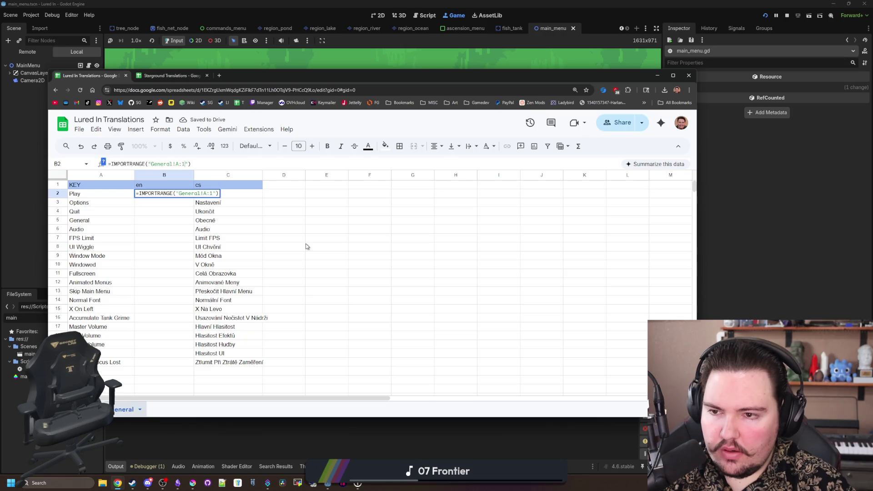
left_click(305, 244)
Step: Paste the spreadsheet URL as the first IMPORTRANGE argument in B2 and commit
left_click(179, 196)
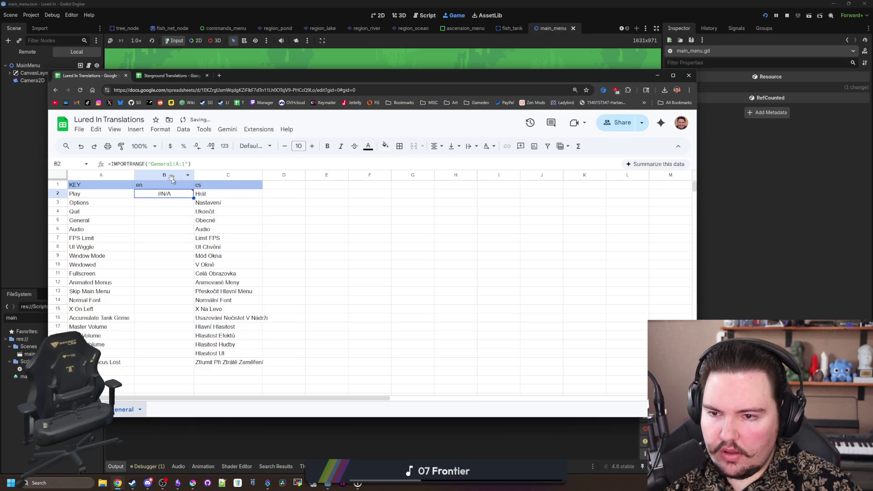
mouse_move(159, 196)
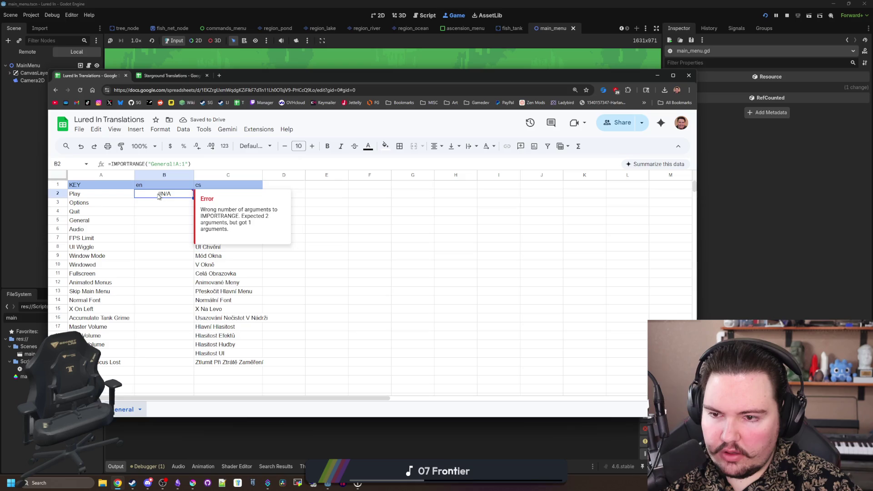
double_click(158, 195)
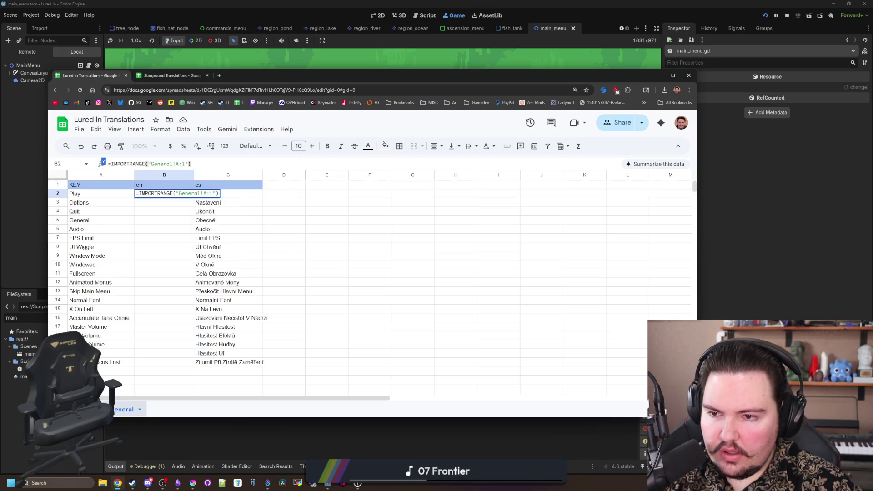
type("self")
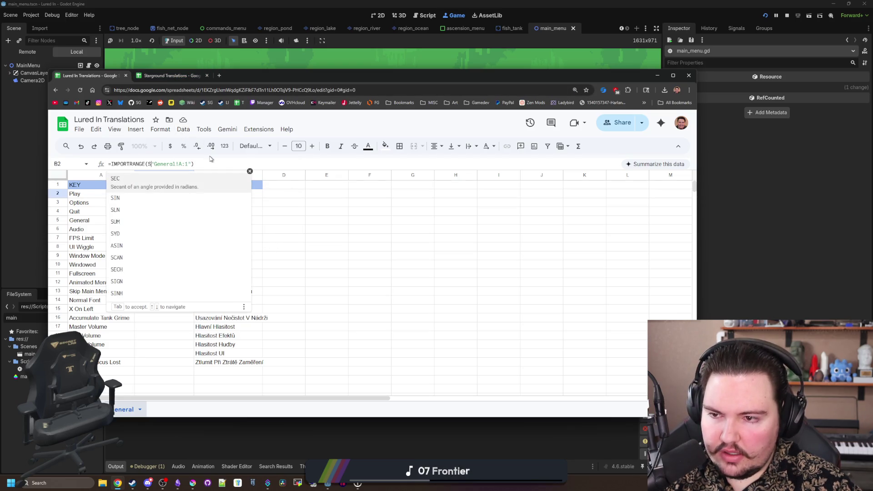
key("BackSpace")
key("BackSpace")
key("BackSpace")
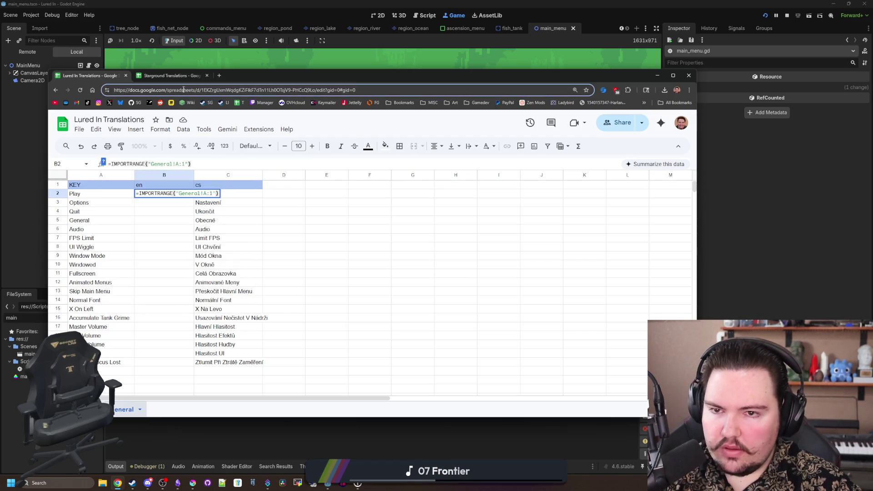
key("ctrl+v")
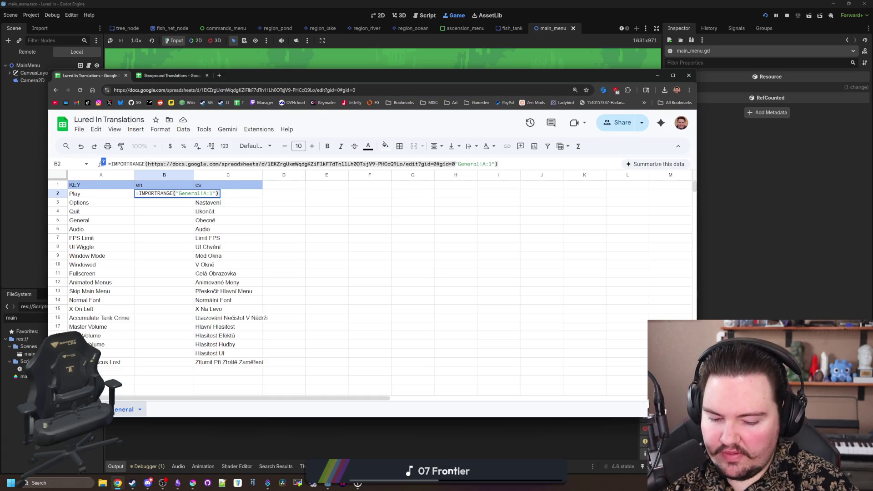
type(",")
left_click(395, 252)
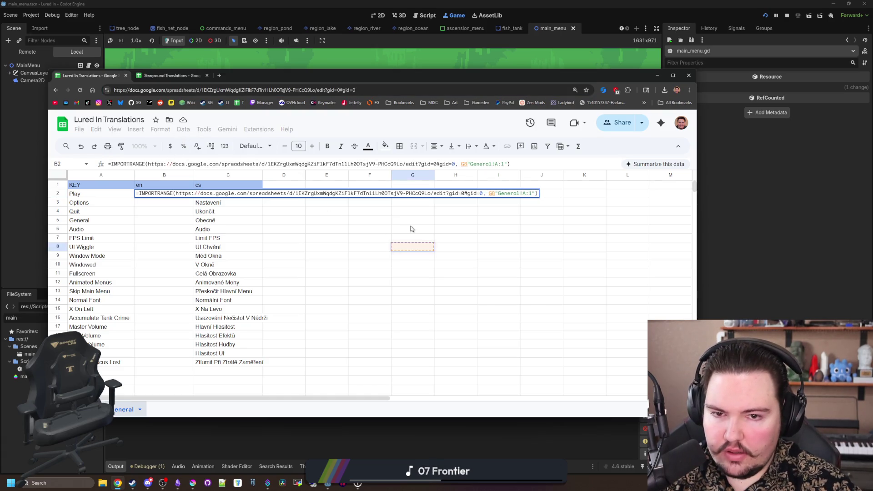
key("Up")
key("Up")
key("Up")
key("Up")
key("Up")
key("Up")
key("Left")
key("Left")
key("Left")
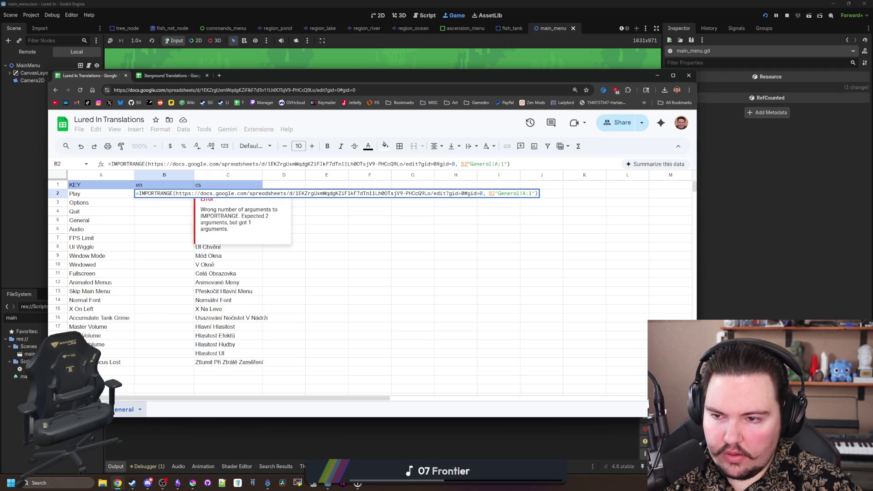
key("BackSpace")
key("BackSpace")
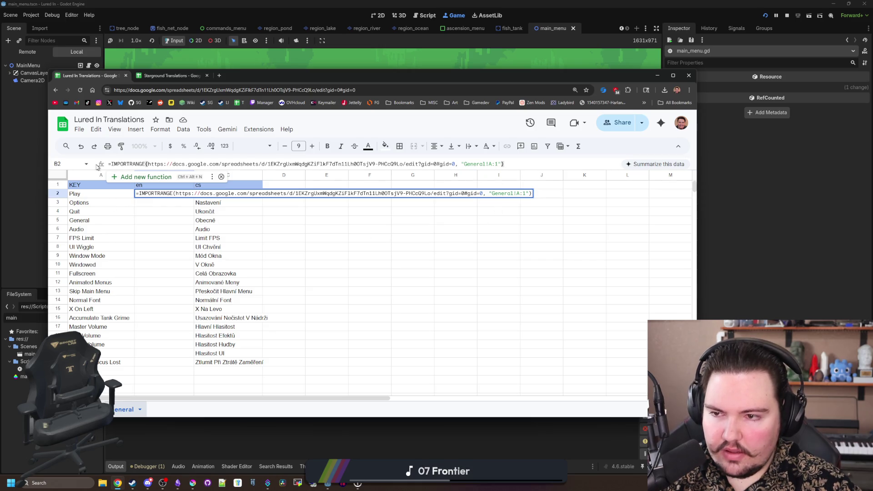
left_click(168, 241)
Step: Add the missing quote before the URL to fix B2's parse error, leaving a #REF! result
left_click(160, 194)
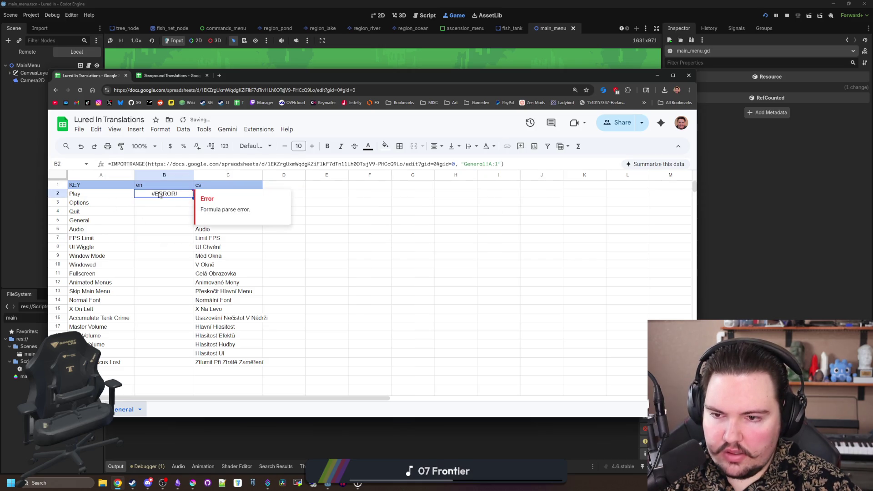
left_click(456, 164)
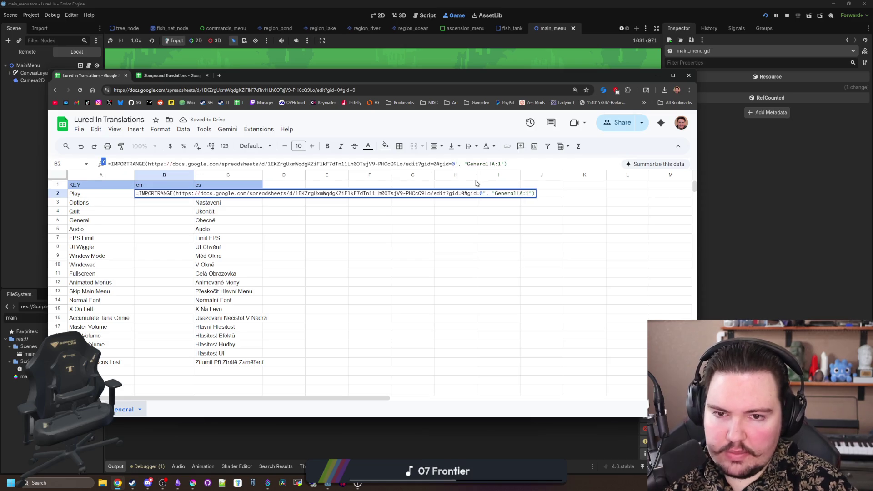
key("Left")
key("Left")
key("Left")
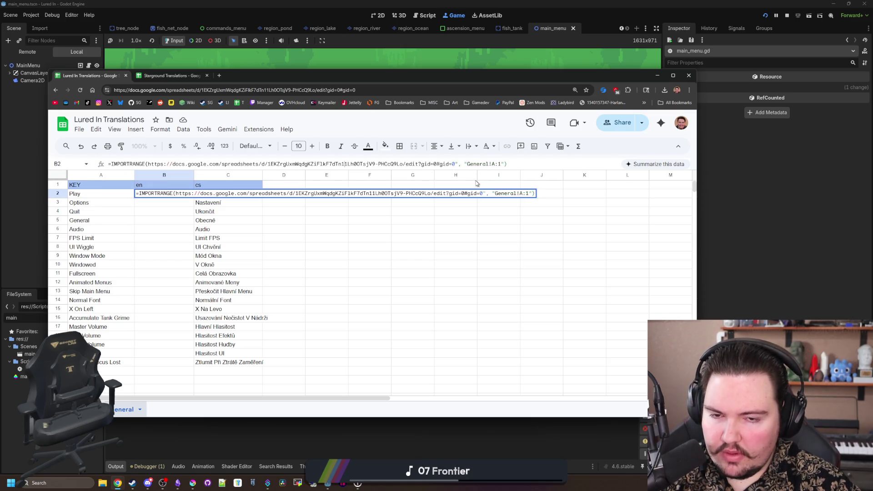
key("Left")
key("Left")
key("Left")
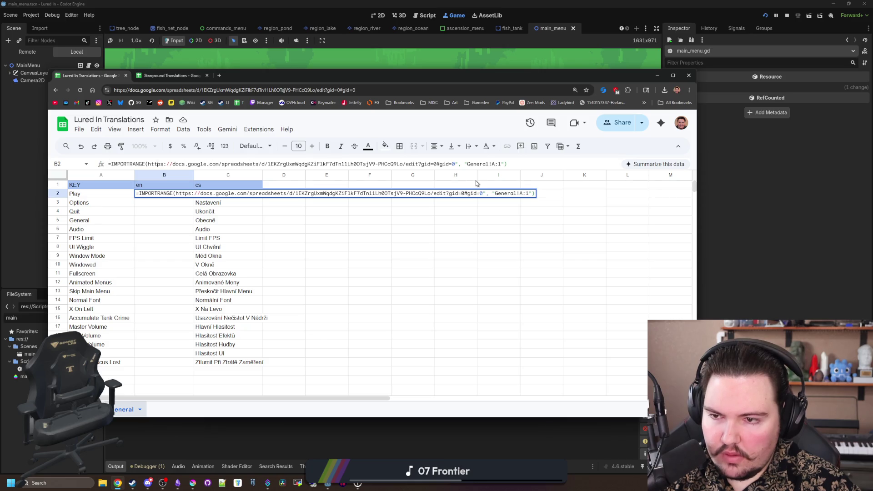
type("\"")
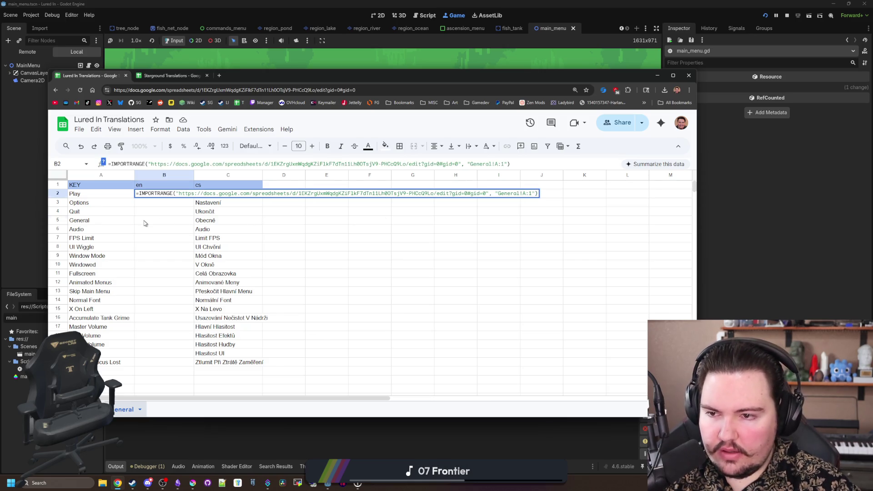
key("Return")
left_click(171, 198)
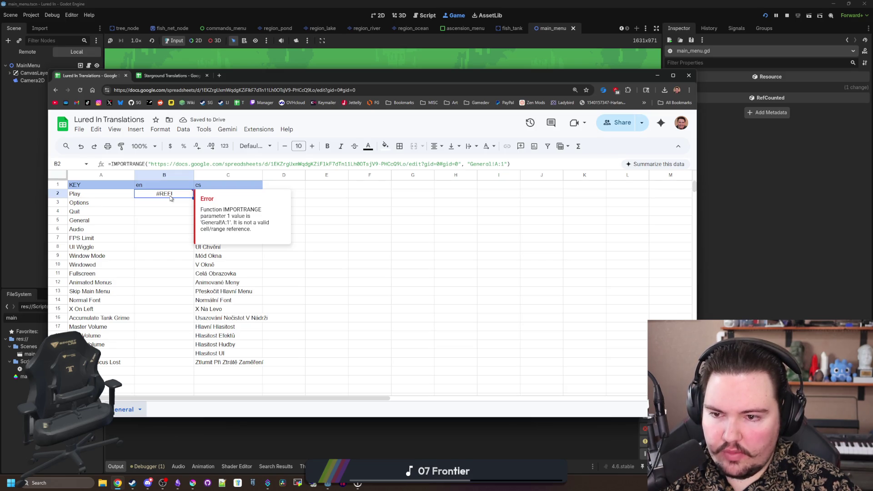
left_click(156, 76)
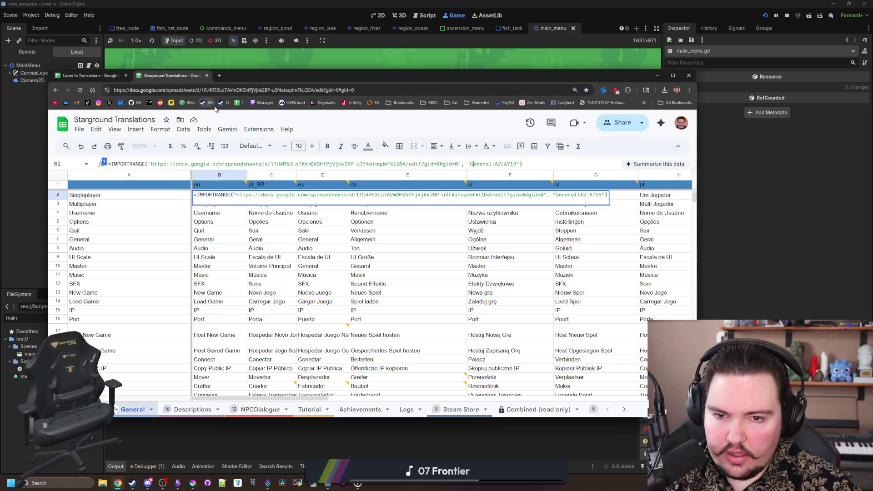
Step: Revise B2's IMPORTRANGE formula, checking Starground Translations' version for reference
scroll(139, 222, "down", 20)
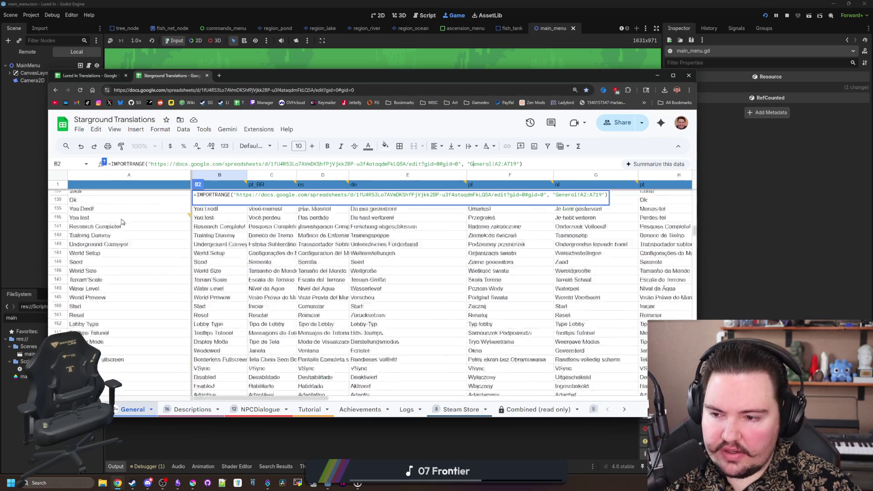
scroll(138, 223, "up", 20)
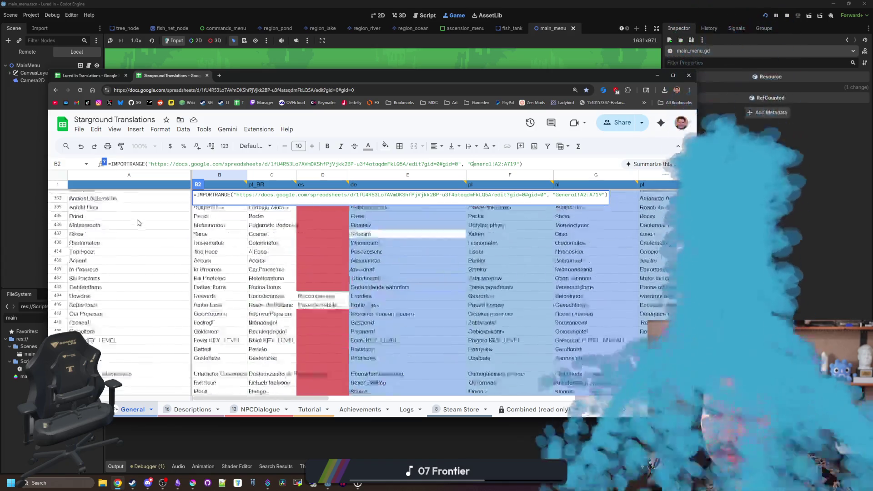
left_click(92, 77)
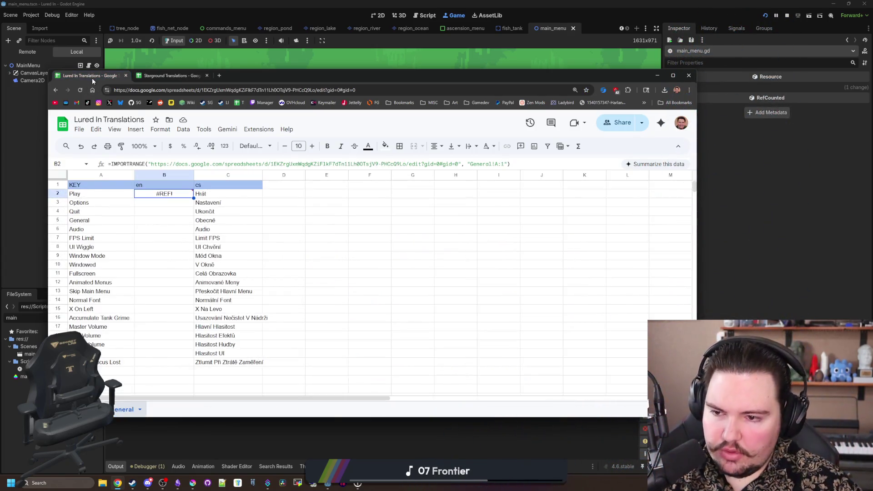
scroll(301, 280, "down", 20)
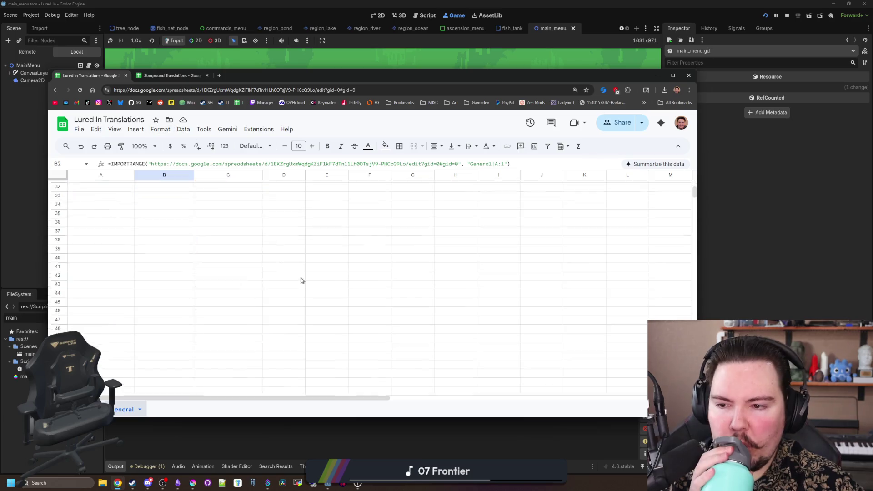
scroll(299, 287, "down", 15)
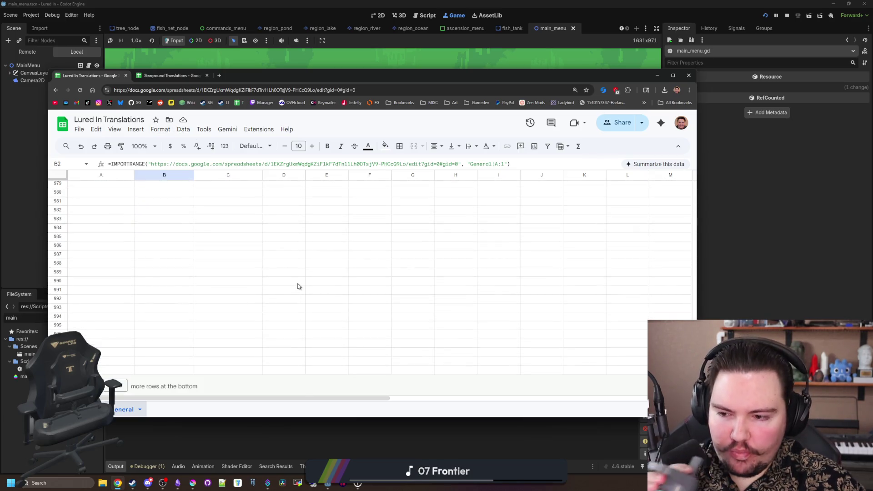
scroll(417, 214, "up", 20)
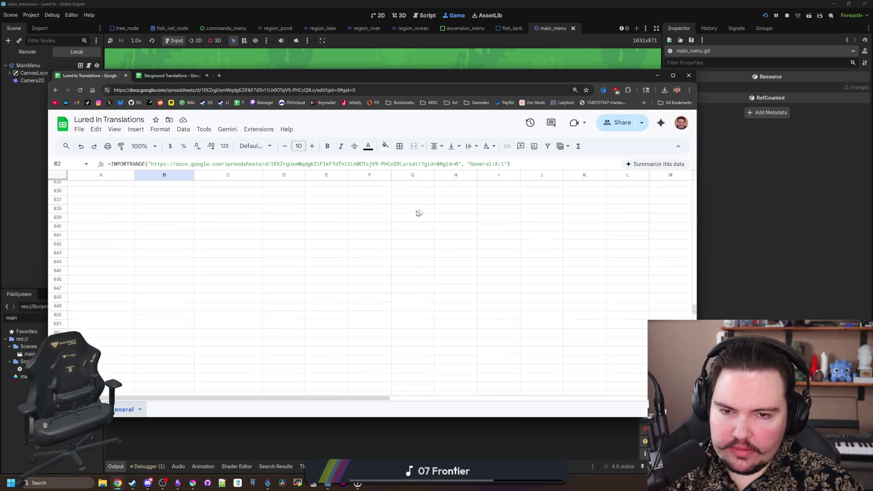
left_click(505, 166)
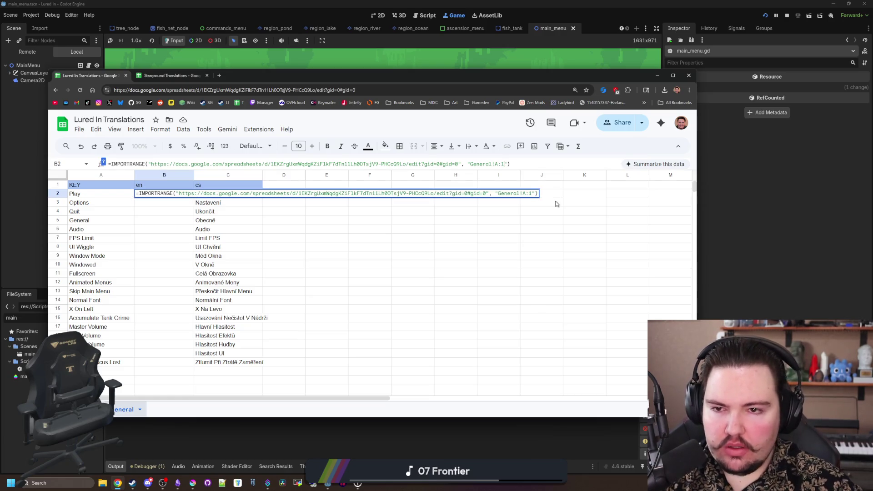
left_click(169, 76)
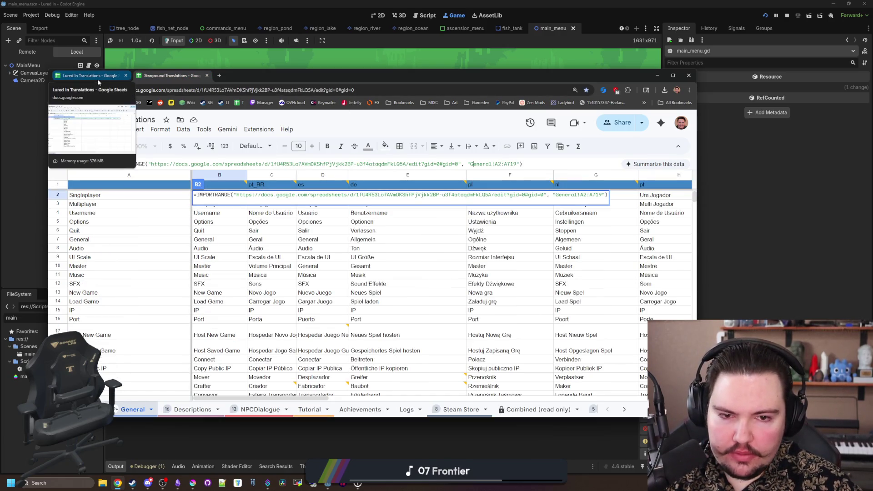
left_click(99, 81)
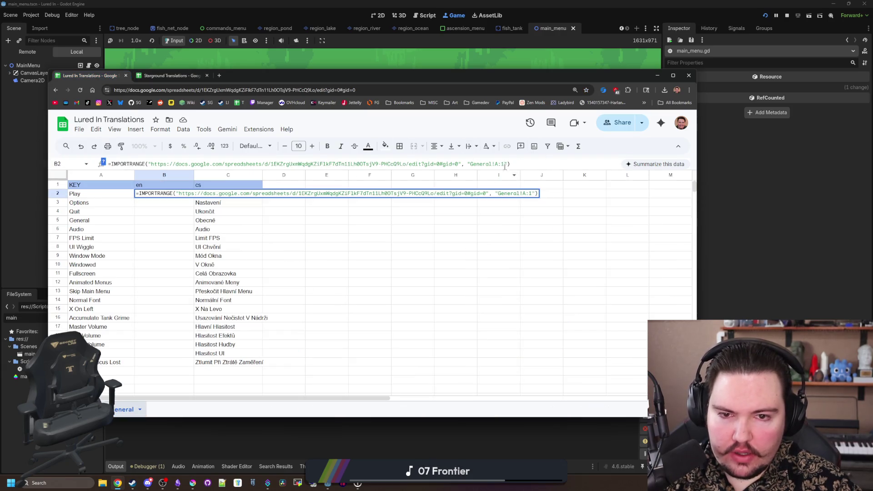
left_click(526, 238)
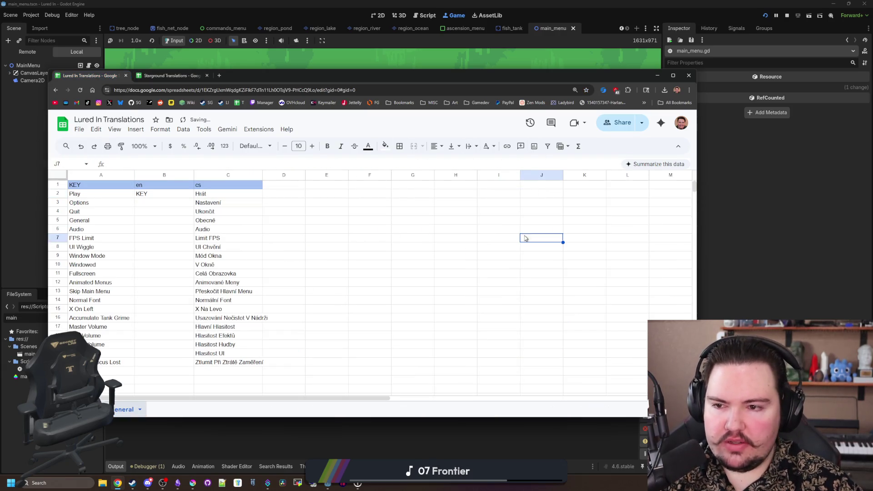
Step: Set B2's import range to General!A2:A1000 so column B fills
left_click(165, 198)
key("Return")
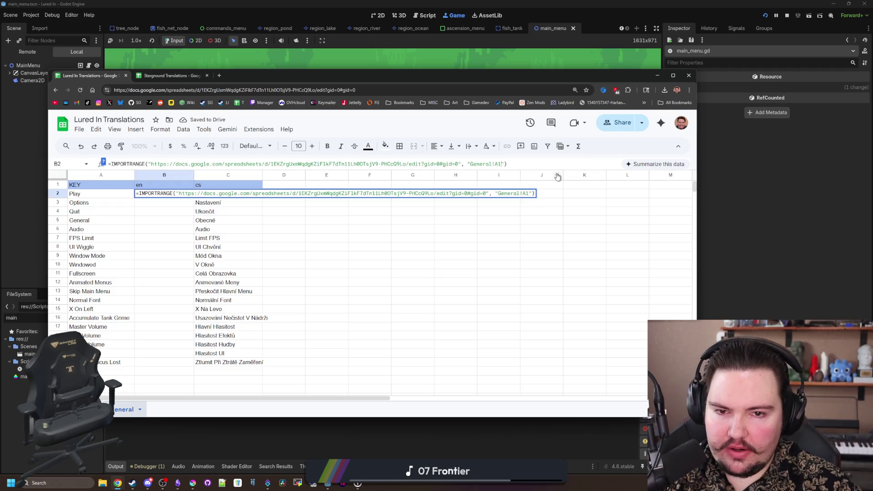
type("2")
left_click(491, 223)
left_click(156, 195)
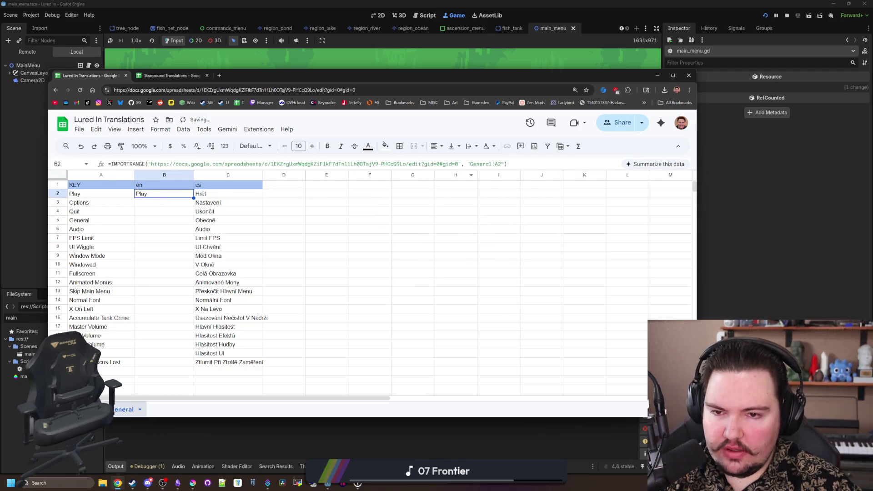
key("Return")
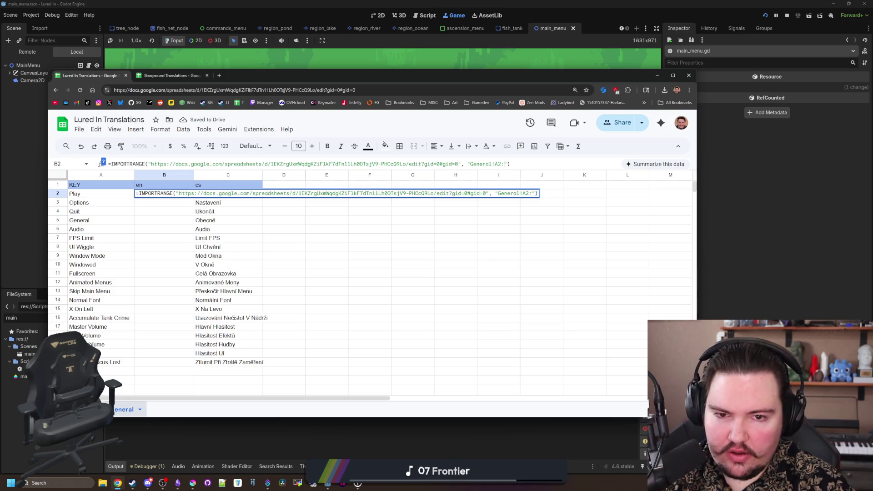
type("A1000")
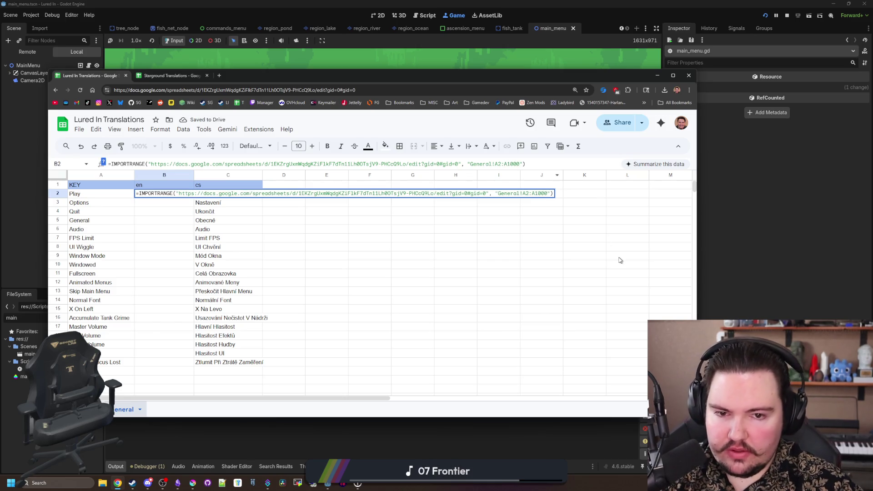
left_click(619, 260)
Step: Verify the imported en values in column B, from Play down to Mute On Focus Lost
left_click(331, 310)
scroll(318, 308, "down", 2)
scroll(309, 305, "up", 2)
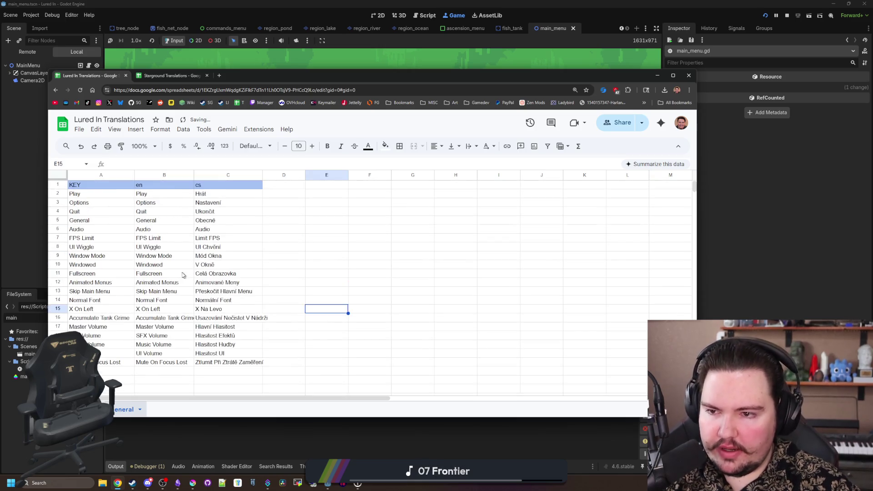
left_click(85, 196)
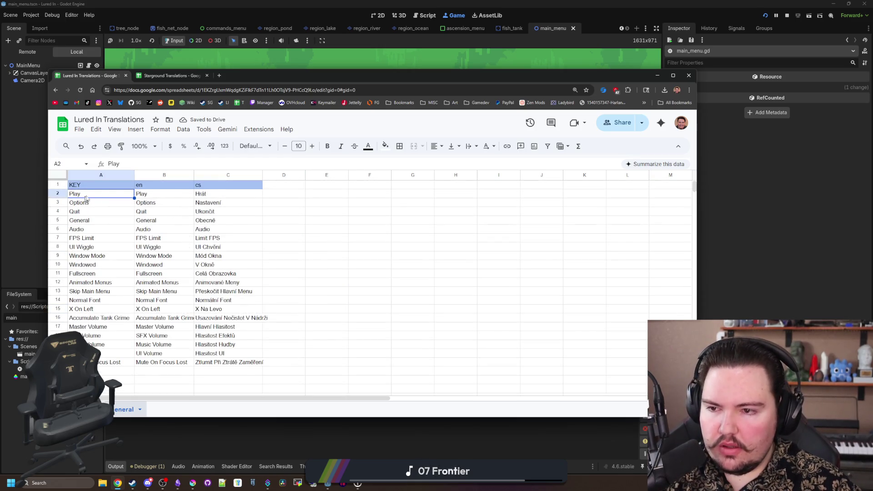
left_click(153, 195)
key("Down")
key("Down")
key("Down")
left_click(155, 239)
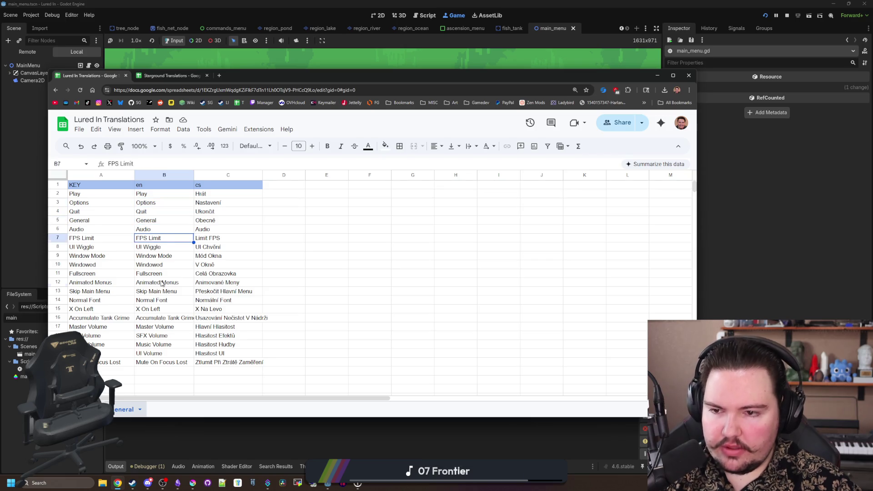
left_click(163, 282)
left_click(152, 327)
left_click(160, 362)
left_click(175, 256)
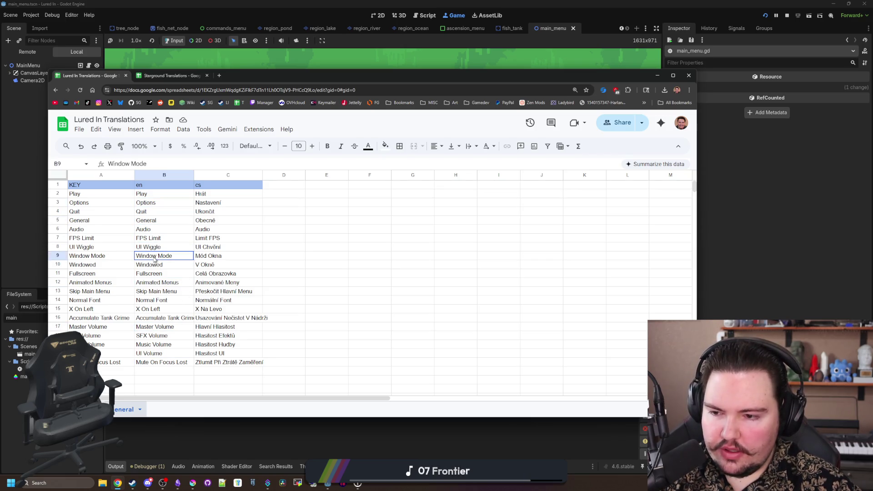
left_click(298, 59)
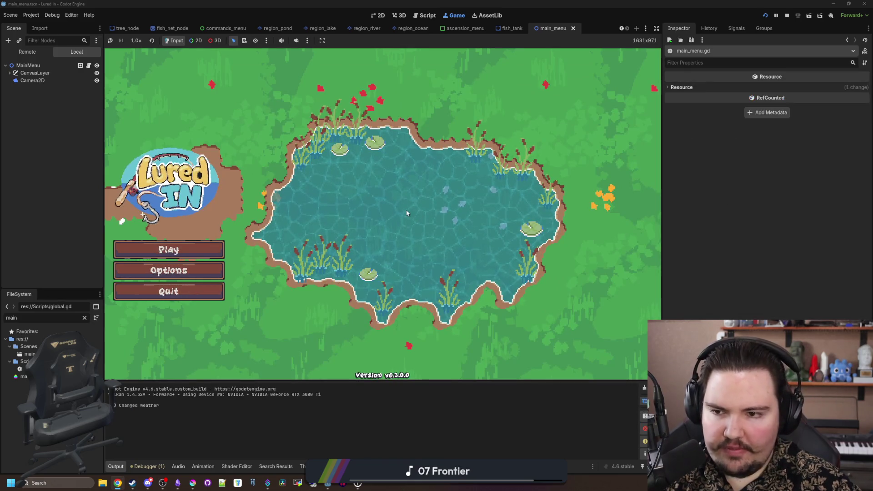
Step: Open and close the running game's Options window four times, then stop the game with F8
left_click(168, 270)
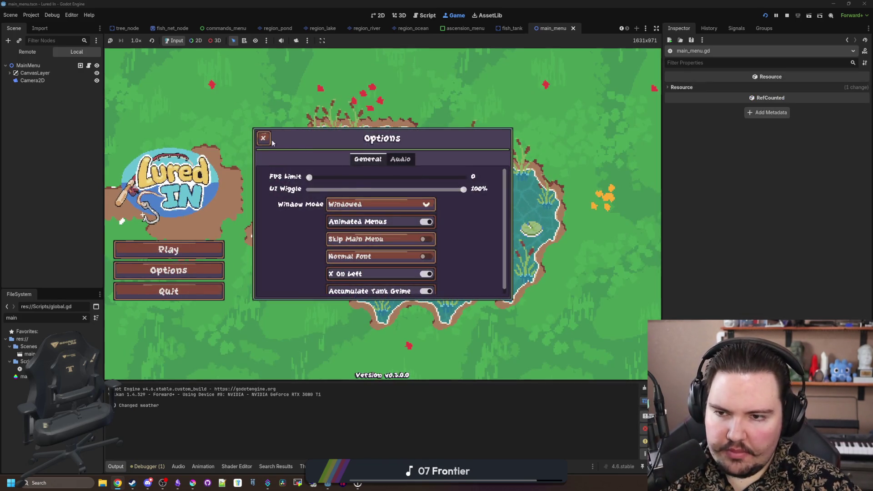
left_click(263, 139)
left_click(207, 272)
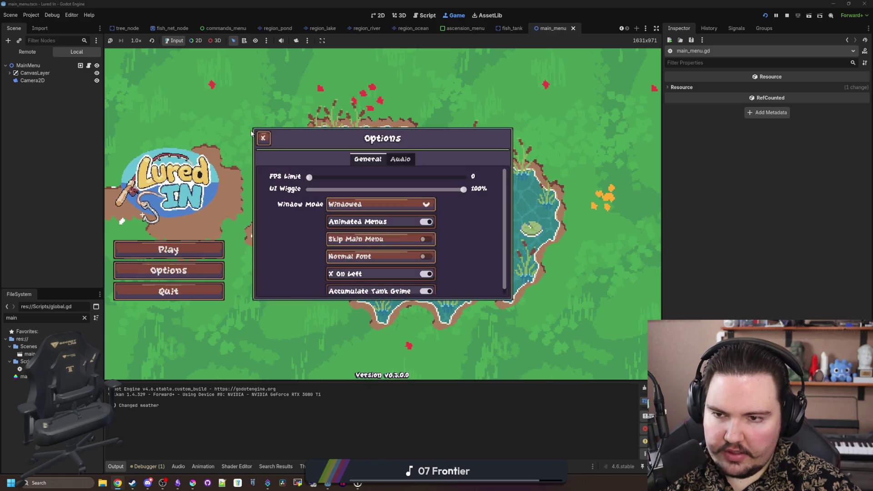
left_click(264, 138)
left_click(200, 271)
left_click(262, 137)
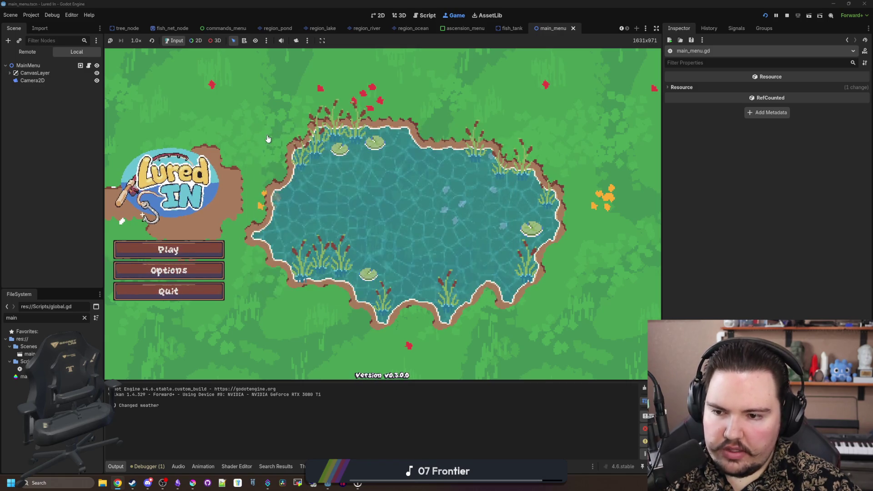
left_click(222, 269)
left_click(263, 138)
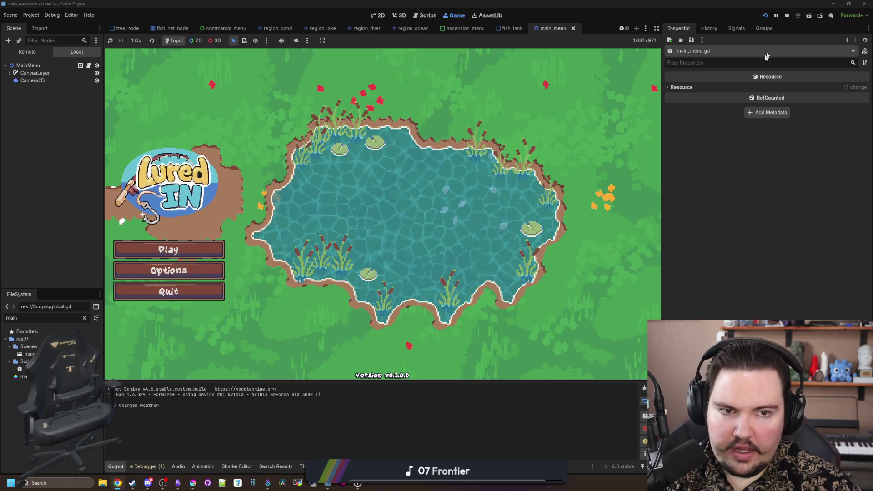
key("F8")
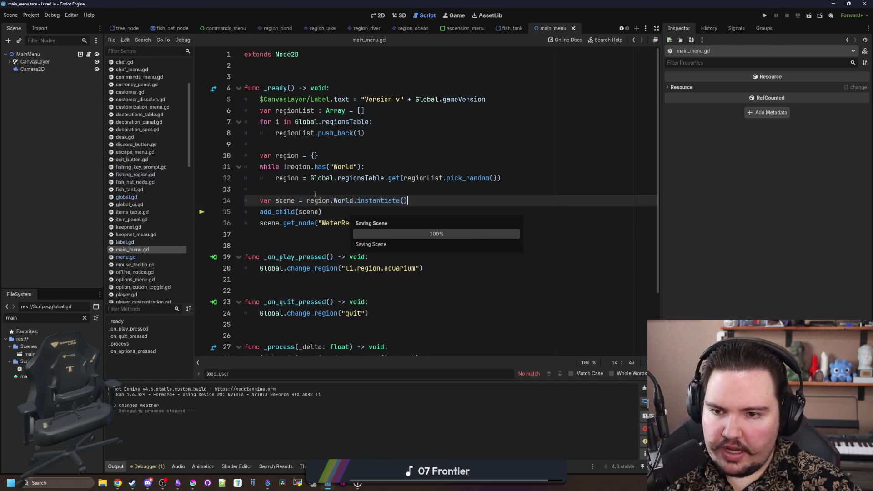
Step: In the main menu's 2D view, duplicate the Options button node under CanvasLayer
key("Up")
left_click(379, 16)
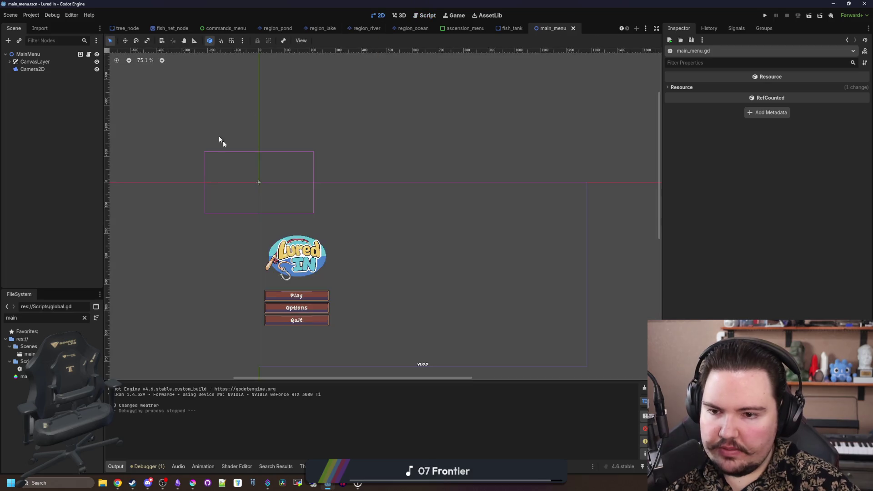
left_click(58, 53)
left_click(9, 62)
right_click(54, 107)
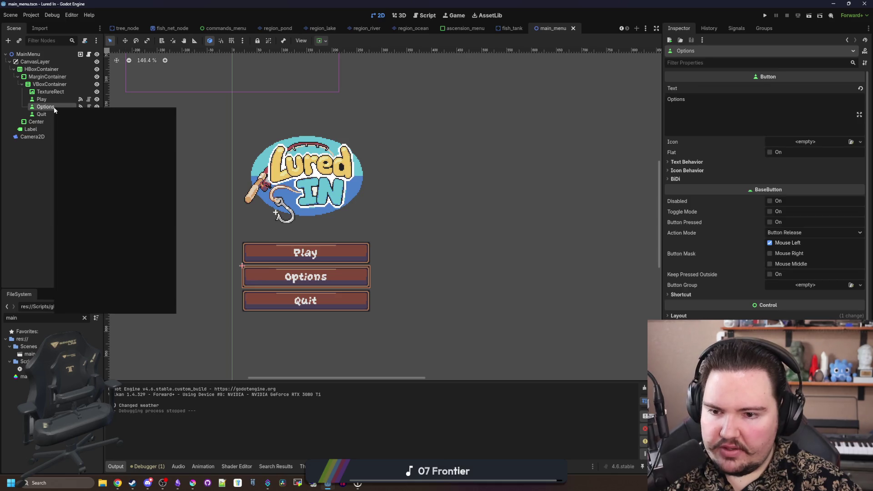
left_click(94, 233)
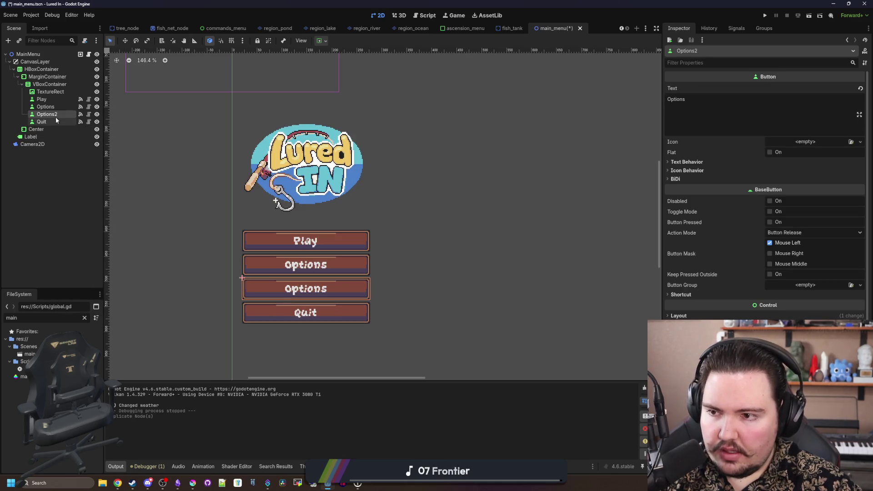
Step: Rename the duplicated button node to Credits and select it in the viewport
double_click(56, 114)
type("Credits")
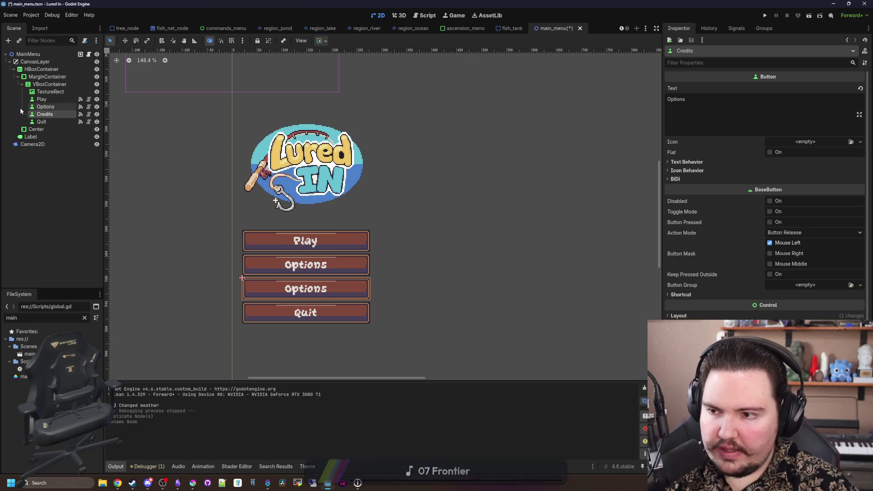
key("Return")
type("Credits")
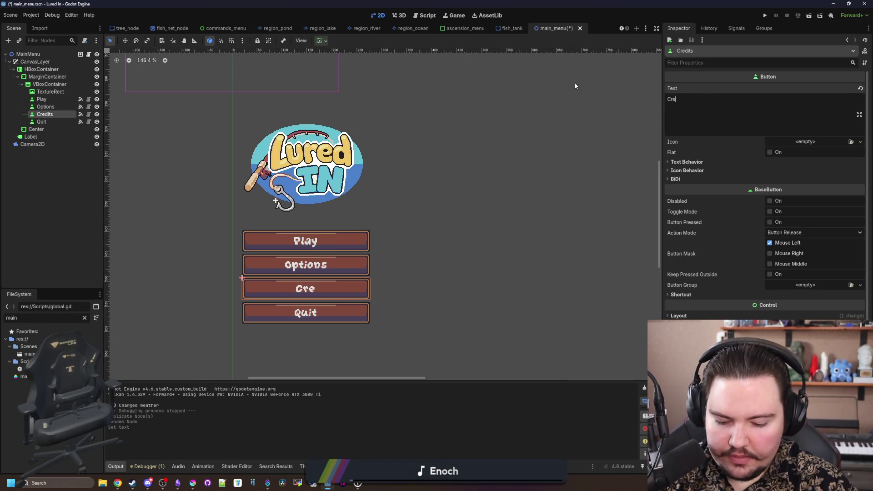
scroll(376, 330, "right", 3)
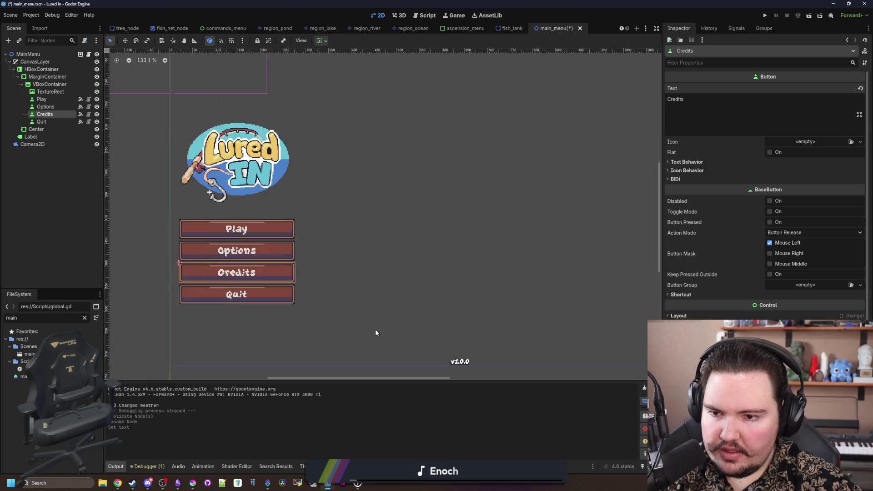
left_click(328, 255)
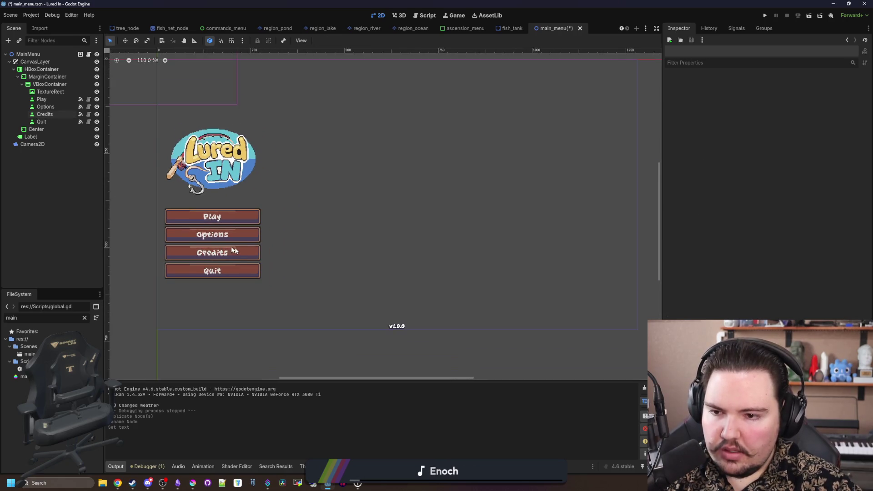
left_click(237, 249)
Step: Save the main menu scene with Ctrl+S
scroll(300, 260, "down", 1)
key("ctrl+s")
scroll(170, 258, "down", 4)
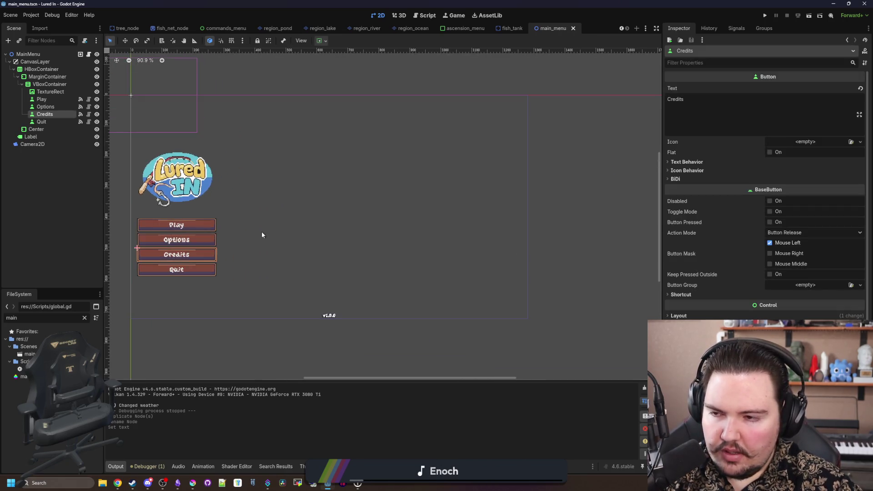
key("ctrl+s")
Step: Select the Center container, filter the file browser for 'options', then clear the filter
left_click(46, 131)
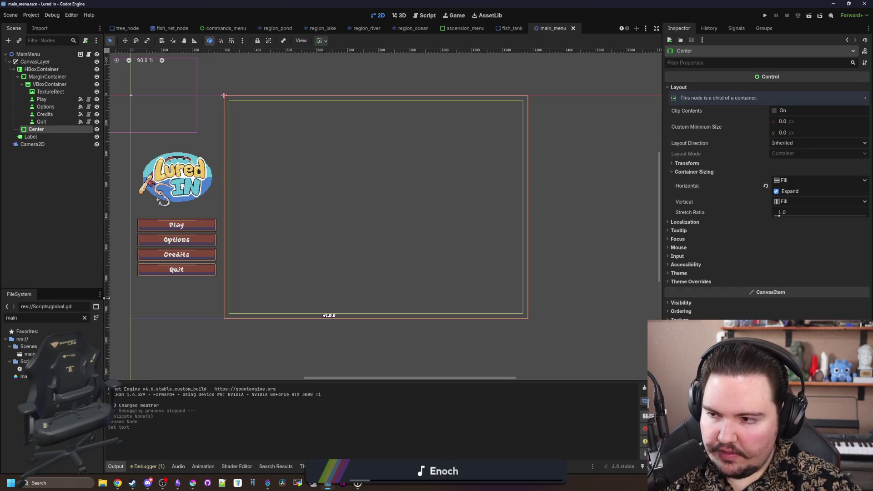
left_click(84, 318)
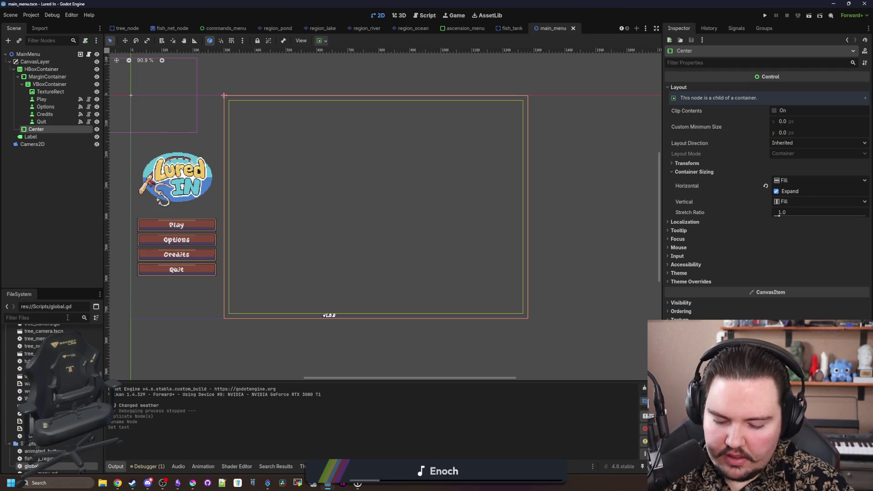
type("options")
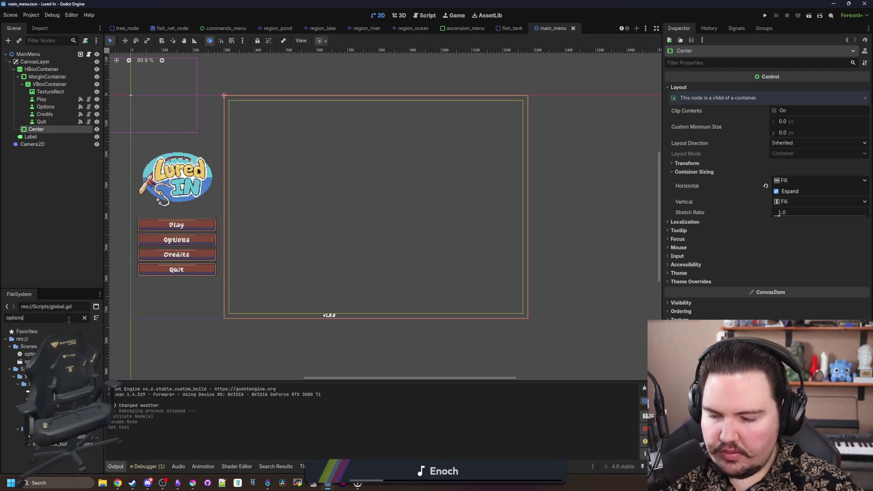
left_click(84, 318)
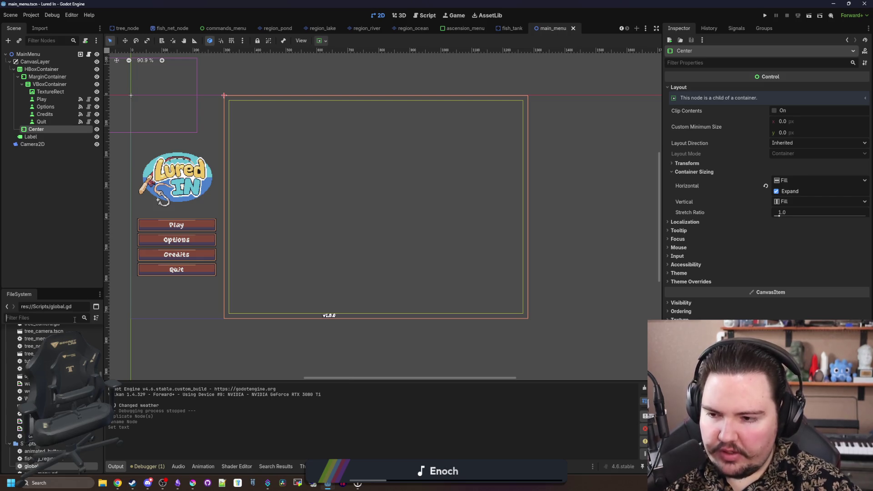
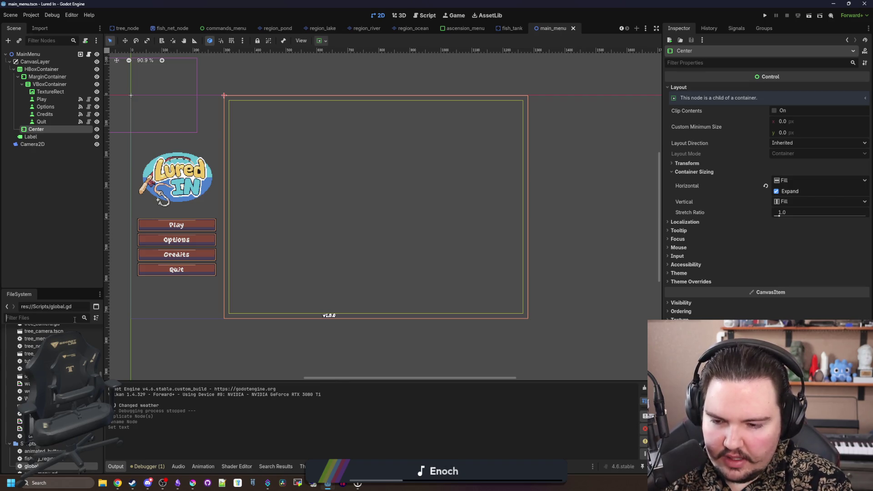
Step: Duplicate research_menu.tscn as credits_menu.tscn
type("research")
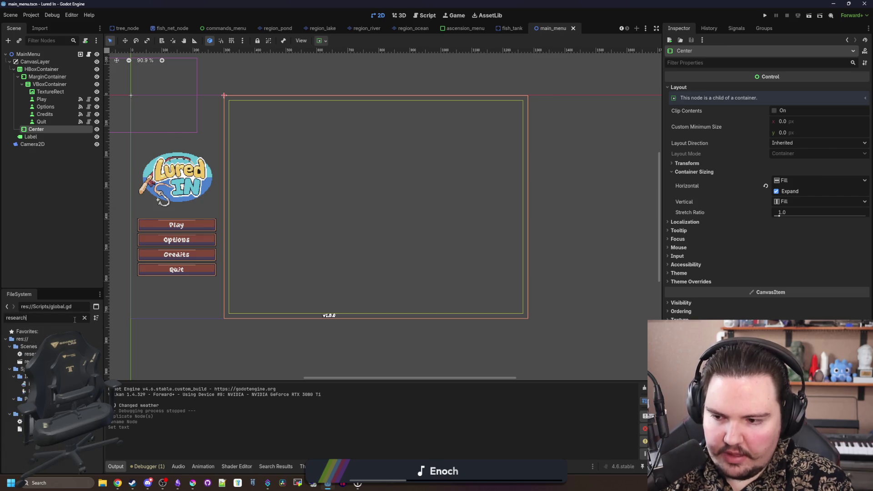
right_click(58, 362)
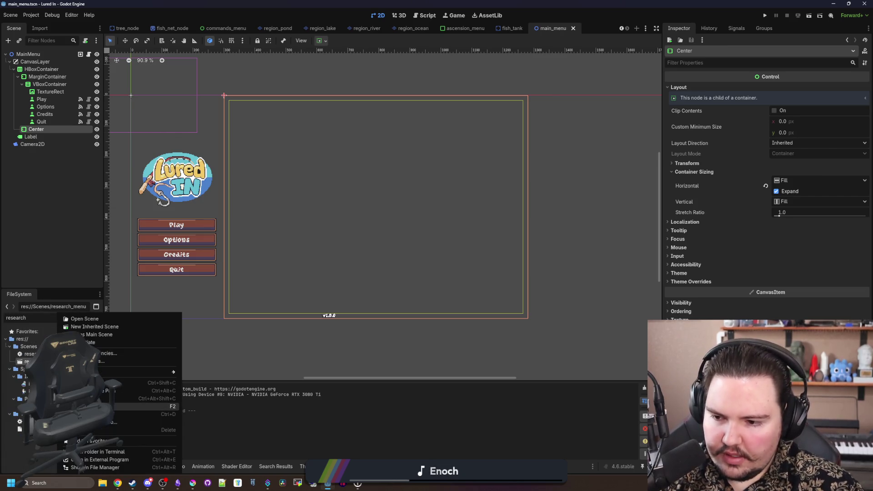
left_click(136, 415)
type("credits_menu")
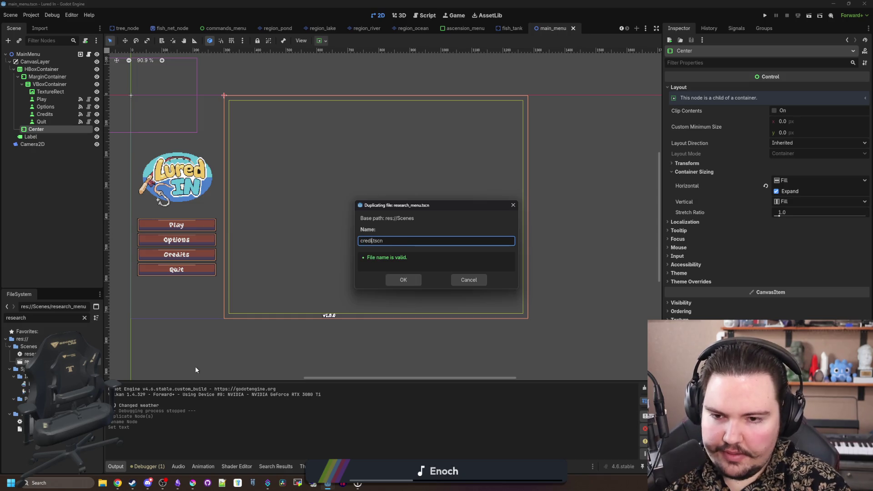
key("Return")
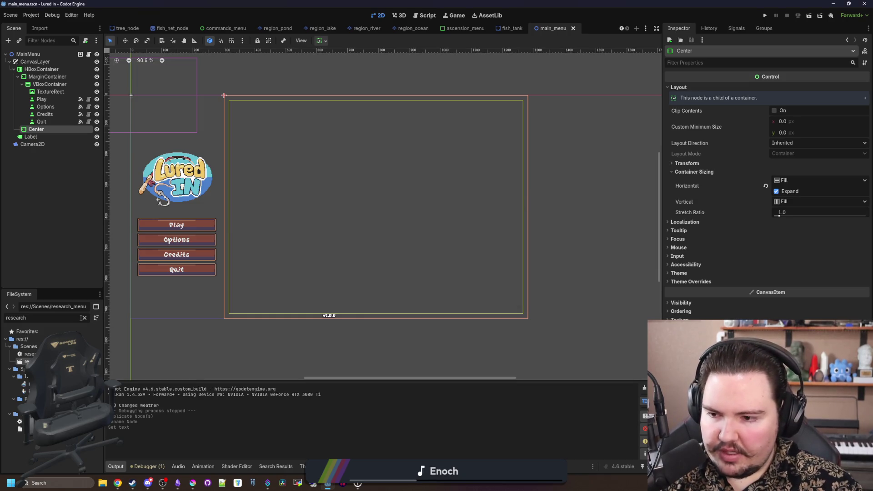
Step: Filter the FileSystem for 'cred' and open credits_menu.tscn
double_click(43, 318)
type("cred")
double_click(29, 354)
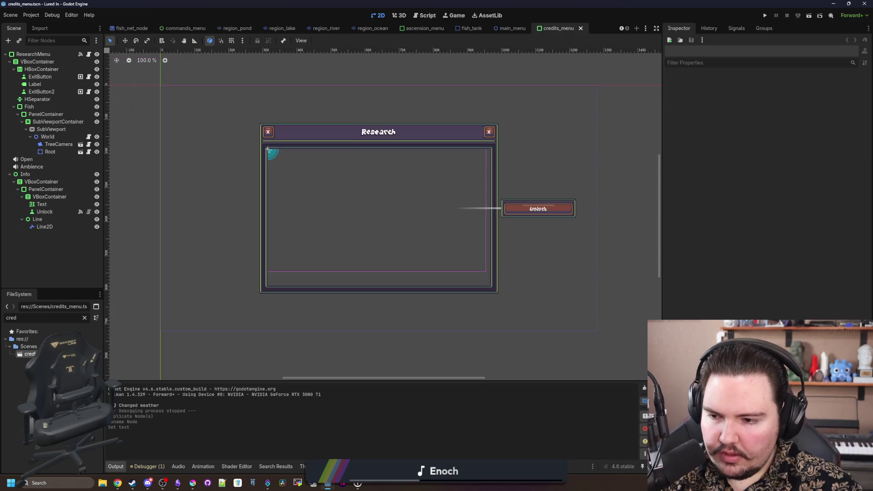
Step: Delete the SubViewportContainer node and its children
scroll(353, 144, "up", 3)
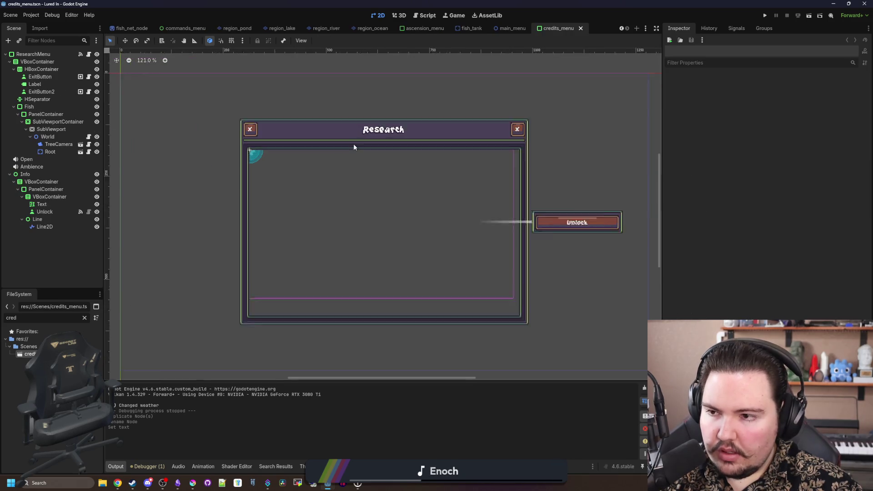
left_click(36, 114)
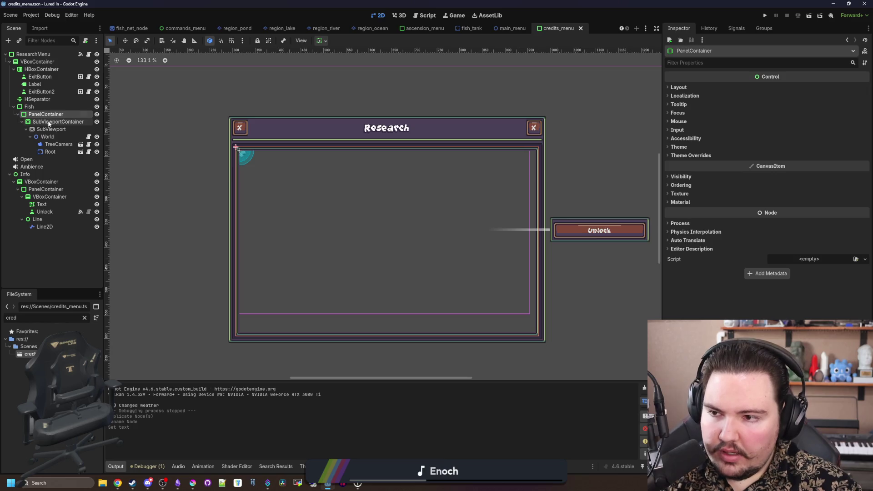
left_click(49, 122)
key("Delete")
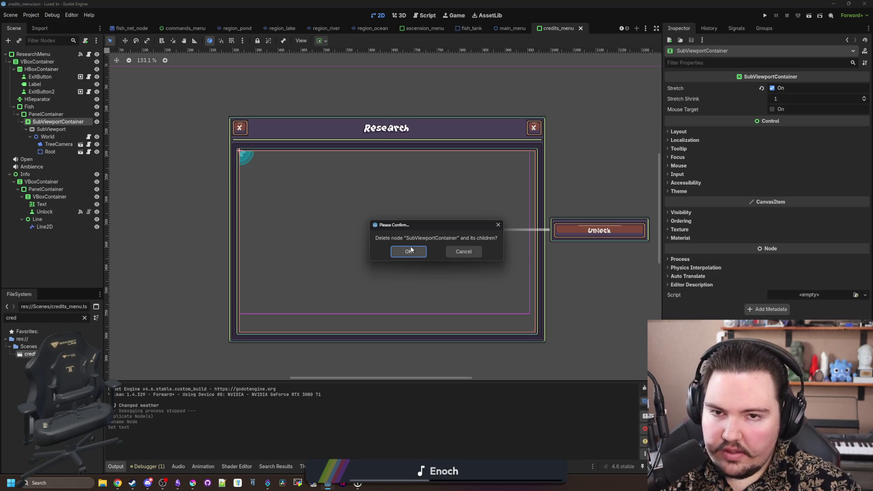
left_click(411, 250)
Step: Rename the root ResearchMenu node to CreditsMenu
left_click(60, 54)
double_click(60, 54)
type("c")
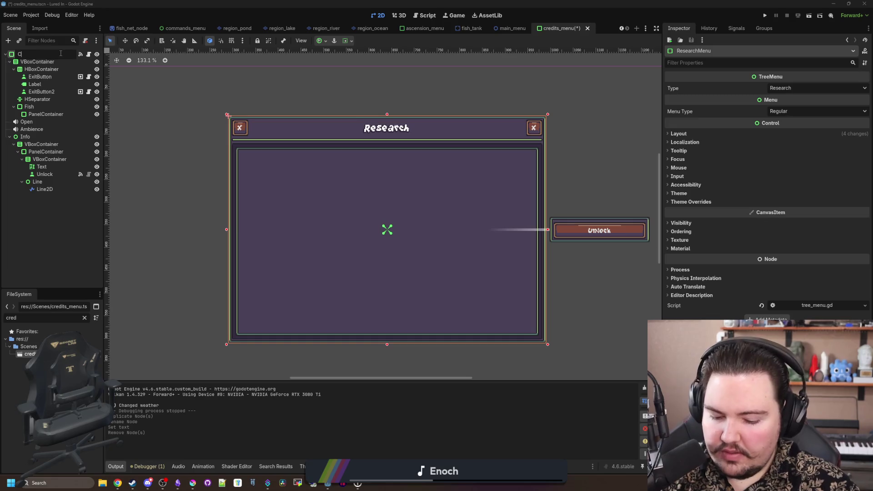
type("reditsMenu")
key("Return")
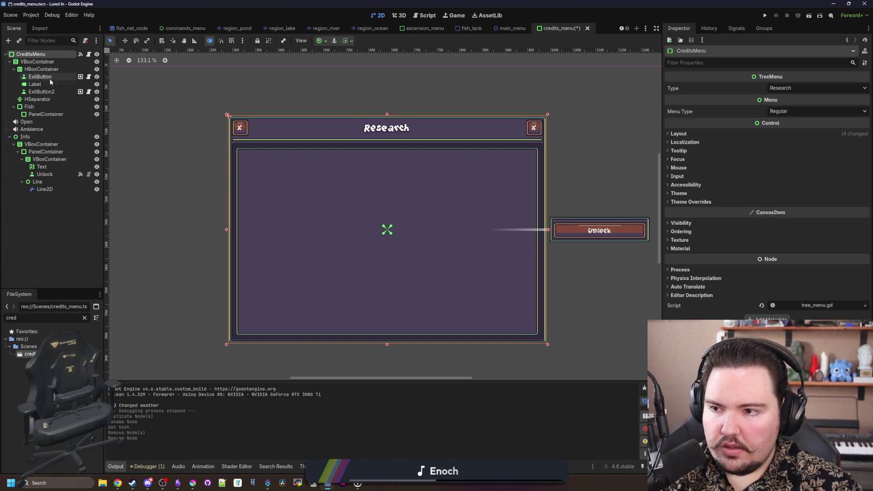
Step: Disconnect the root's _on_visibility_changed signal and open its attached script
left_click(736, 29)
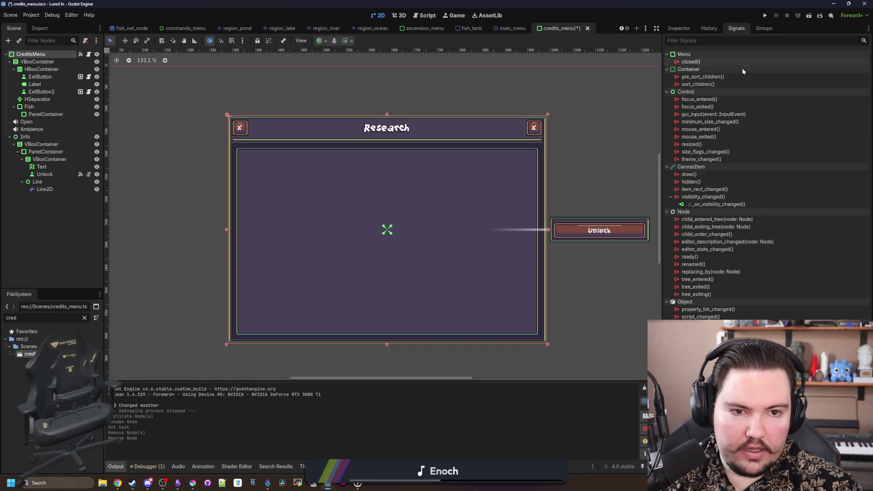
right_click(707, 205)
left_click(720, 224)
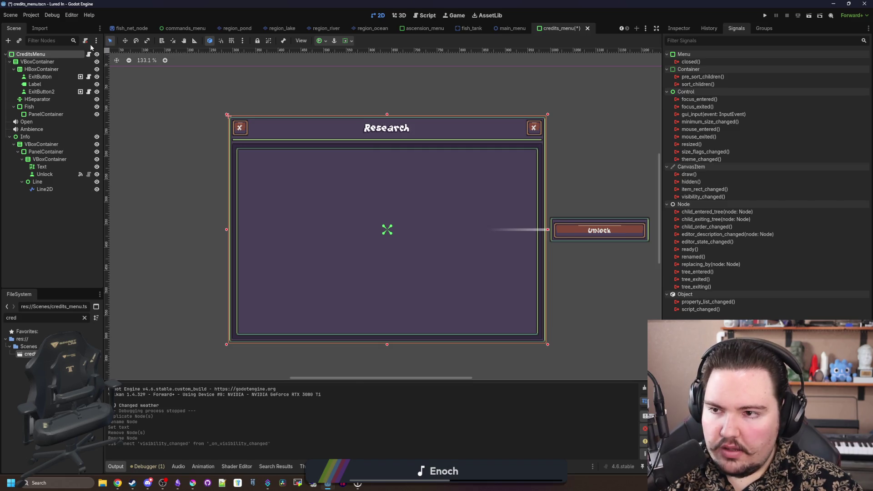
left_click(89, 54)
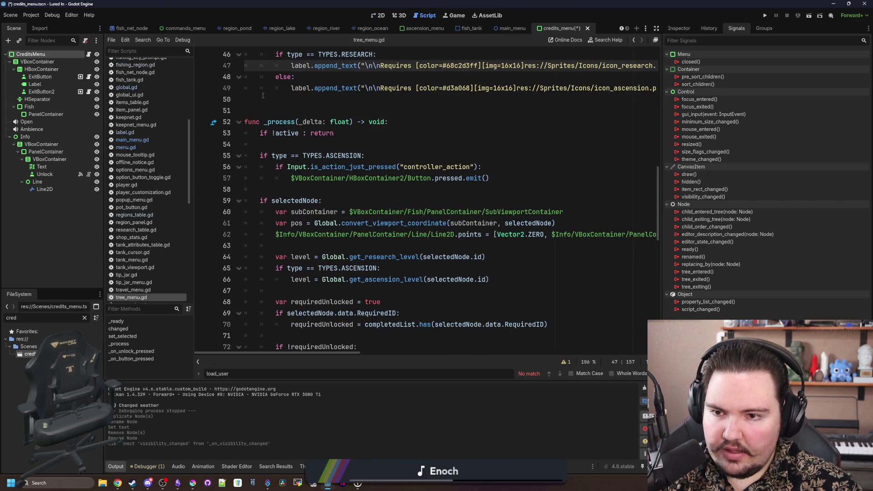
Step: Replace tree_menu.gd with a new credits_menu.gd script extending Menu, and save
left_click(87, 41)
left_click(88, 40)
left_click(414, 304)
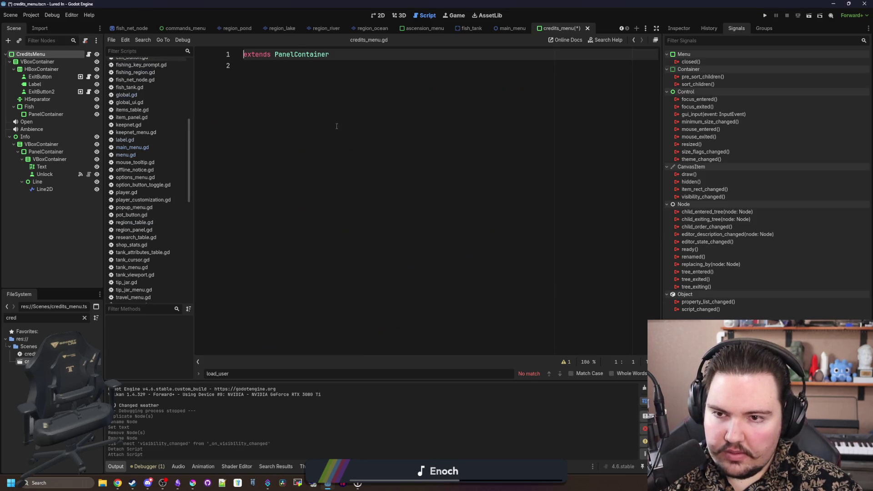
double_click(297, 54)
type("Menu")
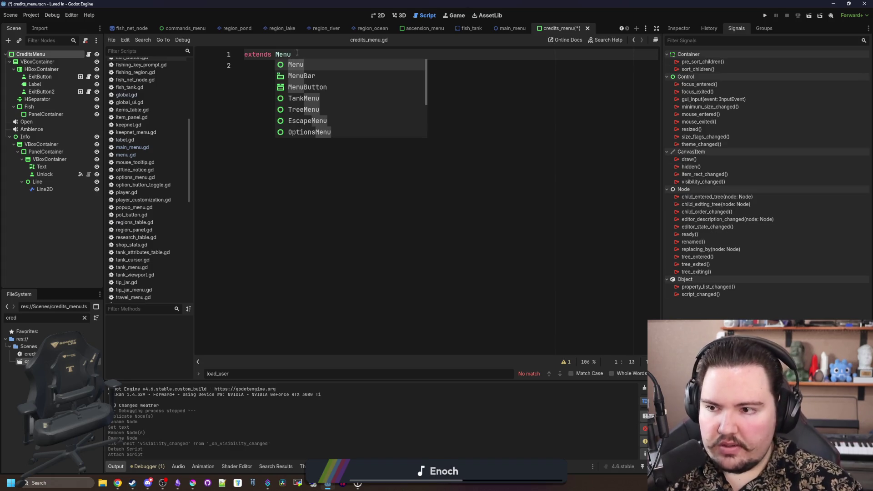
left_click(397, 165)
key("ctrl+s")
Step: Delete the Open, Ambience and Info nodes
key("ctrl+F1")
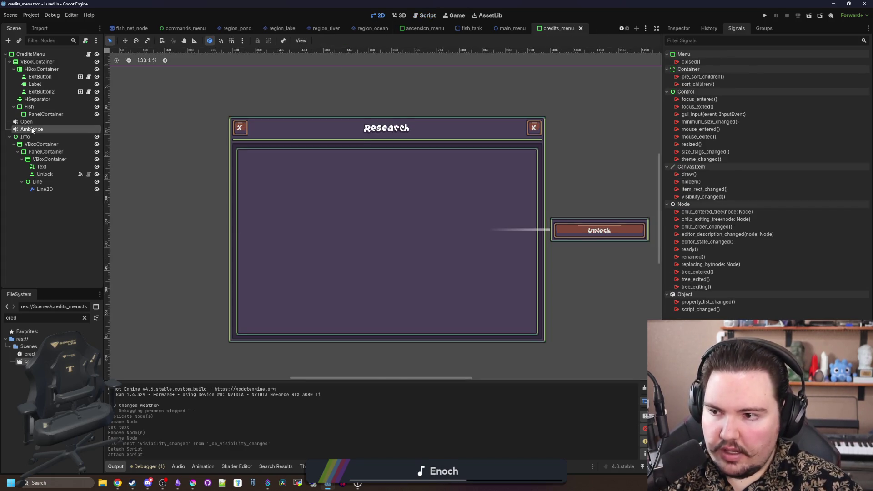
key("Delete")
key("Return")
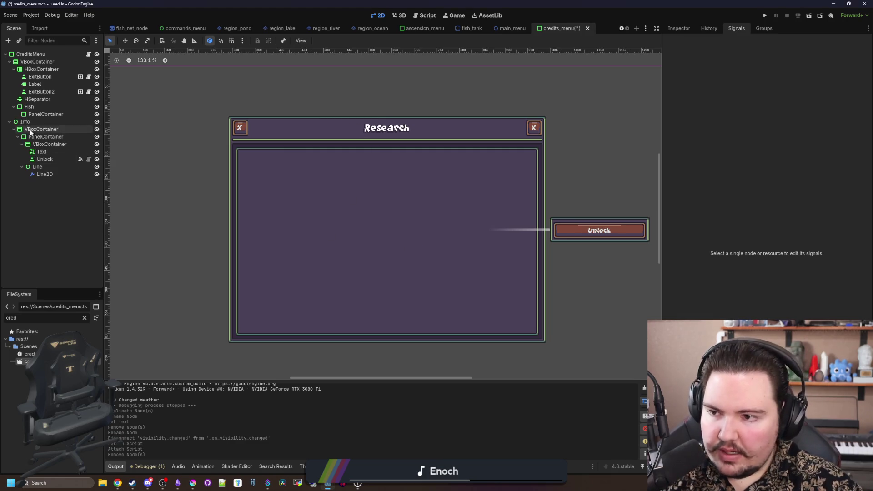
key("Delete")
left_click(415, 252)
Step: Delete the Fish node along with its PanelContainer
left_click(45, 114)
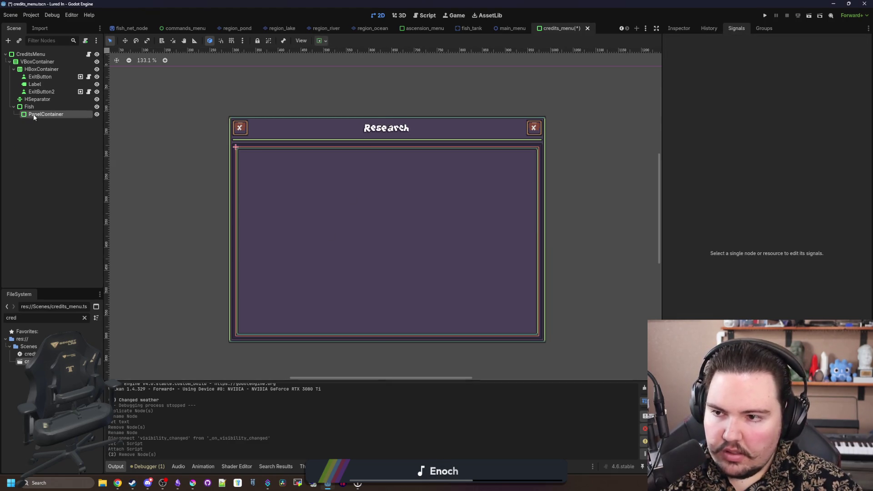
key("Delete")
left_click(417, 251)
left_click(40, 105)
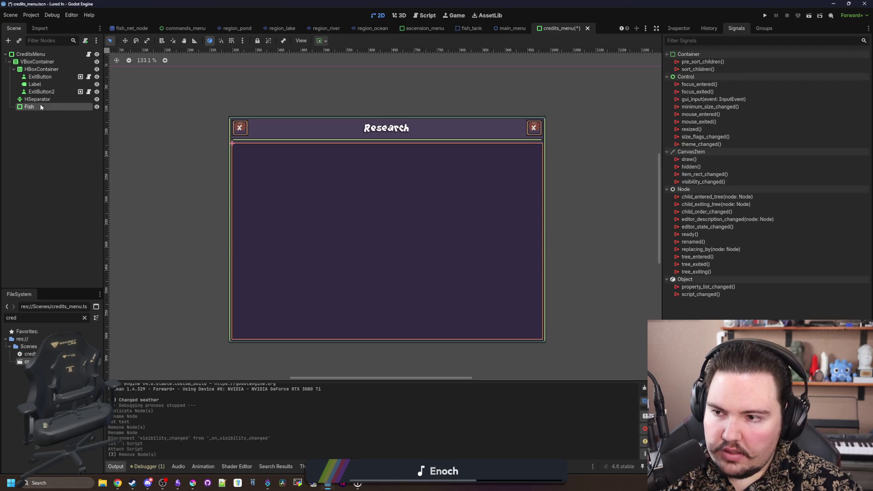
key("Delete")
left_click(417, 251)
Step: Change the title Label's text from Research to Credits
left_click(35, 84)
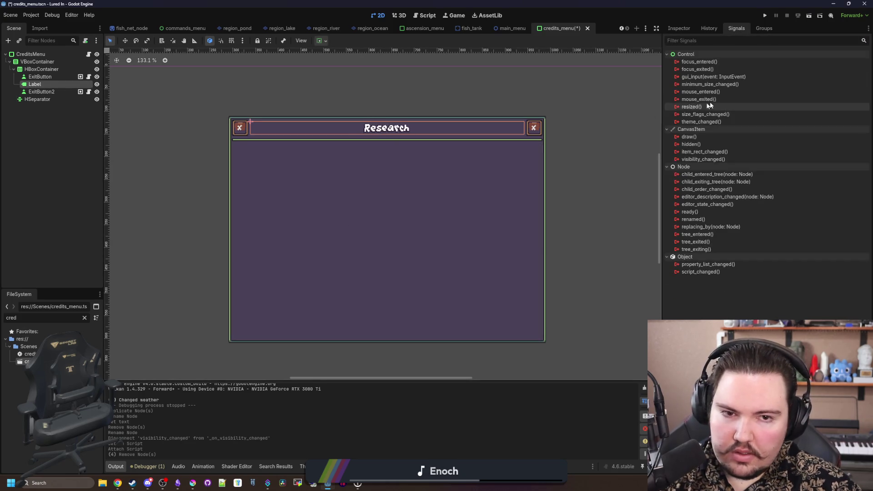
left_click(695, 28)
double_click(678, 99)
type("Credits")
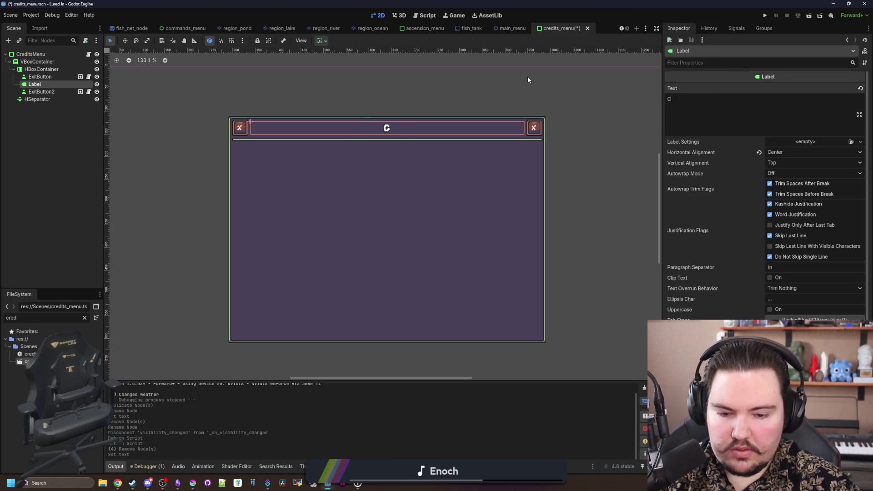
Step: Begin adding a new child node to the HBoxContainer
left_click(44, 100)
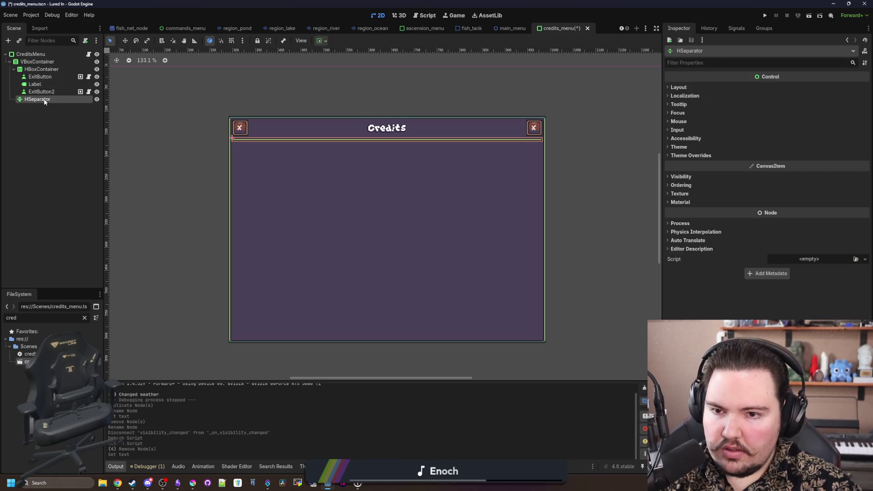
left_click(41, 69)
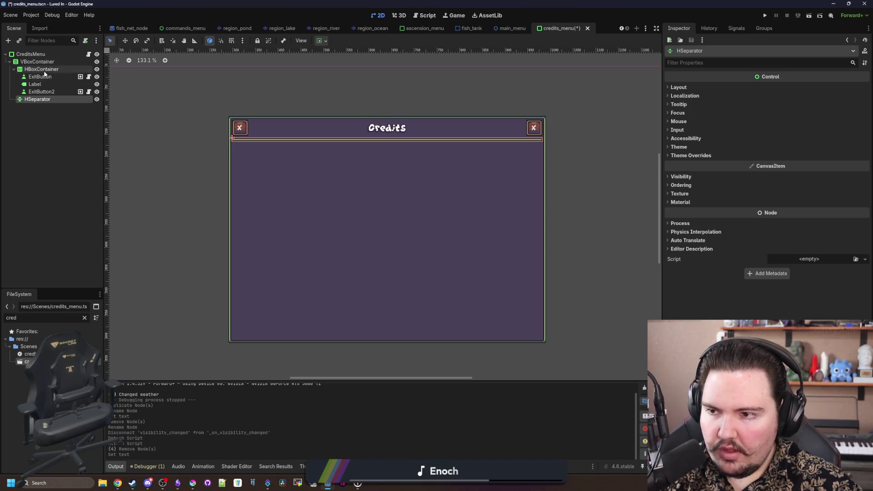
right_click(41, 69)
left_click(75, 76)
Step: Add a RichTextLabel below the HSeparator with BBCode and Fit Content enabled
type("rich")
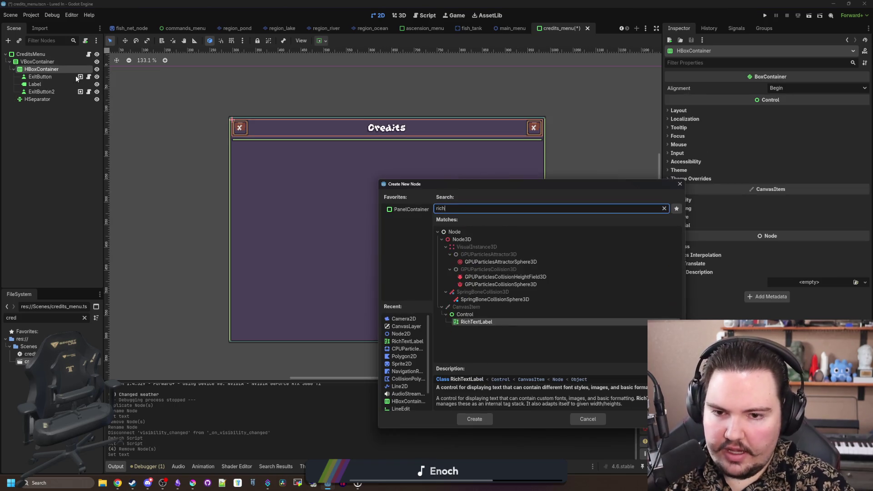
key("Return")
left_click_drag(29, 108, 48, 114)
left_click(45, 107)
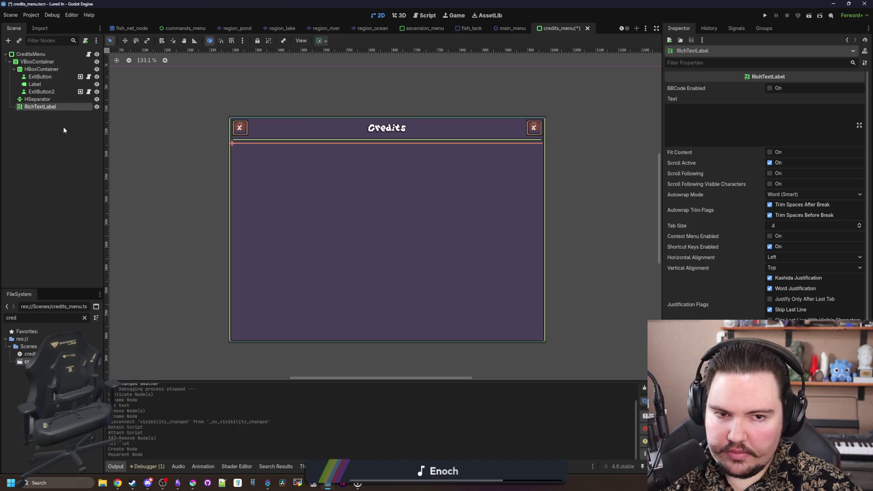
left_click(770, 88)
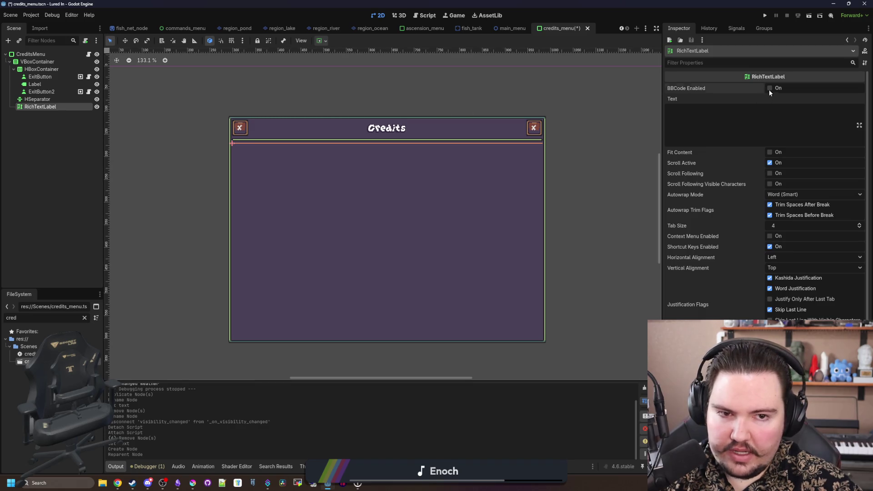
left_click(770, 152)
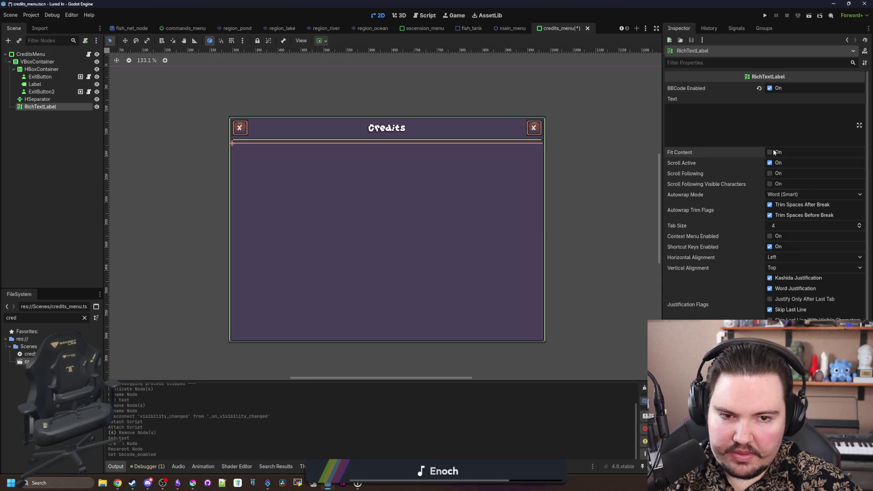
Step: Clear the RichTextLabel's placeholder text and set Autowrap Mode to Word (Smart)
left_click(758, 114)
type("dwasd")
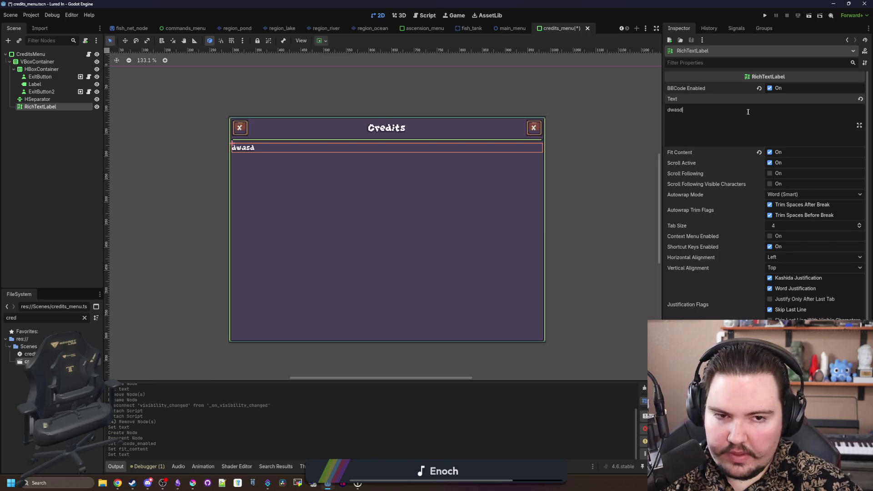
key("ctrl+a")
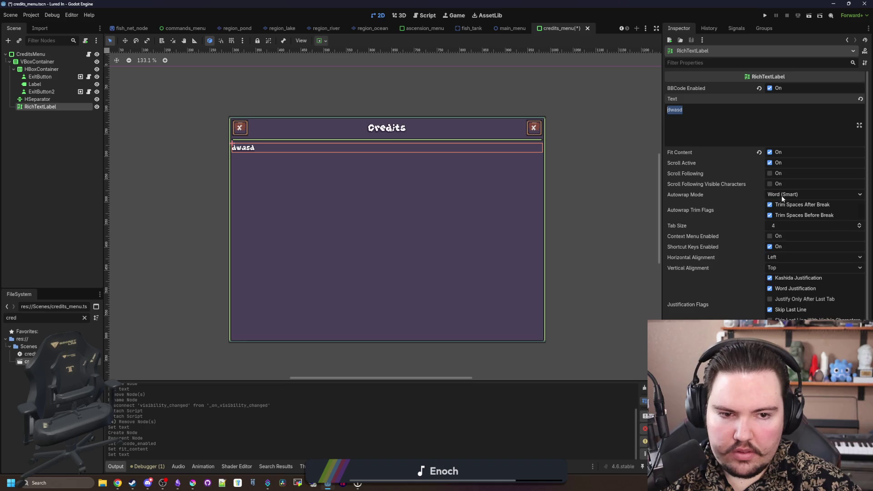
left_click(783, 196)
left_click(783, 204)
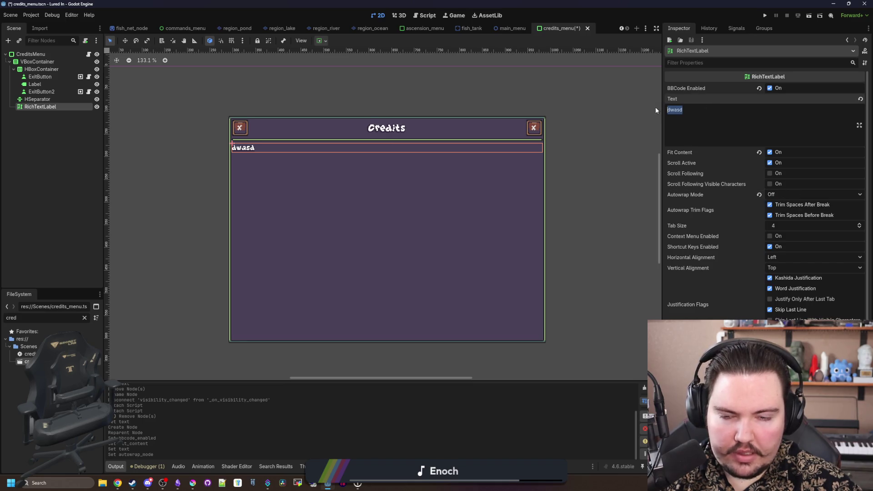
key("BackSpace")
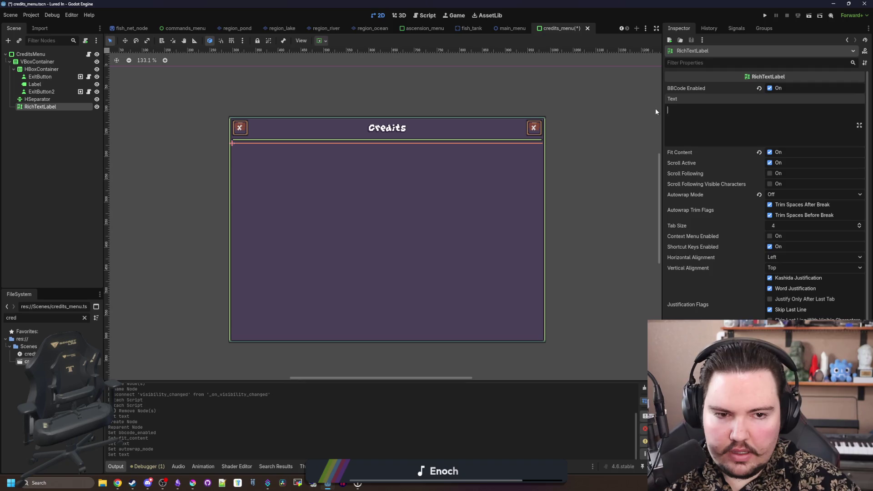
left_click(780, 195)
left_click(787, 228)
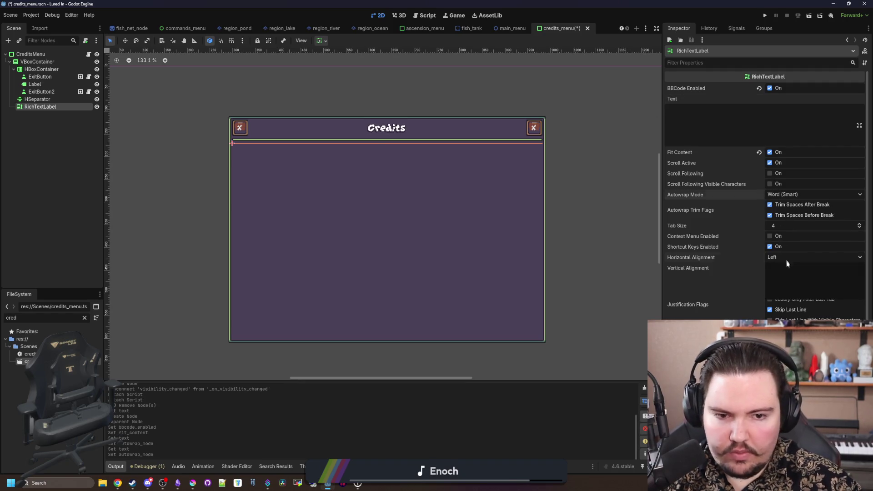
left_click(787, 277)
Step: Center the label text and enter the Programming, Art, Sound and Music headings
left_click(739, 118)
type("d")
key("BackSpace")
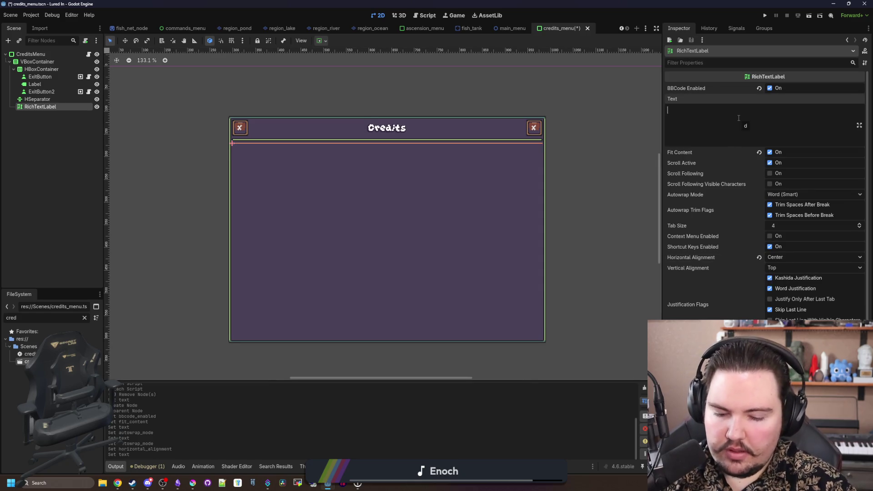
type("Programming")
key("Return")
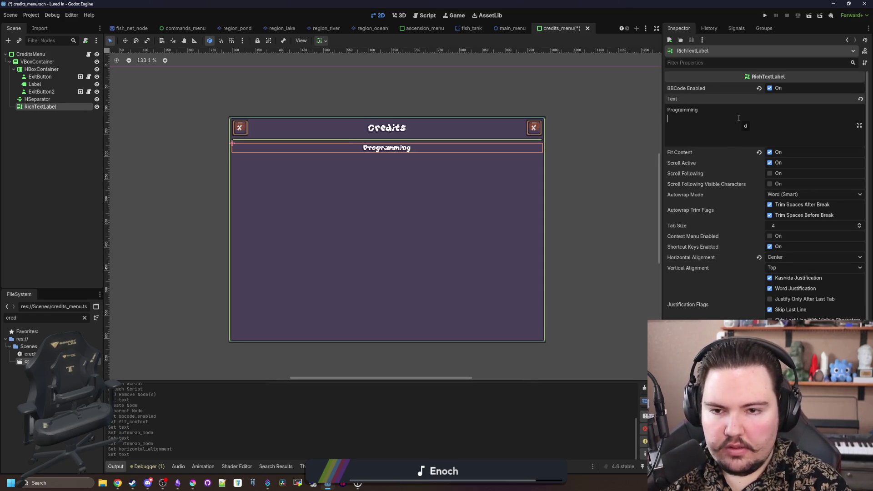
type("Art ")
type("Sound")
key("Return")
type("Music")
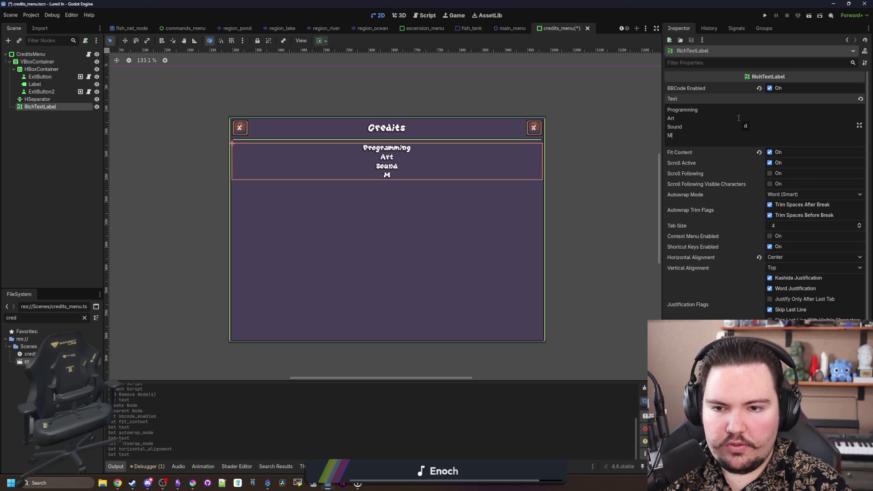
key("Return")
Step: Add the Testers, Special Thanks and YOU! lines to the credits text
type("Playtesters")
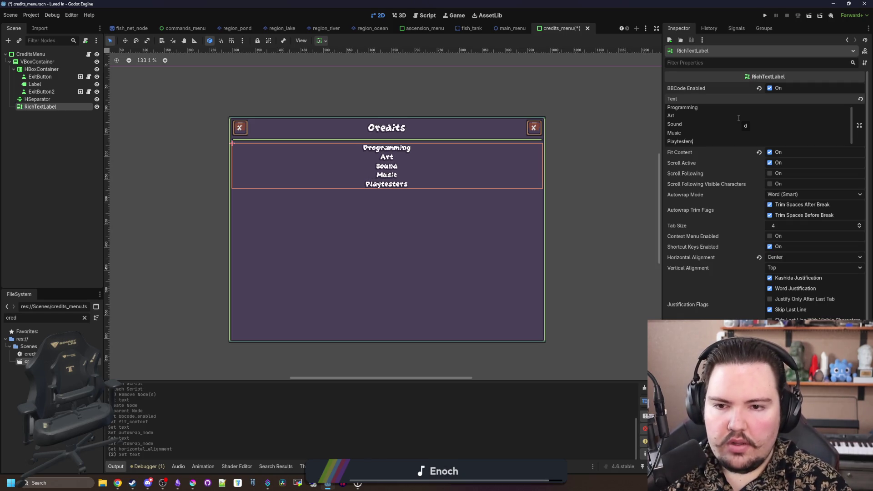
key("BackSpace")
key("BackSpace")
key("BackSpace")
type("T")
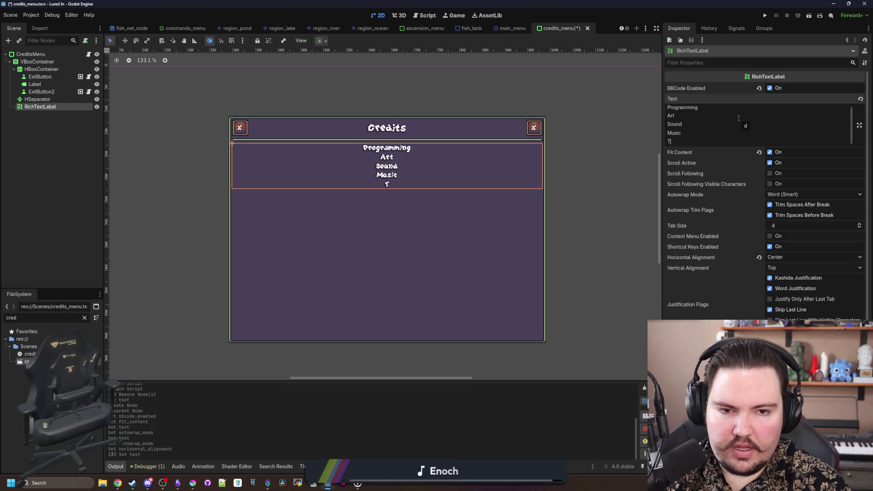
type("esters")
key("Return")
type("Special Thanks")
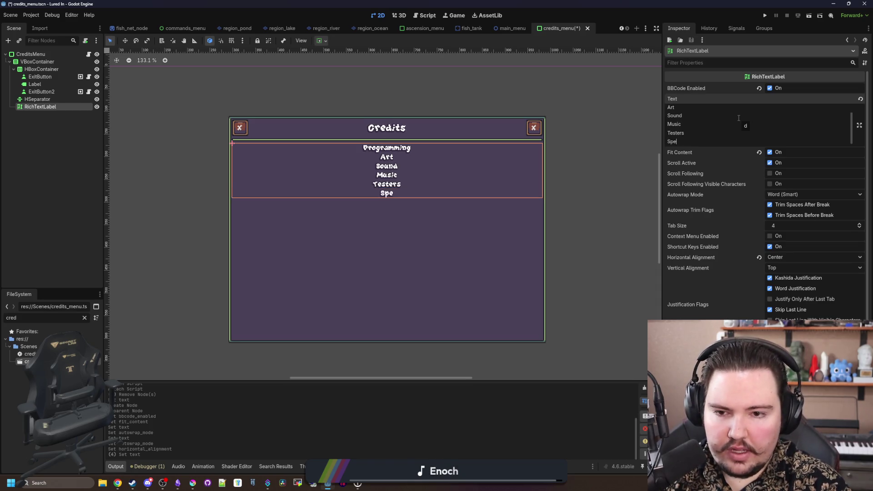
key("Return")
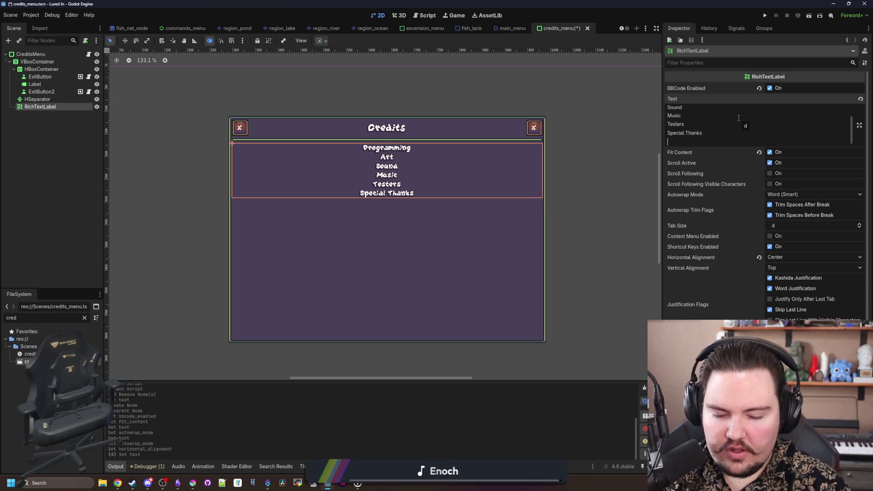
type("YOU!")
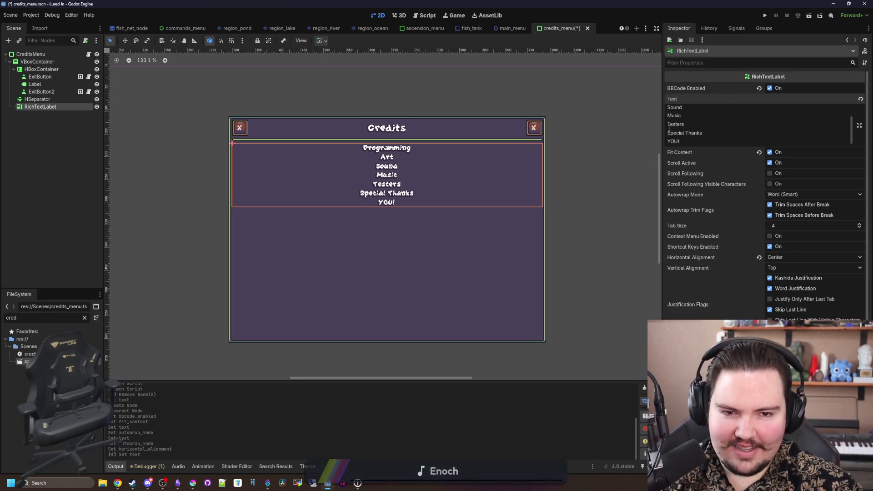
Step: Wrap Special Thanks in [font_size=32] BBCode tags
key("Up")
key("Home")
type("[")
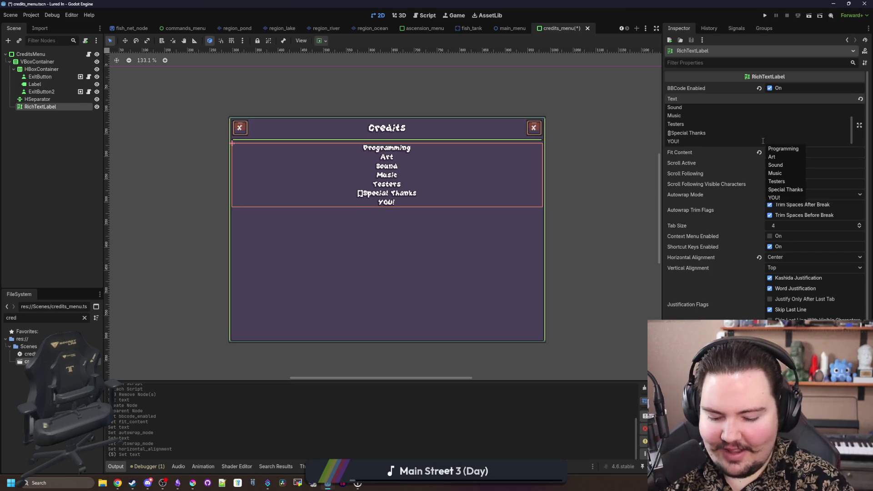
type("font_size=32]Special Thanks")
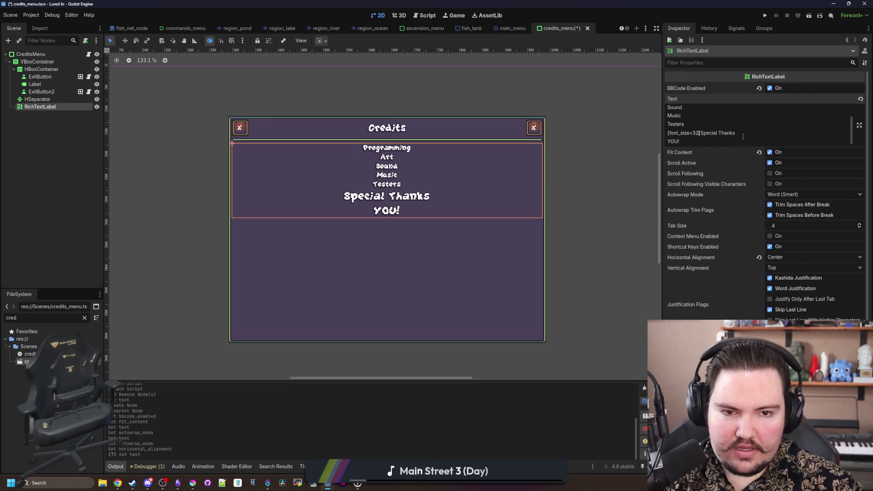
type("[/font_")
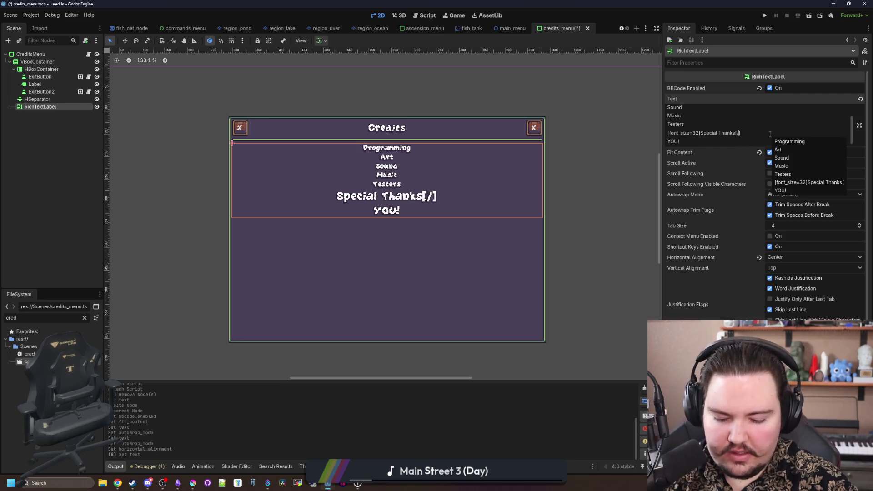
type("size")
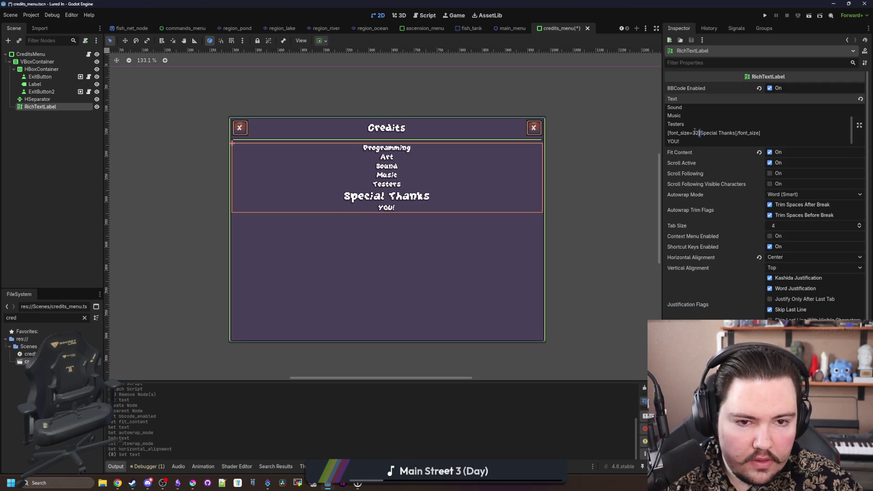
Step: Insert the [font_size=32] opening tag before Programming, Art, Sound, Music and Testers
left_click_drag(700, 133, 654, 130)
key("ctrl+c")
left_click(860, 125)
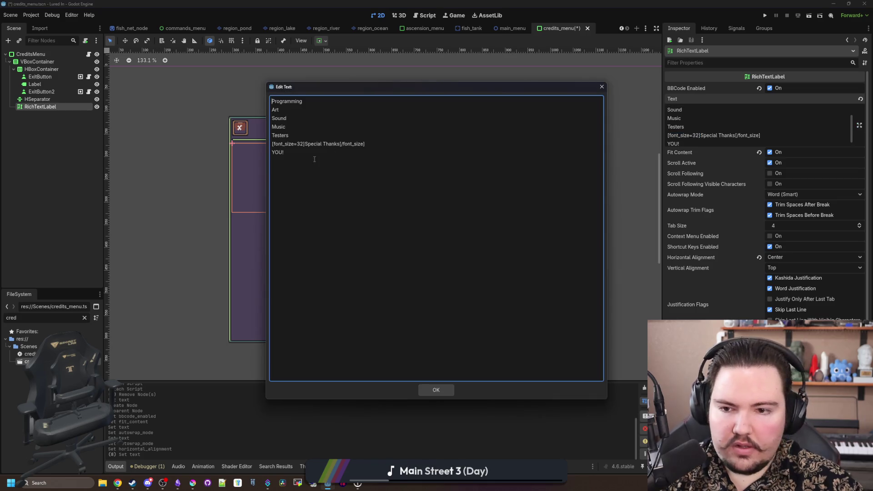
left_click(272, 127)
key("ctrl+v")
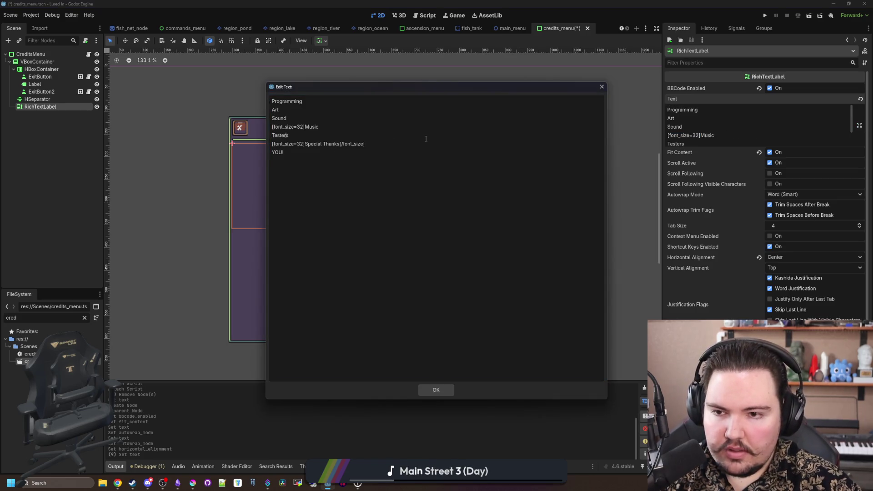
key("Down")
key("Home")
key("ctrl+v")
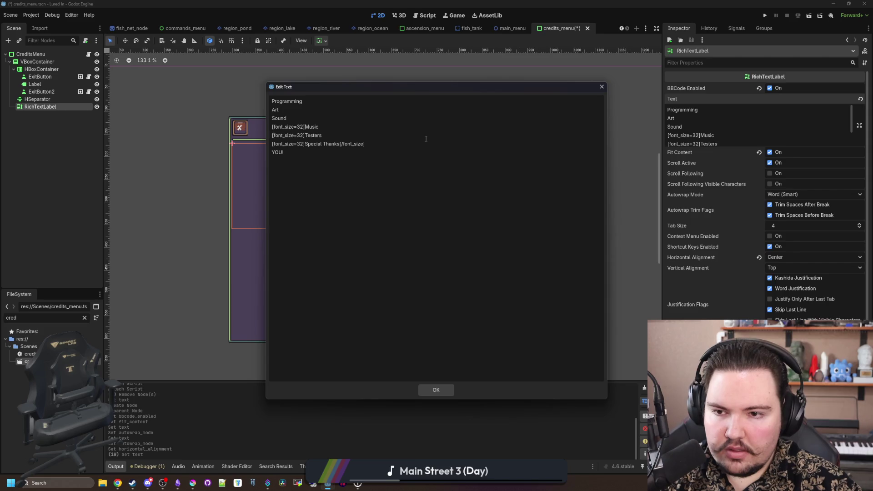
key("ctrl+v")
key("Up")
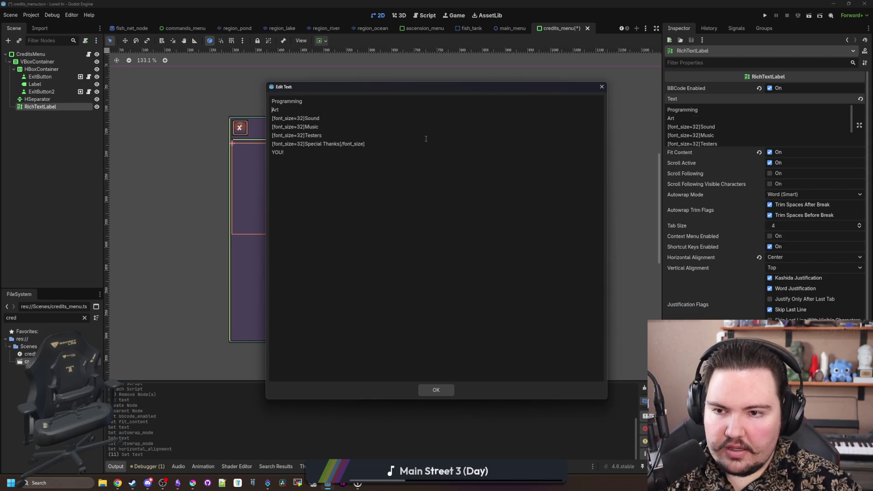
key("ctrl+v")
key("Up")
key("ctrl+v")
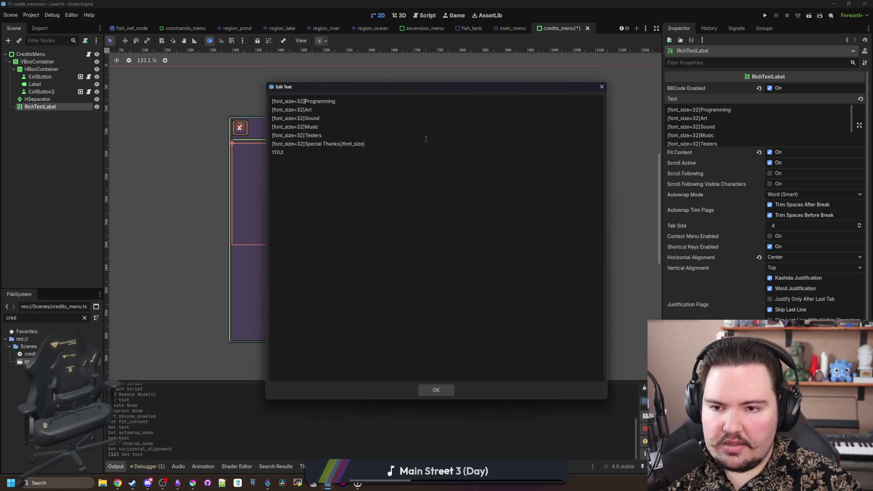
Step: Add the closing [/font_size] tag after each of those headings and apply the text
left_click_drag(367, 146, 341, 145)
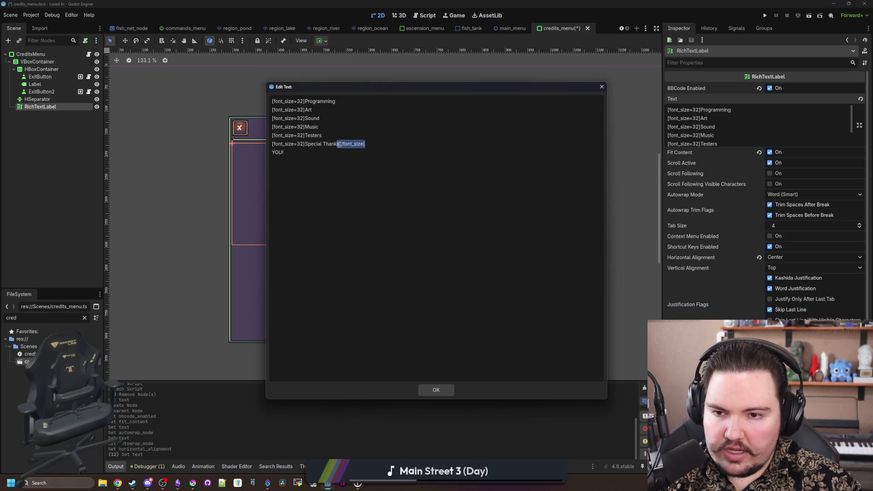
key("ctrl+c")
key("Up")
key("ctrl+v")
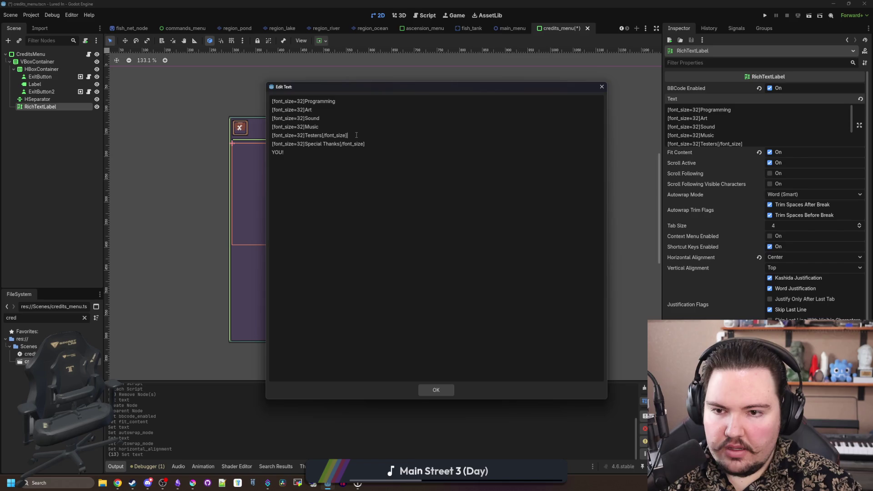
key("Up")
key("ctrl+v")
key("Up")
key("ctrl+v")
key("Up")
key("ctrl+v")
key("Up")
key("ctrl+v")
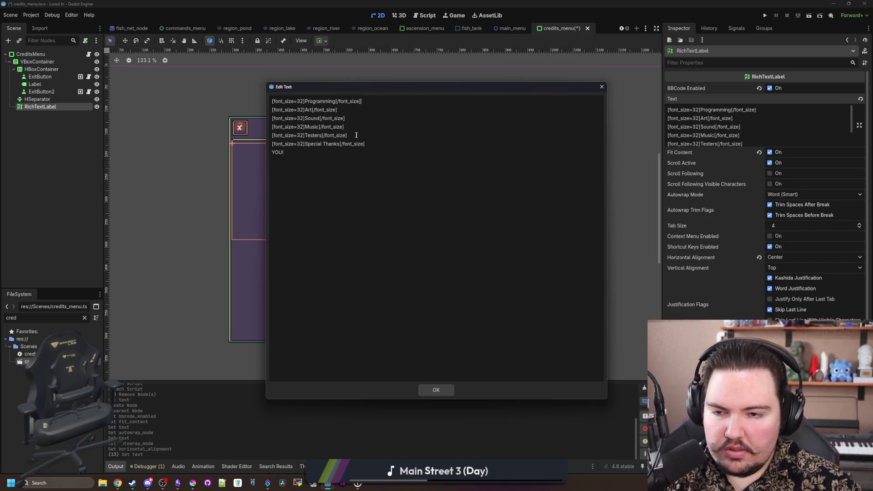
left_click(445, 390)
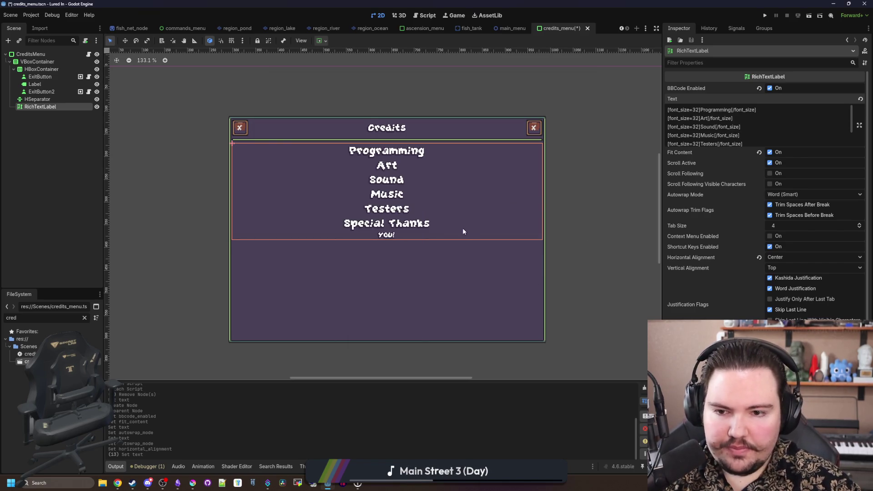
Step: Save the scene and add the programmer's name beneath the Programming heading
scroll(457, 231, "up", 2)
key("ctrl+s")
left_click(860, 125)
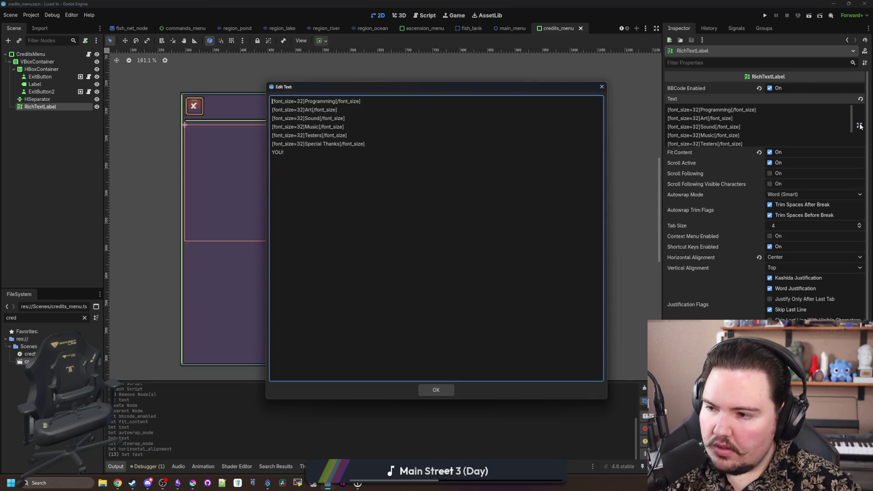
left_click(431, 182)
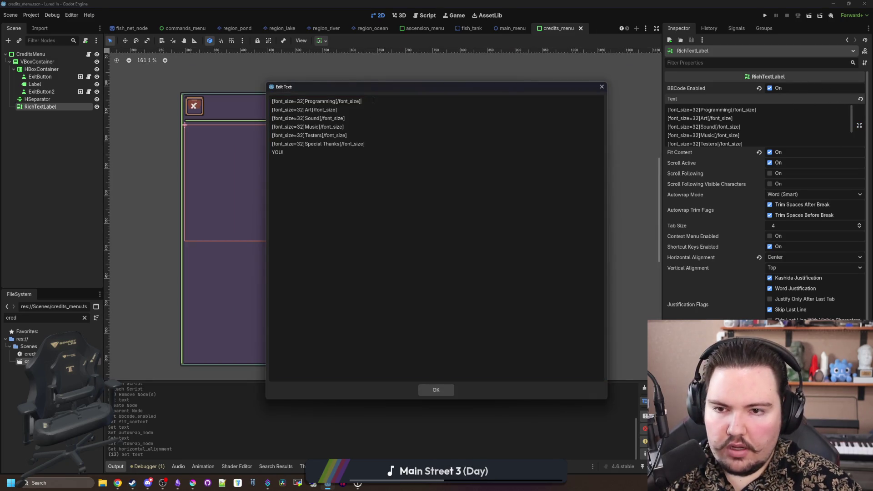
key("Return")
type("Jesse S")
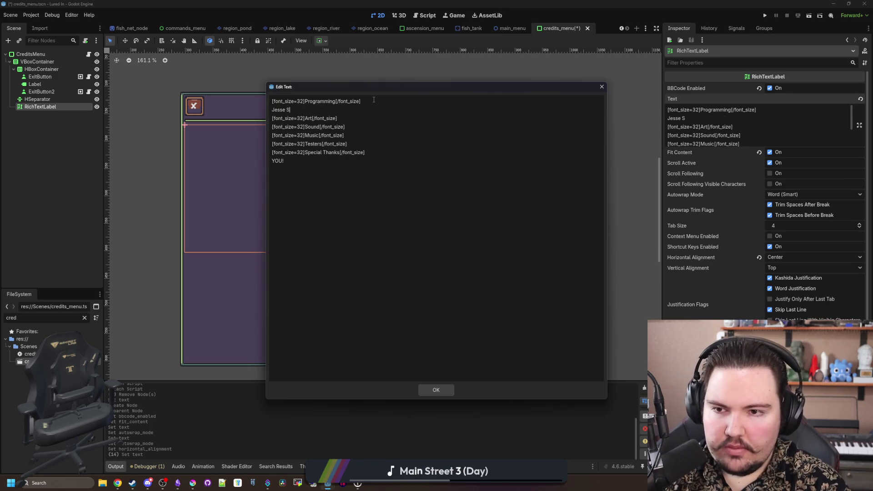
type("chramm")
Step: Add contributor names under the Art, Sound and Music headings
left_click(346, 120)
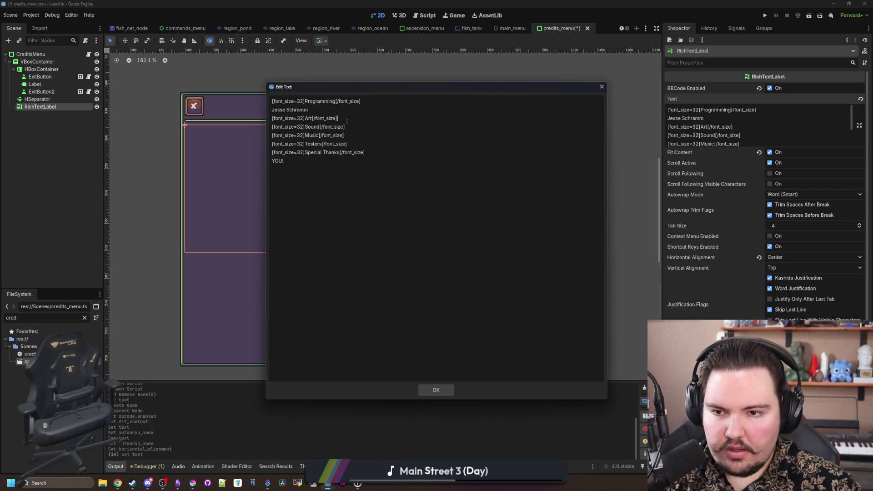
key("Return")
type("Jesse Schramm")
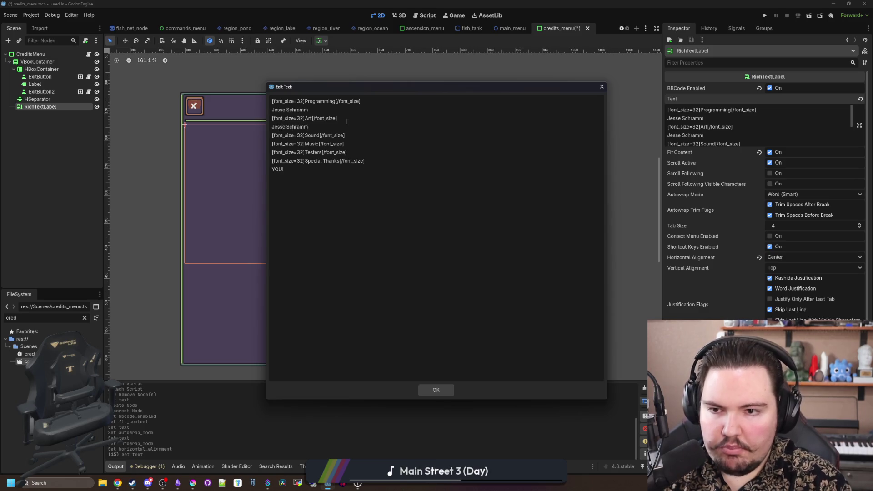
key("Return")
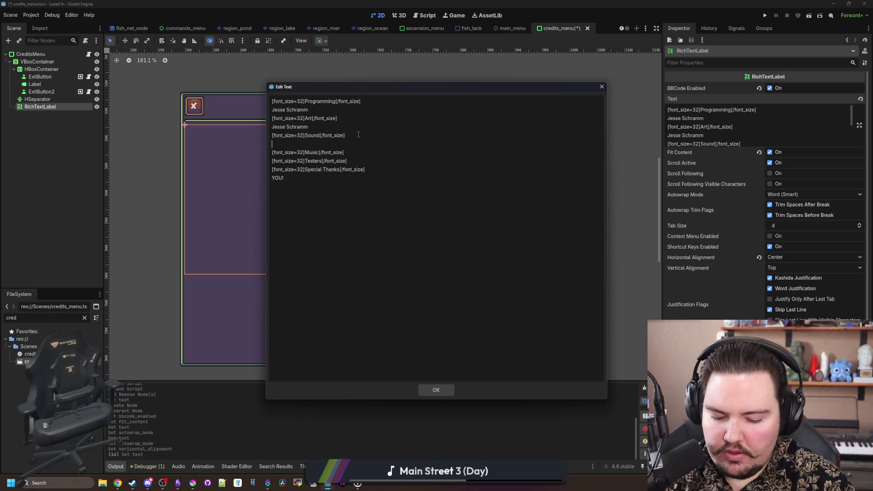
type("Jesse Schramm")
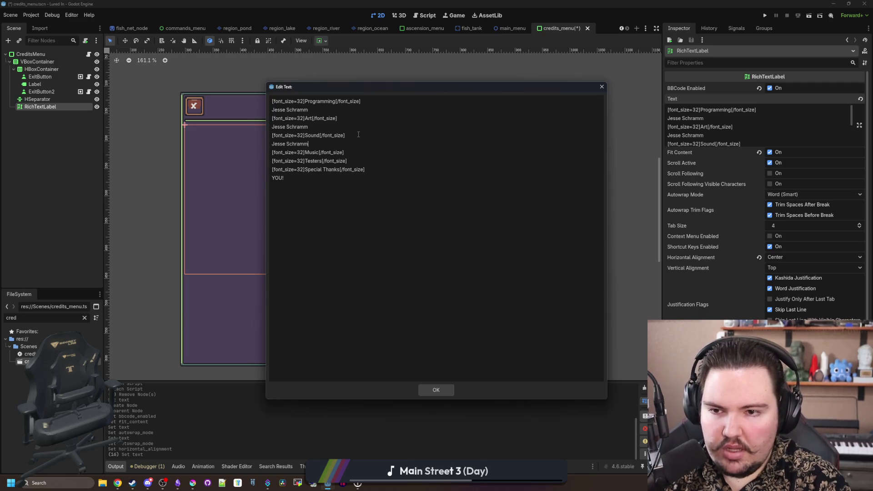
key("Return")
type("Ja")
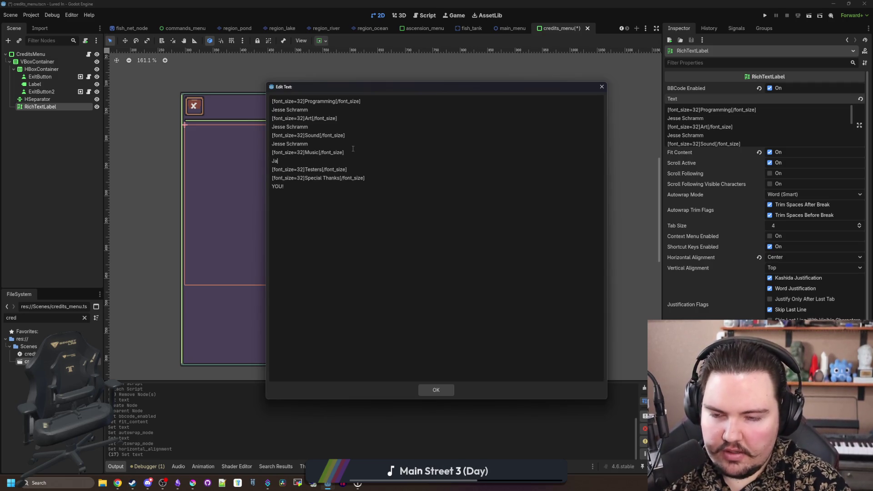
type("ck Schramm")
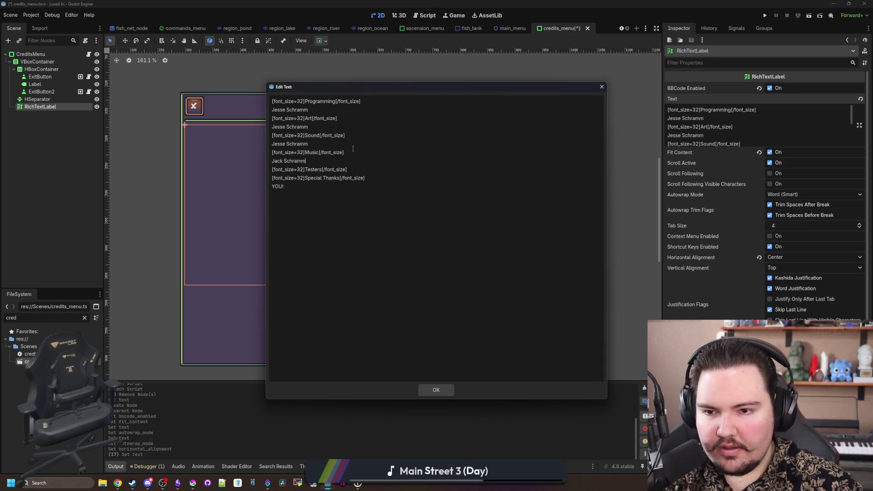
Step: List the testers' names under Testers and confirm the credits text
key("Return")
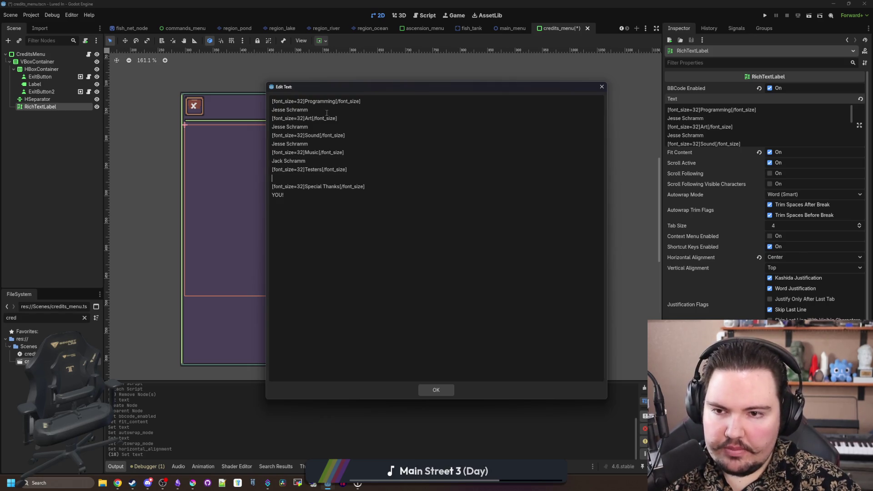
type("Sunn")
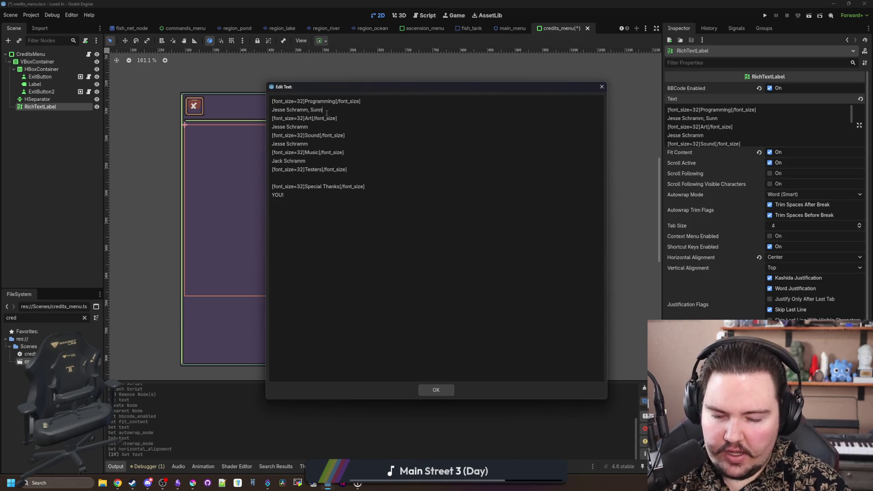
type("y Doan")
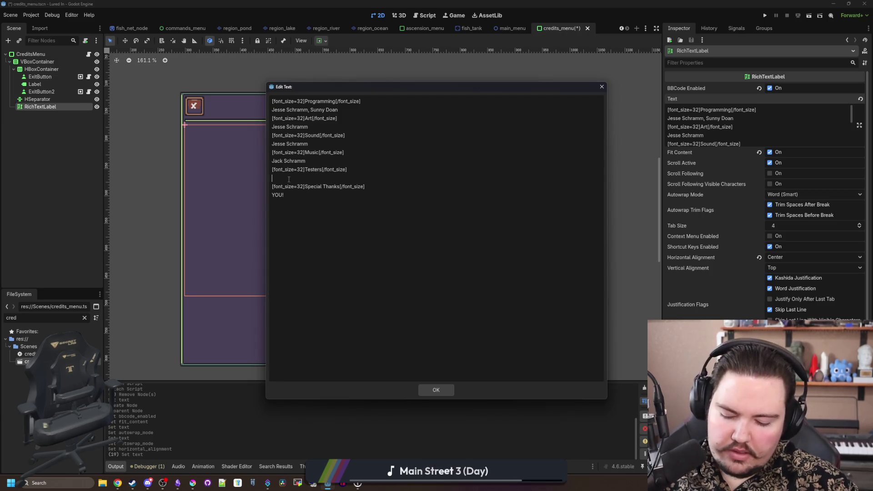
type("efensor, TheSteventh")
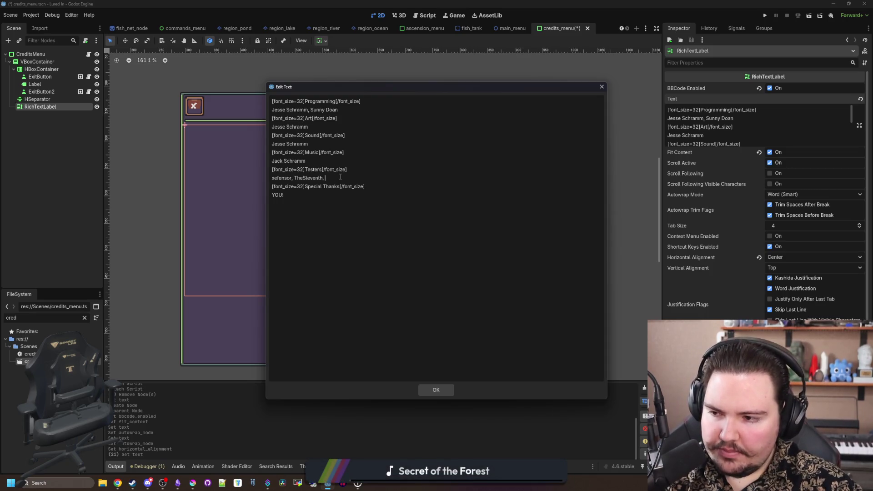
right_click(408, 162)
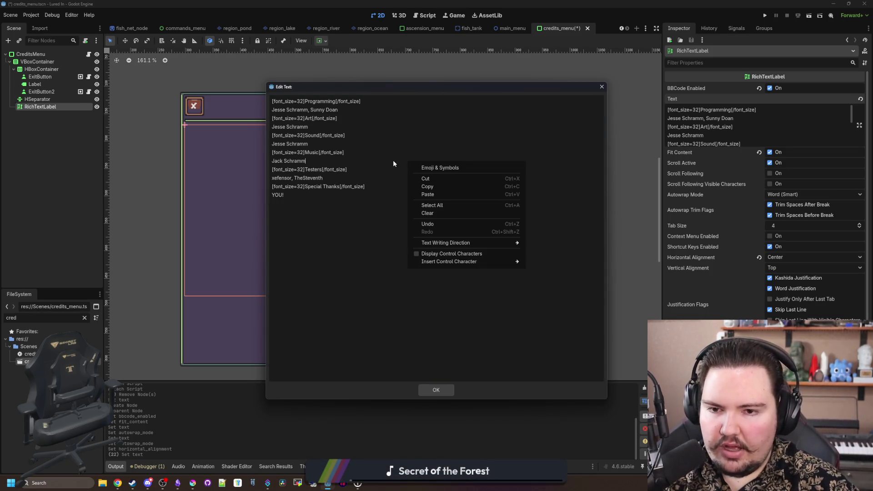
right_click(349, 165)
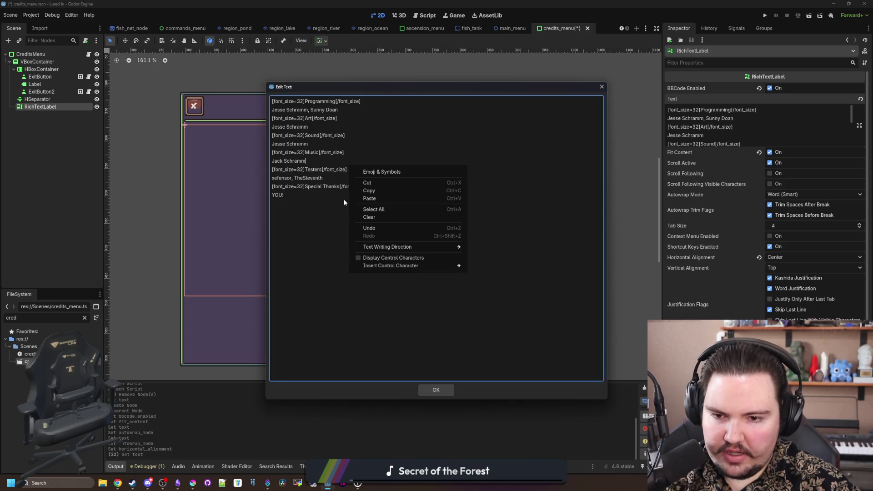
left_click(320, 232)
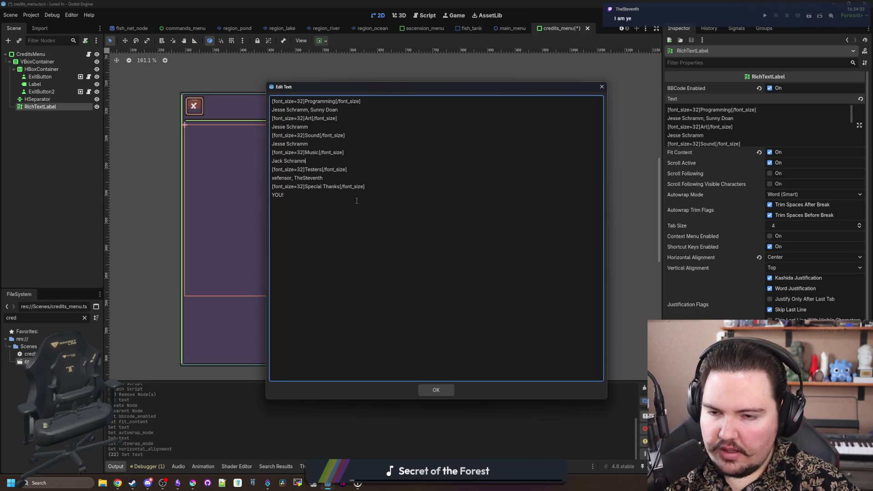
left_click(347, 180)
left_click(435, 390)
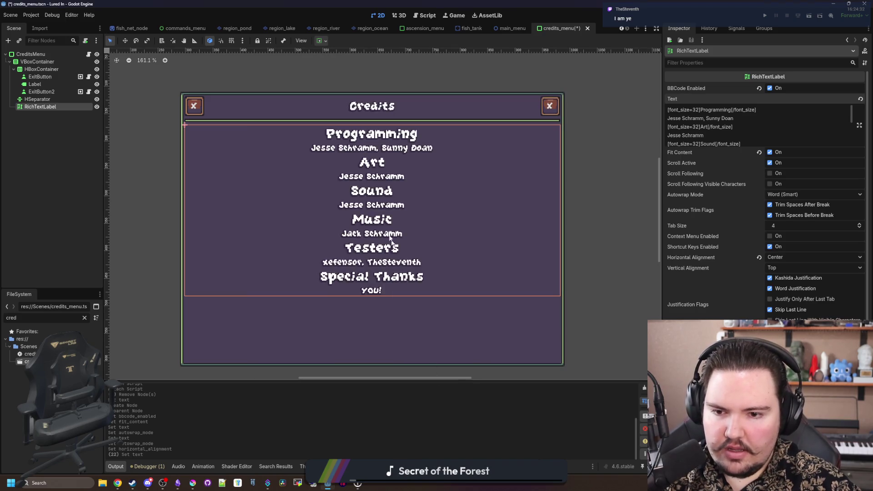
Step: Add blank lines after the Programming, Art, Sound and Music sections, before Special Thanks
scroll(430, 193, "down", 1)
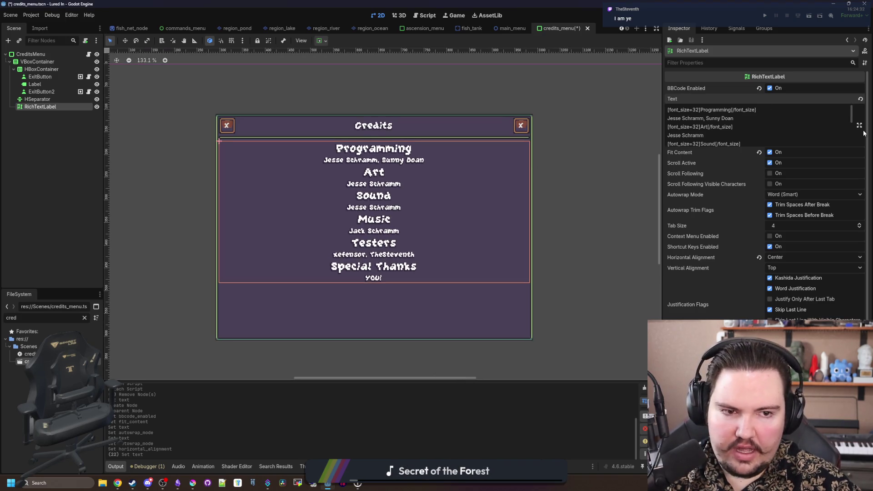
left_click(859, 125)
left_click(338, 109)
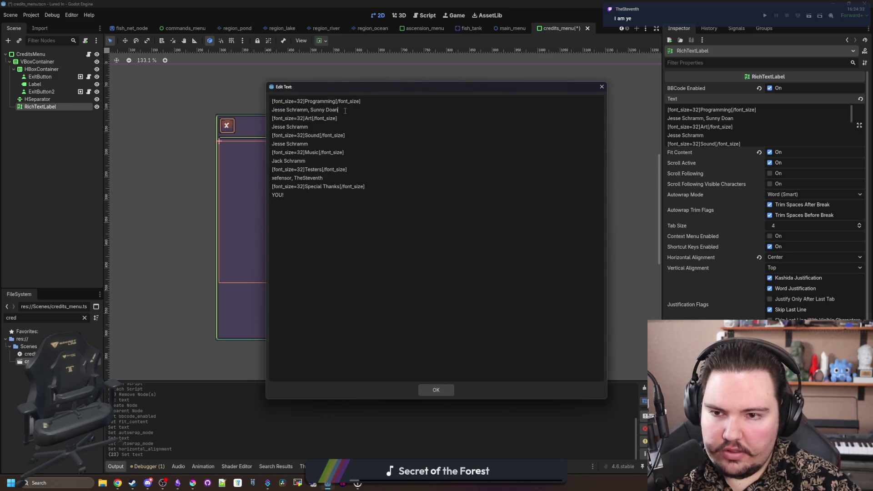
key("Return")
left_click(309, 136)
key("Return")
left_click(320, 160)
key("Return")
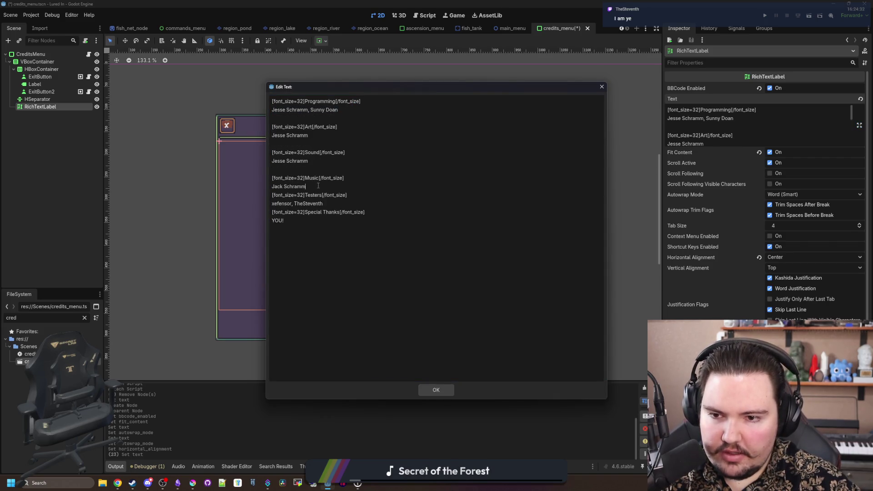
key("Return")
left_click(327, 212)
key("Return")
left_click(423, 391)
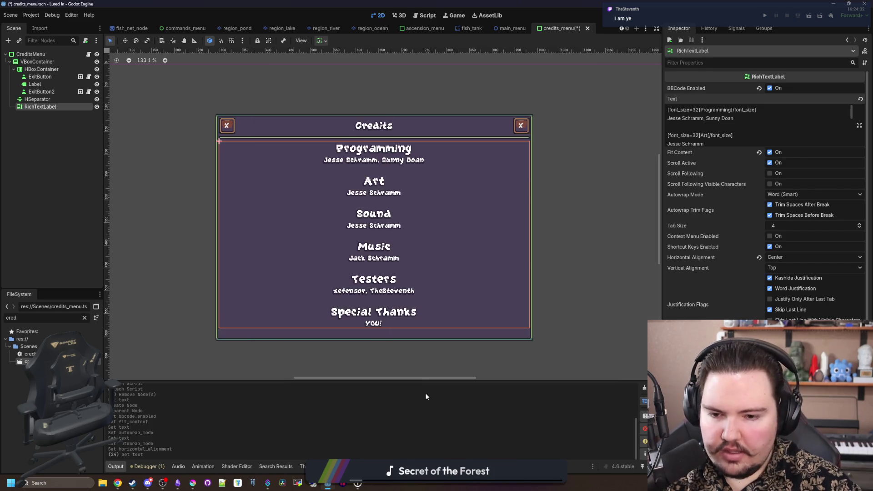
Step: Review the spaced-out credits, deselect the RichTextLabel and save the credits_menu scene
scroll(323, 225, "down", 7)
scroll(323, 225, "up", 9)
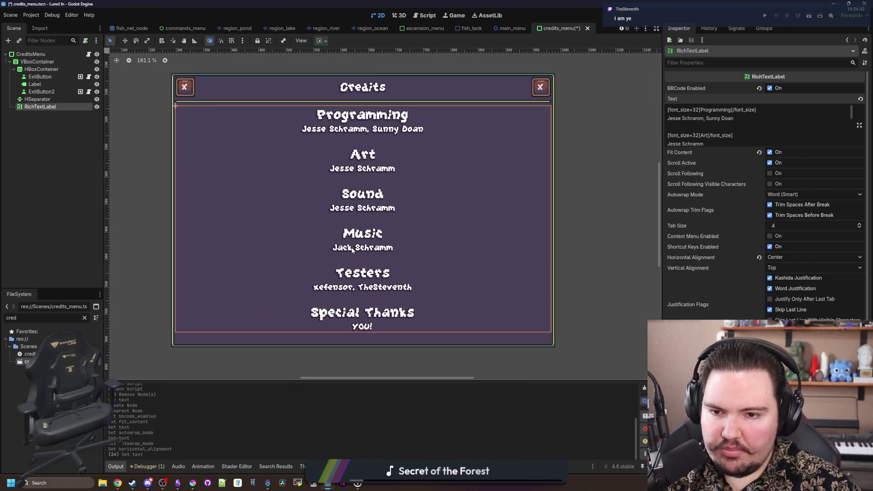
scroll(215, 181, "down", 2)
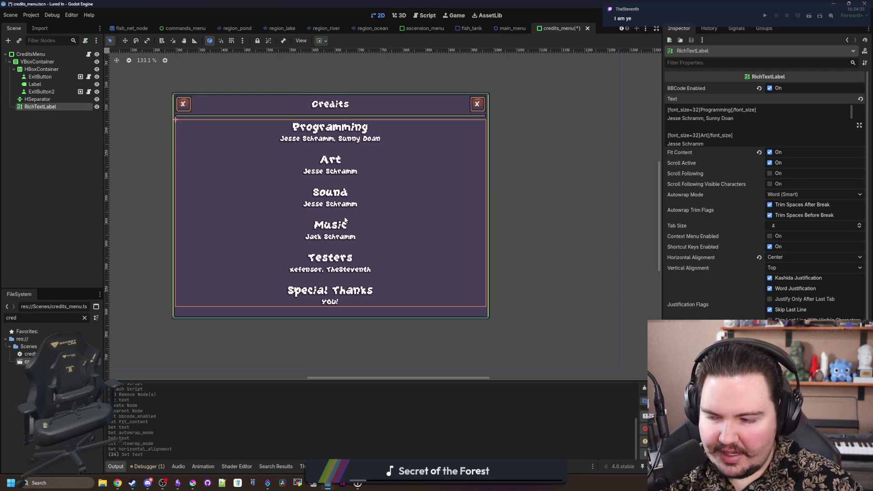
scroll(316, 192, "up", 2)
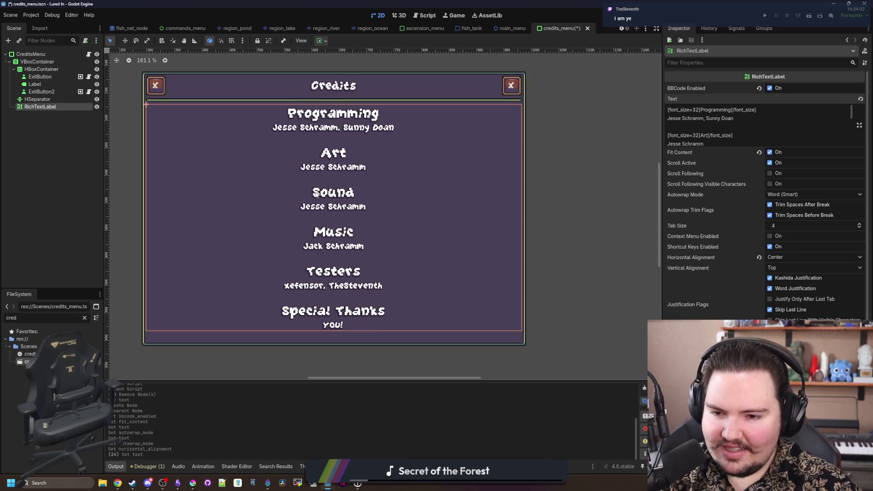
scroll(244, 232, "down", 5)
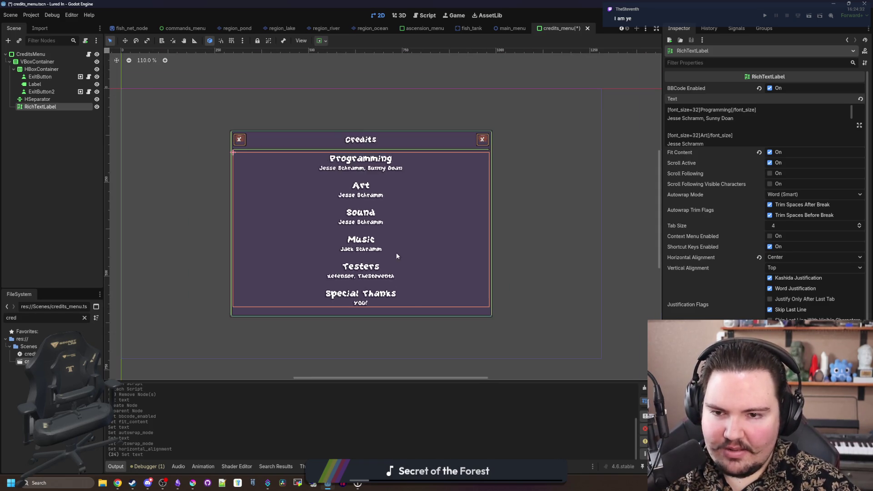
scroll(304, 239, "down", 3)
scroll(335, 242, "up", 5)
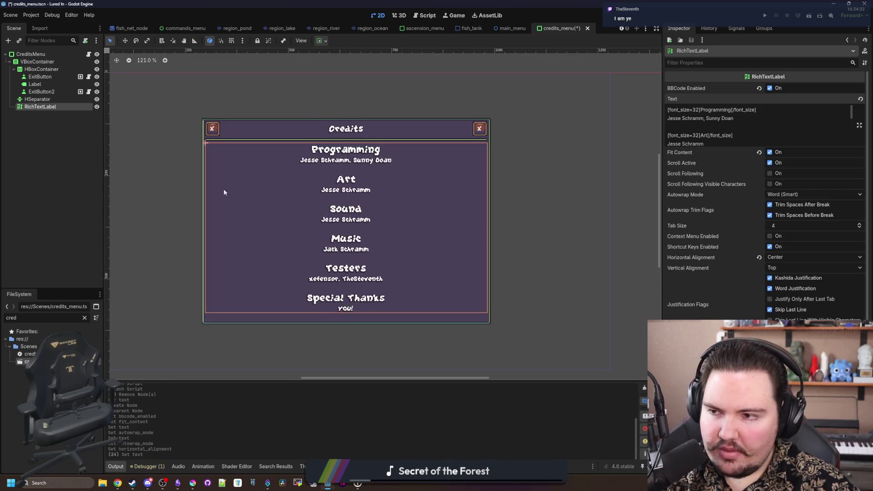
left_click(75, 165)
key("ctrl+s")
scroll(491, 237, "down", 4)
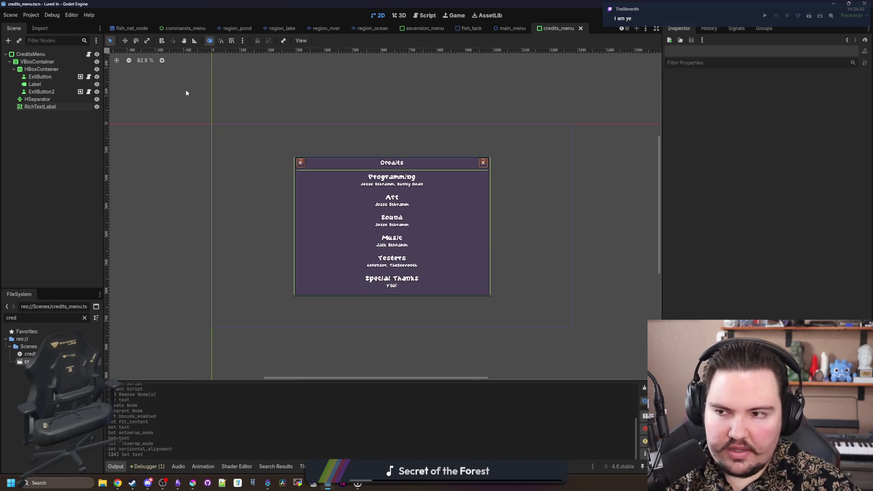
left_click(508, 28)
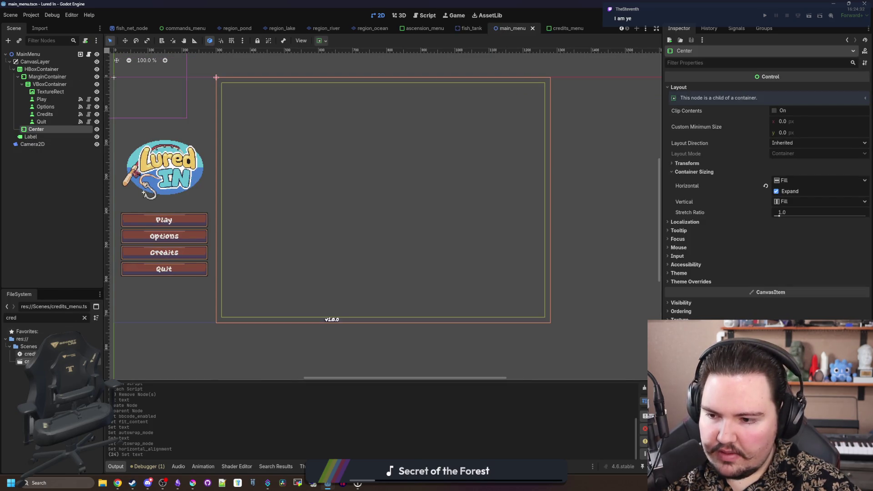
Step: Instance credits_menu.tscn as a child of the main menu's Center node
mouse_move(30, 355)
left_mouse_down()
mouse_move(27, 144)
mouse_move(45, 131)
left_mouse_up()
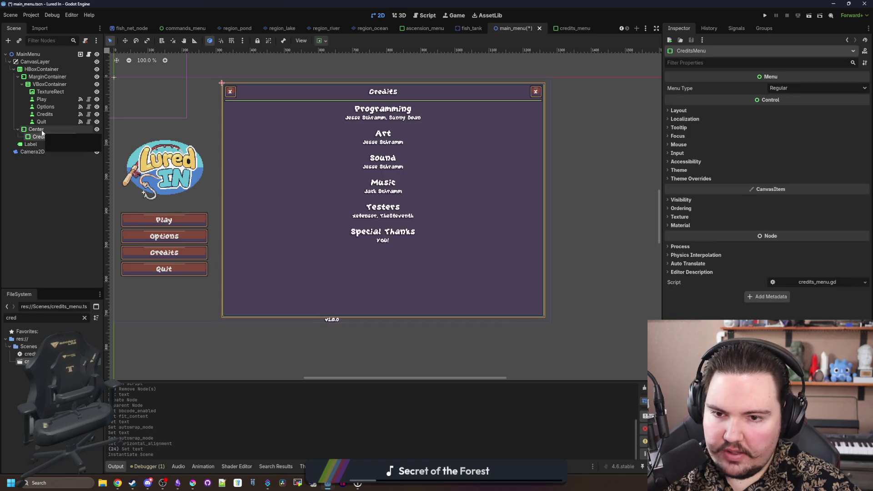
scroll(400, 268, "down", 3)
scroll(399, 268, "up", 2)
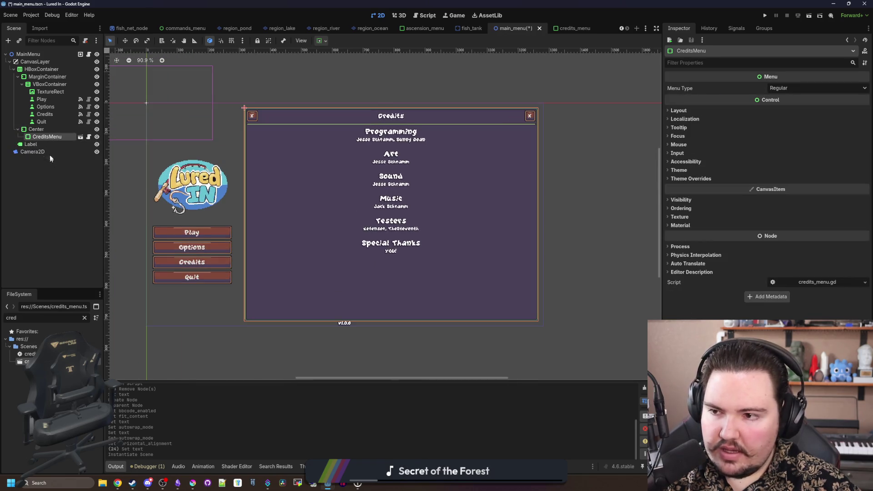
left_click(31, 144)
left_click(59, 137)
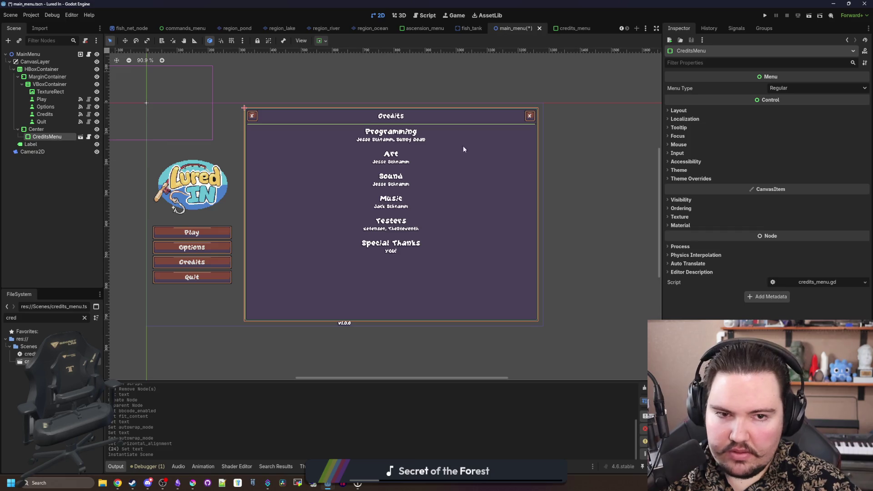
Step: Set CreditsMenu's horizontal and vertical container sizing to Shrink Center and save main_menu
left_click(678, 111)
left_click(704, 194)
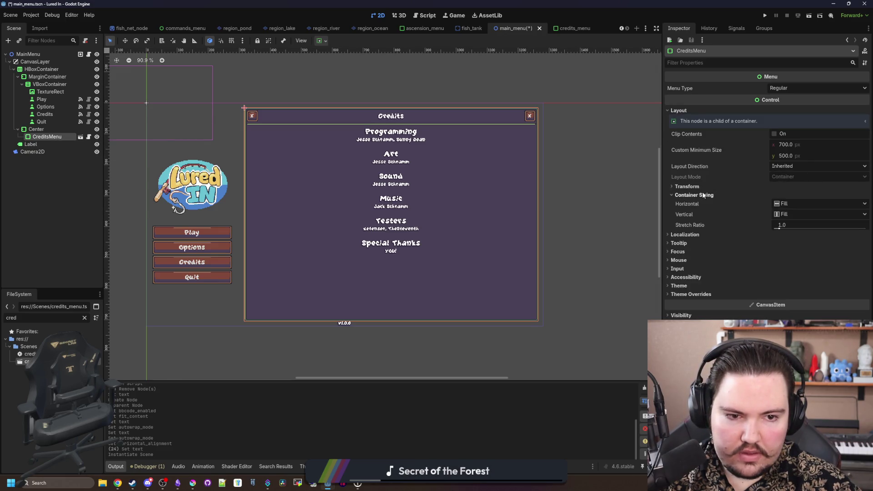
left_click(779, 205)
left_click(800, 230)
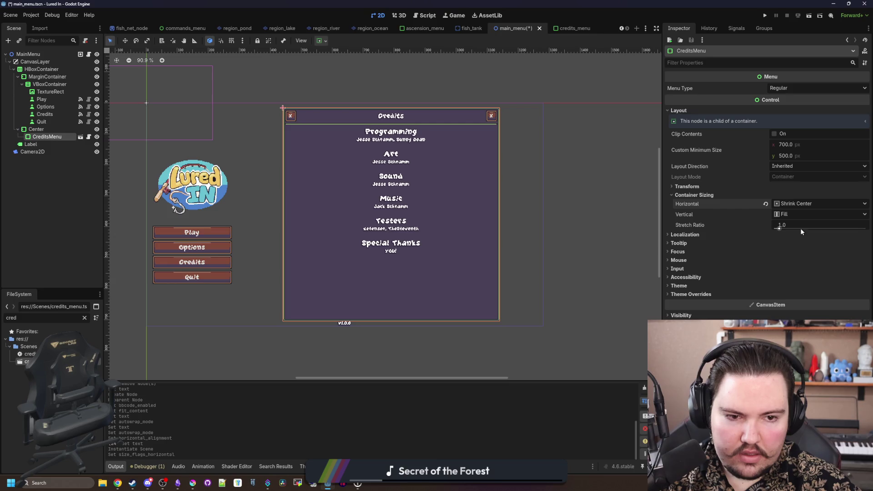
left_click(800, 214)
left_click(809, 242)
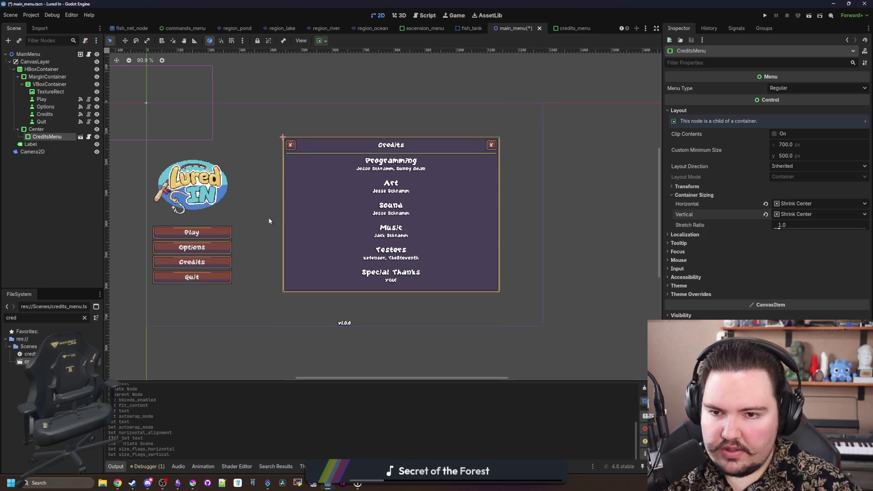
scroll(269, 221, "up", 1)
key("ctrl+s")
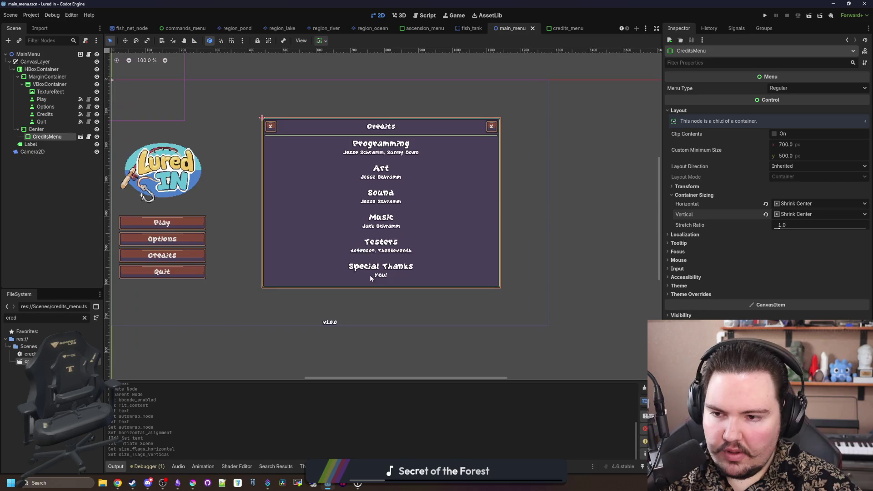
left_click(50, 116)
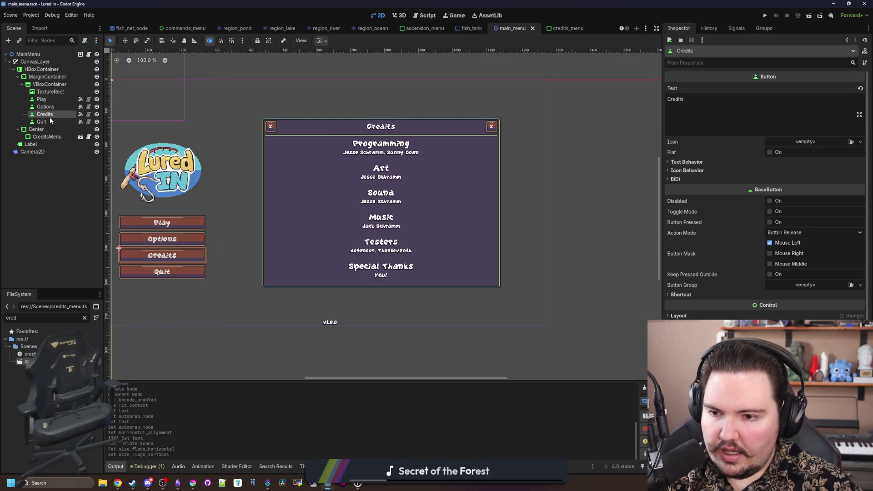
Step: Disconnect the Credits button's pressed() signal from _on_options_pressed
left_click(736, 28)
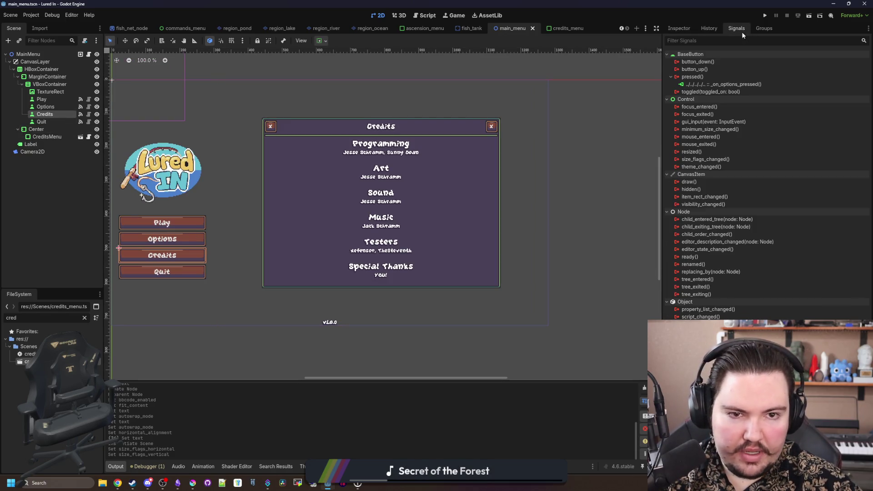
right_click(715, 85)
left_click(738, 107)
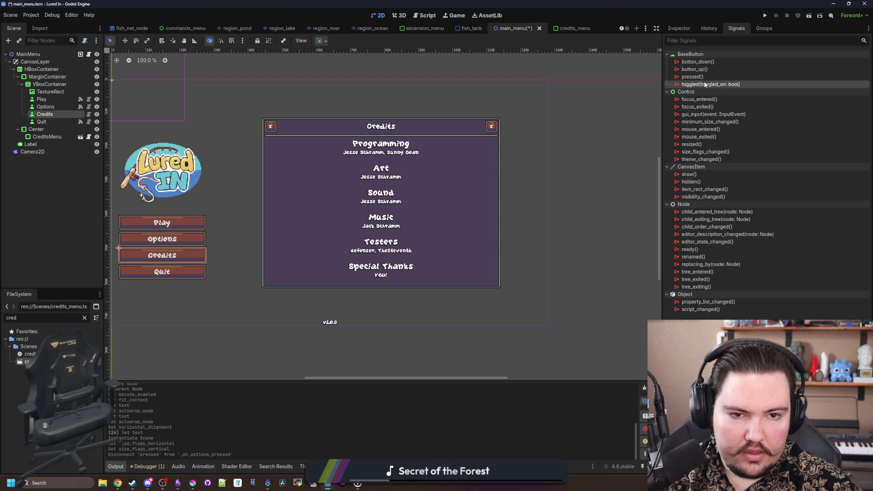
Step: Connect Credits' pressed() signal to CreditsMenu's toggle() method and save the scene
right_click(711, 78)
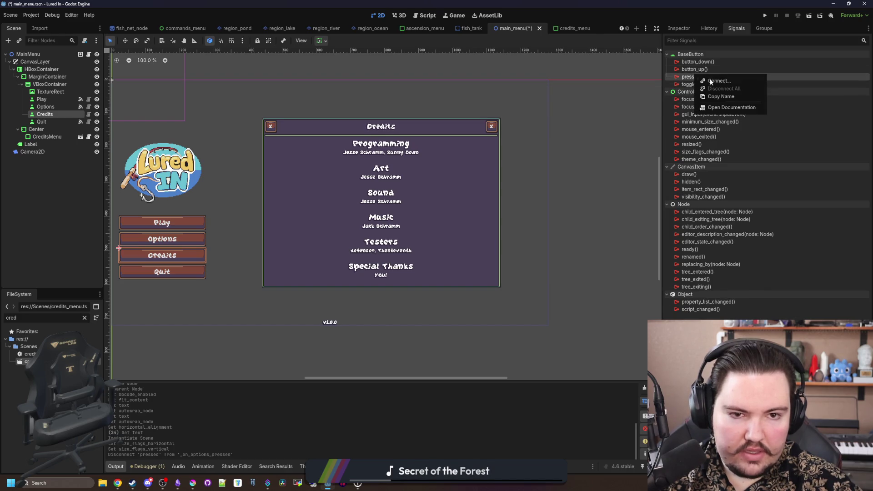
left_click(746, 81)
scroll(430, 258, "down", 3)
left_click(429, 258)
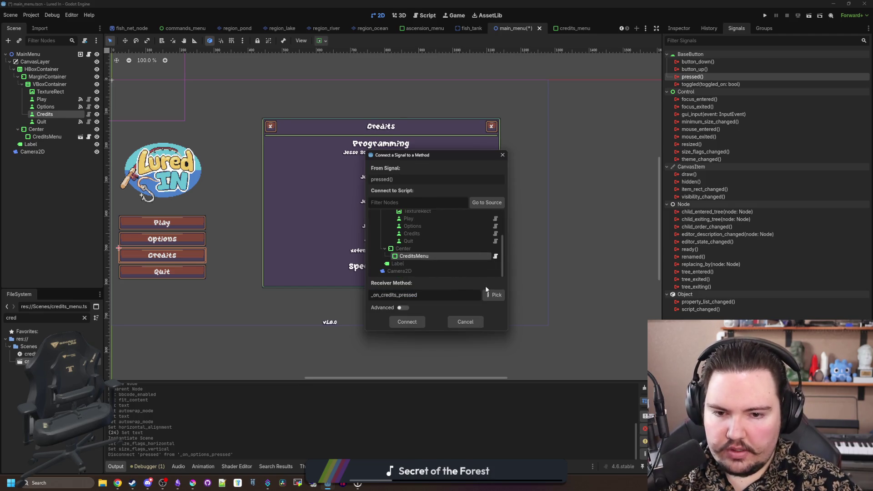
left_click(494, 294)
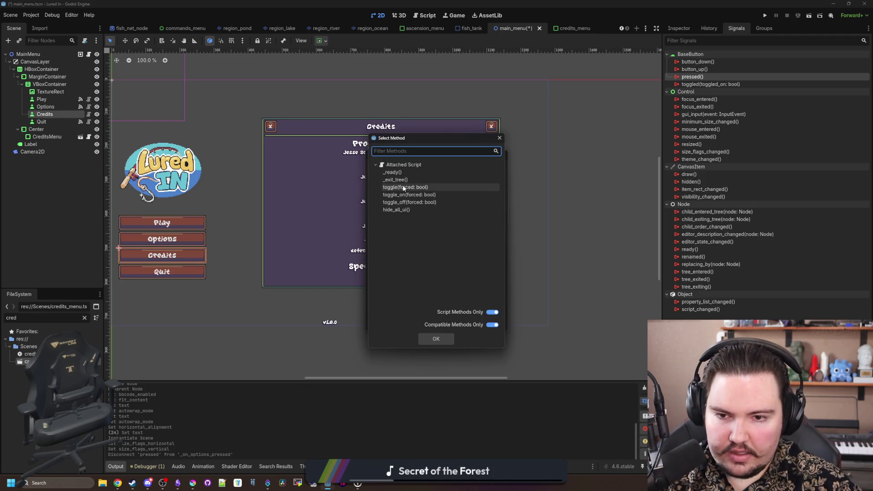
double_click(403, 188)
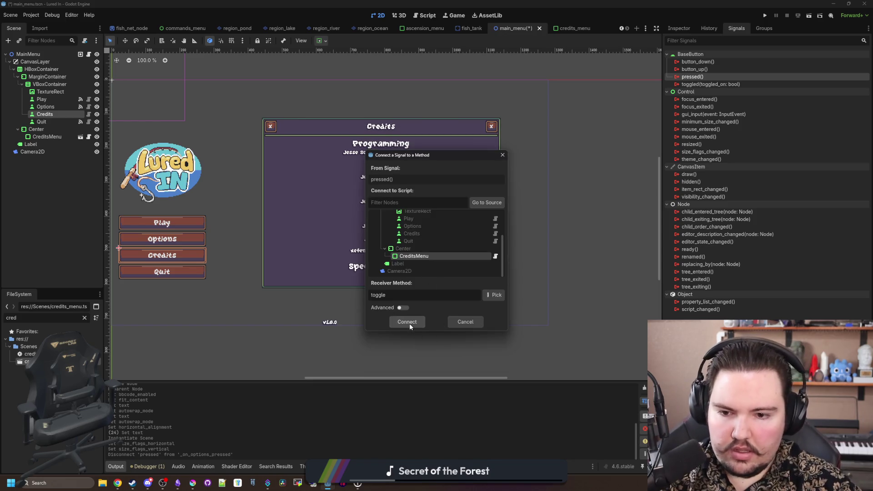
left_click(407, 321)
scroll(372, 281, "down", 4)
key("ctrl+s")
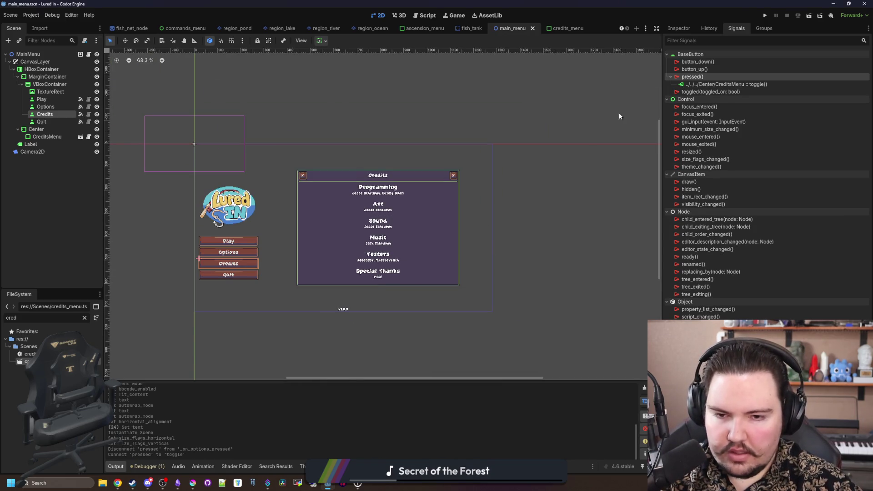
Step: Run the project and toggle the credits panel open and closed with the Credits button
left_click(764, 15)
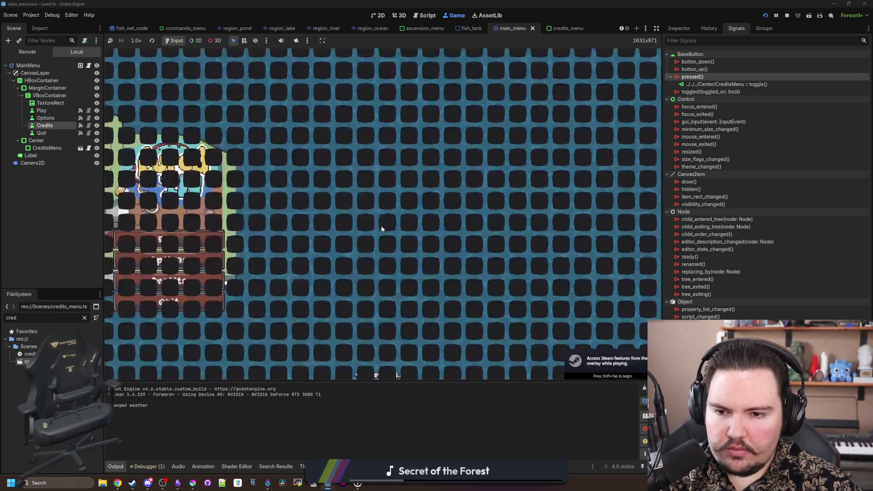
left_click(166, 292)
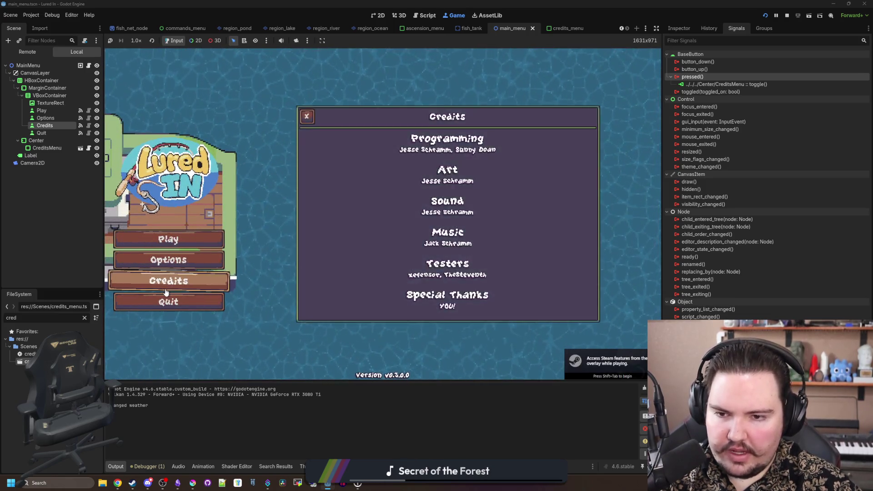
left_click(166, 292)
left_click(166, 292)
left_click(166, 292)
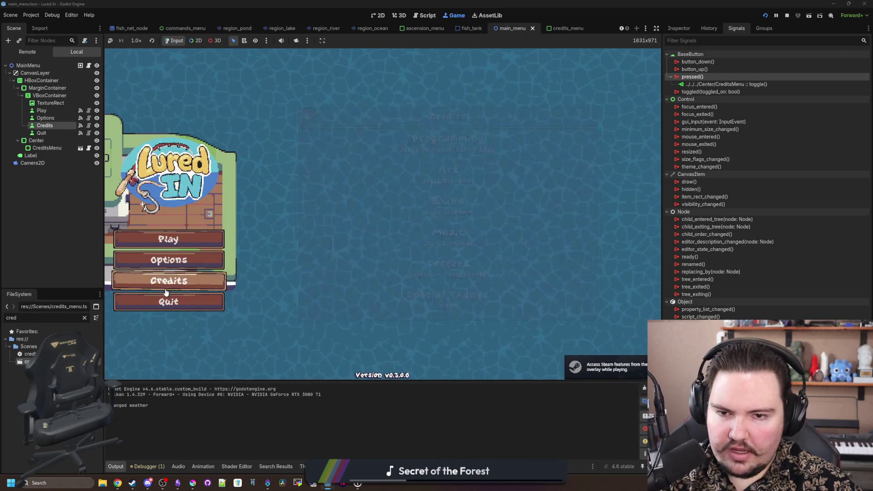
left_click(166, 292)
left_click(166, 292)
left_click(166, 292)
Step: Close the panel with its X, reopen and close it, then return to the editor
left_click(307, 117)
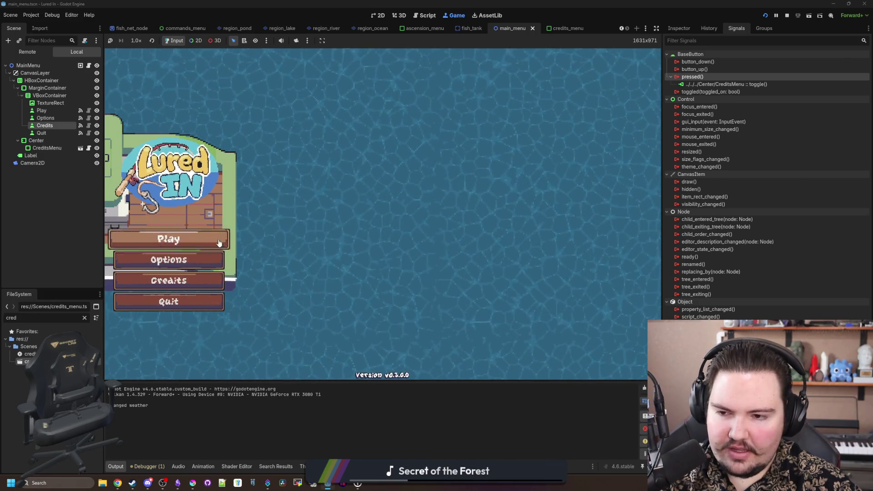
left_click(169, 281)
left_click(307, 116)
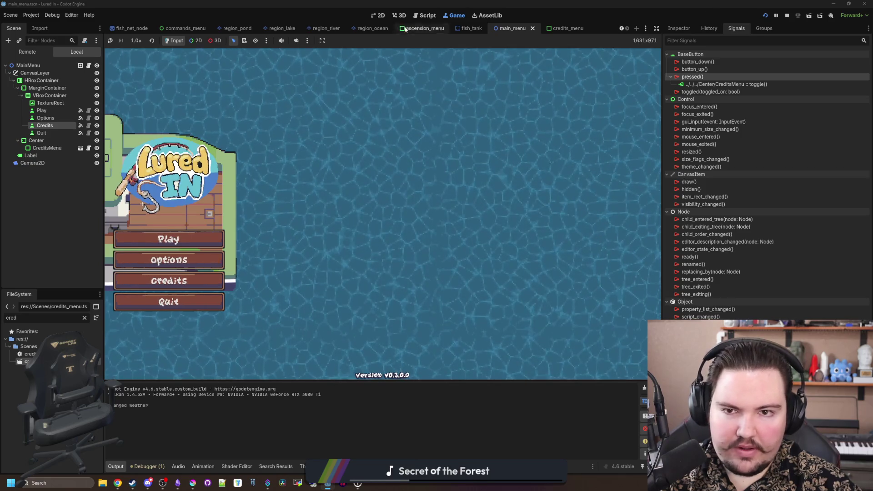
left_click(378, 15)
scroll(341, 271, "up", 2)
left_click(341, 271)
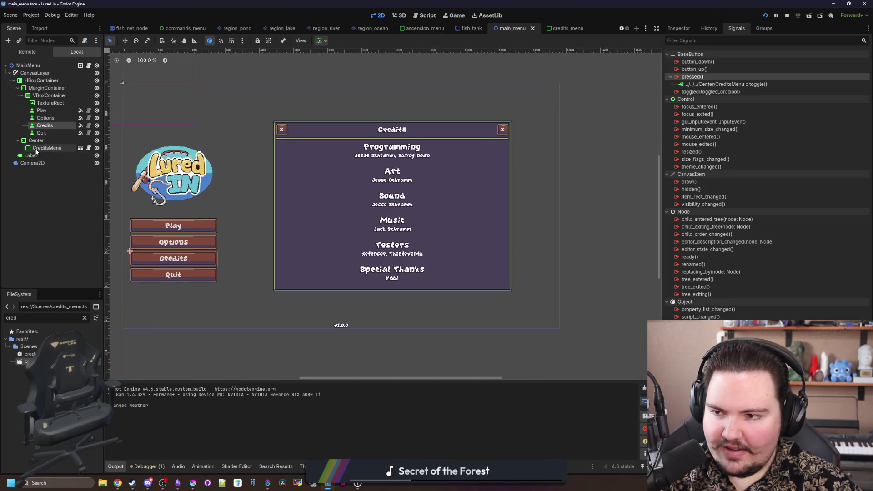
Step: Show CreditsMenu's Inspector with its Transform size and position values expanded
scroll(424, 234, "up", 1)
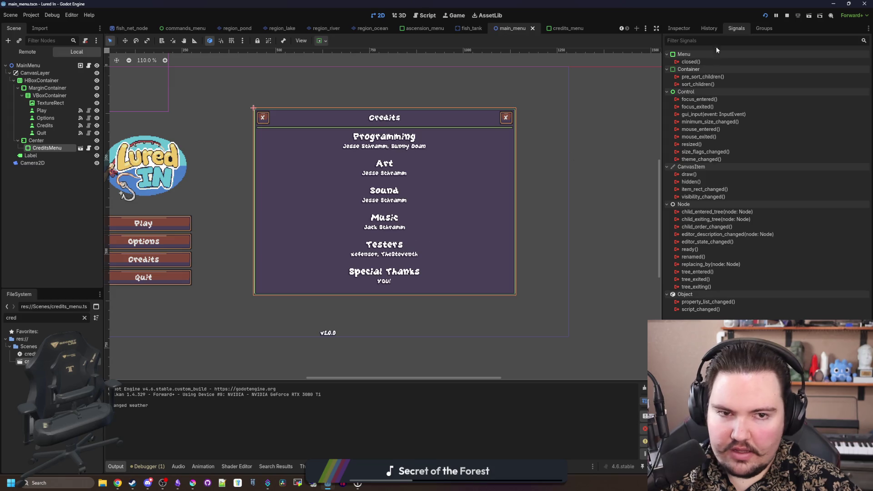
left_click(680, 28)
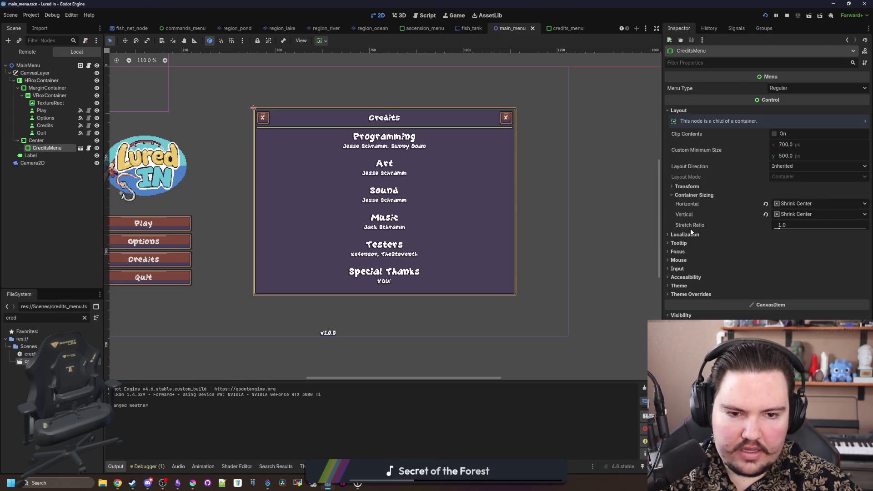
left_click(698, 186)
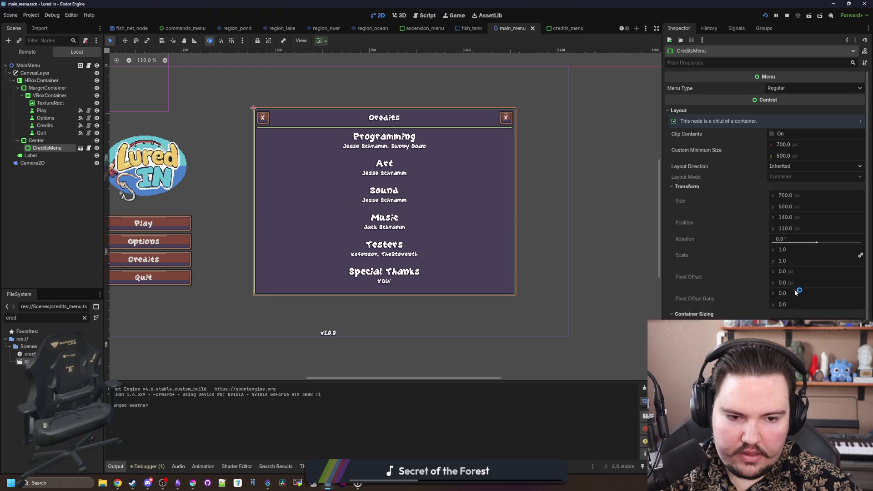
scroll(335, 225, "down", 3)
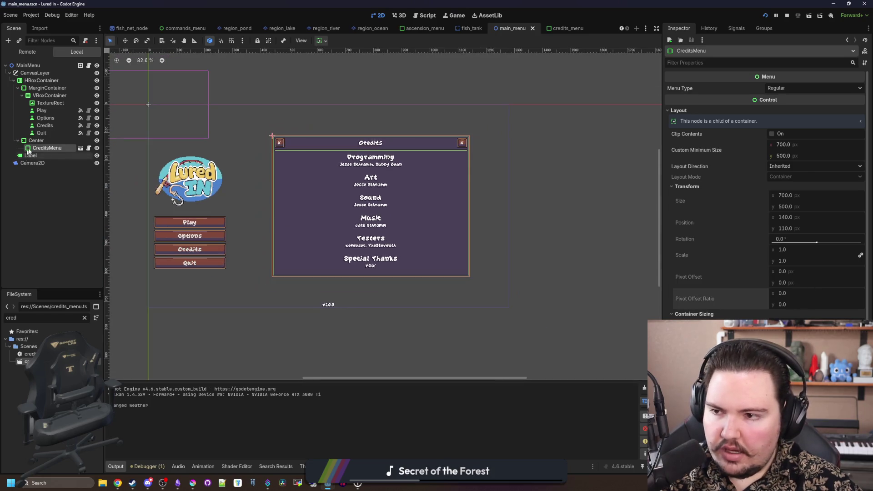
Step: Start changing the Center node's type, search 'margi', then cancel without changing it
left_click(45, 140)
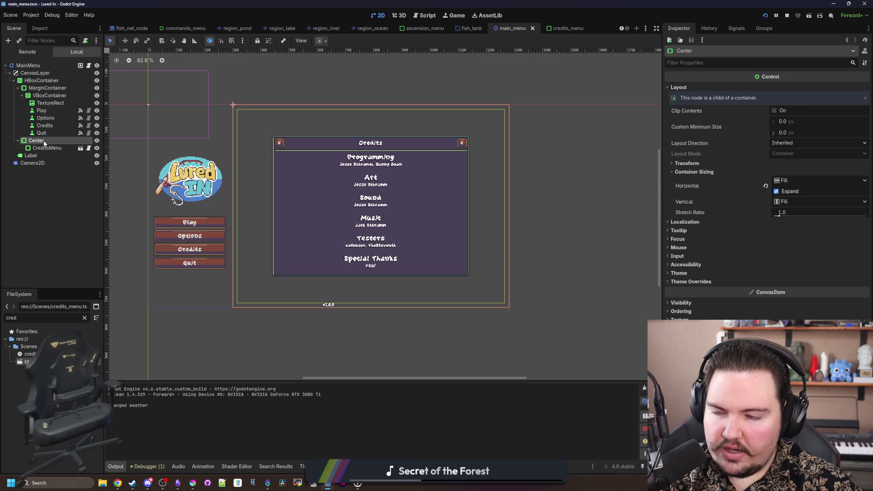
right_click(50, 142)
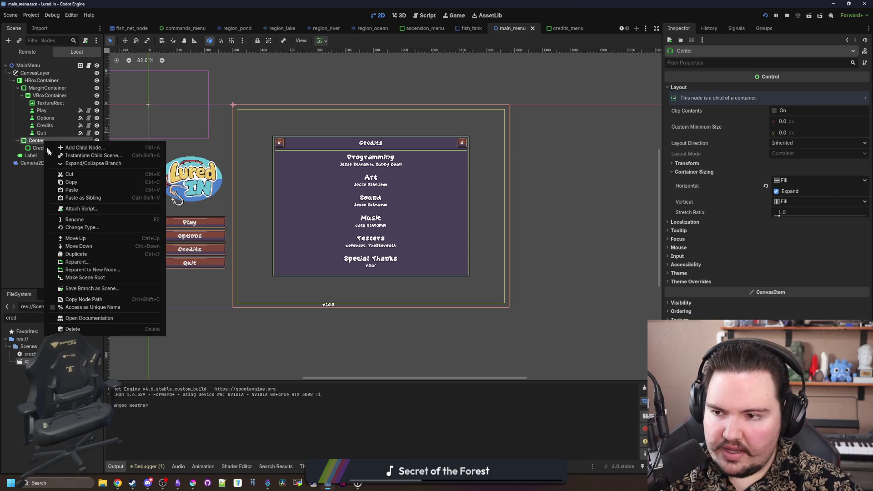
left_click(87, 228)
type("margi")
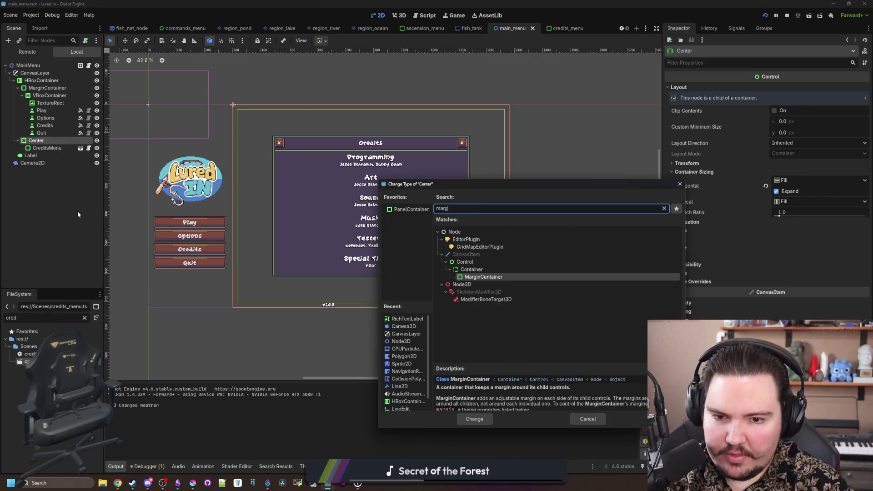
key("BackSpace")
key("BackSpace")
key("BackSpace")
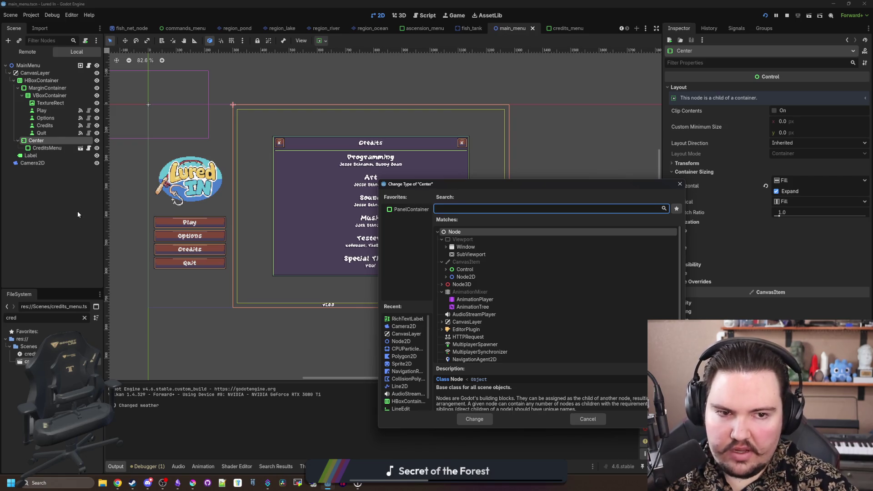
left_click(681, 184)
Step: Reselect CreditsMenu and open the credits_menu scene for editing
left_click(31, 156)
left_click(50, 148)
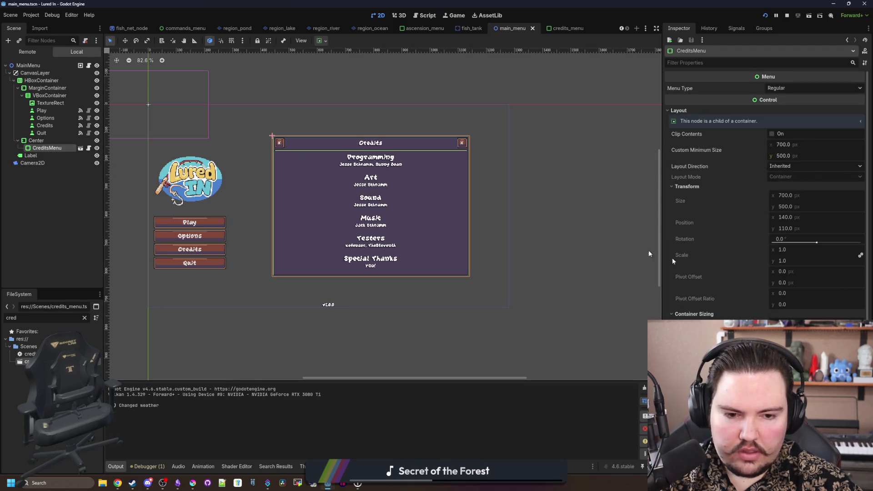
double_click(454, 269)
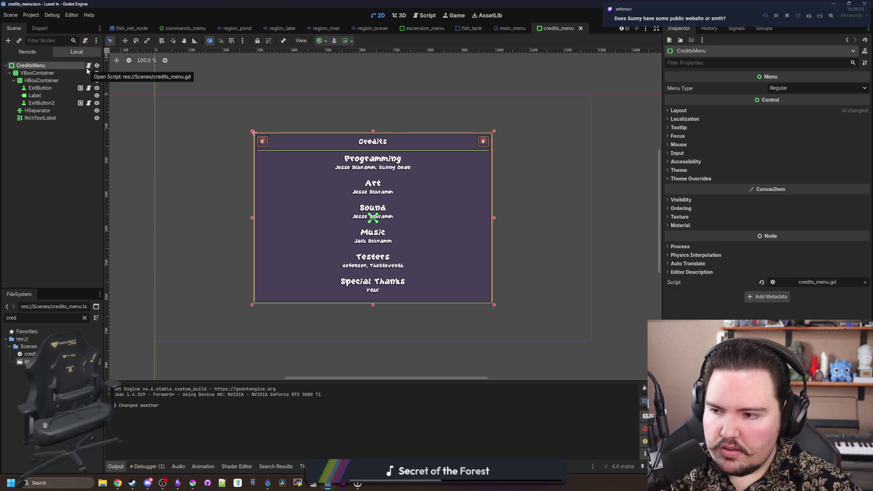
Step: Expand CreditsMenu's Layout > Transform properties and undo the accidental 0.02 scale change
scroll(401, 212, "up", 1)
left_click(679, 111)
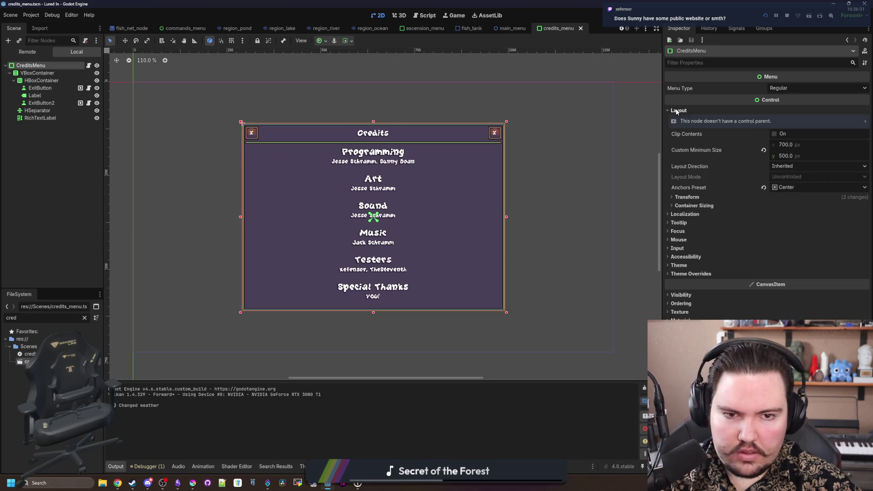
left_click(687, 197)
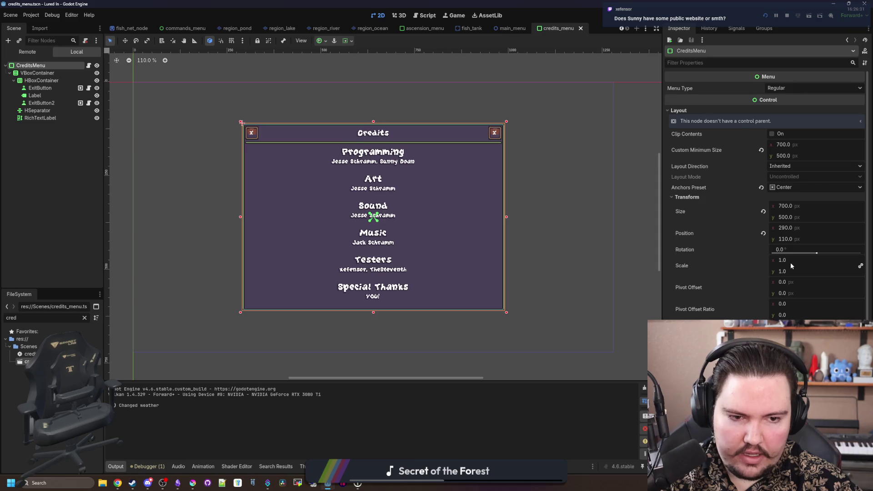
left_click_drag(791, 263, 742, 263)
key("ctrl+z")
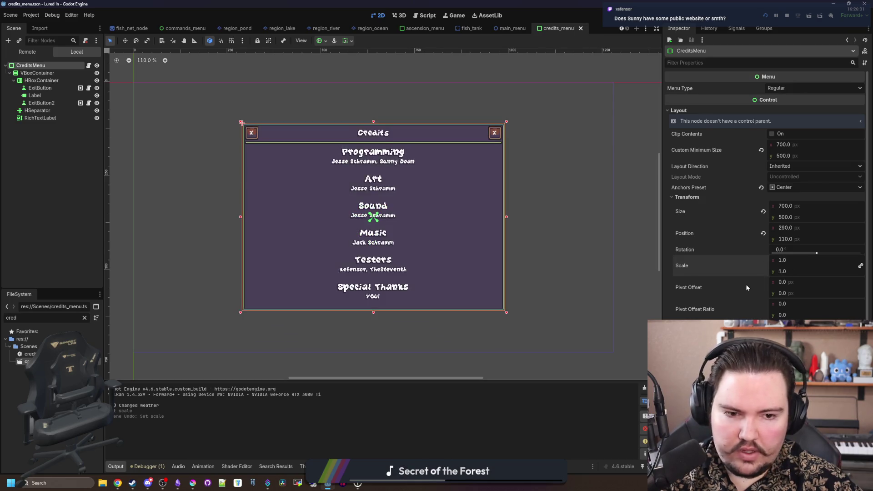
Step: Set the pivot offset ratio to 0.5 for x and y, then save
left_click(793, 304)
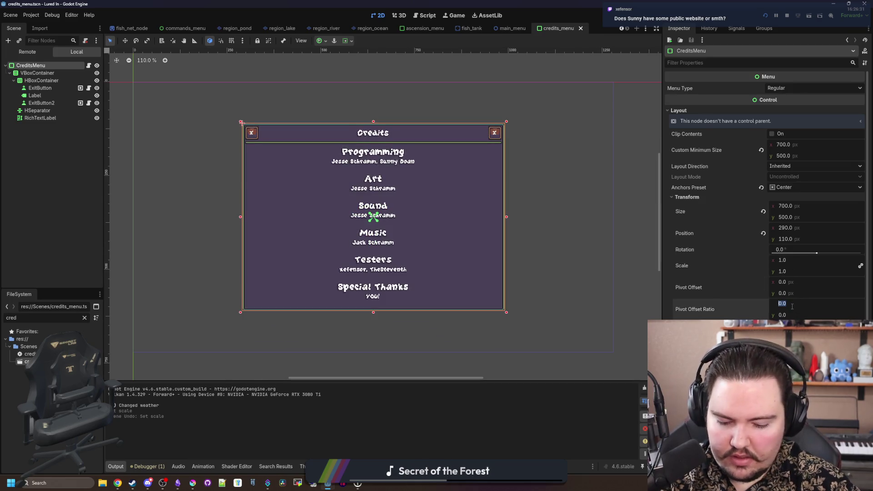
type("0.5")
key("Return")
left_click(793, 315)
type("0.5")
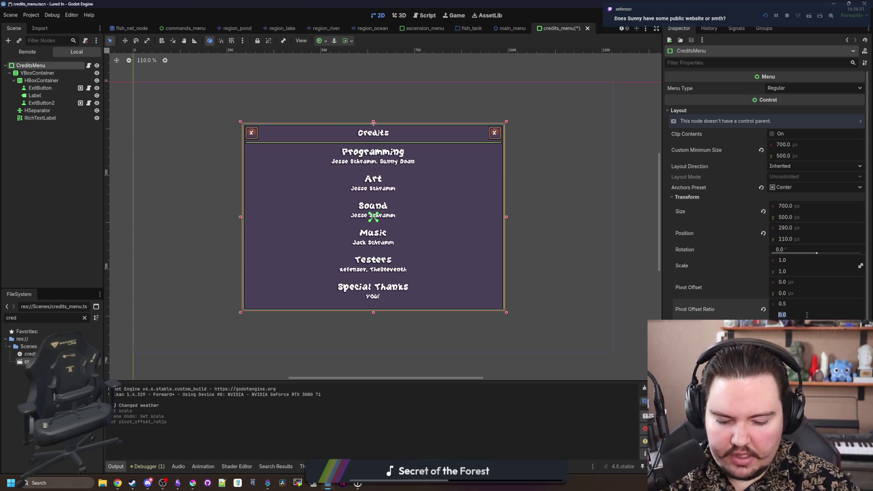
key("Return")
key("ctrl+s")
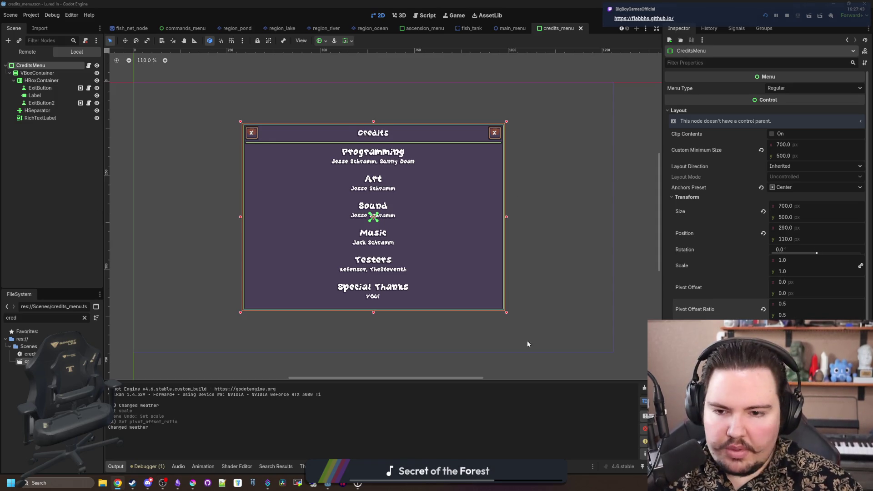
Step: Select the RichTextLabel and VBoxContainer nodes and save the credits_menu scene
scroll(395, 267, "up", 5)
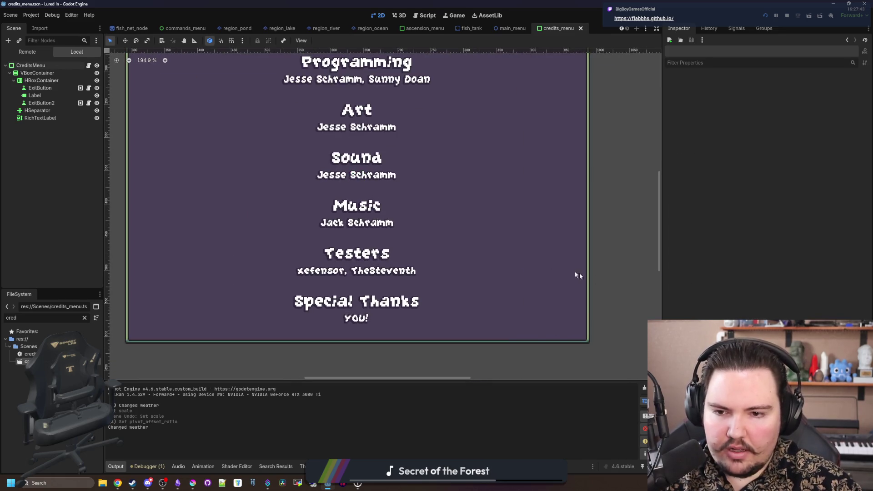
scroll(364, 264, "down", 8)
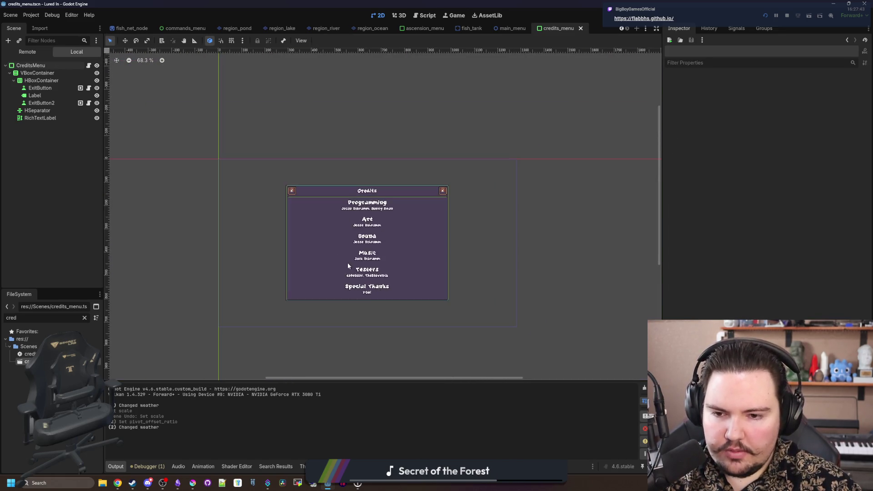
scroll(409, 282, "up", 4)
scroll(409, 282, "up", 1)
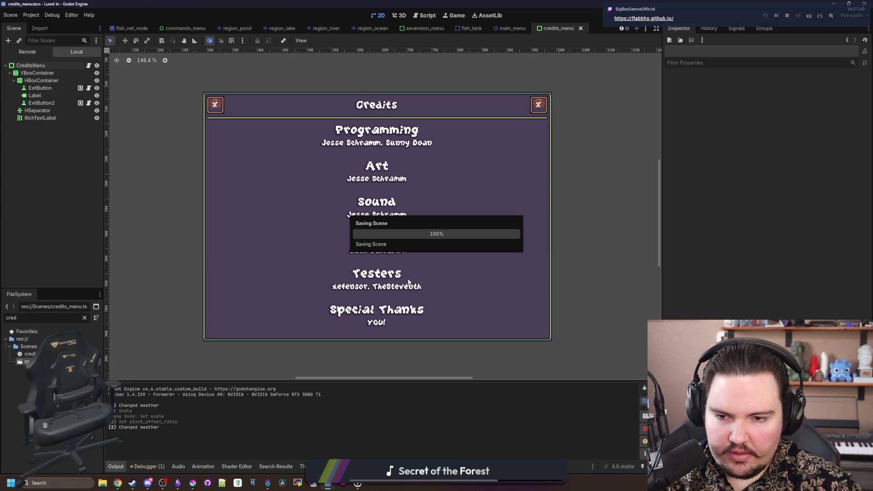
left_click(41, 119)
scroll(448, 209, "down", 4)
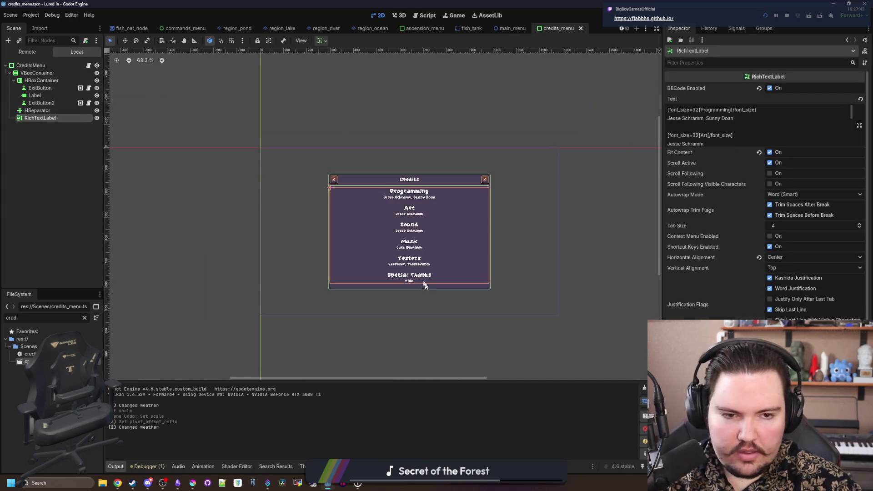
key("ctrl+s")
key("ctrl+s")
key("ctrl+s")
scroll(460, 225, "up", 3)
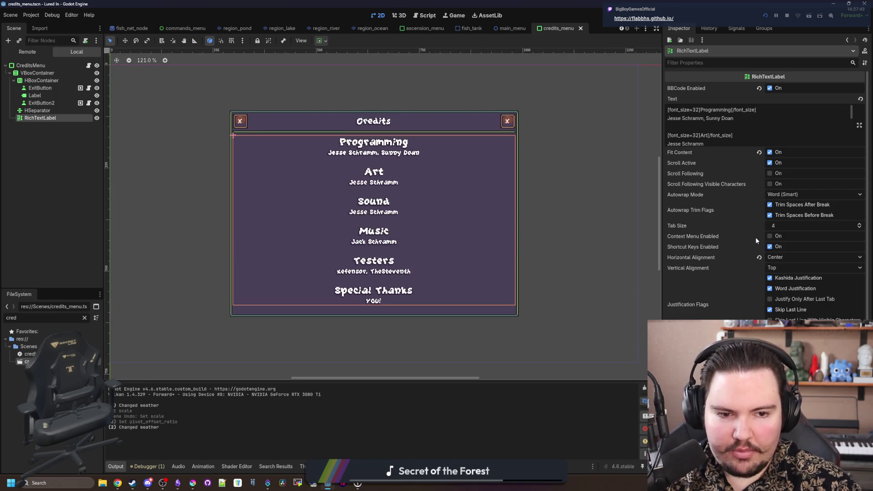
key("ctrl+s")
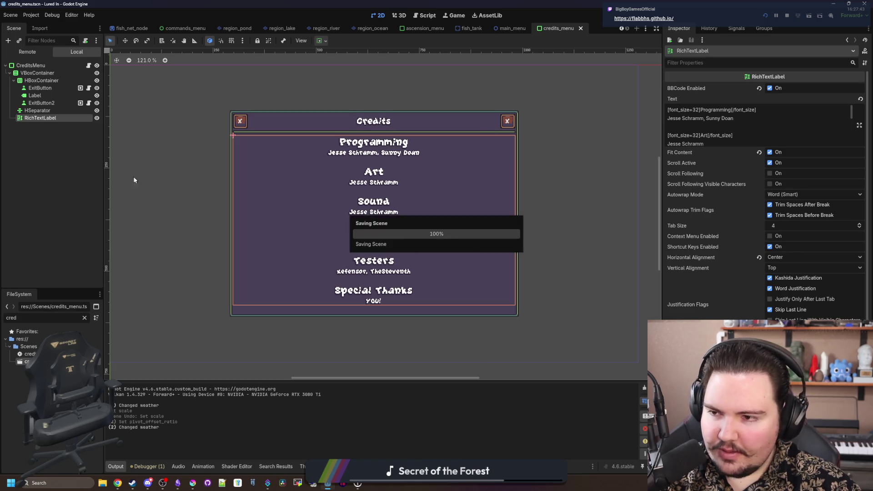
left_click(40, 74)
key("ctrl+s")
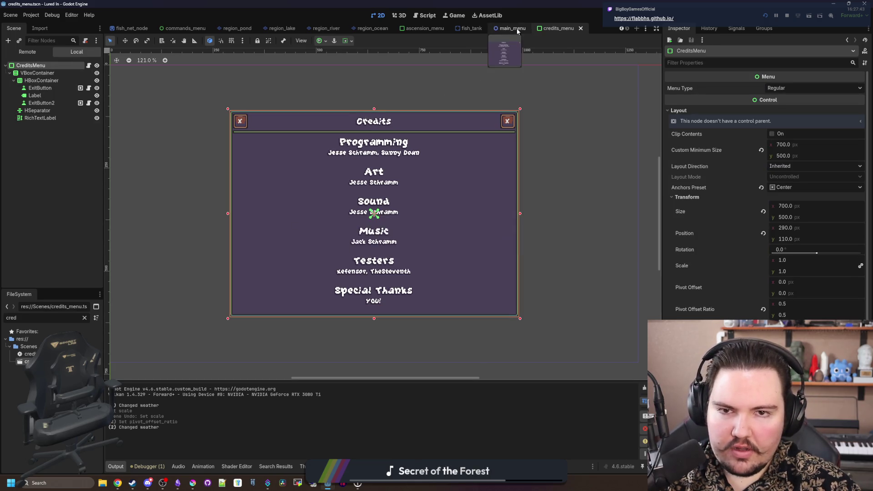
Step: Switch to the main_menu scene, save it and select its Center node
left_click(513, 28)
scroll(310, 224, "up", 1)
key("ctrl+s")
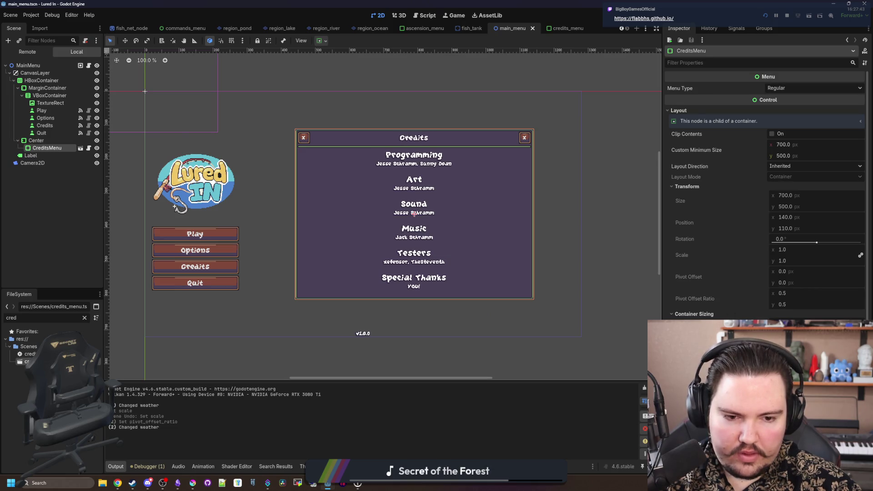
scroll(722, 303, "down", 3)
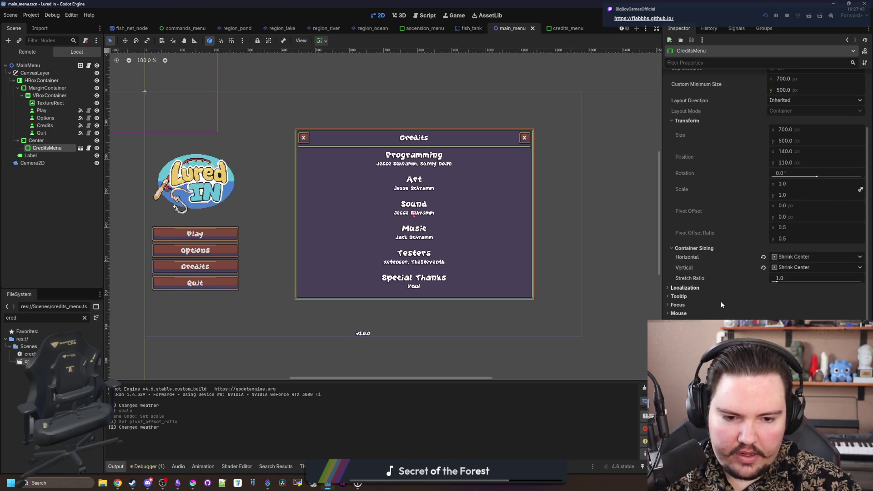
left_click(36, 141)
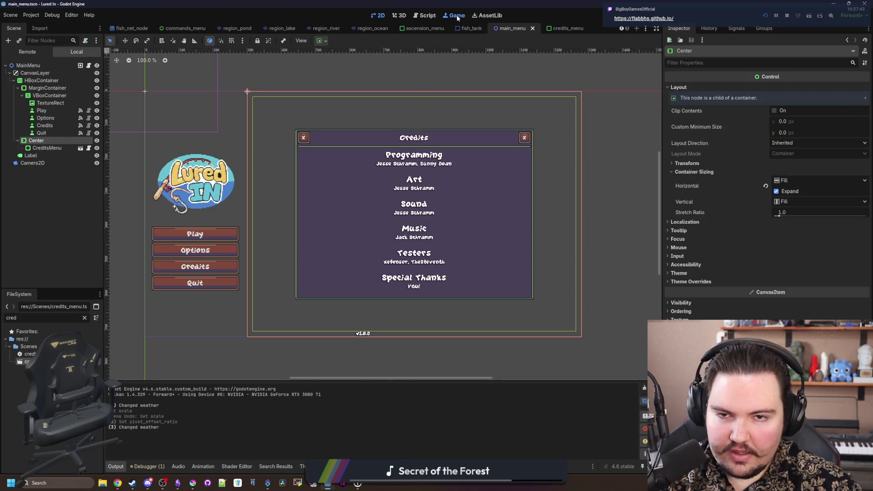
left_click(458, 17)
left_click(182, 281)
left_click(182, 282)
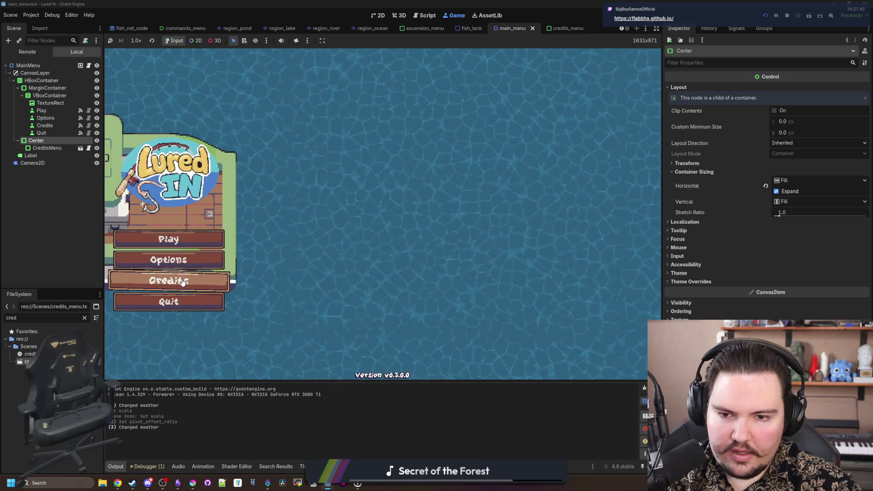
left_click(182, 282)
left_click(183, 282)
left_click(182, 282)
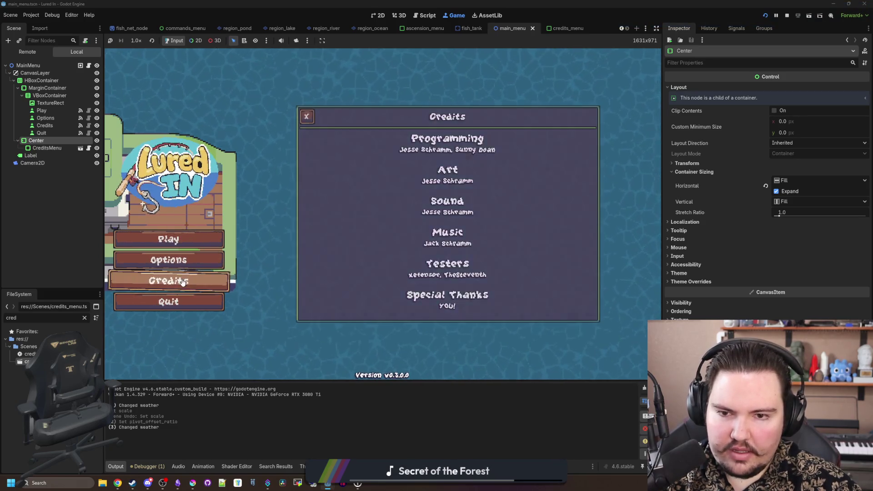
left_click(182, 282)
left_click(182, 282)
left_click(182, 282)
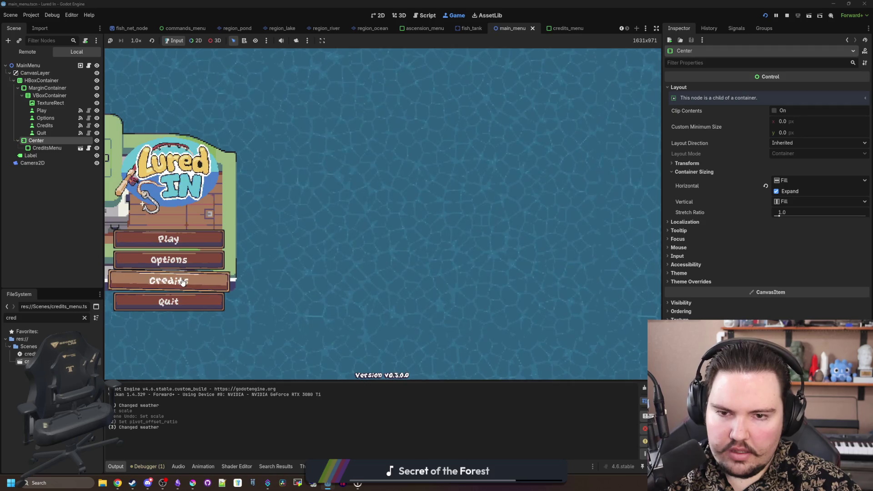
left_click(182, 282)
left_click(182, 282)
left_click(182, 282)
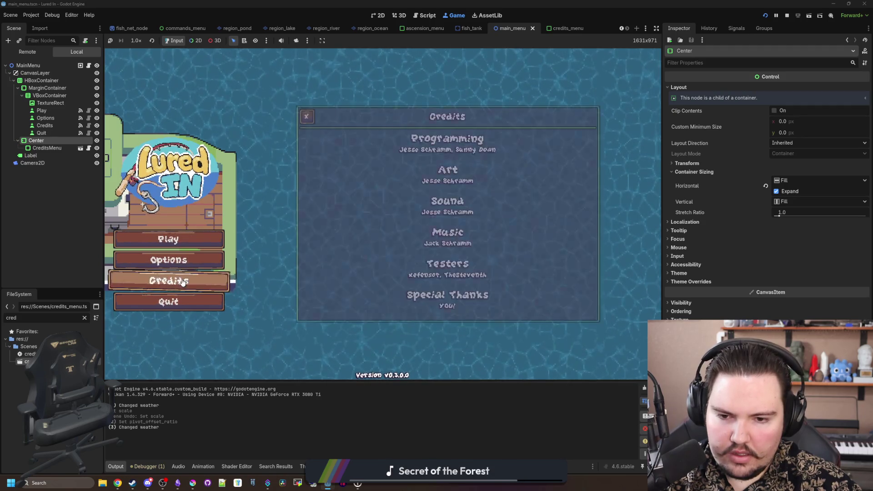
left_click(182, 282)
left_click(182, 282)
left_click(182, 282)
left_click(182, 282)
left_click(183, 282)
left_click(183, 241)
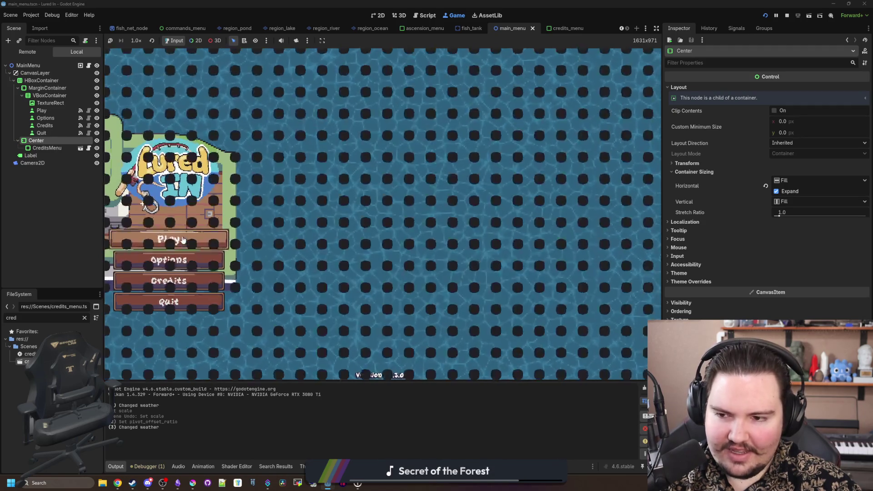
left_click(344, 366)
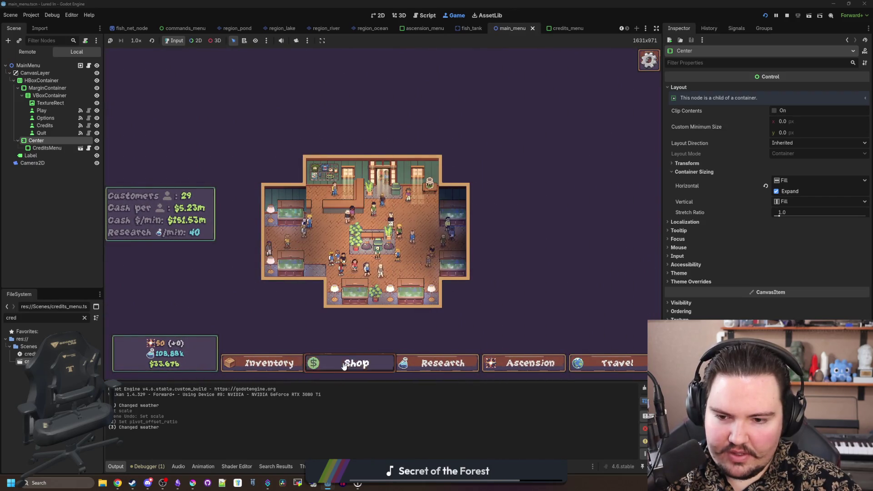
left_click(344, 367)
left_click(345, 367)
left_click(344, 366)
left_click(344, 366)
left_click(344, 367)
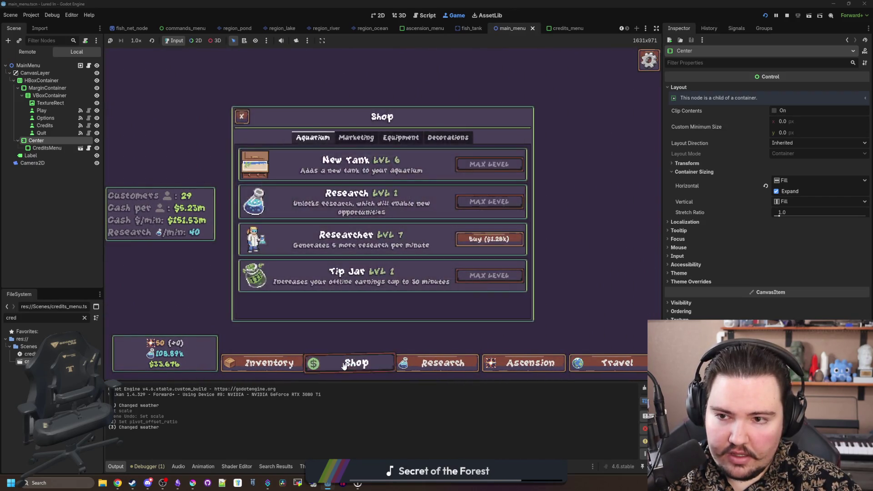
left_click(344, 366)
left_click(345, 366)
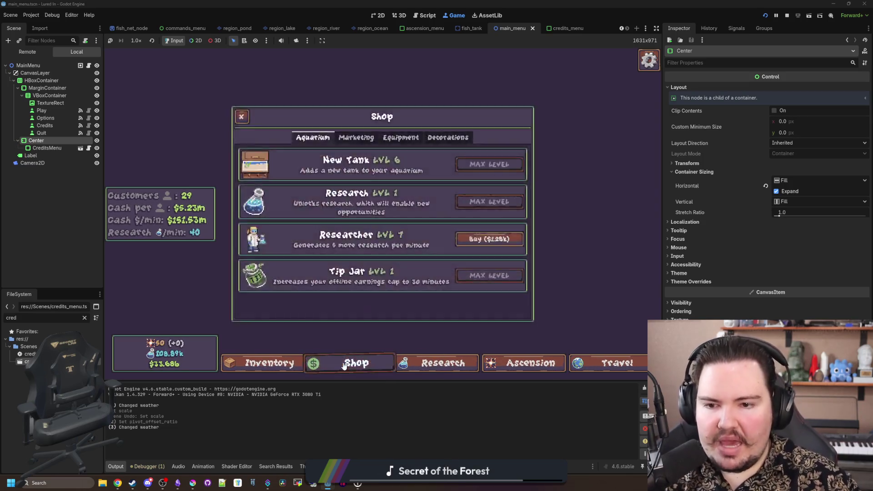
left_click(345, 367)
left_click(344, 367)
left_click(345, 366)
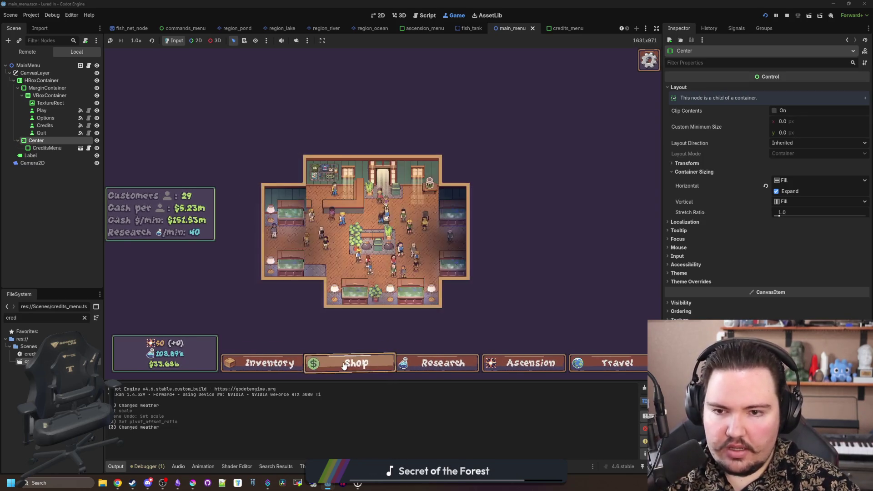
left_click(344, 366)
left_click(344, 366)
left_click(345, 367)
left_click(344, 367)
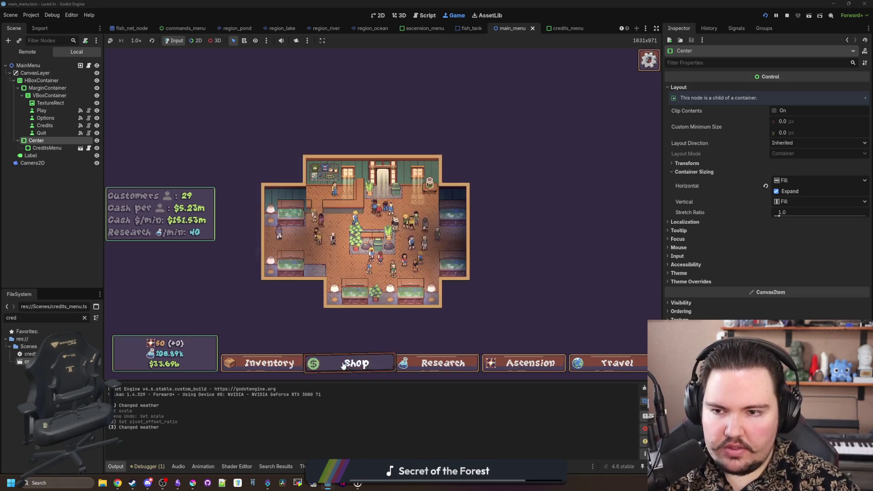
left_click(345, 366)
left_click(344, 366)
key("Escape")
left_click(359, 235)
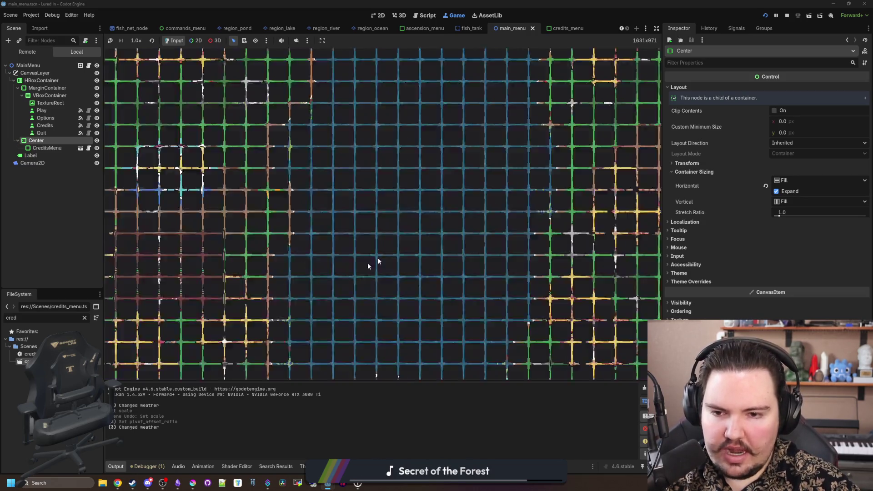
left_click(181, 285)
left_click(180, 285)
left_click(180, 285)
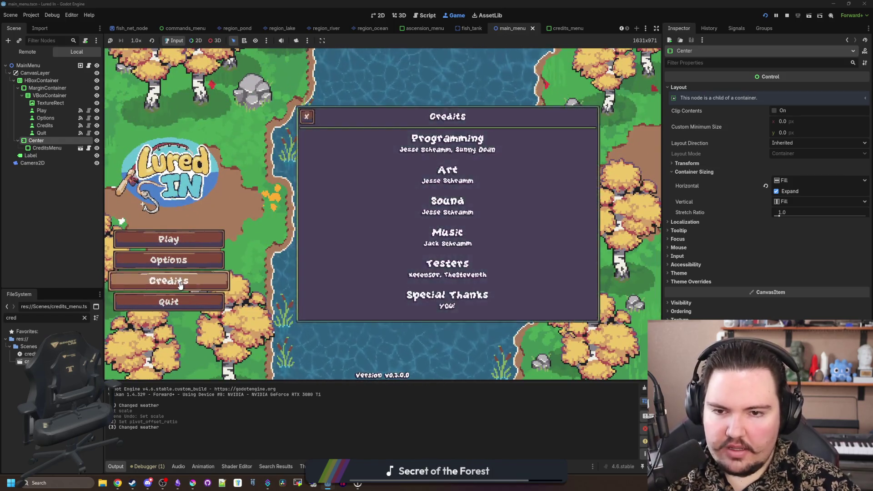
left_click(180, 285)
left_click(180, 285)
left_click(180, 285)
left_click(192, 264)
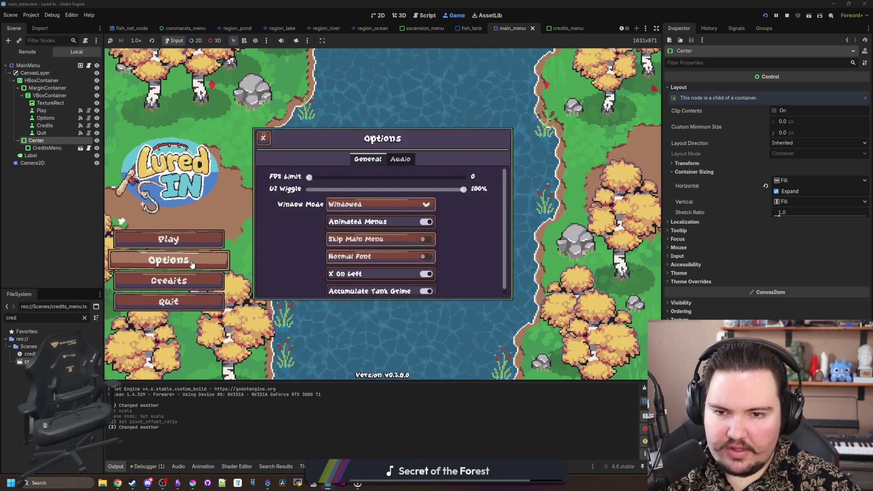
left_click(192, 265)
left_click(192, 265)
left_click(192, 265)
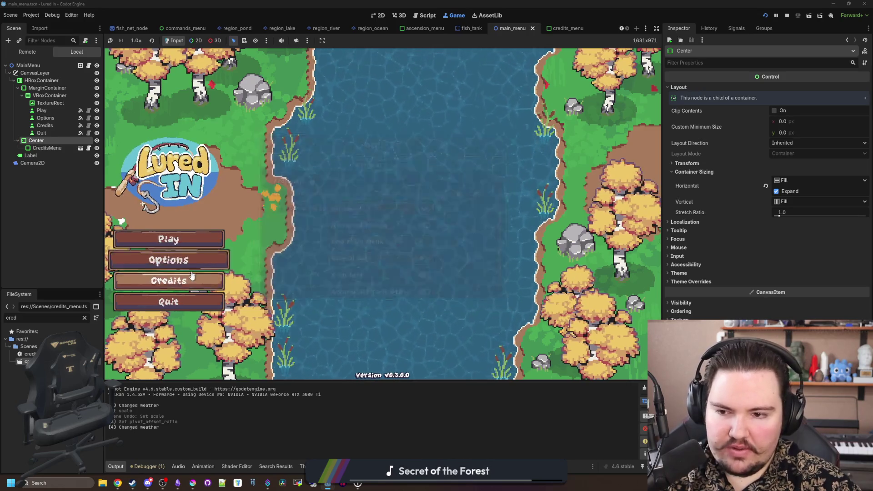
left_click(192, 277)
left_click(192, 278)
left_click(192, 278)
left_click(192, 279)
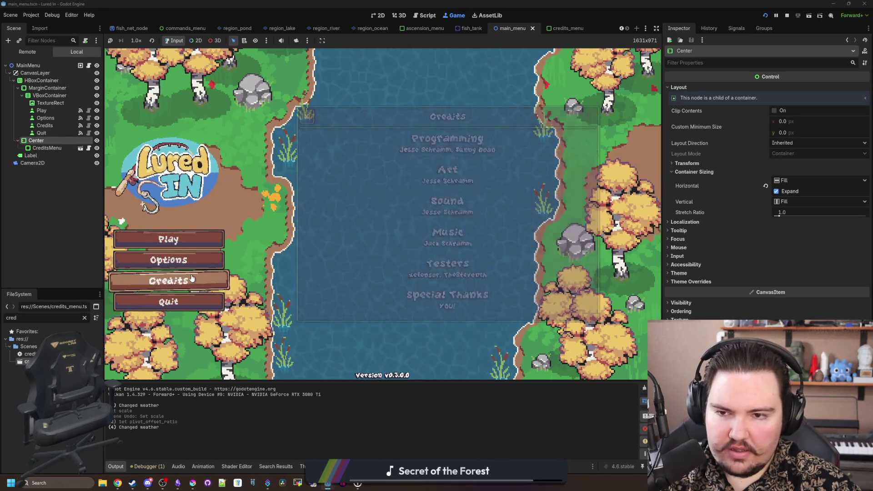
left_click(198, 262)
left_click(198, 263)
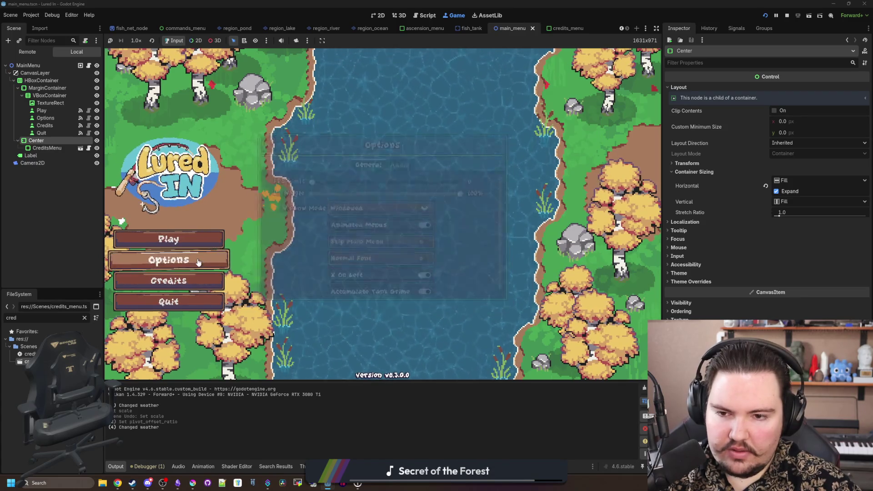
left_click(198, 263)
left_click(198, 263)
left_click(198, 263)
left_click(198, 262)
left_click(198, 263)
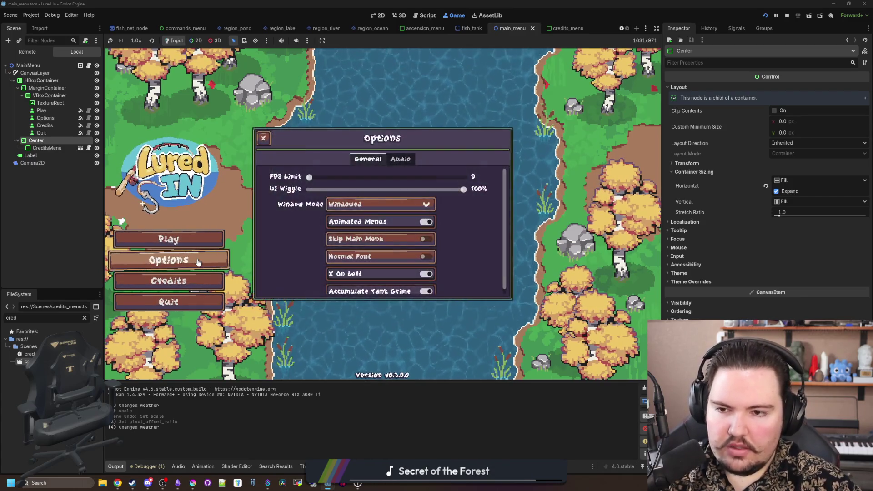
left_click(198, 263)
key("F8")
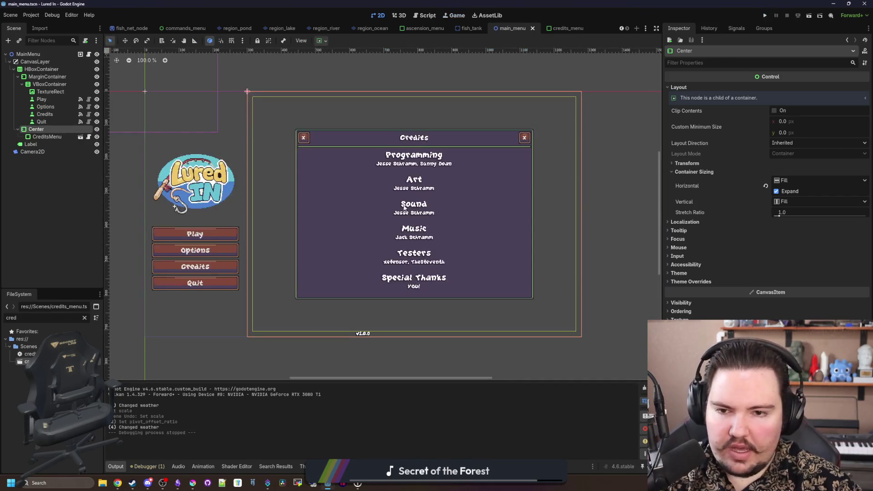
Step: Cut the CreditsMenu node out of the main menu and save main_menu
right_click(405, 208)
left_click(47, 137)
right_click(47, 137)
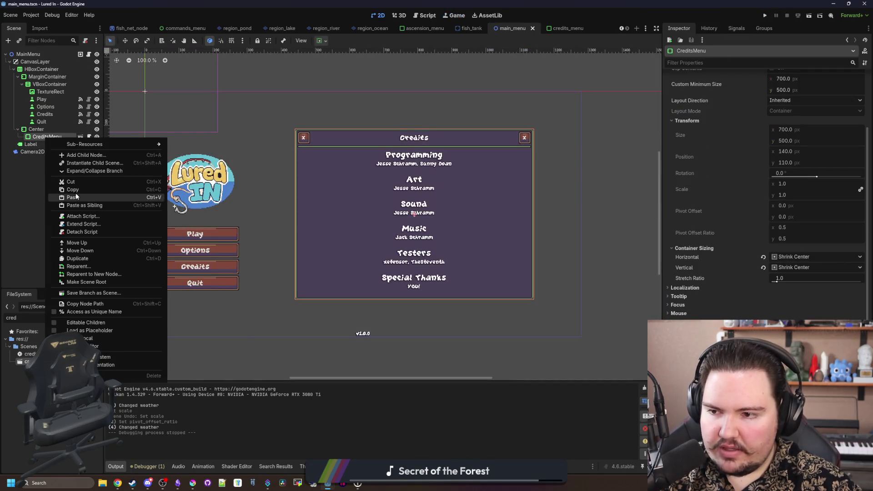
left_click(80, 181)
left_click(62, 129)
scroll(365, 276, "down", 5)
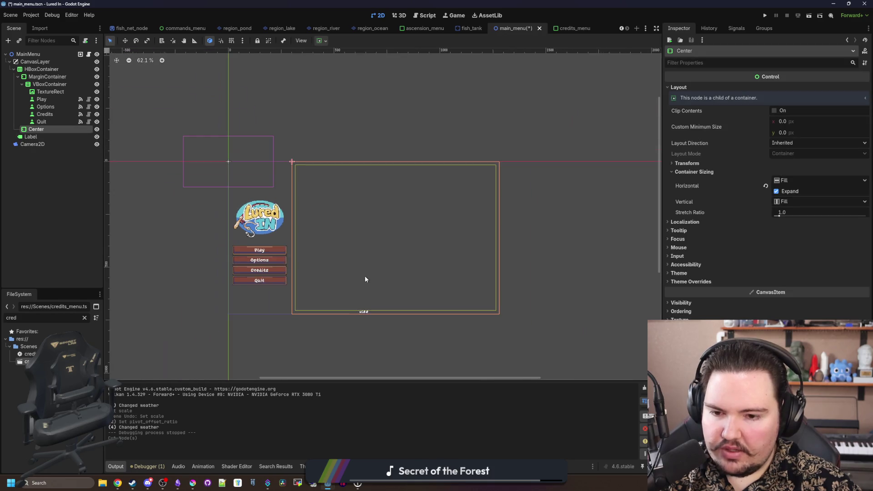
key("ctrl+s")
Step: Open global_ui via a 'gl' file filter, paste CreditsMenu under GlobalUI, and save
left_click(84, 318)
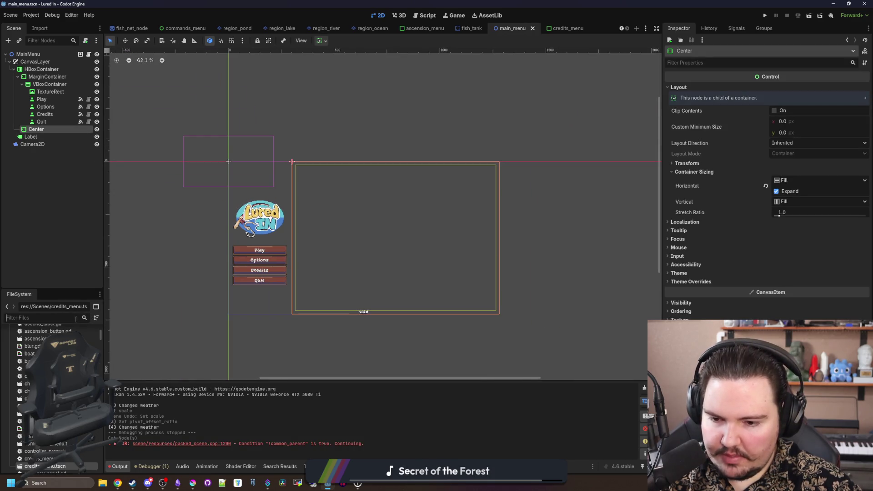
type("glob")
double_click(26, 361)
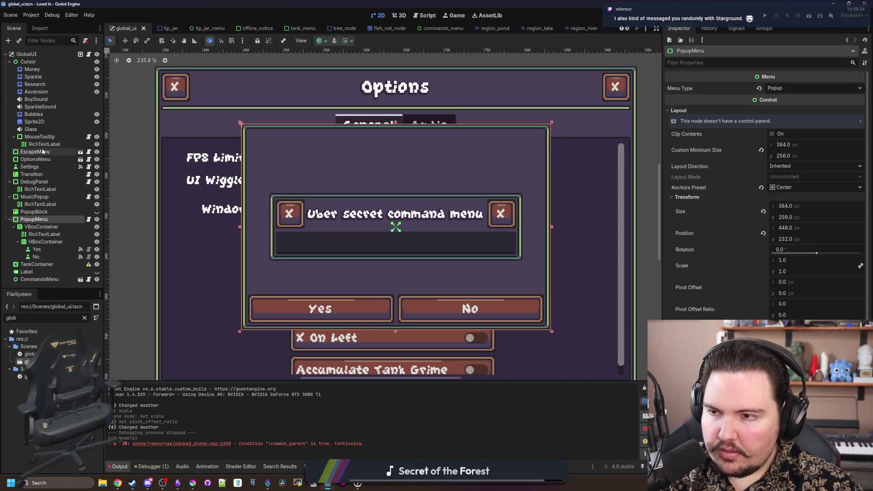
left_click(28, 54)
right_click(36, 55)
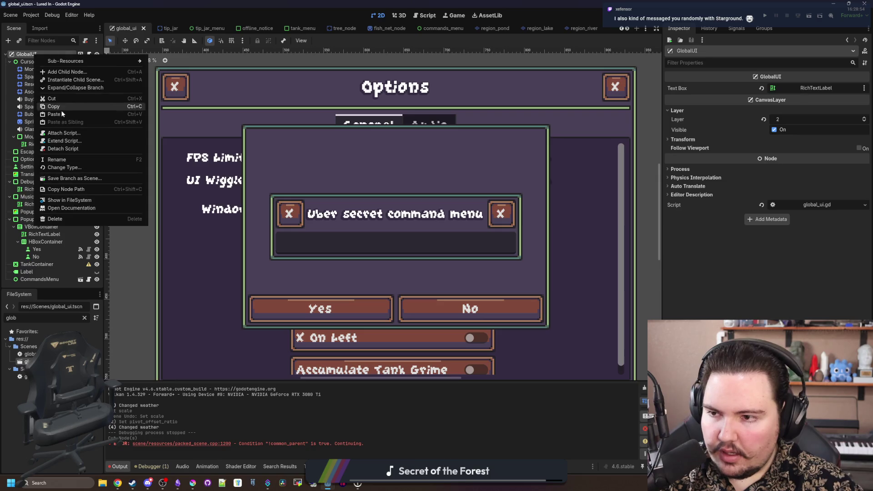
left_click(62, 114)
scroll(394, 237, "down", 5)
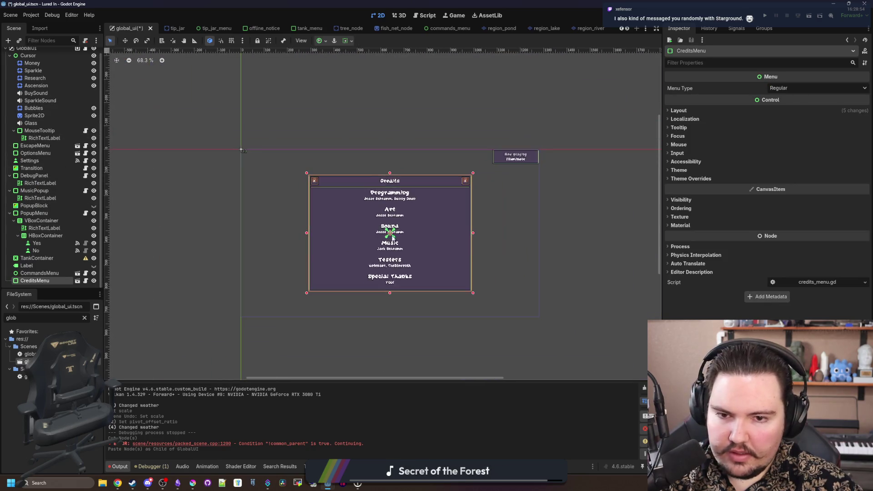
scroll(471, 255, "up", 2)
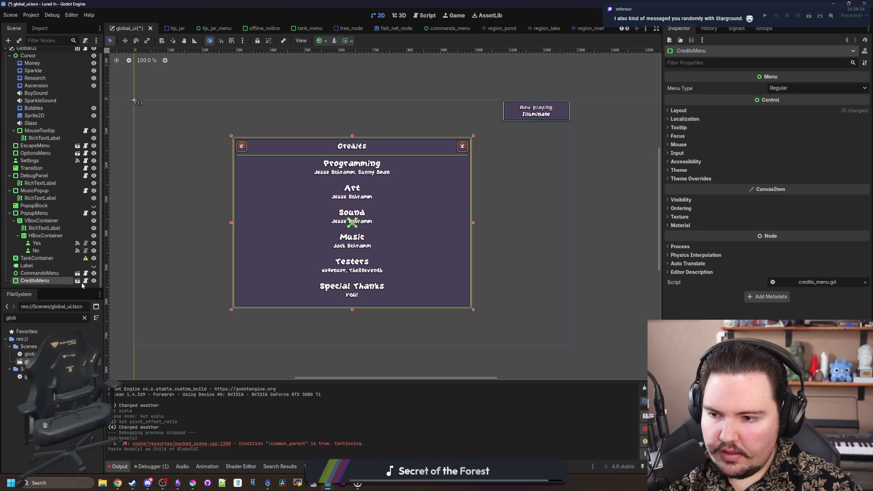
scroll(389, 290, "up", 2)
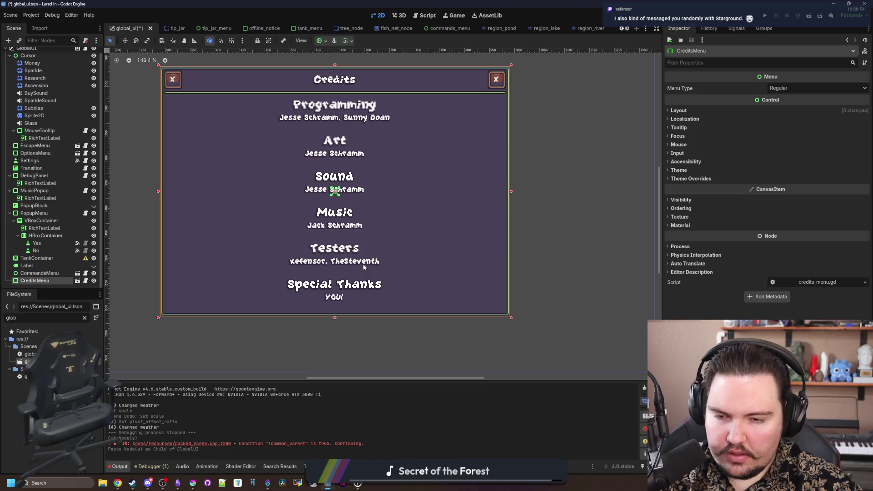
key("ctrl+s")
Step: Hide CreditsMenu by default with its visibility toggle, reset zoom to 100%, and save
scroll(363, 264, "down", 1)
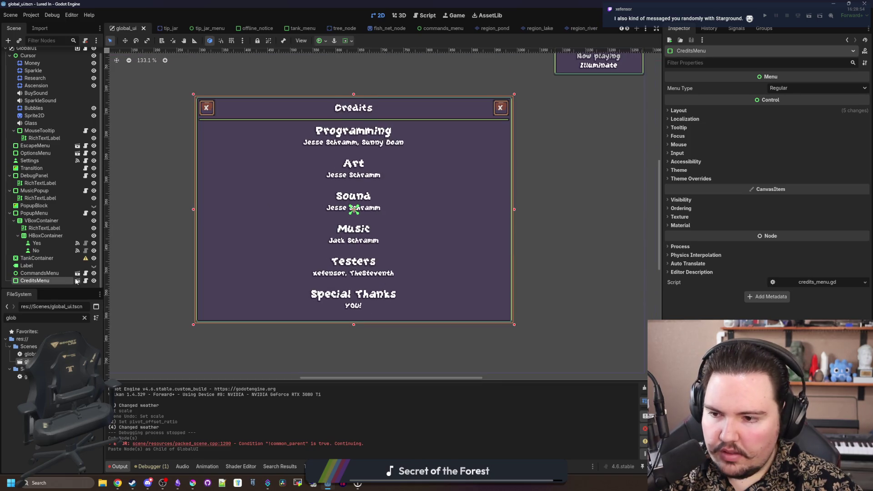
left_click(93, 281)
left_click(93, 280)
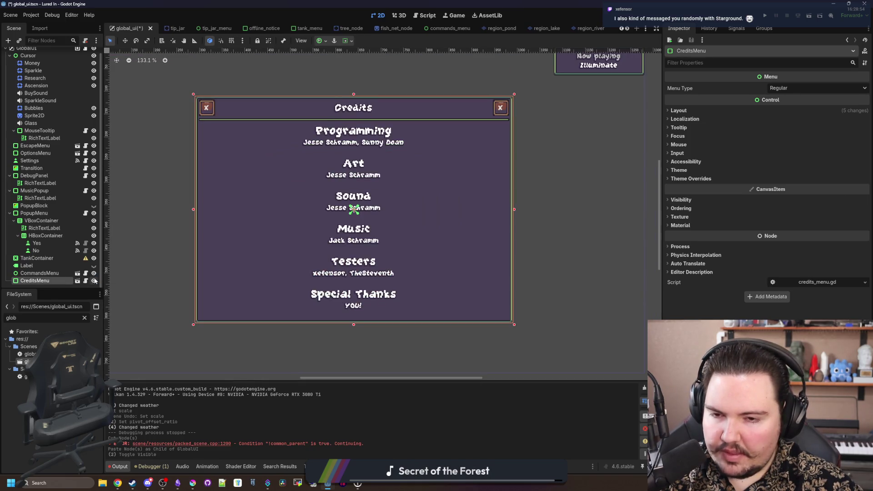
key("ctrl+0")
left_click(93, 281)
key("ctrl+s")
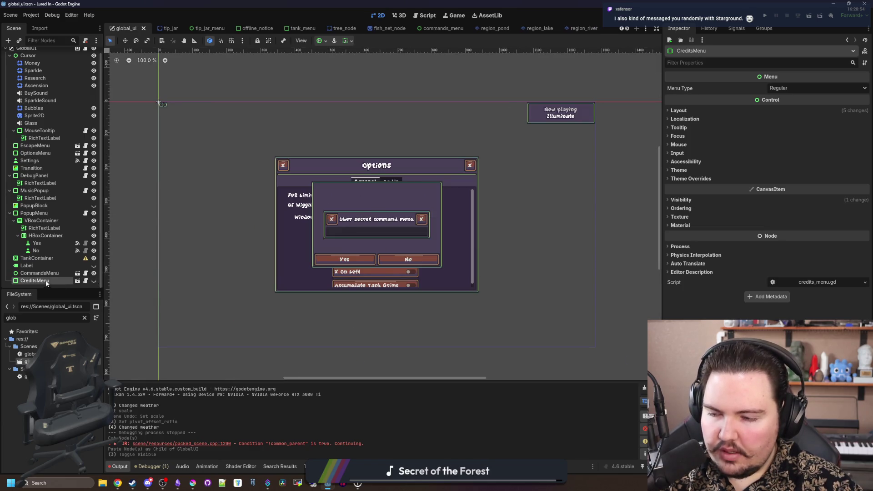
left_click(78, 48)
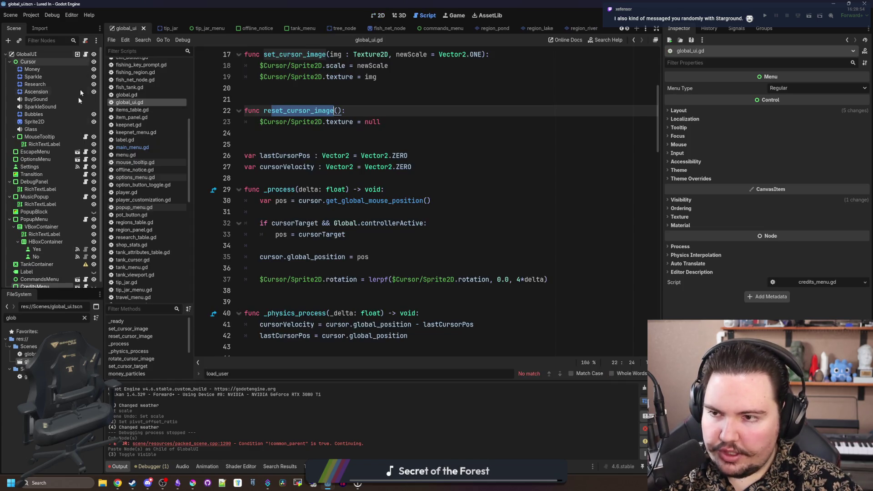
Step: Add a toggle_credits() function definition after reset_cursor_image in global_ui.gd
scroll(362, 159, "up", 5)
left_click(362, 160)
left_click(396, 164)
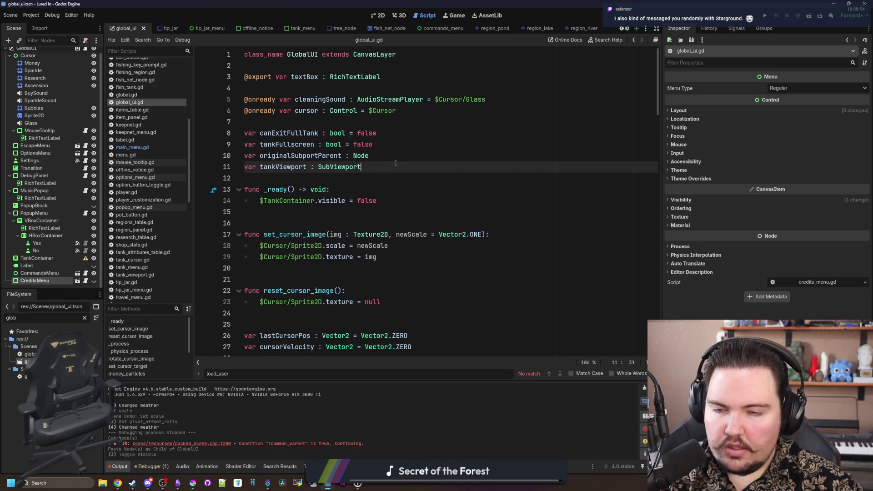
scroll(331, 201, "down", 4)
left_click(288, 182)
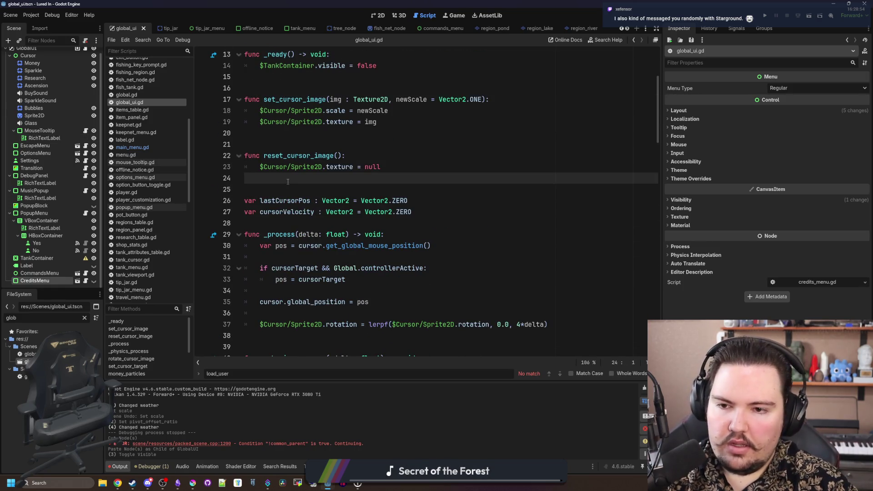
key("Return")
key("Return")
key("Return")
key("Up")
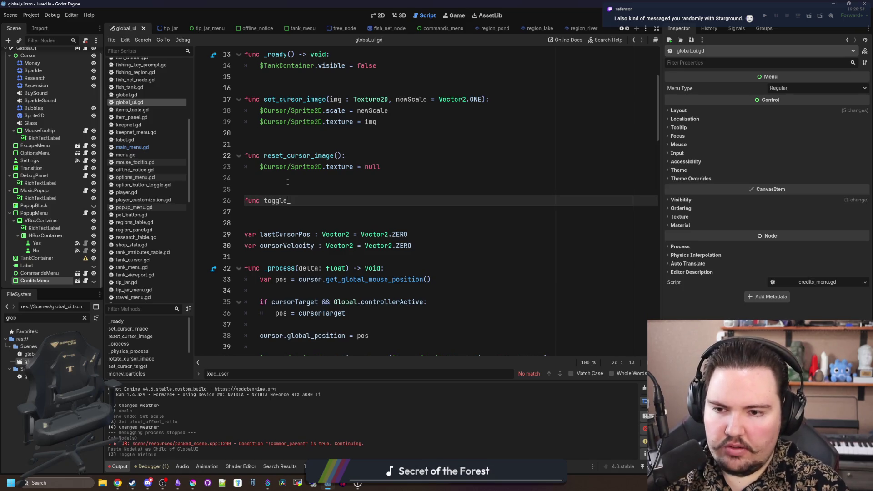
type("credits():")
key("Return")
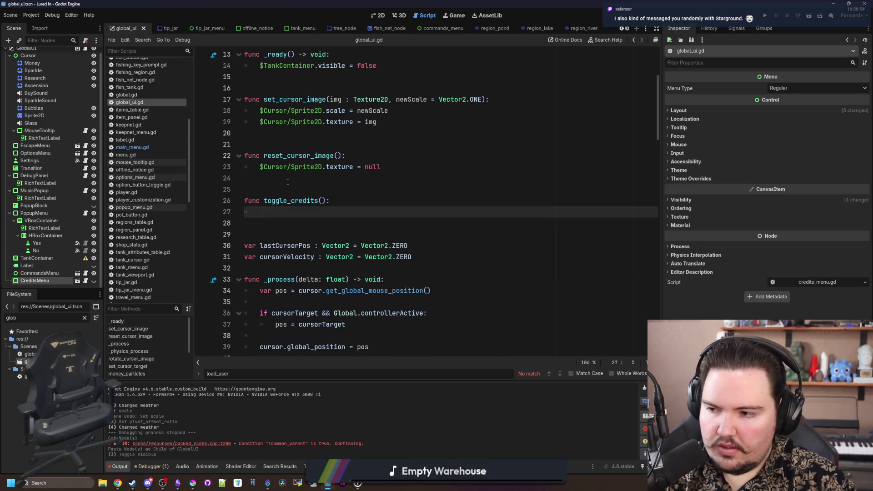
Step: Make toggle_credits() call $CreditsMenu.toggle() and save global_ui.gd
left_click_drag(35, 281, 303, 212)
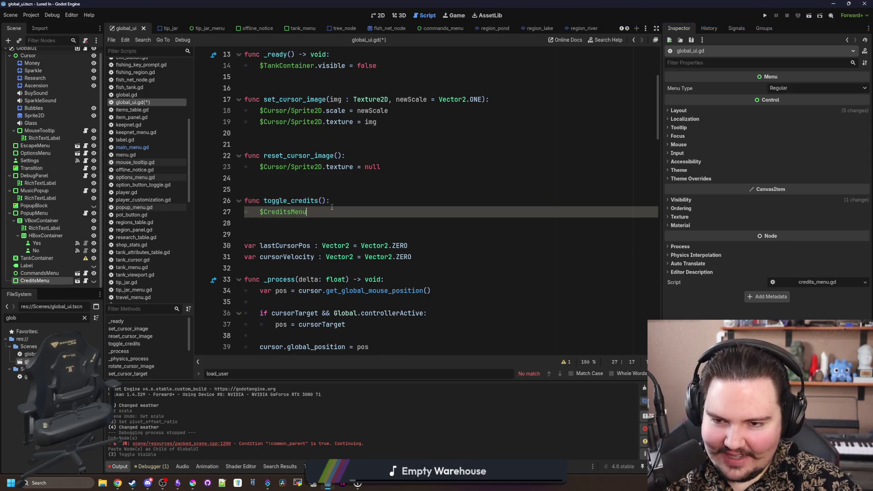
type(".togg")
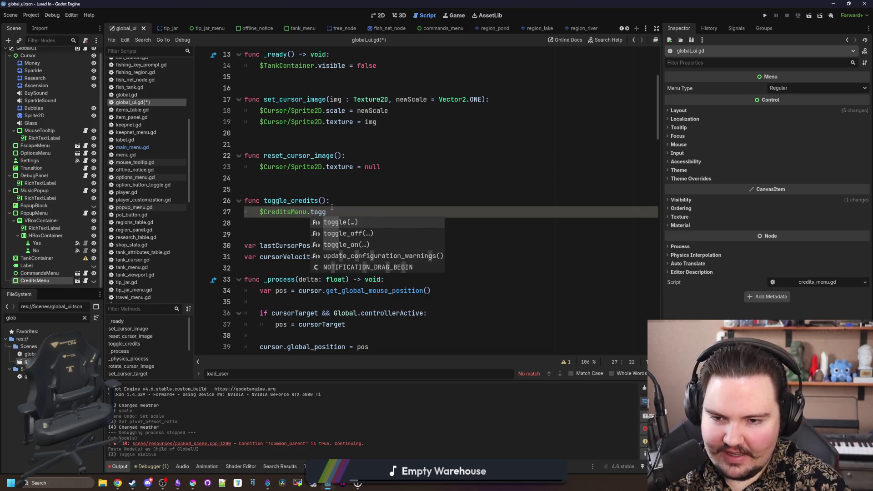
key("Return")
scroll(291, 257, "up", 2)
left_click(291, 257)
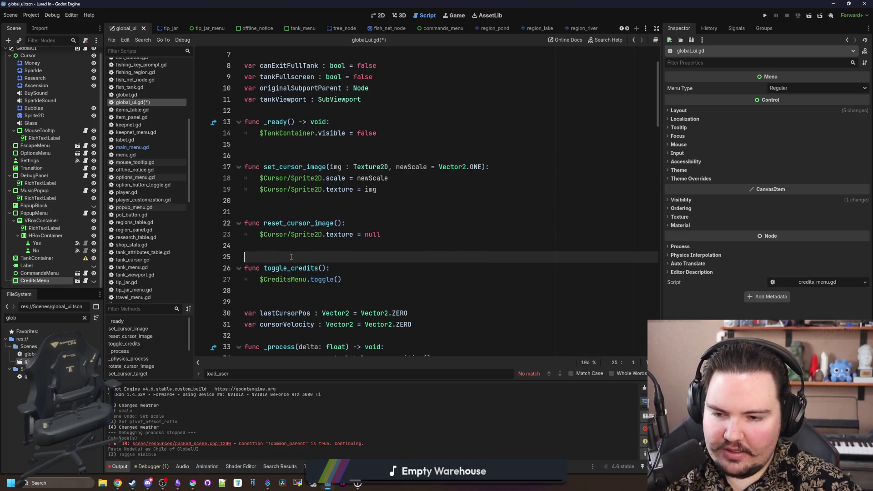
key("ctrl+s")
key("ctrl+s")
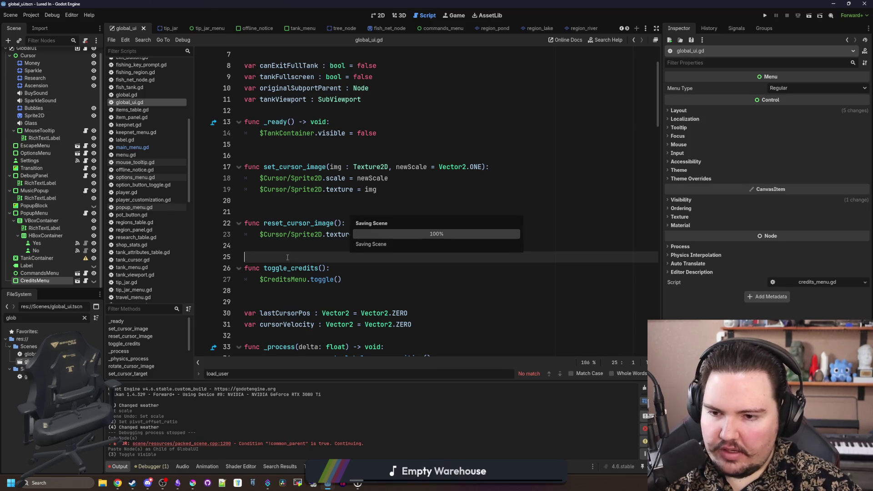
key("ctrl+s")
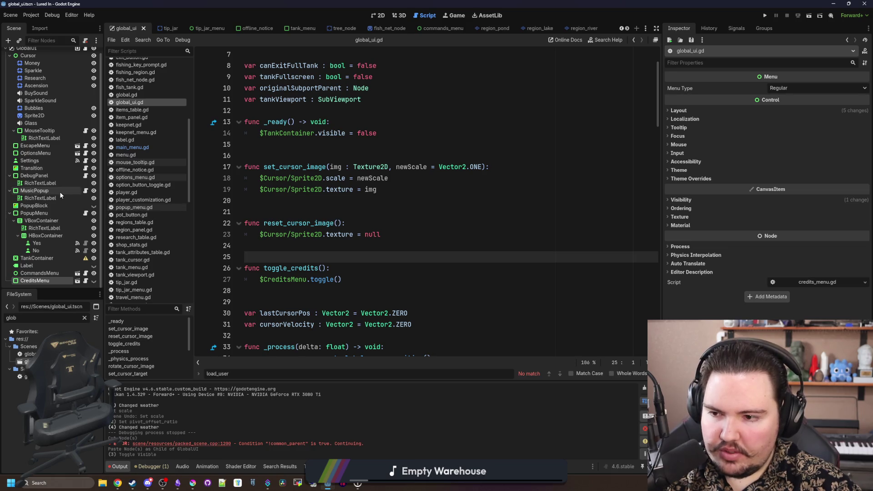
Step: Filter the FileSystem for 'main' to locate the main menu scene
scroll(73, 254, "up", 1)
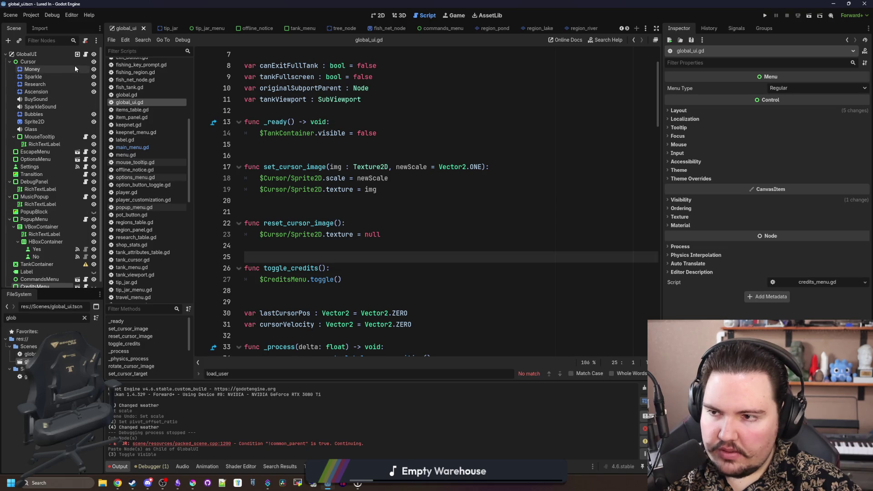
left_click(84, 318)
type("main")
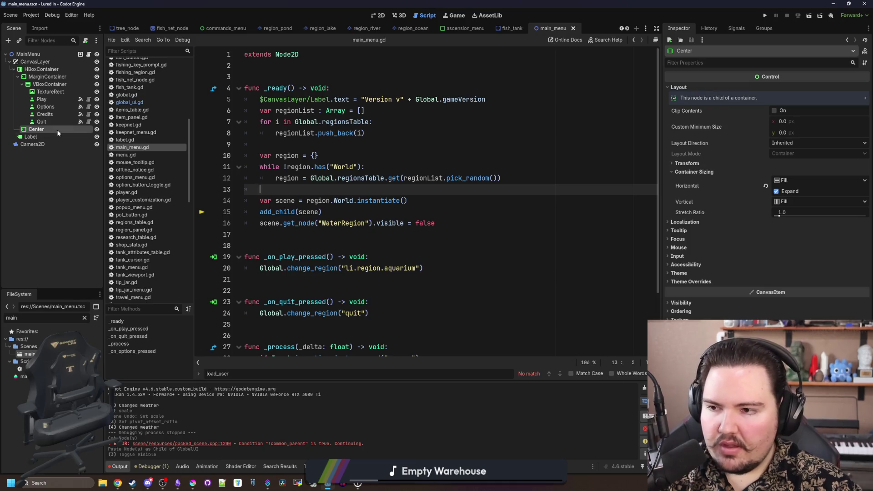
Step: Reconnect the Credits button's pressed signal from toggle() to a new _on_credits_pressed method
left_click(48, 137)
left_click(36, 130)
left_click(46, 114)
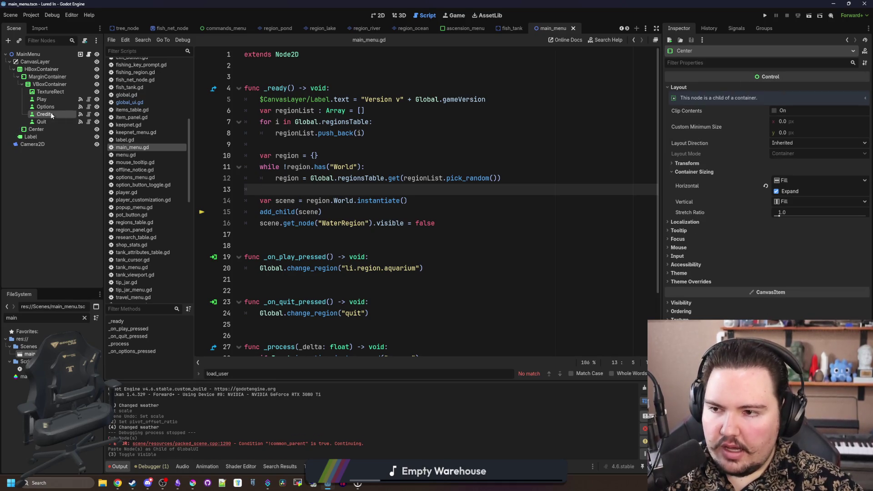
left_click(737, 28)
right_click(711, 86)
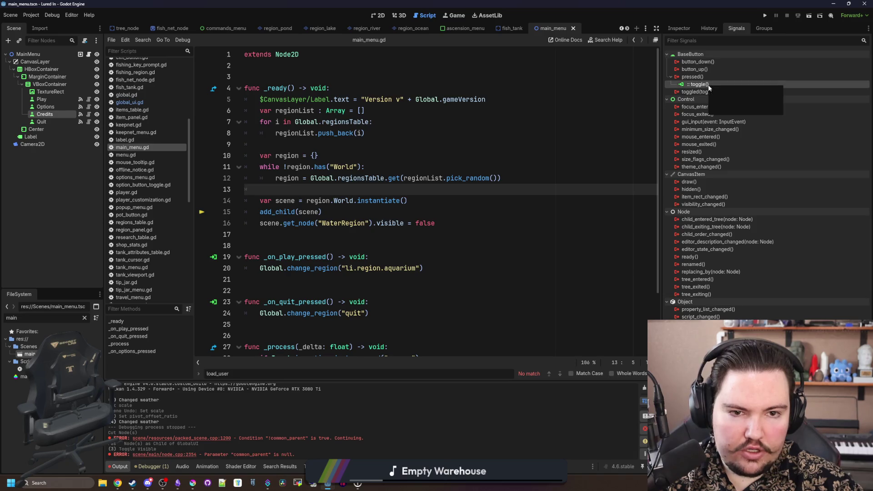
left_click(737, 107)
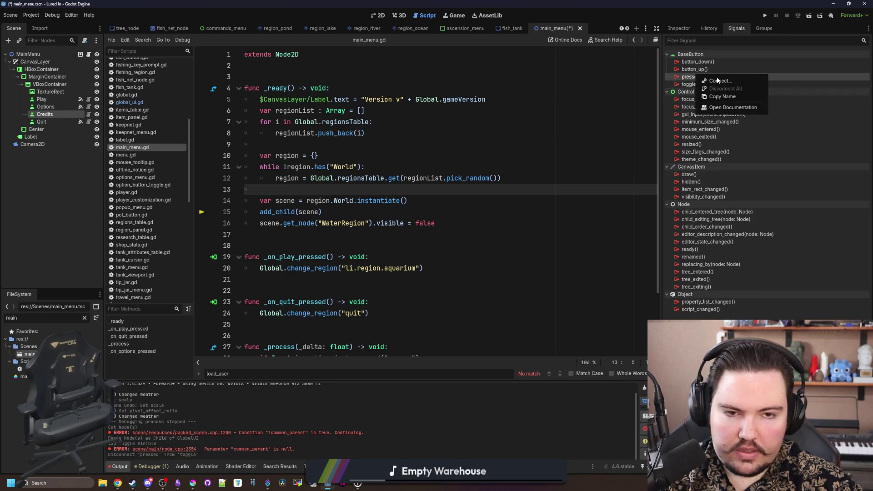
left_click(719, 81)
left_click(407, 321)
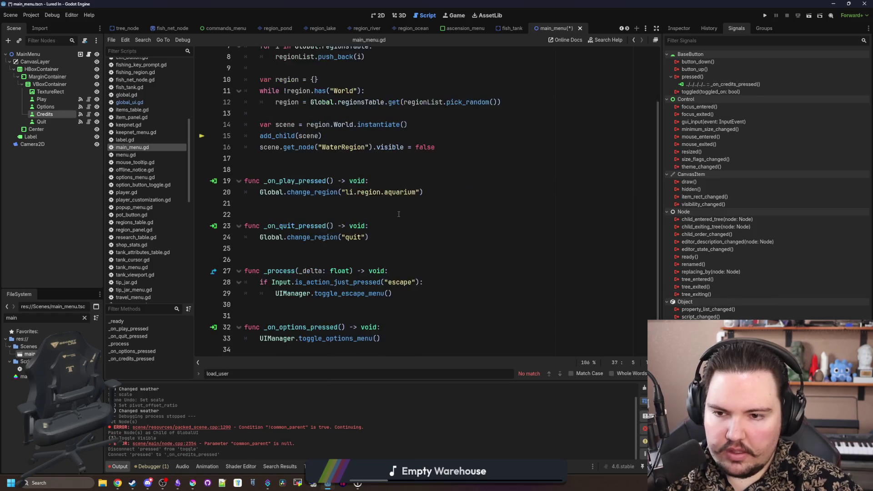
Step: Replace the handler's pass with Global.globalUI.toggle_credits(), save main_menu.gd, and run the project
left_click_drag(332, 341, 260, 339)
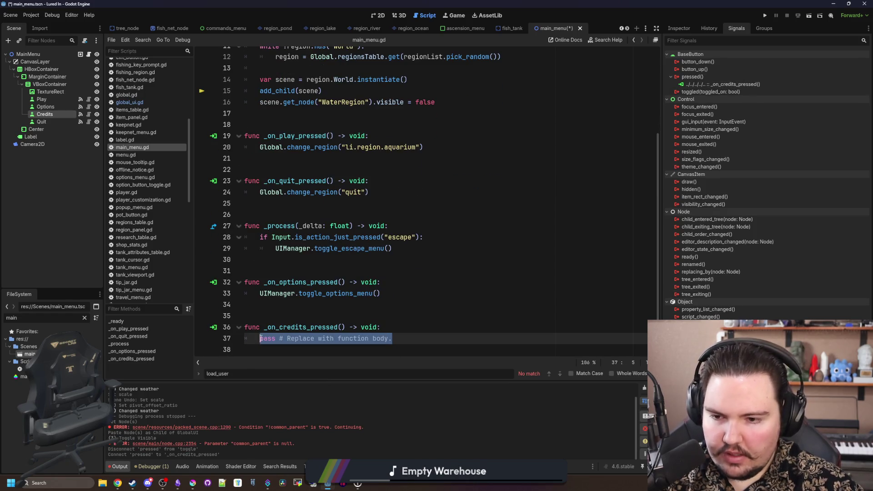
type("UIManager.t")
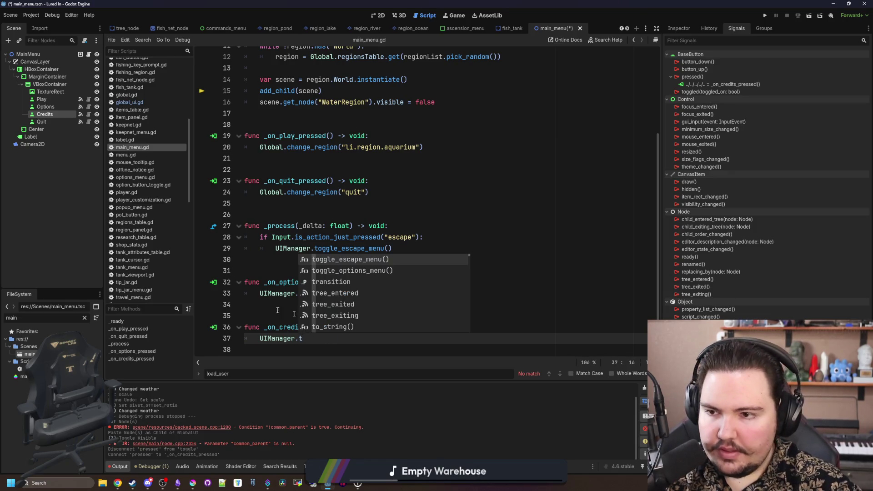
left_click(131, 102)
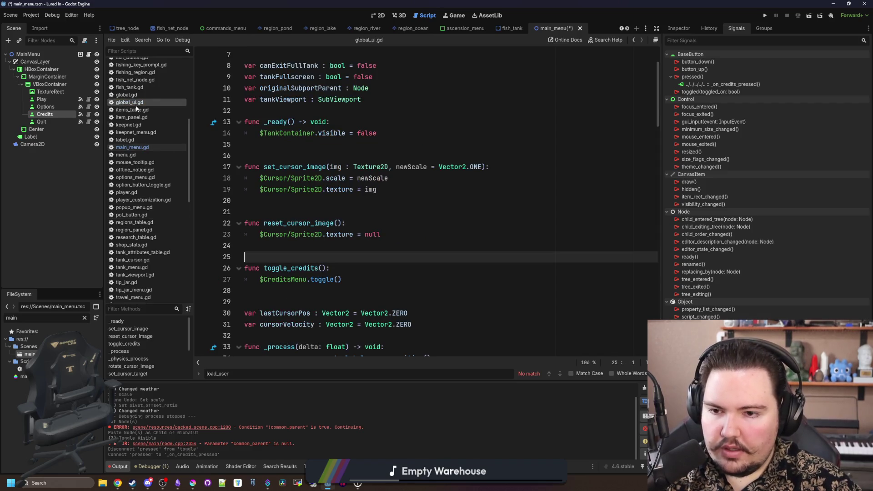
left_click(152, 146)
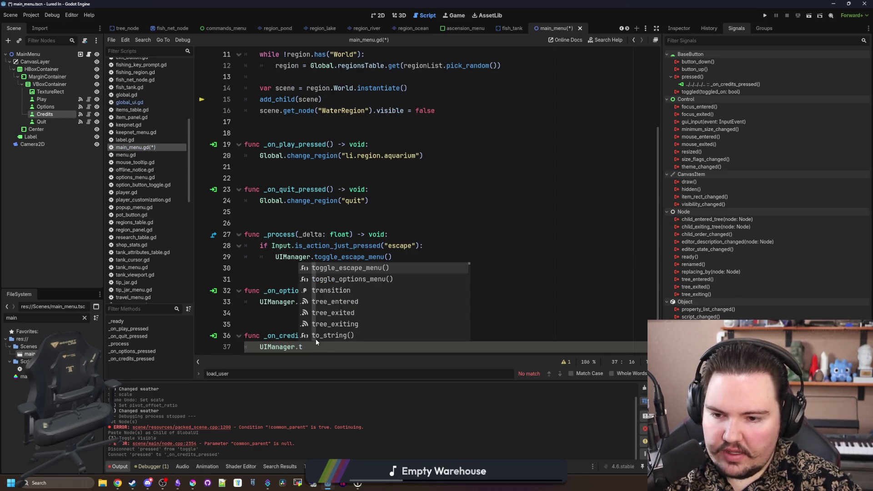
left_click_drag(314, 346, 247, 346)
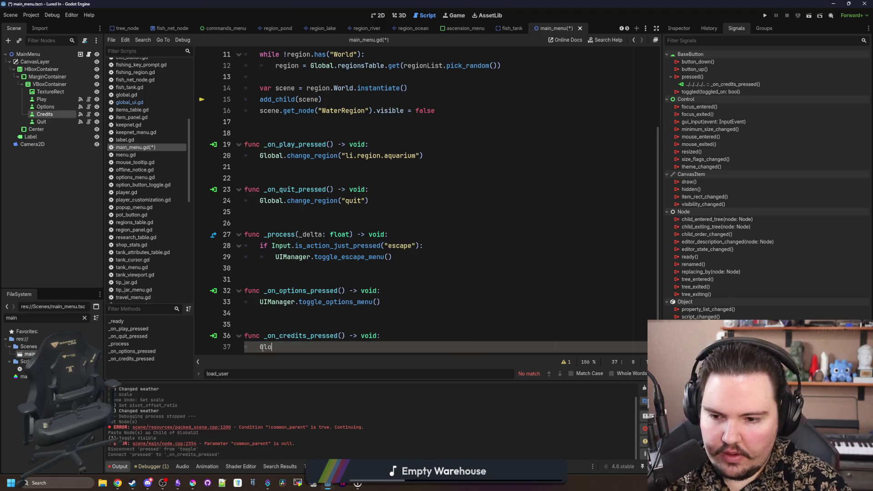
type("bal.globalUI")
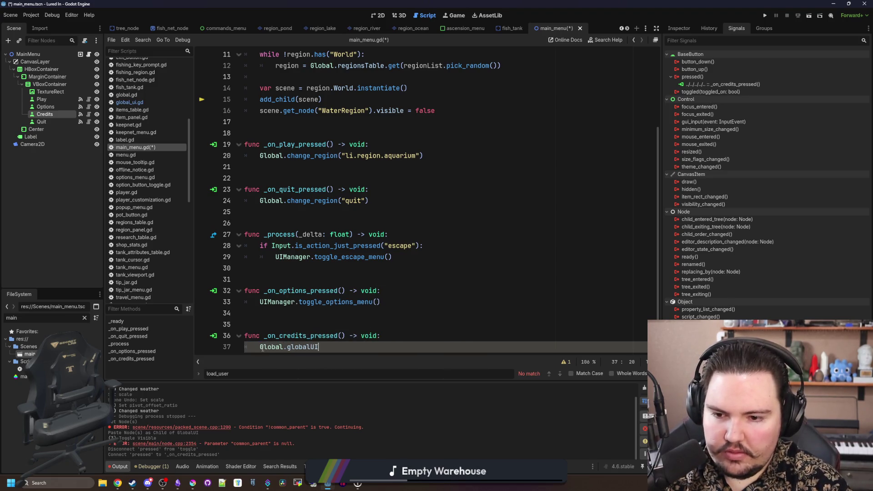
type(".toggle")
key("Return")
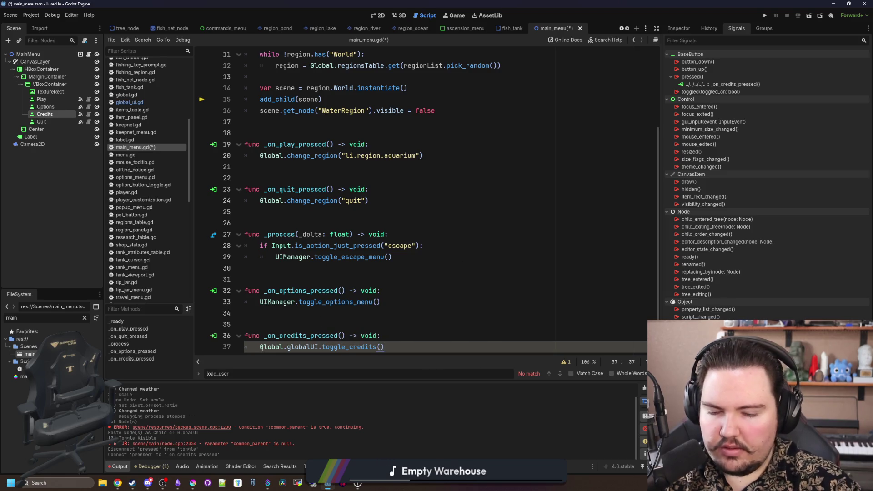
left_click(321, 315)
scroll(321, 314, "down", 1)
left_click(341, 318)
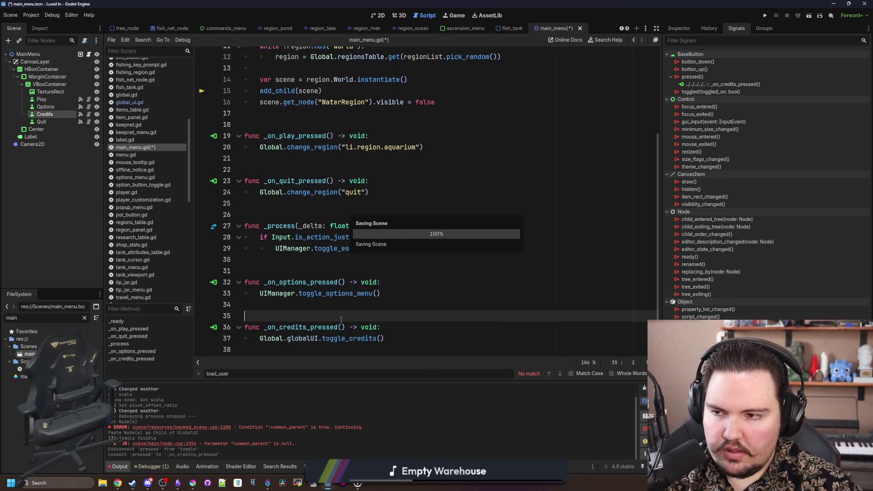
key("ctrl+s")
left_click(765, 15)
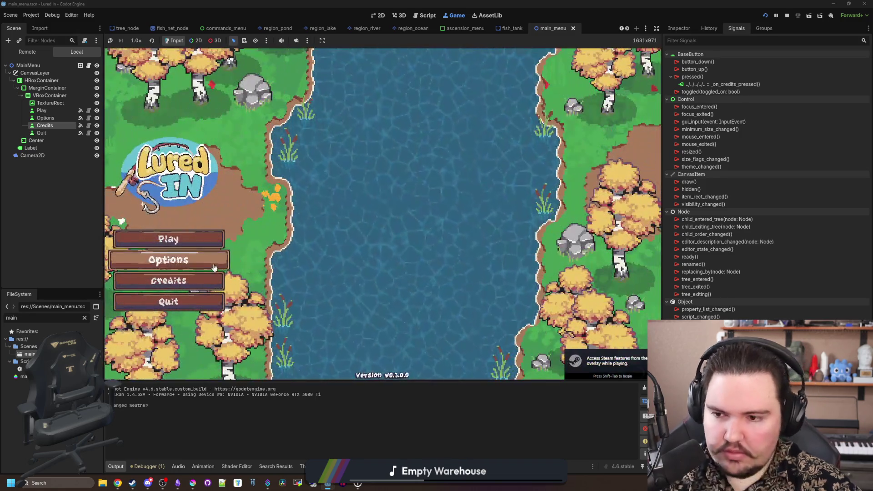
Step: Toggle the Credits panel several times in-game, then stop the run and switch to ascension_menu
left_click(203, 283)
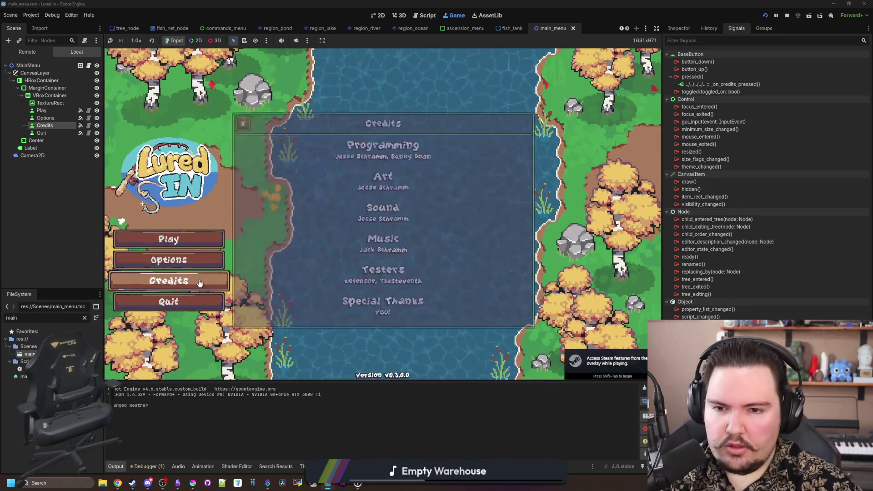
left_click(199, 282)
left_click(199, 282)
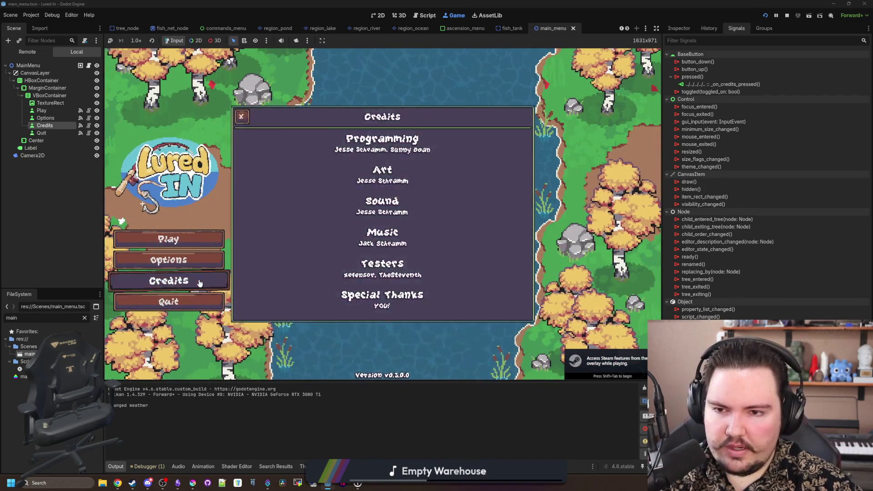
left_click(199, 282)
left_click(199, 282)
left_click(201, 279)
left_click(200, 279)
left_click(200, 280)
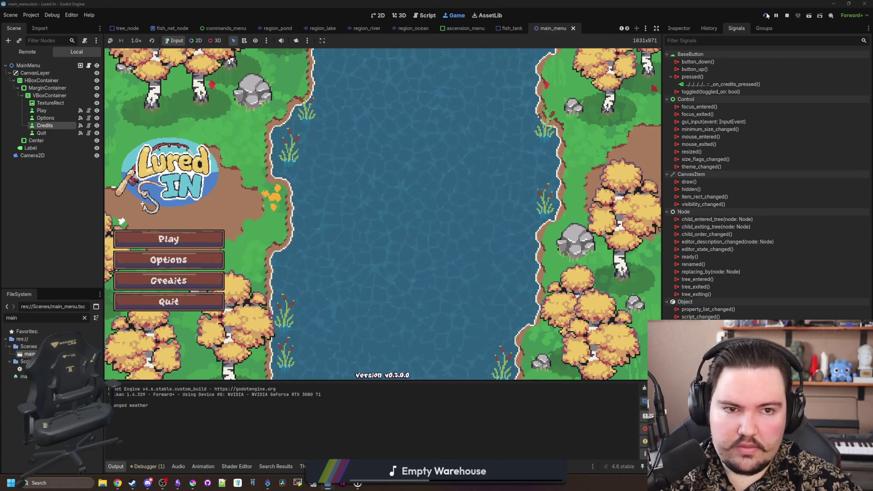
left_click(787, 16)
left_click(480, 28)
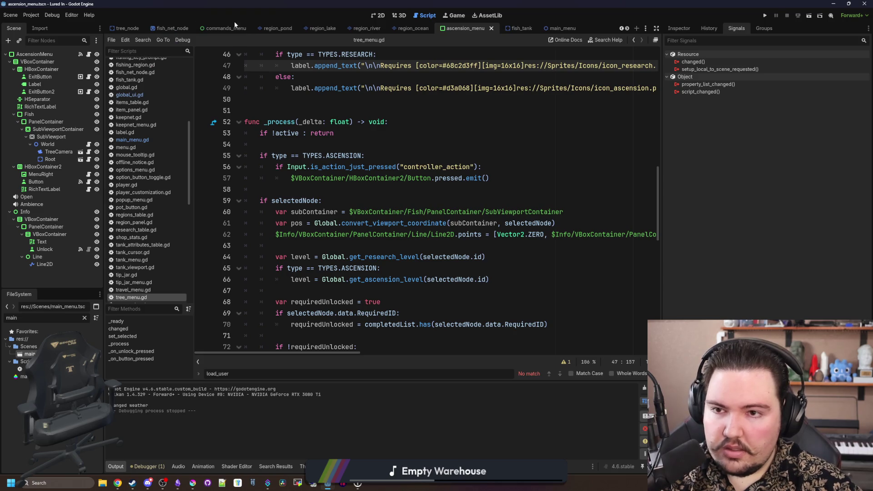
Step: Open global_ui.tscn and make the CreditsMenu node visible on the 2D canvas
left_click(85, 318)
type("glob")
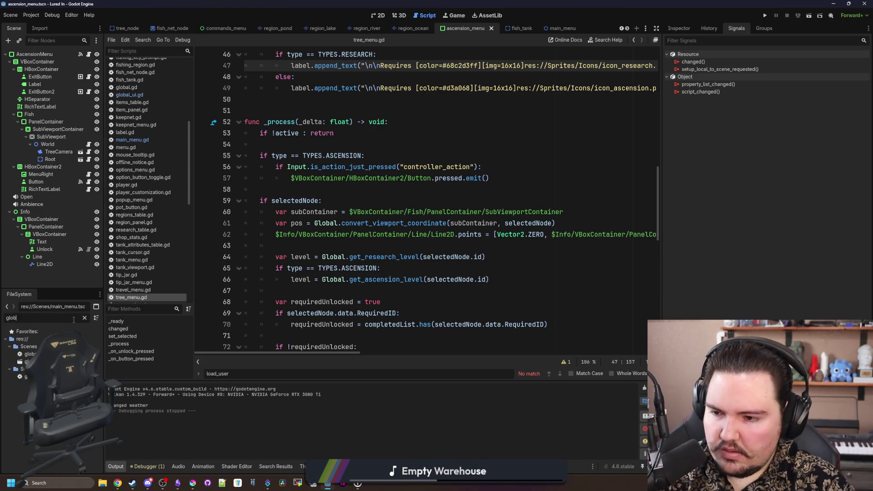
key("Return")
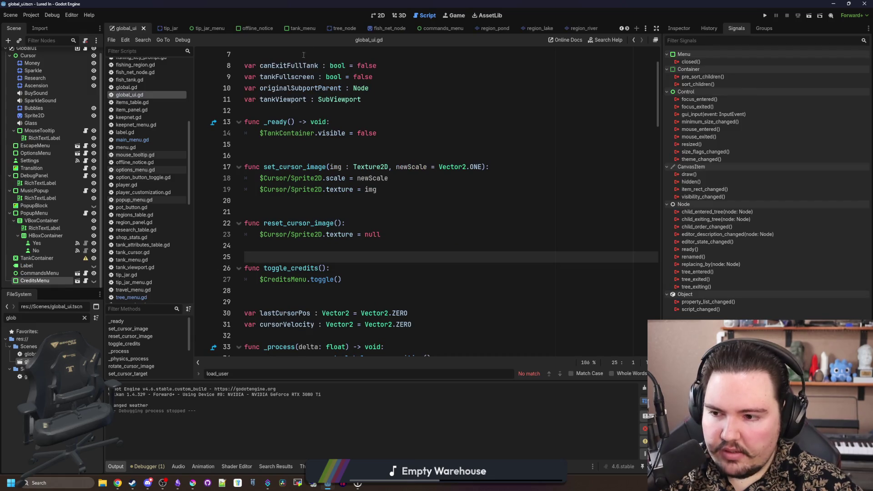
left_click(378, 15)
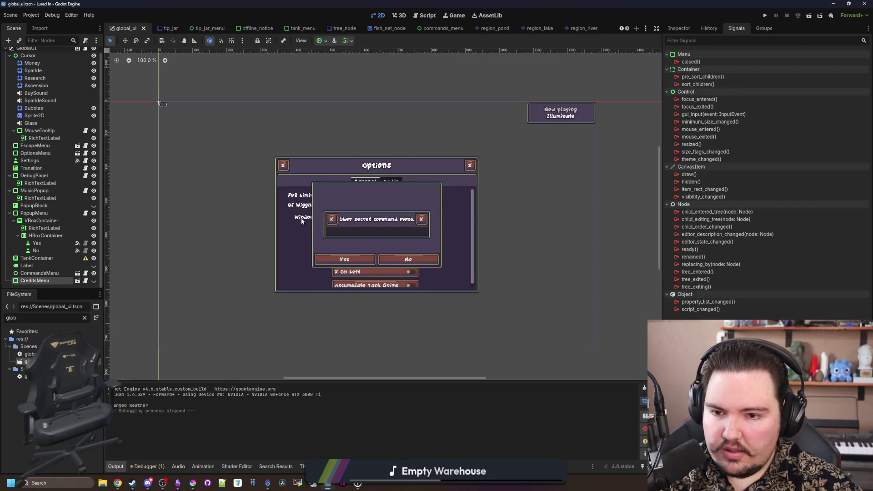
left_click(93, 281)
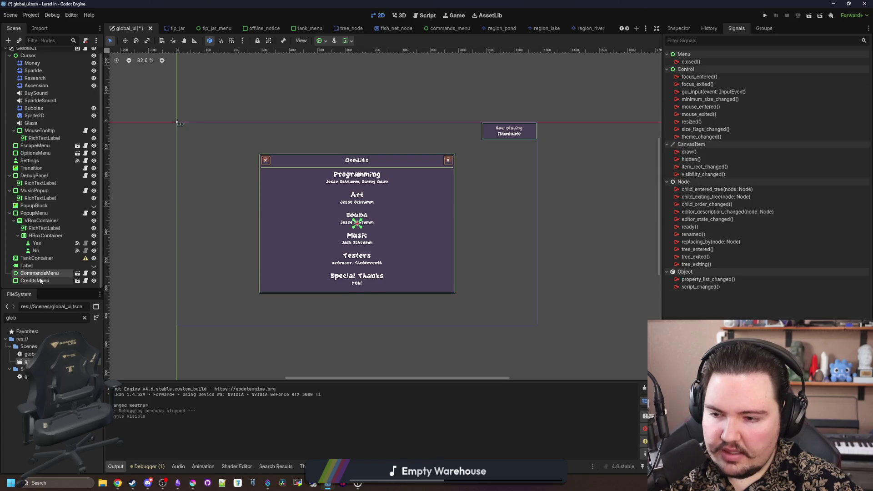
Step: Set the CreditsMenu's vertical Container Sizing to Fill in the Inspector
scroll(388, 260, "up", 3)
left_click(679, 29)
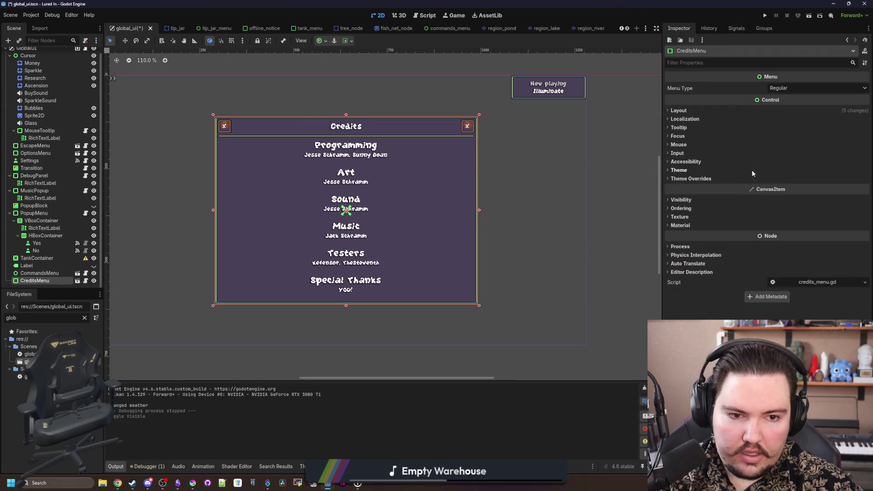
left_click(680, 111)
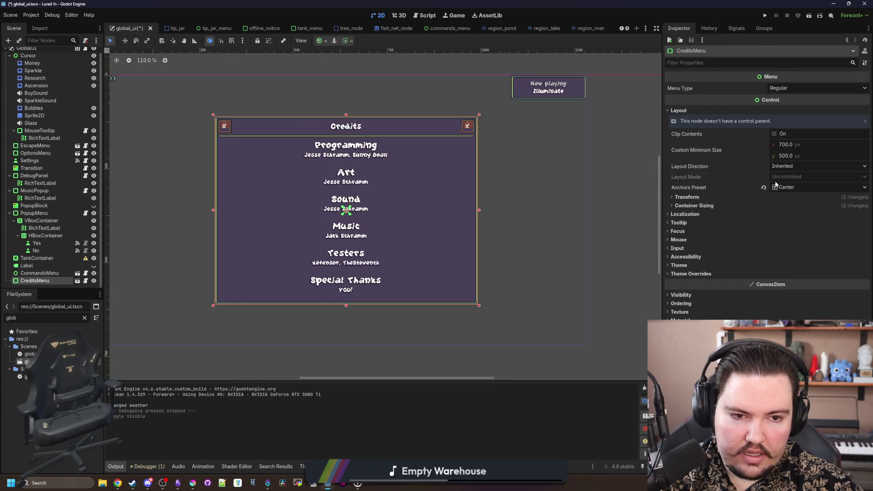
left_click(708, 198)
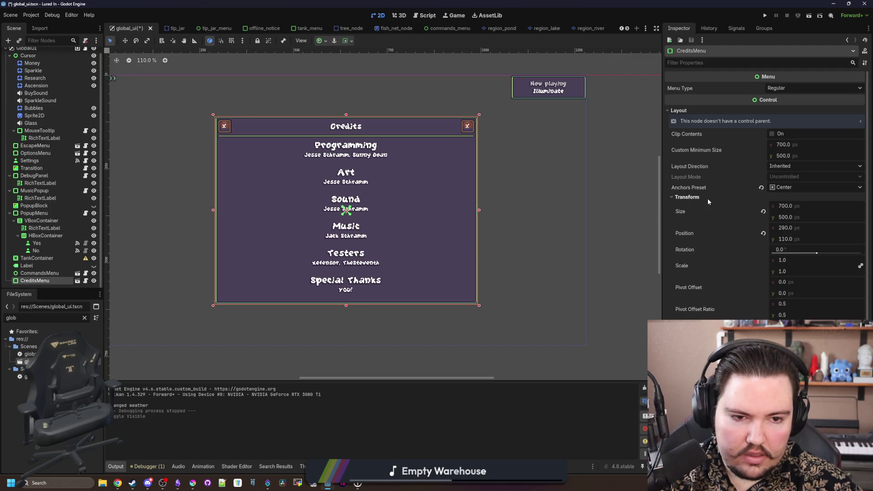
left_click(708, 198)
left_click(694, 206)
left_click(766, 240)
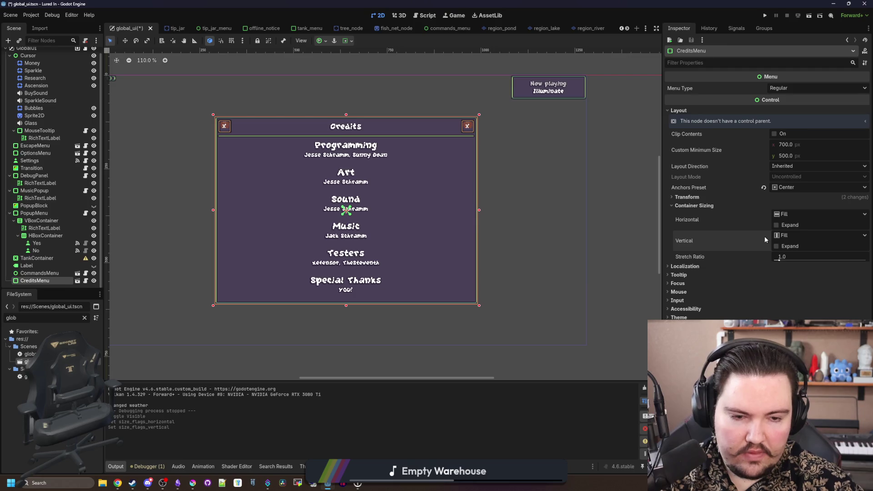
Step: Revert a trial 0.61 scale change, save global_ui.tscn, and run the project
left_click(711, 196)
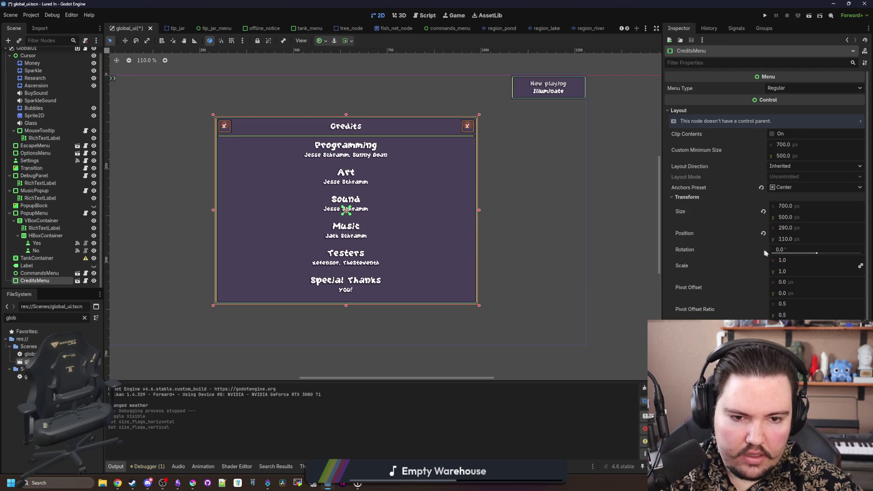
left_click_drag(781, 261, 767, 261)
key("ctrl+z")
scroll(462, 241, "down", 3)
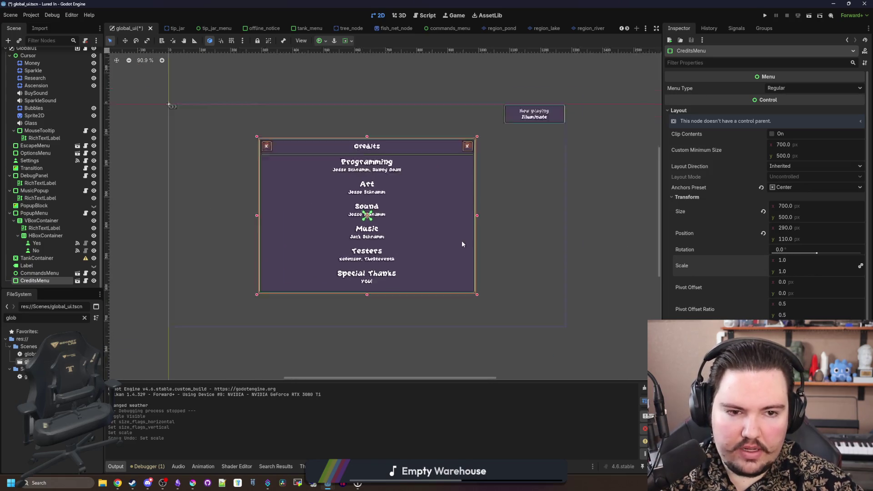
scroll(436, 244, "up", 1)
scroll(435, 244, "down", 2)
key("ctrl+s")
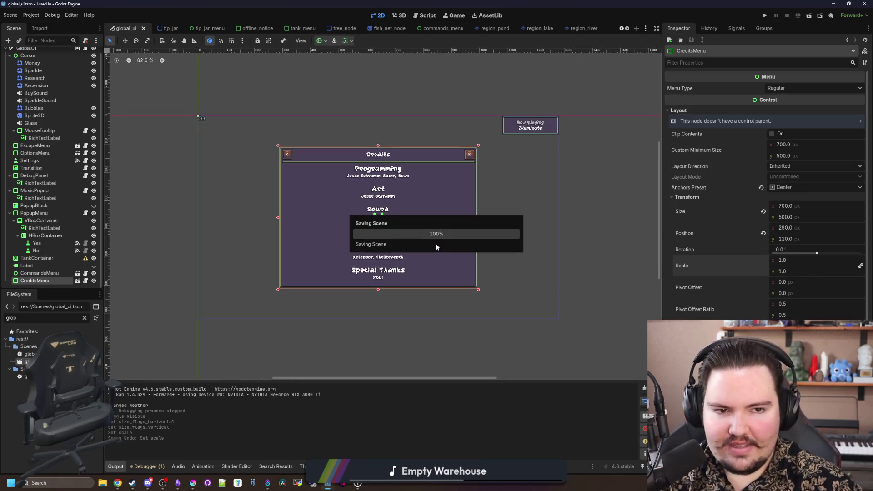
left_click(767, 16)
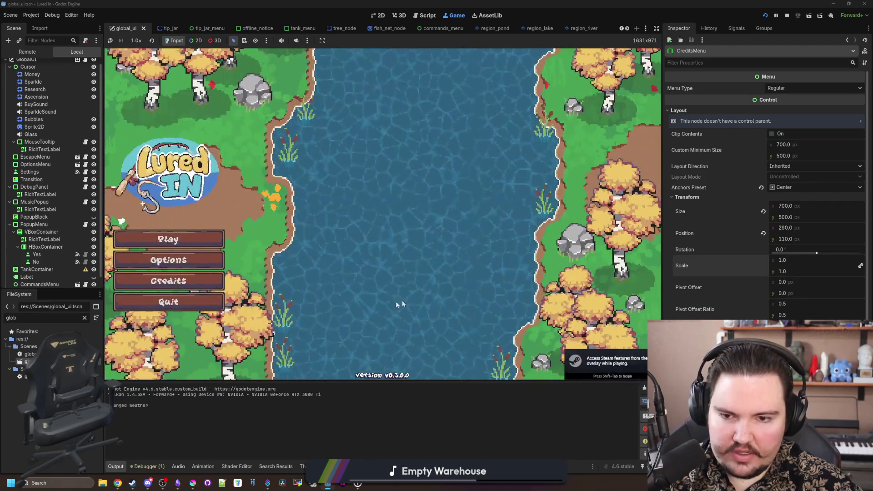
Step: Toggle the Credits panel open and closed repeatedly from the in-game main menu
left_click(207, 285)
left_click(207, 285)
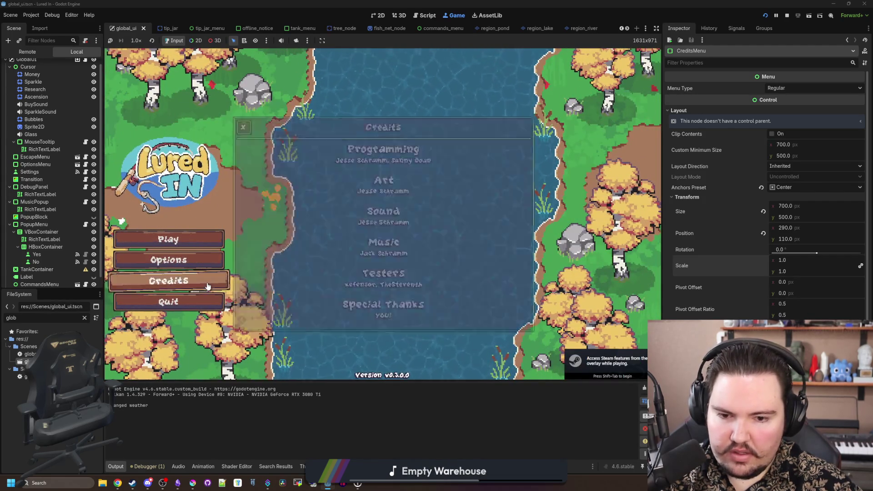
left_click(207, 285)
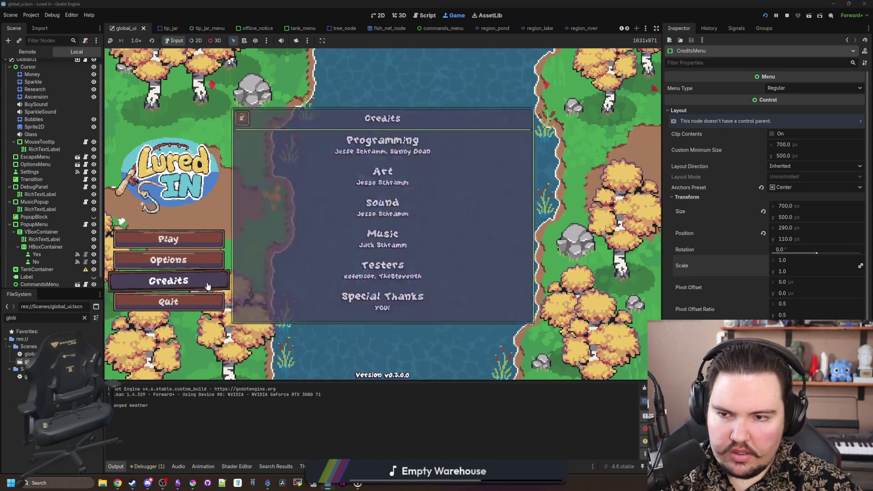
left_click(207, 285)
left_click(207, 285)
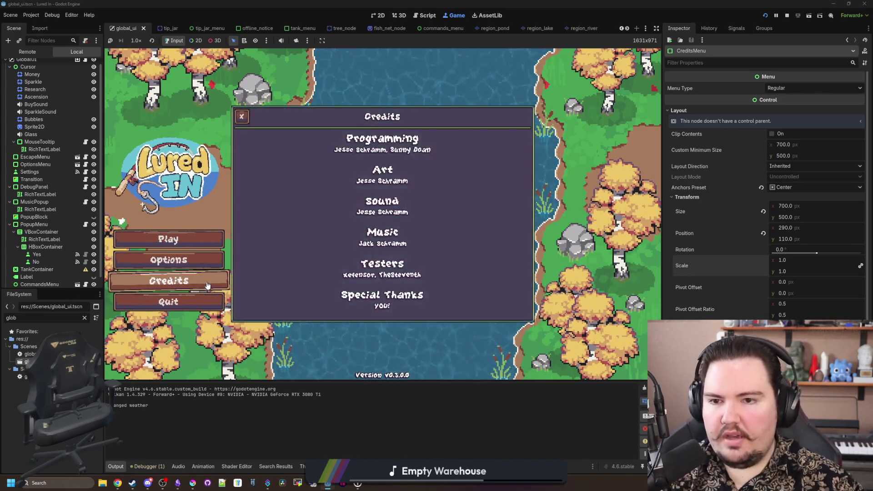
left_click(207, 285)
left_click(207, 285)
left_click(207, 285)
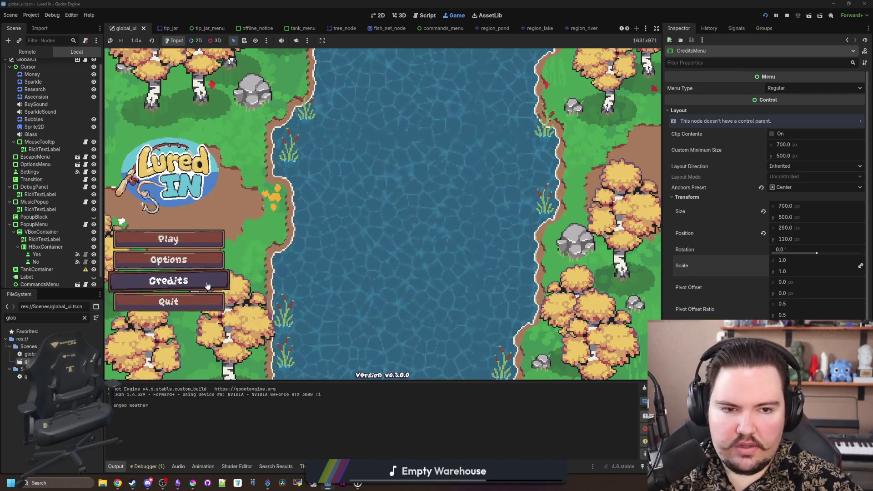
left_click(207, 285)
left_click(207, 284)
left_click(207, 284)
left_click(207, 285)
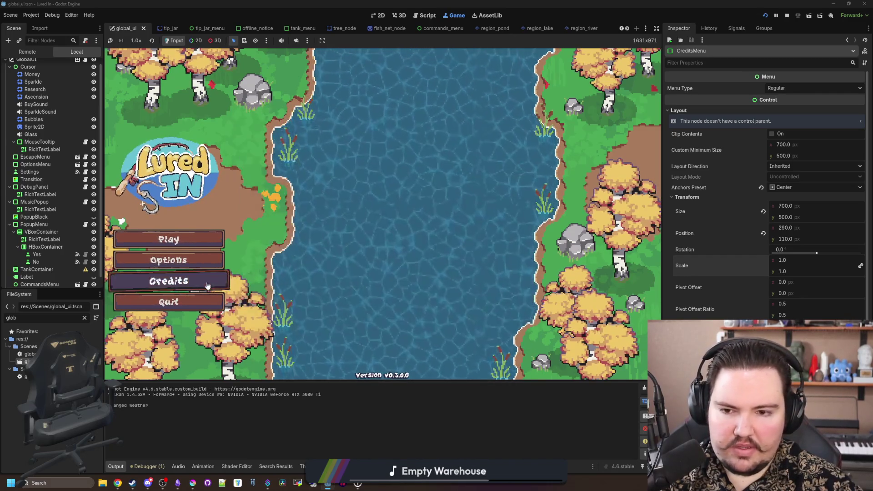
left_click(207, 285)
left_click(207, 285)
left_click(207, 285)
Step: Open and close the Options panel several times in-game
left_click(207, 268)
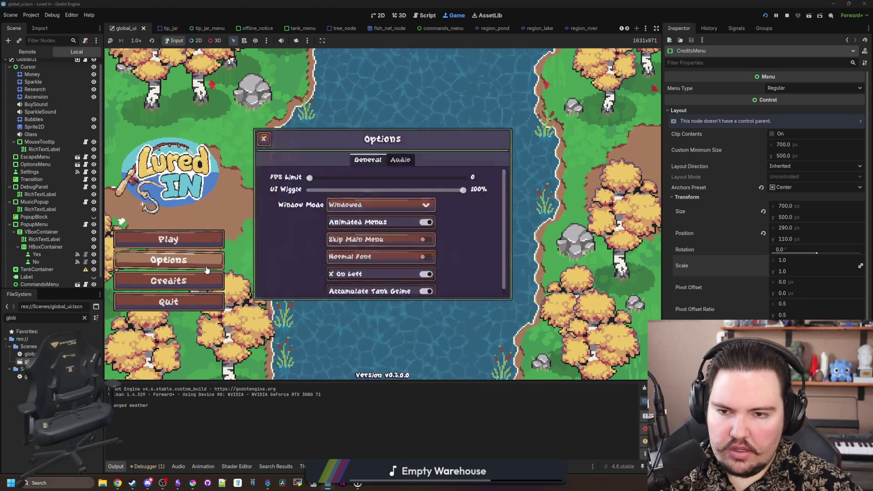
left_click(207, 269)
left_click(206, 269)
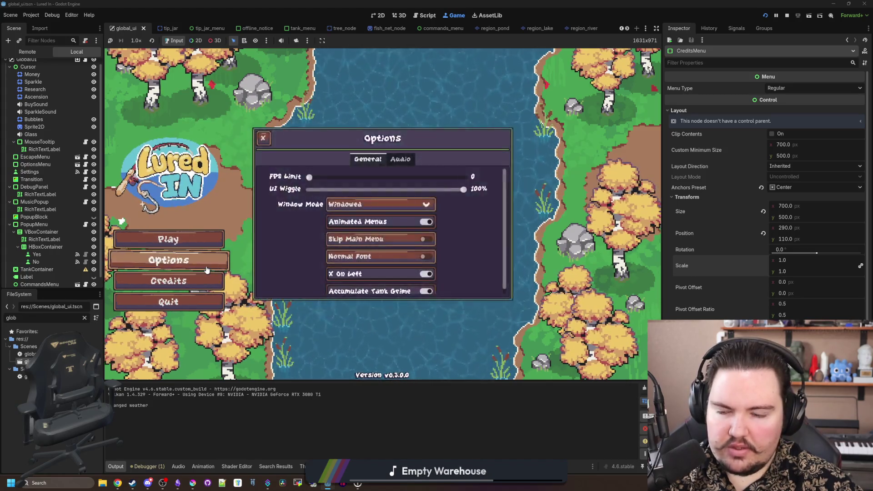
left_click(207, 270)
left_click(207, 269)
left_click(207, 269)
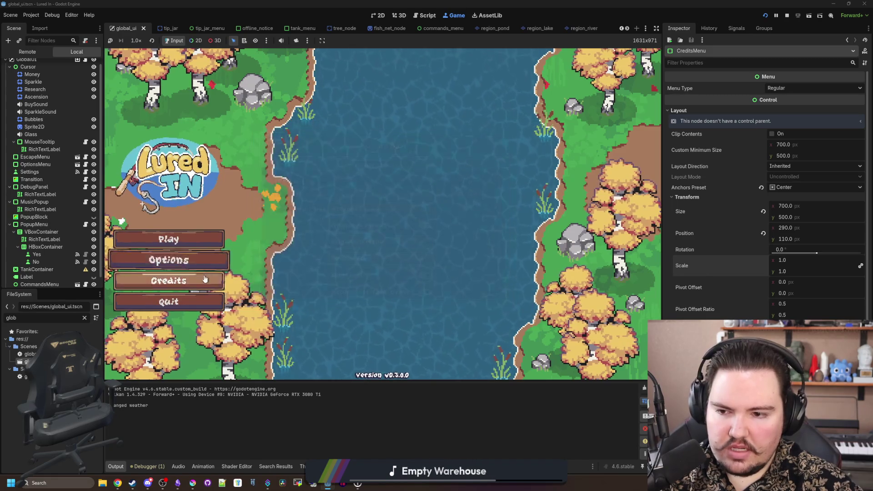
Step: Toggle Credits twice more, stop the game with F8, and clear the FileSystem filter
left_click(204, 282)
left_click(203, 282)
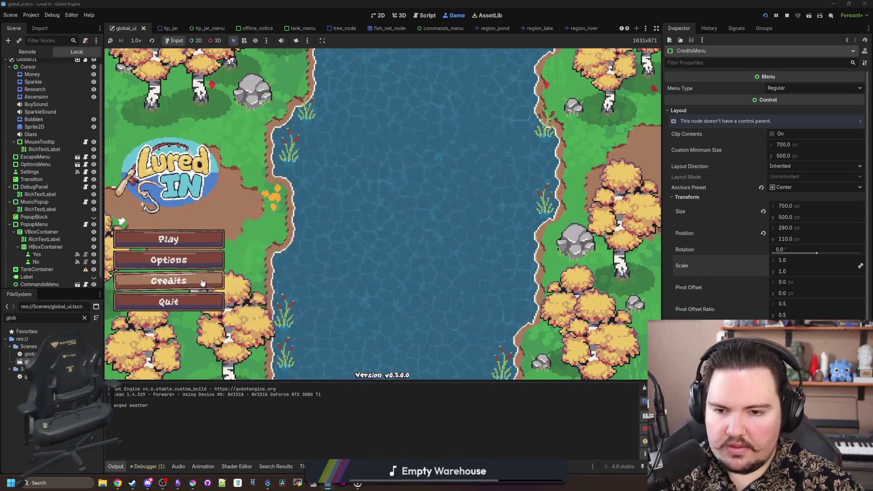
left_click(203, 283)
left_click(203, 282)
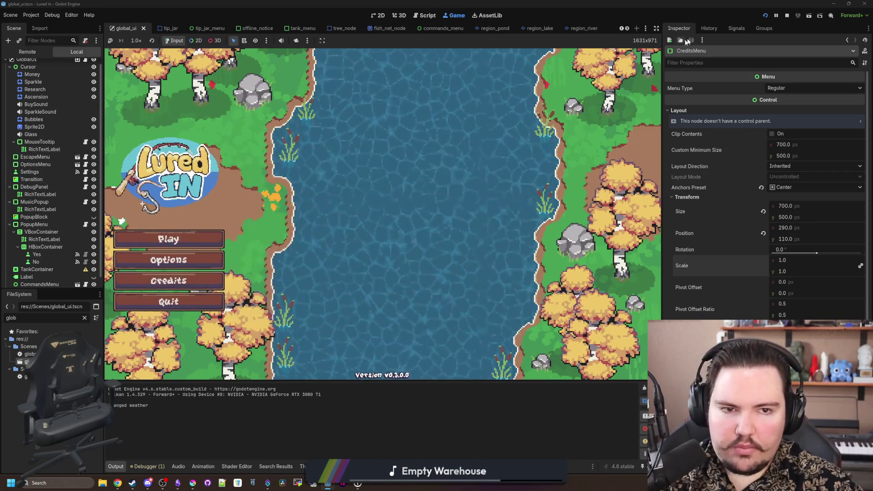
key("F8")
left_click(82, 317)
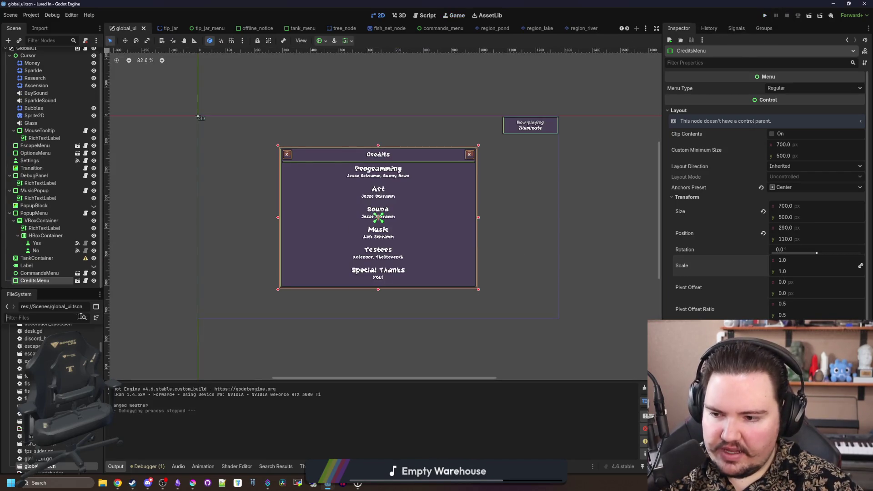
type("options")
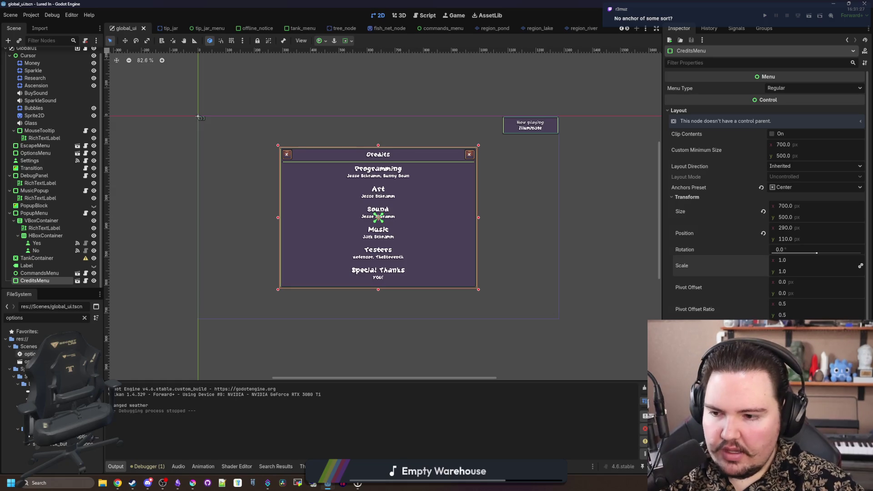
double_click(27, 362)
left_click(32, 55)
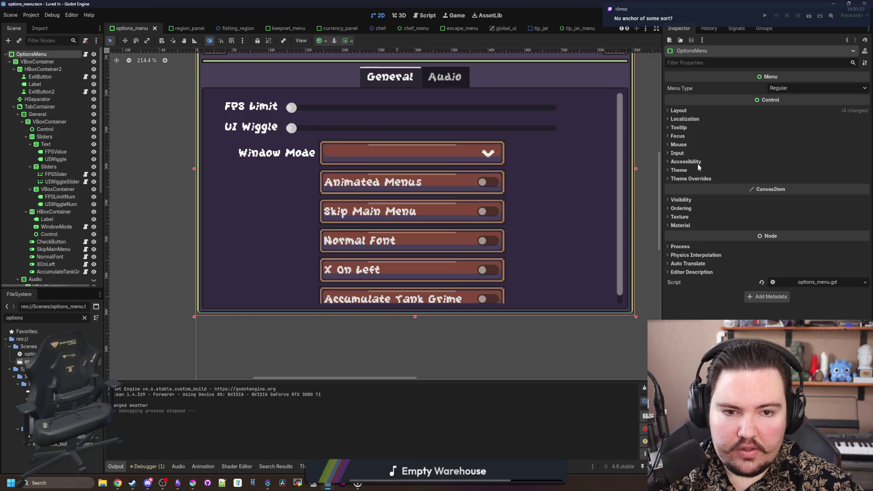
left_click(690, 111)
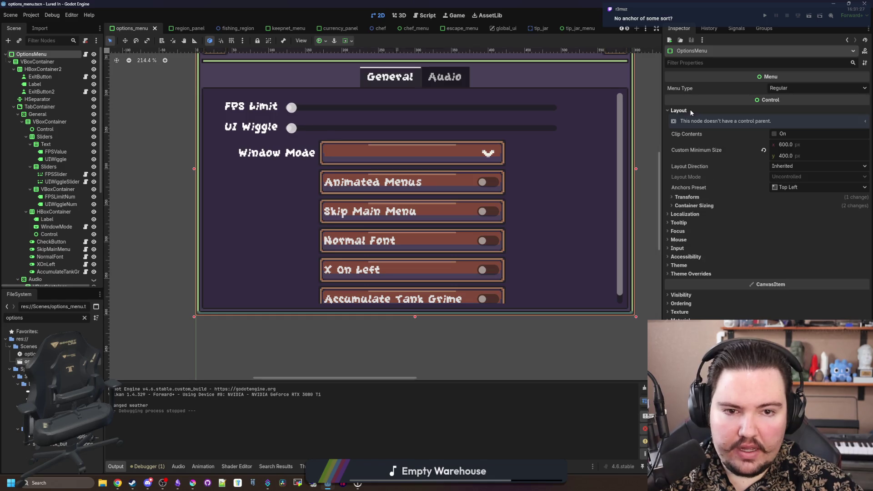
left_click(713, 207)
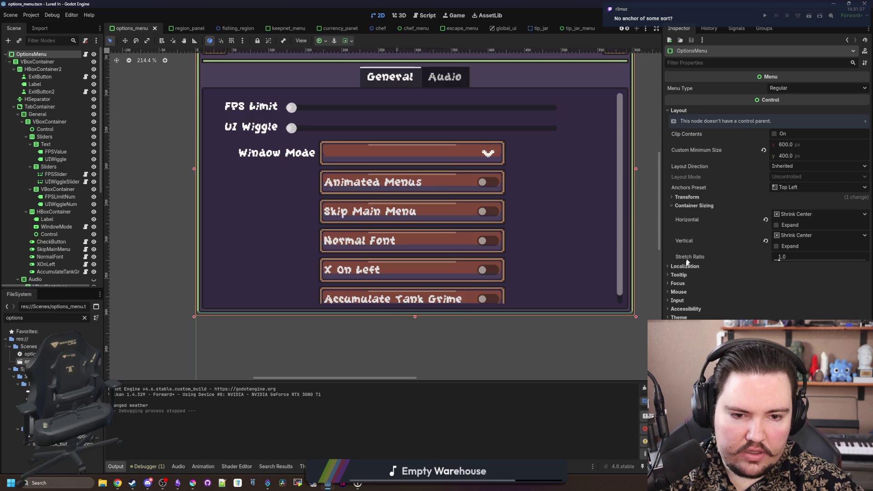
left_click(694, 199)
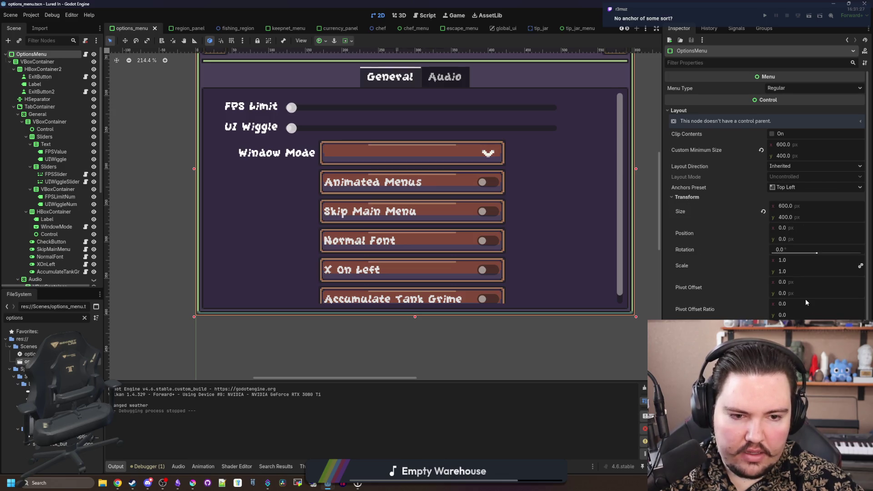
scroll(205, 194, "down", 4)
scroll(277, 238, "up", 1)
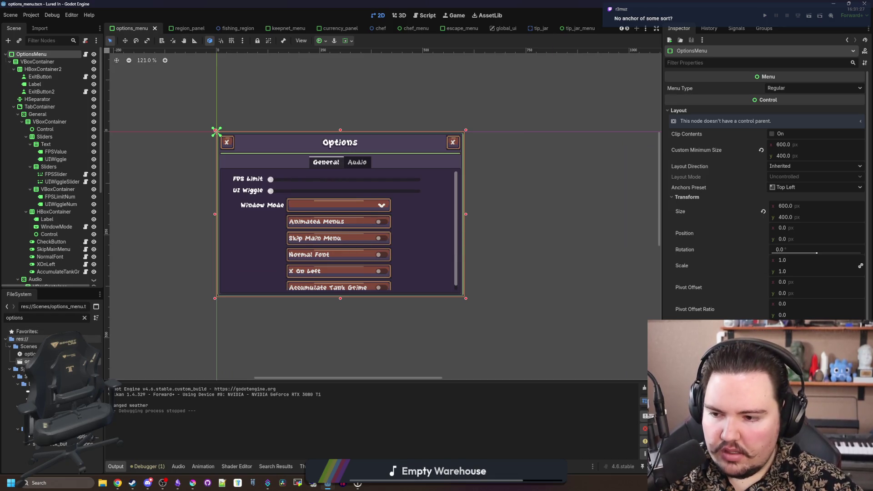
left_click(85, 318)
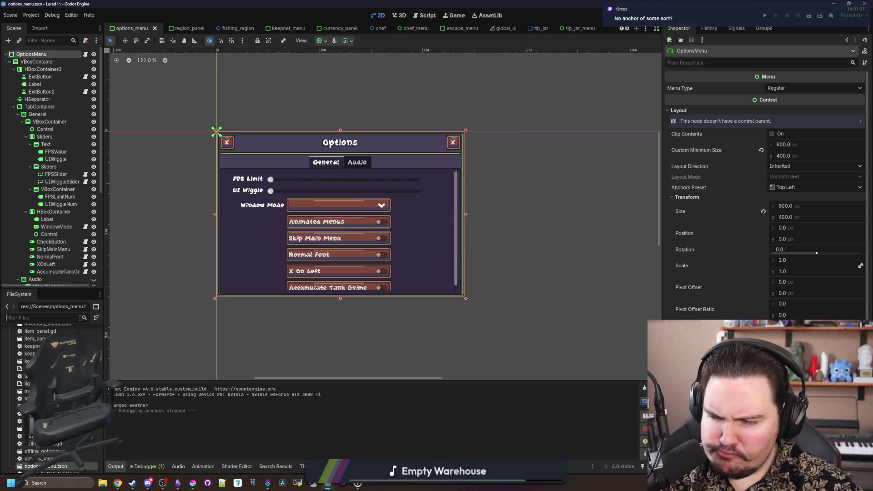
type("glob")
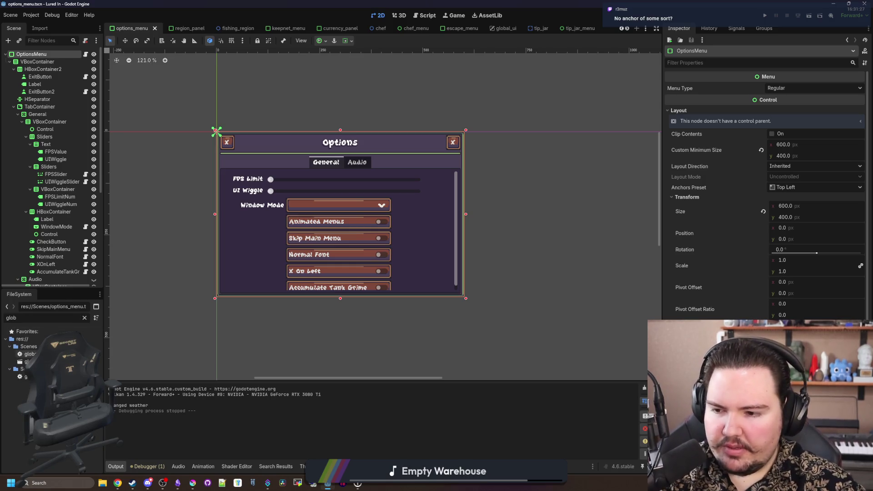
double_click(27, 361)
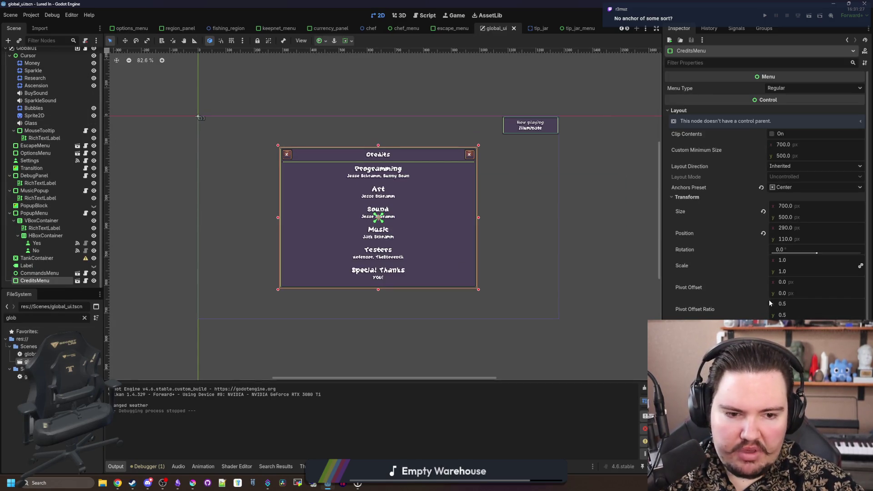
Step: Set the CreditsMenu's Pivot Offset Ratio x to 0, undoing an accidental 1.12 scale change
left_click(790, 303)
type("0")
key("Tab")
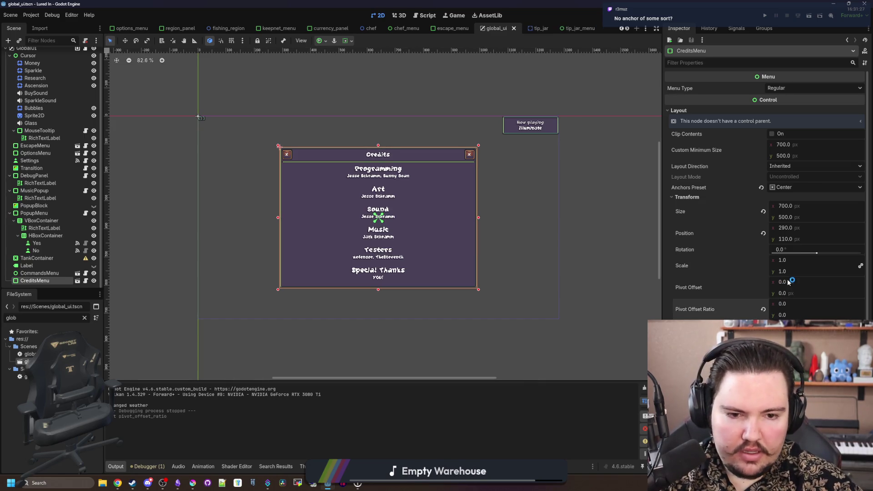
left_click_drag(796, 262, 807, 261)
key("ctrl+z")
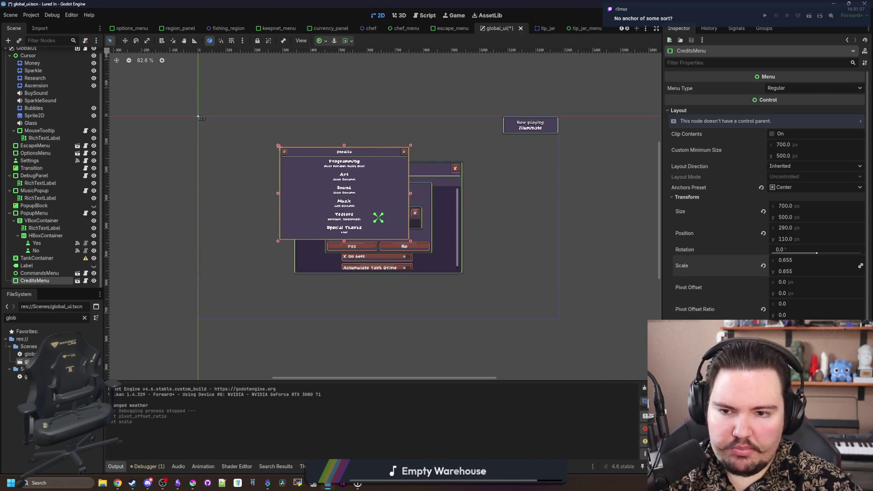
Step: Set CreditsMenu's custom minimum width to 600, save, and open credits_menu.tscn
left_click(791, 145)
type("600")
key("Return")
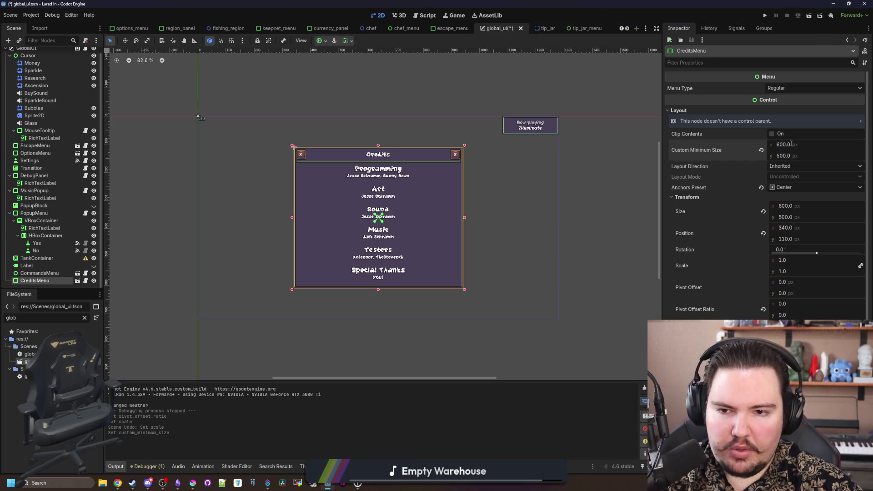
scroll(500, 293, "up", 2)
key("ctrl+s")
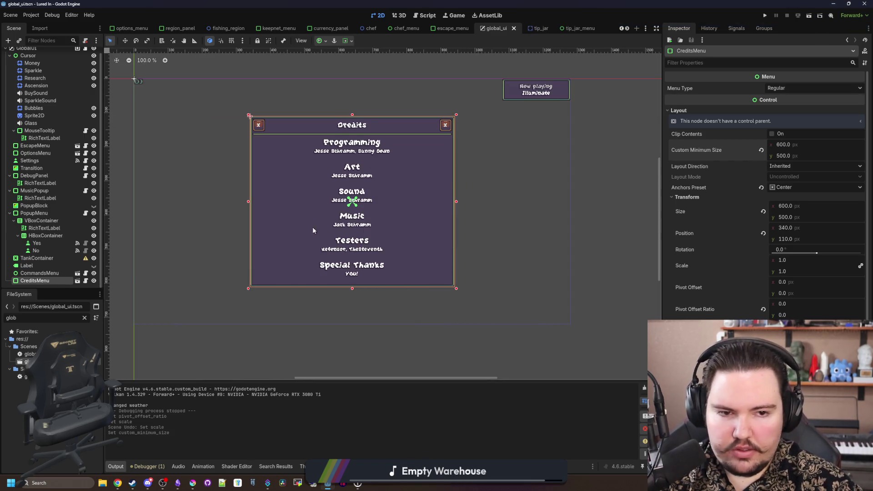
double_click(352, 125)
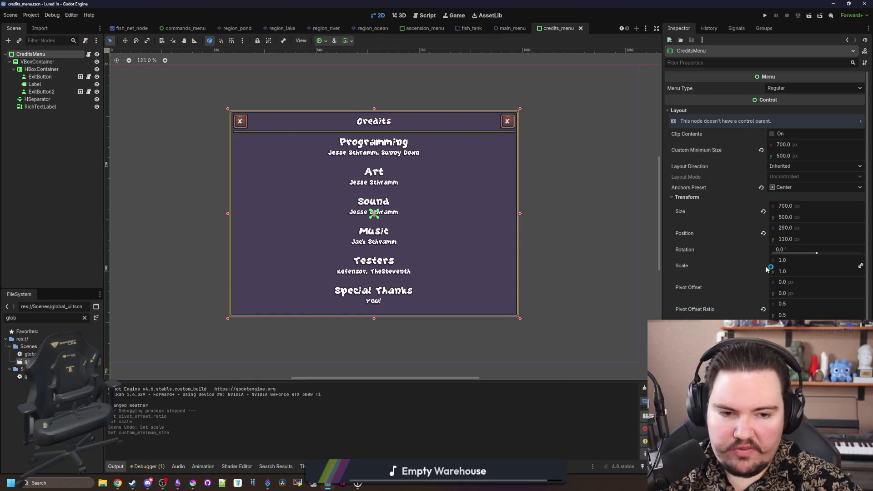
Step: Give the credits menu a 600 minimum width and reset its pivot offset ratio to 0, 0
left_click(772, 134)
left_click(772, 133)
left_click(792, 144)
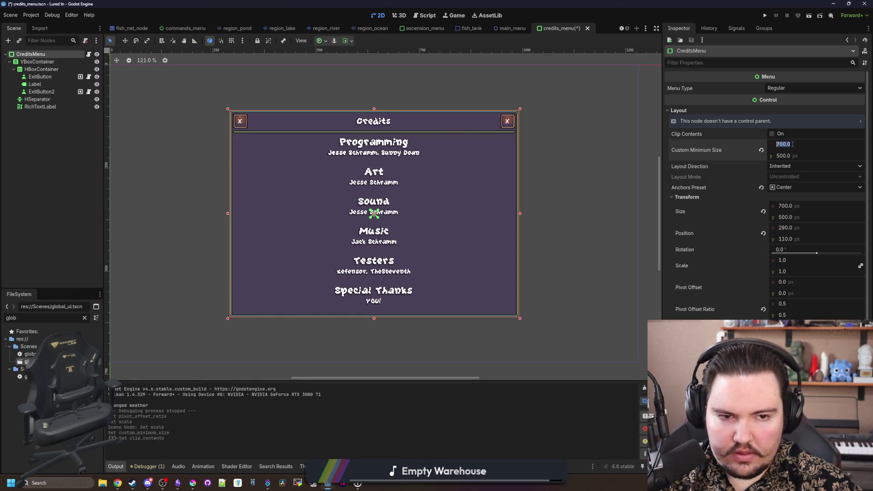
type("600")
key("Return")
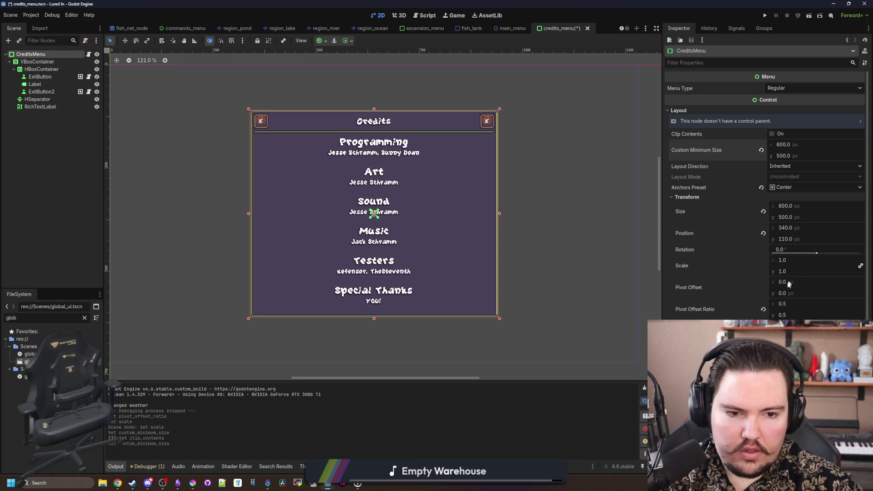
left_click(763, 310)
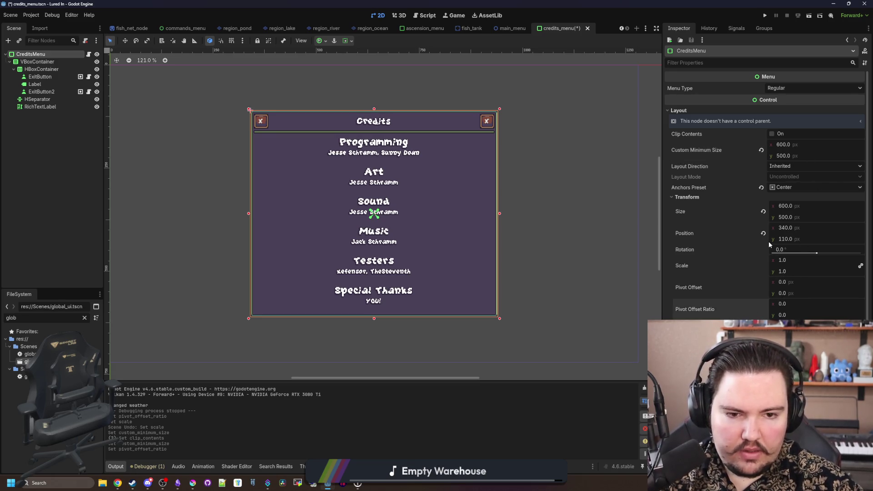
Step: Set horizontal and vertical container sizing to Shrink Center, save, and return to global_ui
scroll(707, 282, "down", 2)
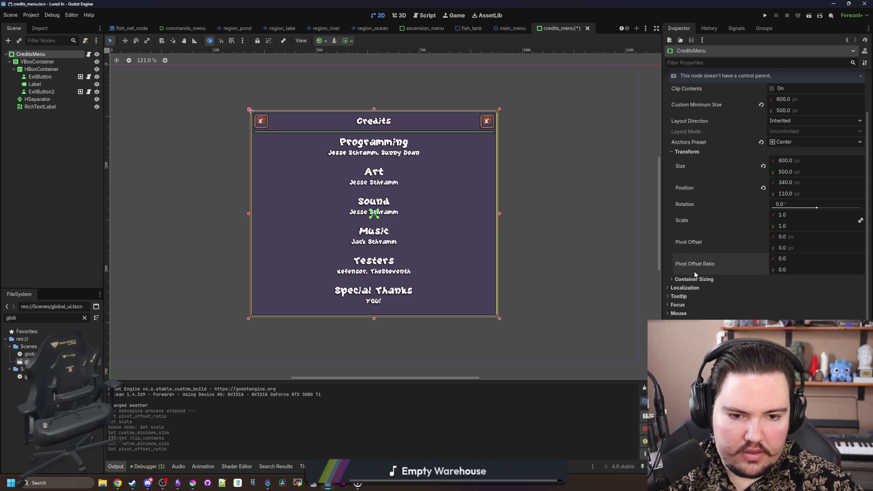
left_click(694, 279)
left_click(814, 288)
left_click(797, 312)
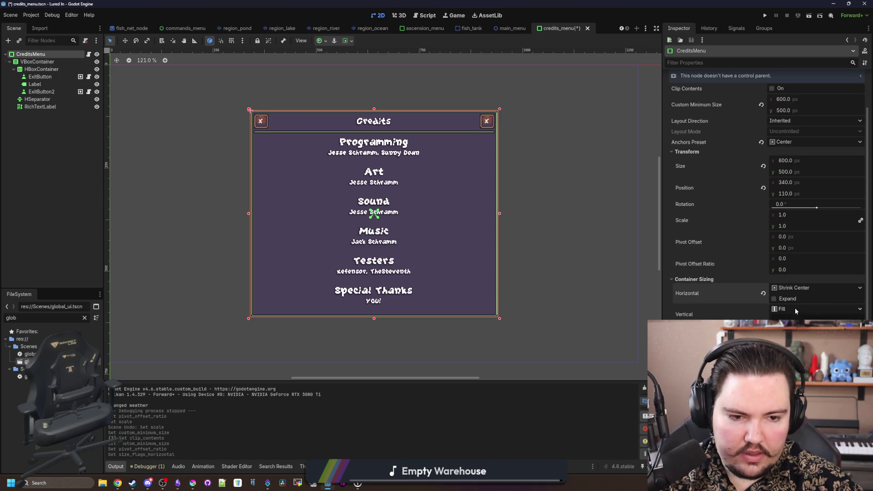
left_click(796, 311)
left_click(728, 350)
key("ctrl+s")
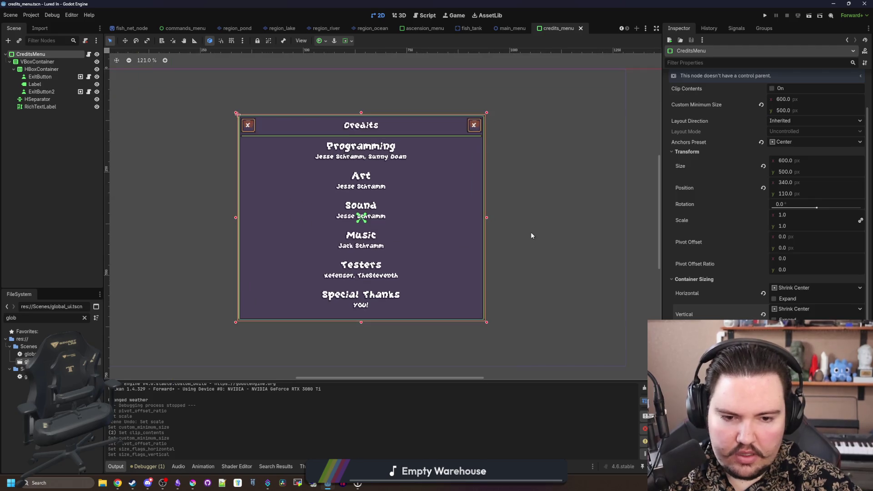
key("ctrl+s")
key("ctrl+s")
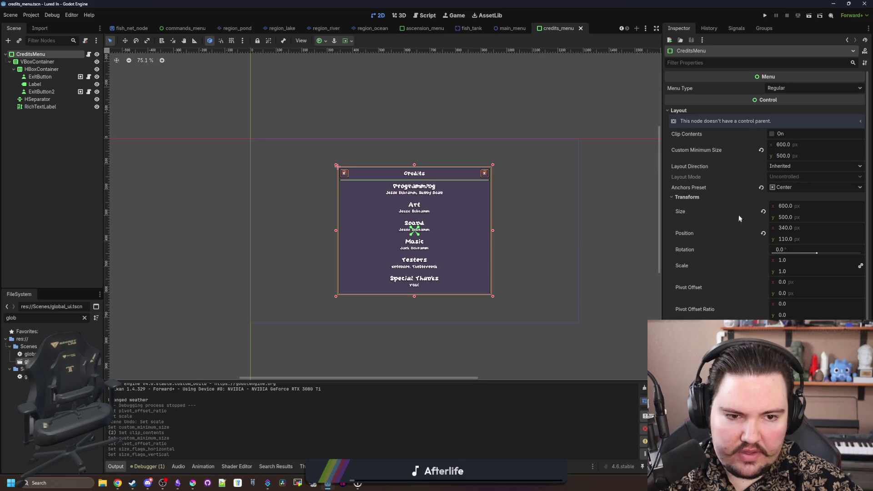
scroll(543, 255, "up", 3)
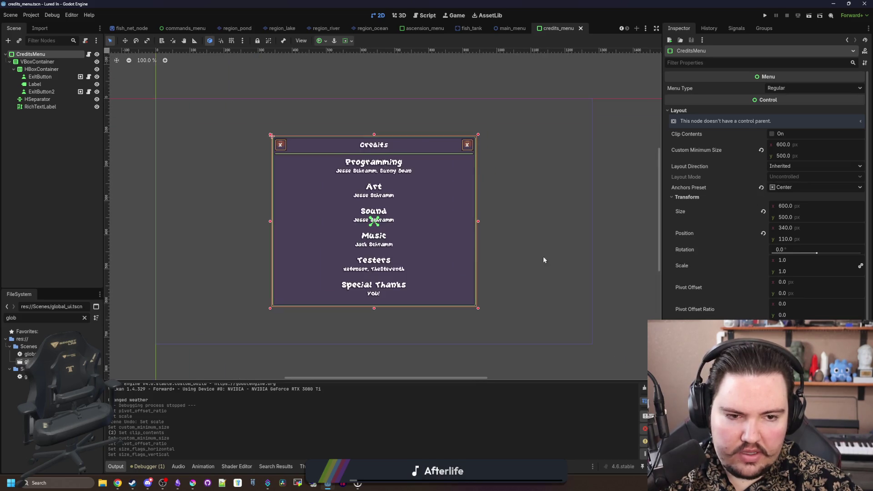
key("ctrl+s")
key("ctrl+s")
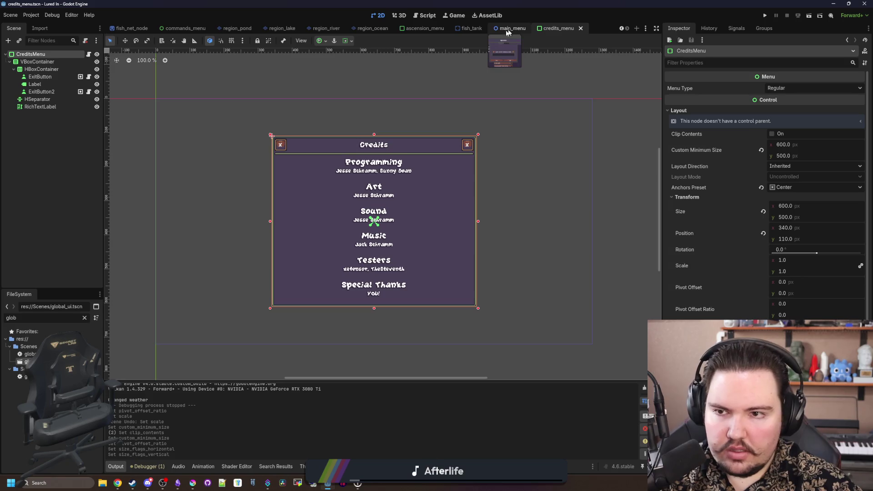
key("ctrl+shift+w")
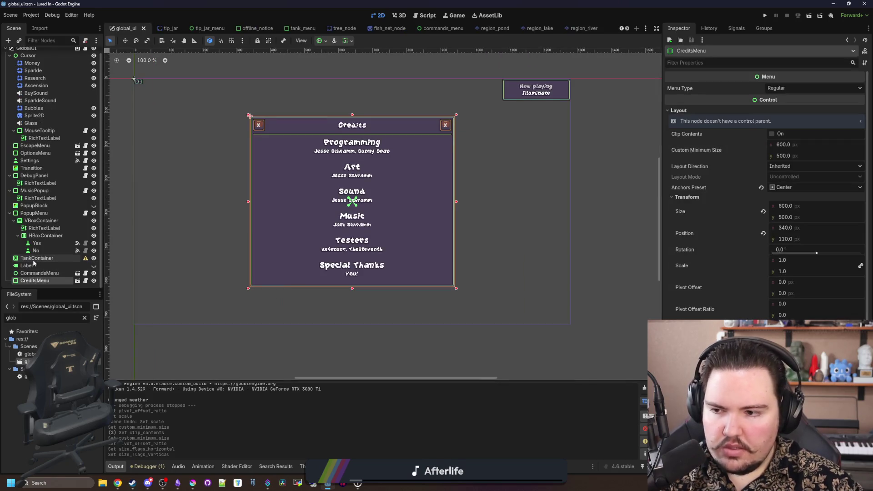
Step: Select CreditsMenu in global_ui, save the scene, and run the game
left_click(42, 282)
key("ctrl+s")
scroll(473, 339, "down", 1)
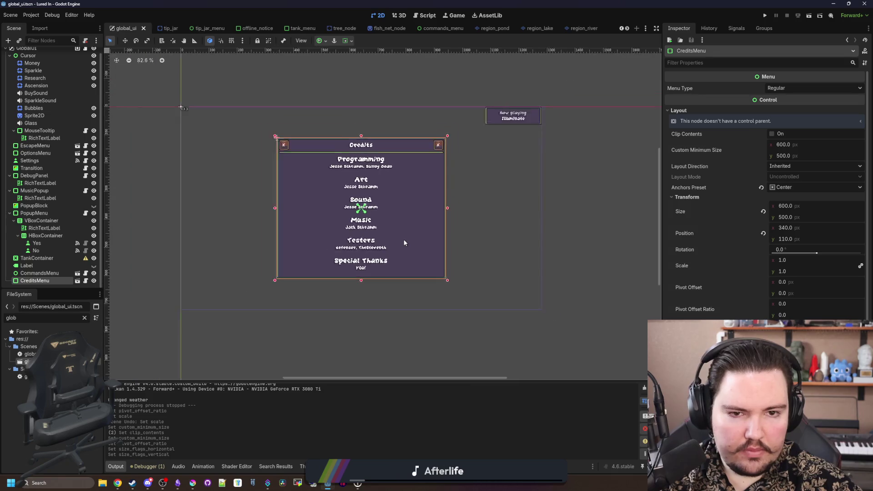
key("ctrl+s")
left_click(765, 15)
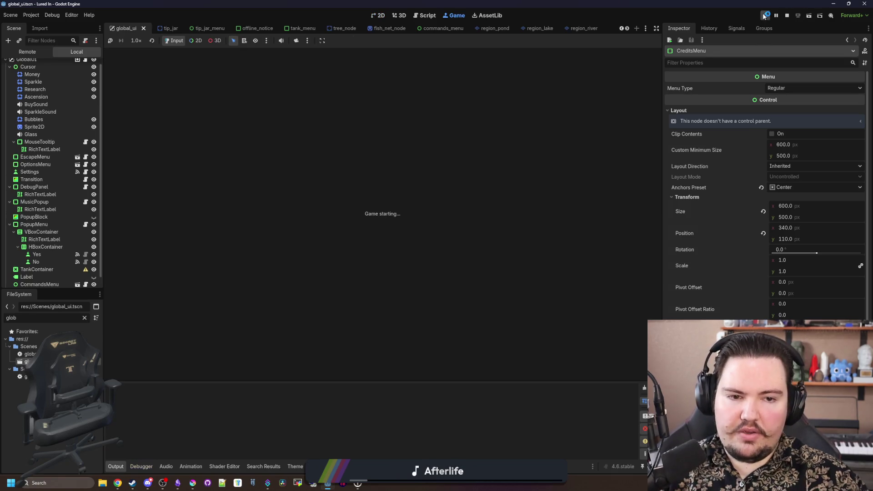
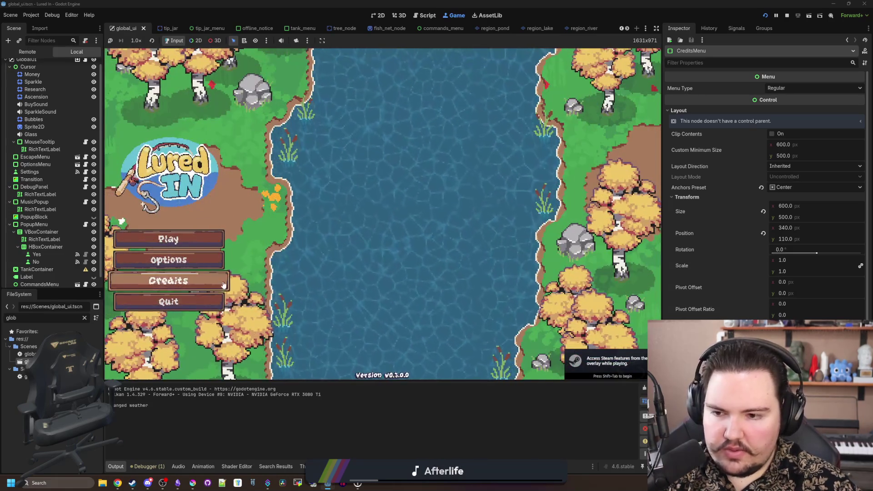
Step: Toggle the Credits panel open and closed repeatedly in the running game
left_click(223, 283)
left_click(223, 283)
left_click(223, 283)
left_click(223, 284)
left_click(223, 283)
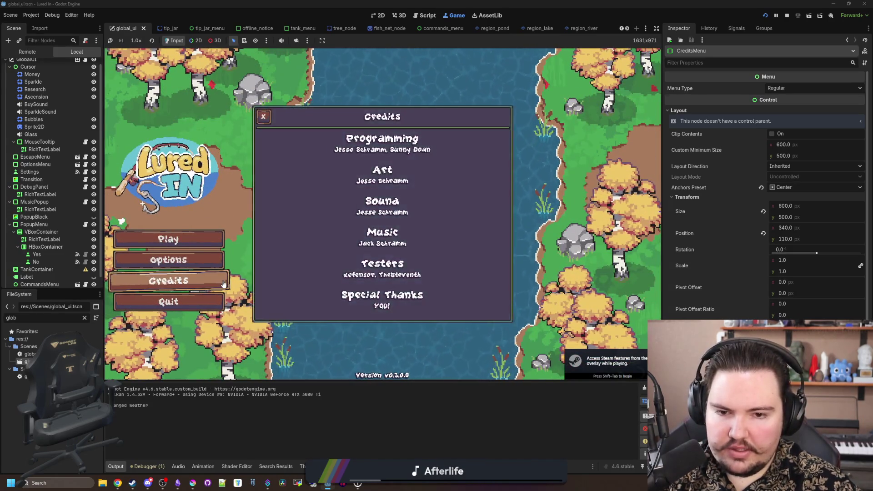
left_click(223, 283)
left_click(223, 283)
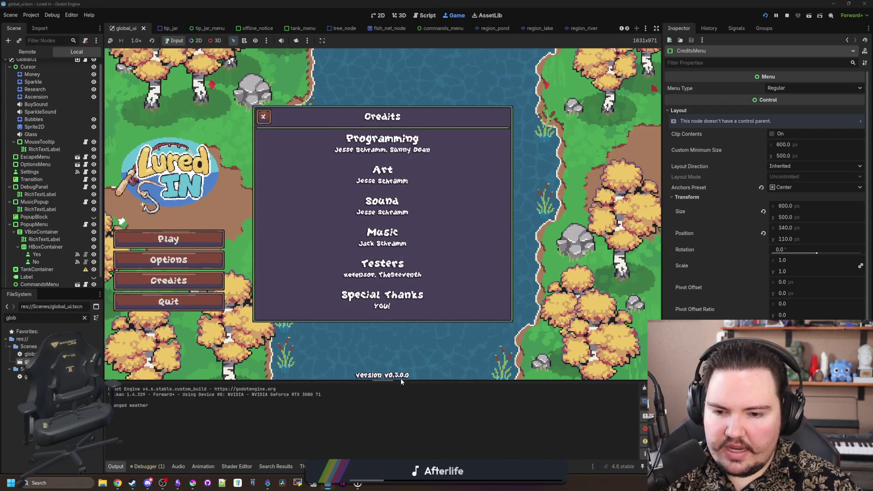
left_click(203, 282)
left_click(204, 281)
left_click(203, 281)
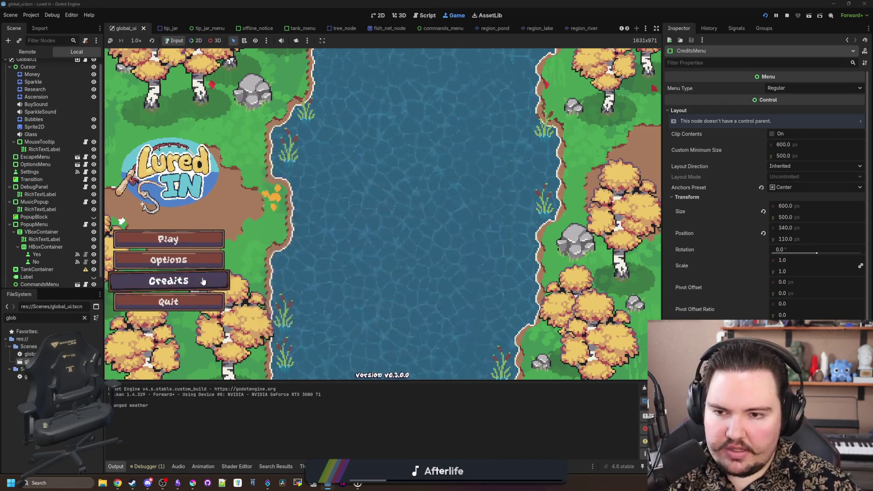
left_click(203, 281)
Step: Toggle the Options panel several times, then stop the game with F8
left_click(195, 256)
left_click(195, 257)
left_click(195, 257)
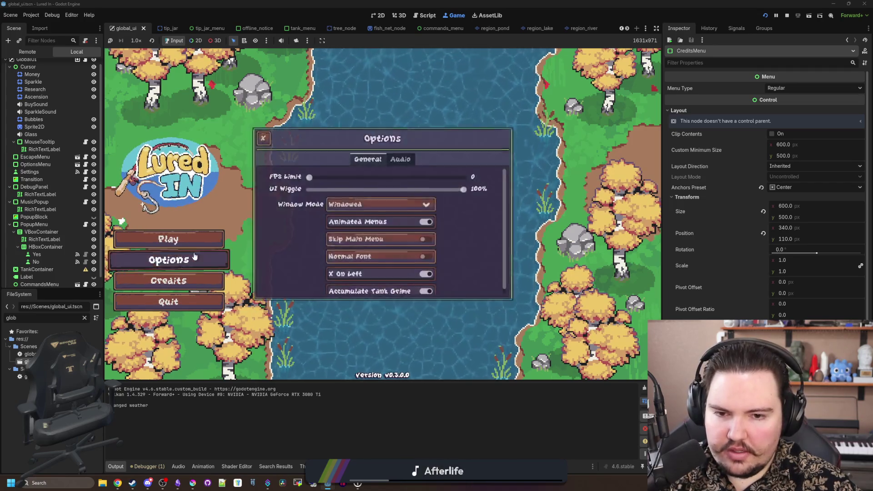
left_click(195, 257)
left_click(194, 257)
left_click(195, 256)
key("F8")
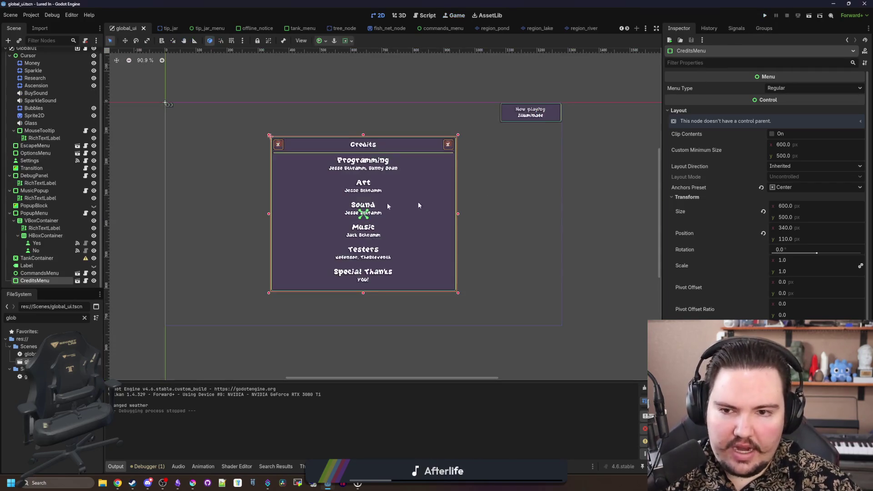
Step: Save the scene and view the CreditsMenu, OptionsMenu and CommandsMenu scripts
key("ctrl+s")
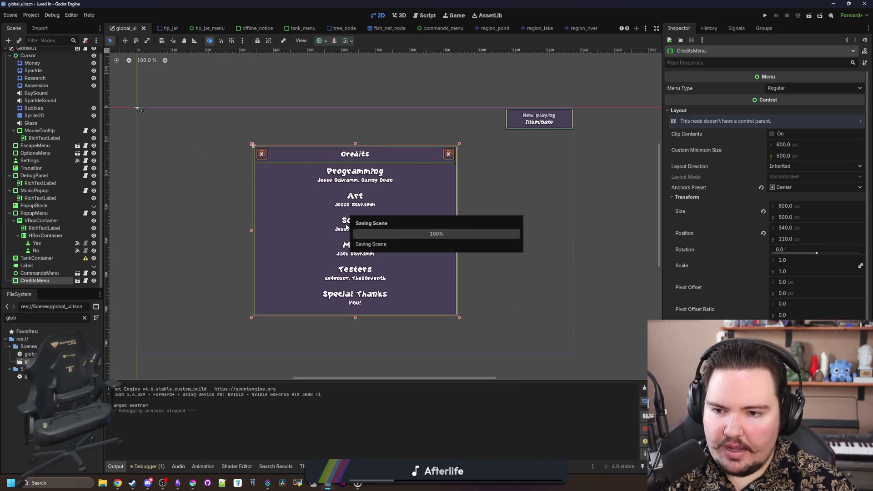
left_click(86, 282)
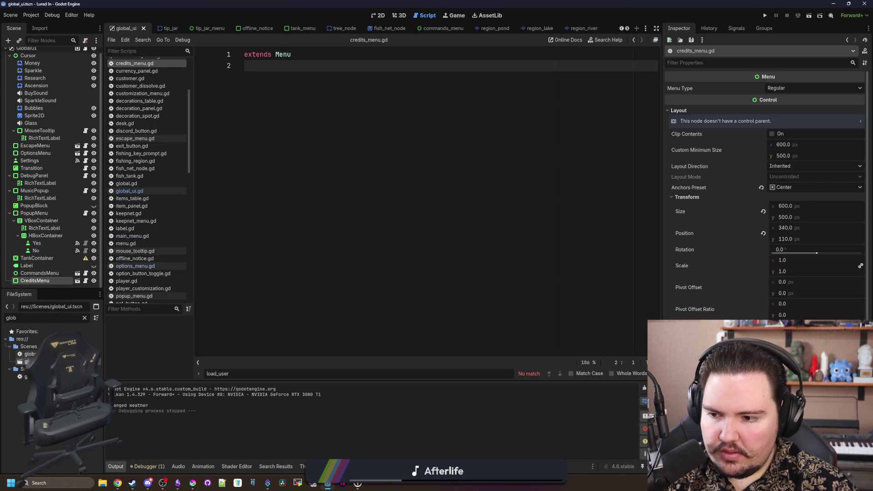
left_click(143, 267)
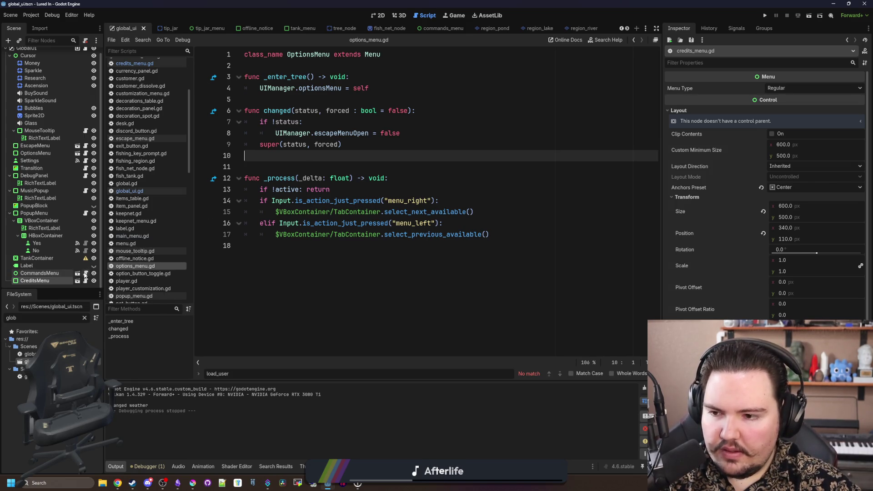
left_click(85, 273)
Step: Open the commands_menu.tscn scene in the 2D editor
scroll(396, 110, "up", 5)
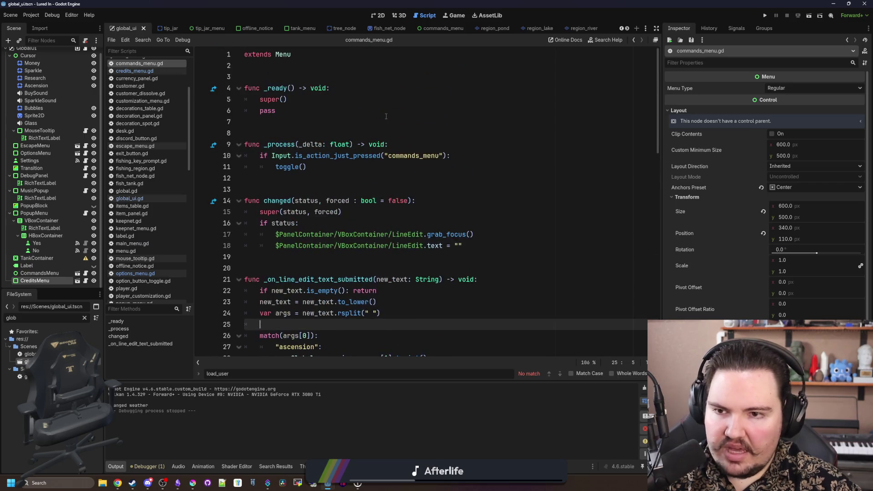
left_click(78, 273)
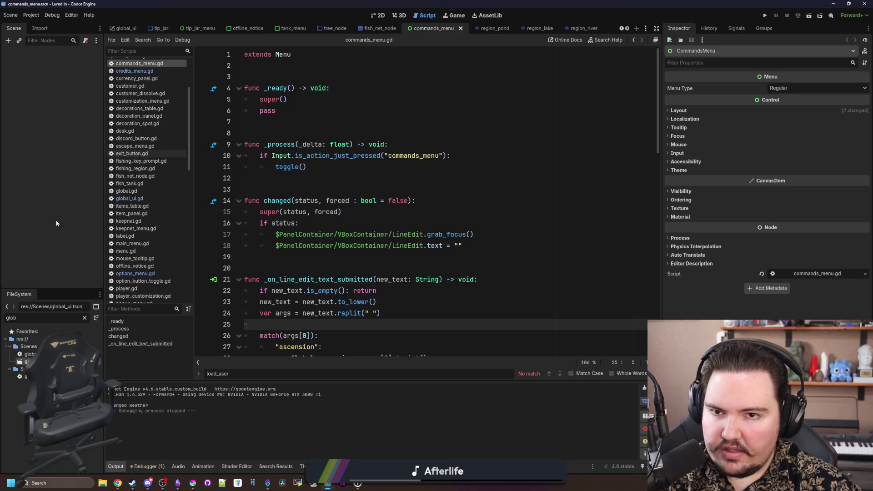
key("alt+Left")
left_click(378, 17)
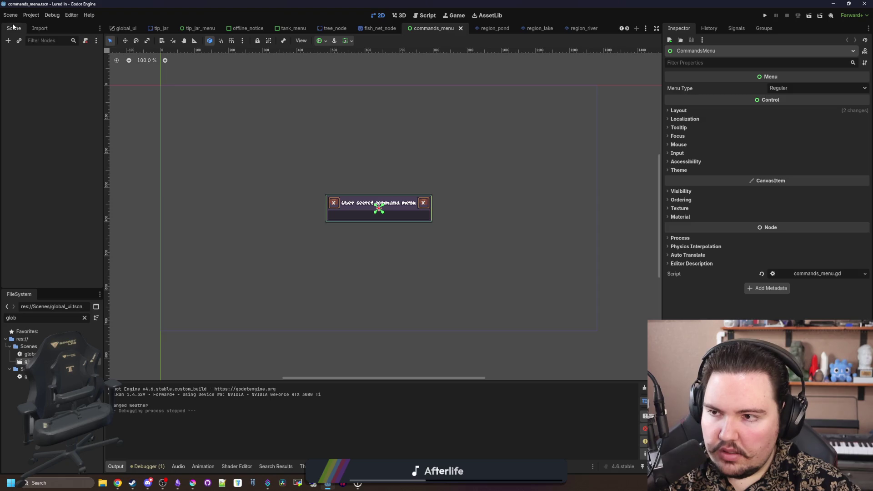
Step: Close the commands_menu tab and reopen commands_menu.tscn using a 'com' FileSystem filter
left_click(461, 28)
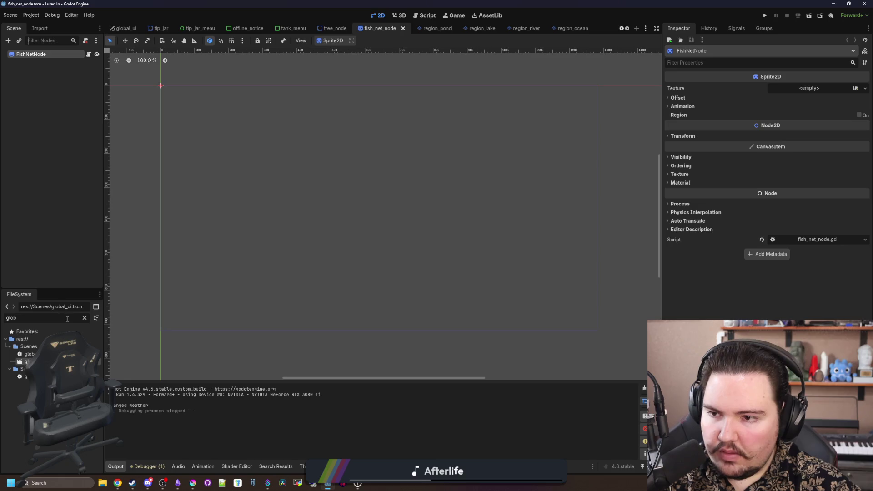
left_click(85, 318)
type("comma")
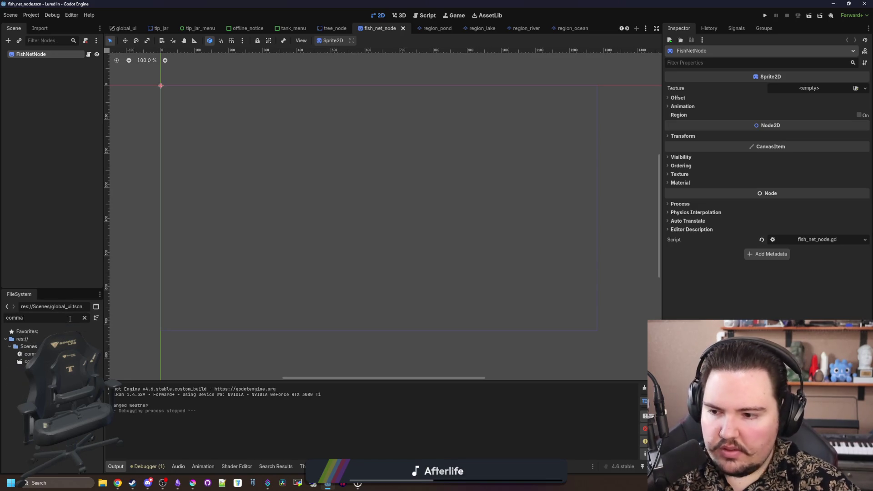
double_click(28, 362)
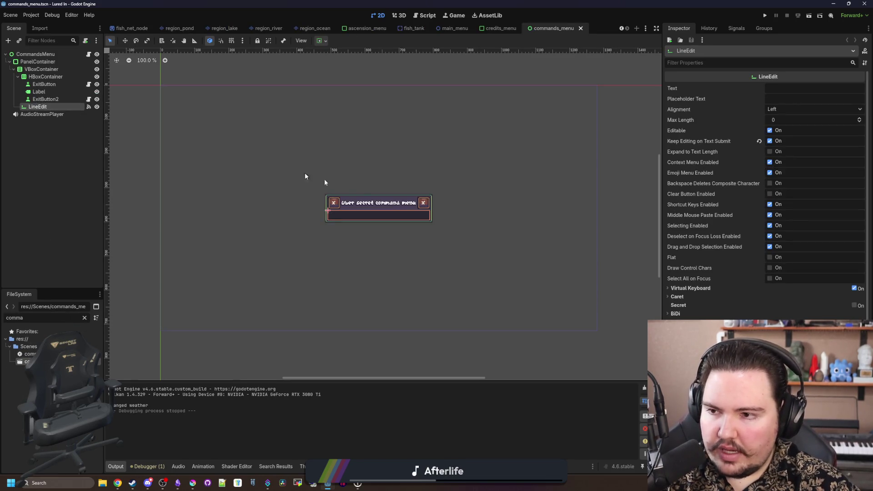
Step: Inspect the CommandsMenu root's Layout properties, then switch to the credits_menu scene
scroll(353, 190, "up", 3)
left_click(46, 54)
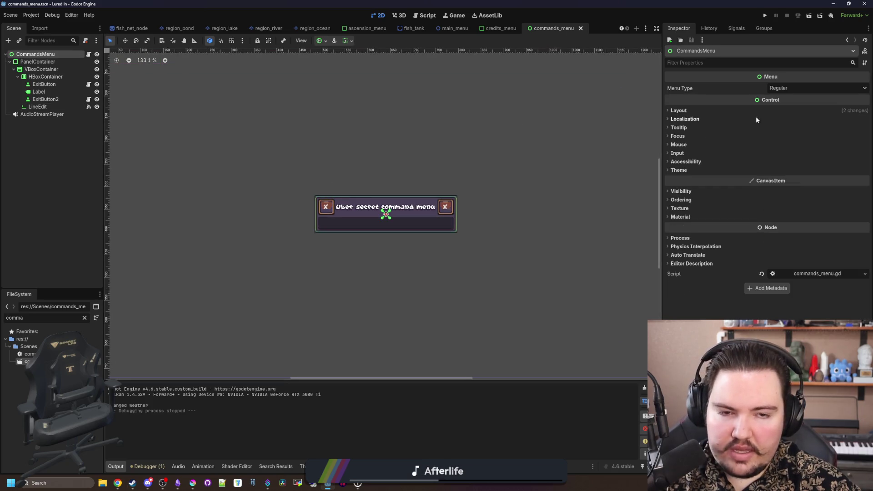
left_click(727, 112)
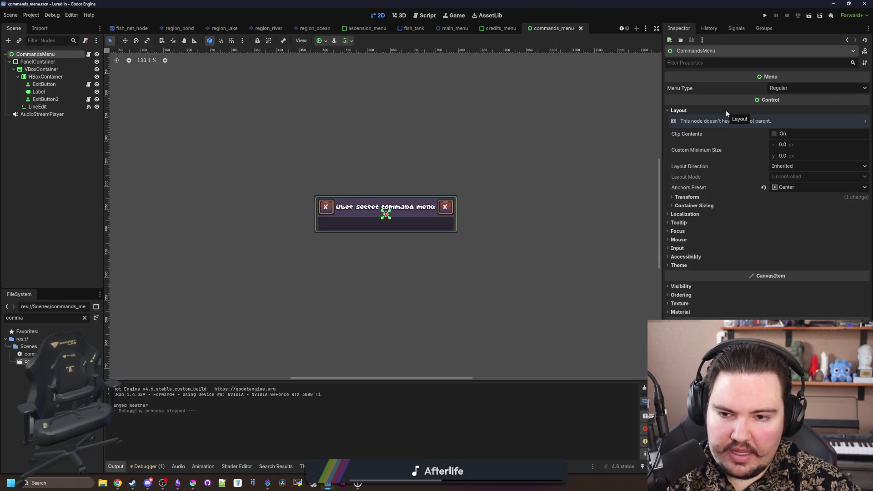
left_click(726, 110)
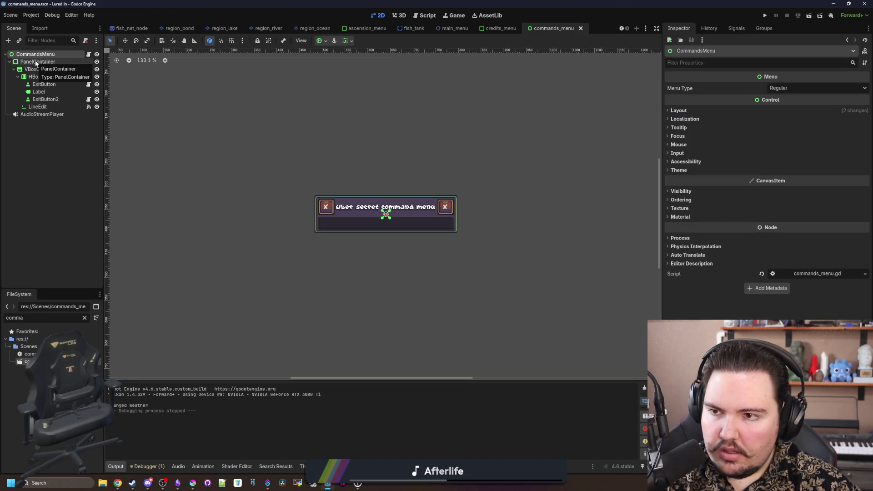
left_click(501, 28)
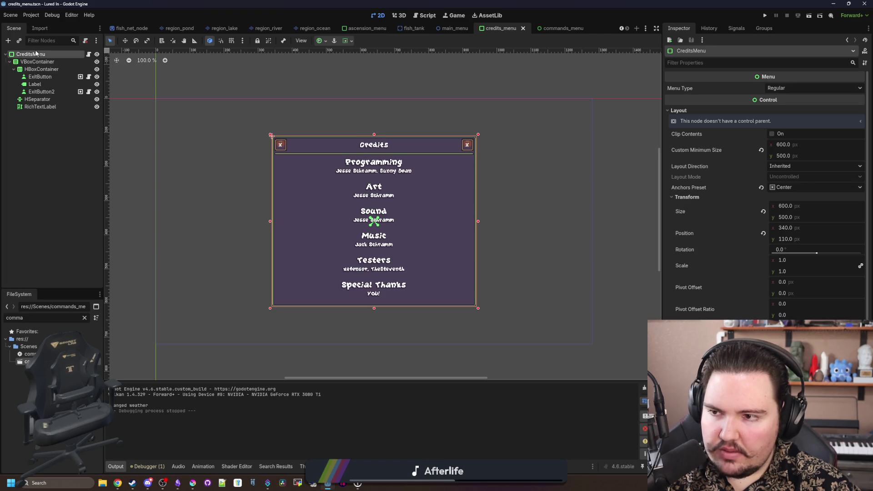
Step: Change the CreditsMenu root's node type and add a PanelContainer child to it
right_click(36, 53)
left_click(71, 163)
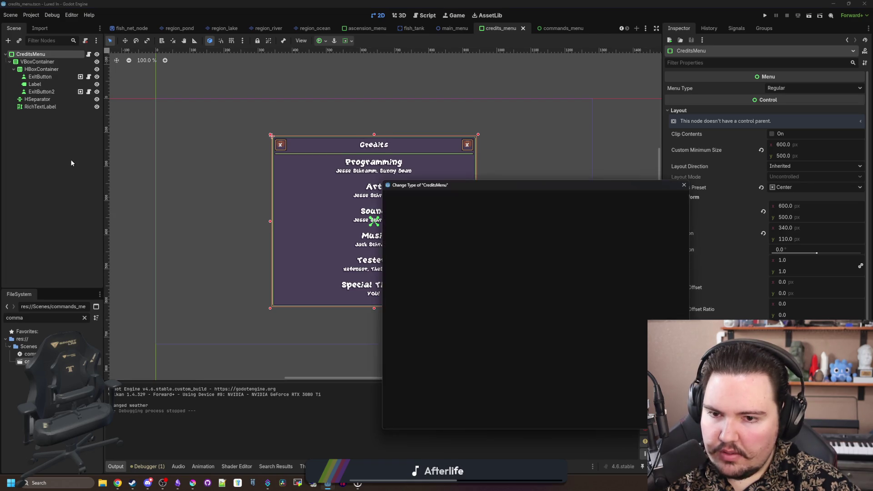
key("Return")
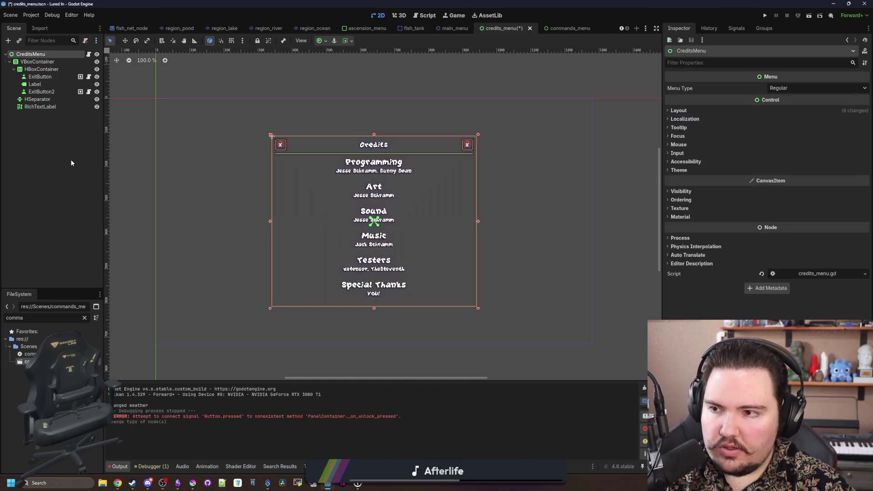
right_click(53, 68)
left_click(66, 74)
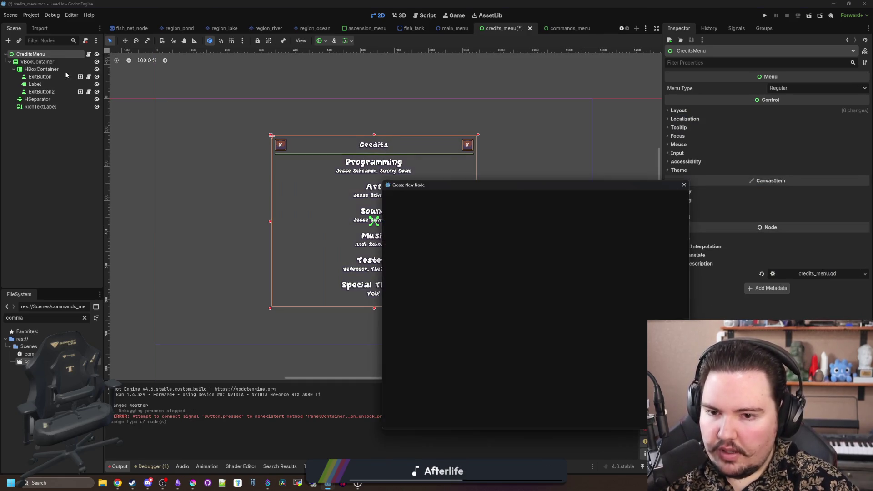
type("panel")
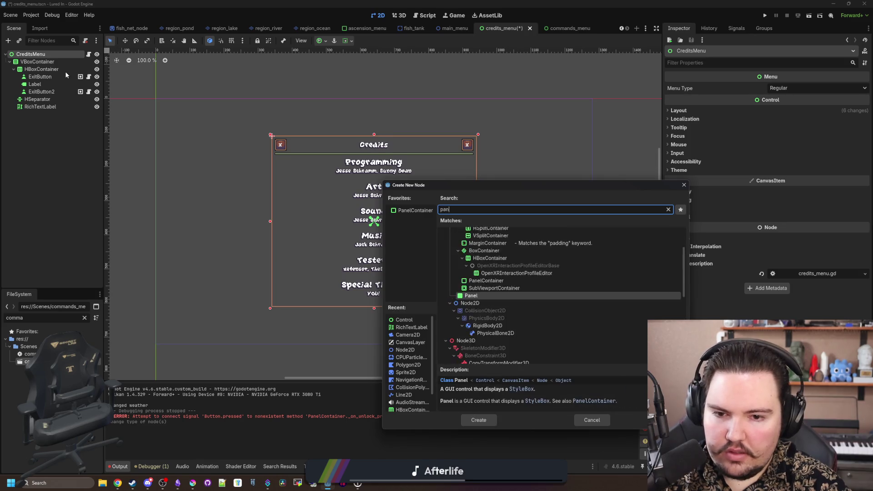
key("Down")
key("Down")
key("Return")
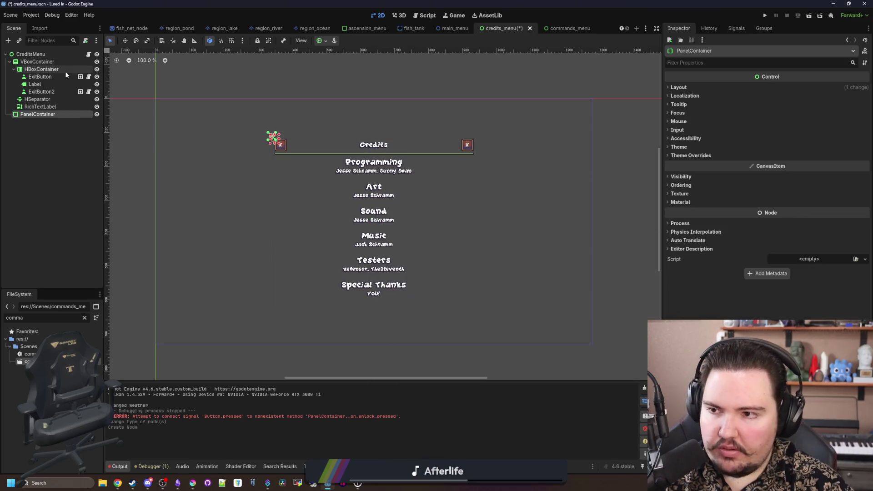
Step: Rearrange VBoxContainer around the PanelContainer and reset the root's minimum size to 0x0
left_click_drag(39, 67, 45, 113)
mouse_move(31, 70)
left_mouse_down()
mouse_move(30, 58)
mouse_move(39, 115)
left_mouse_up()
left_click(40, 63)
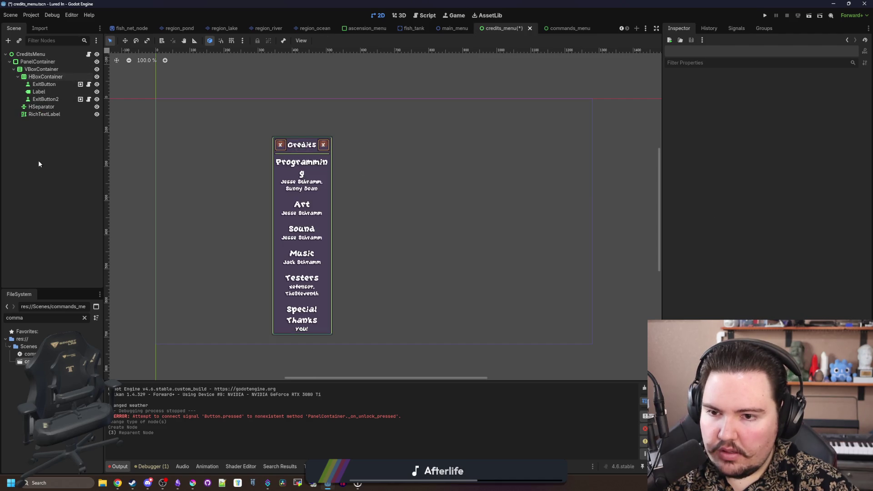
left_click(32, 55)
left_click(679, 110)
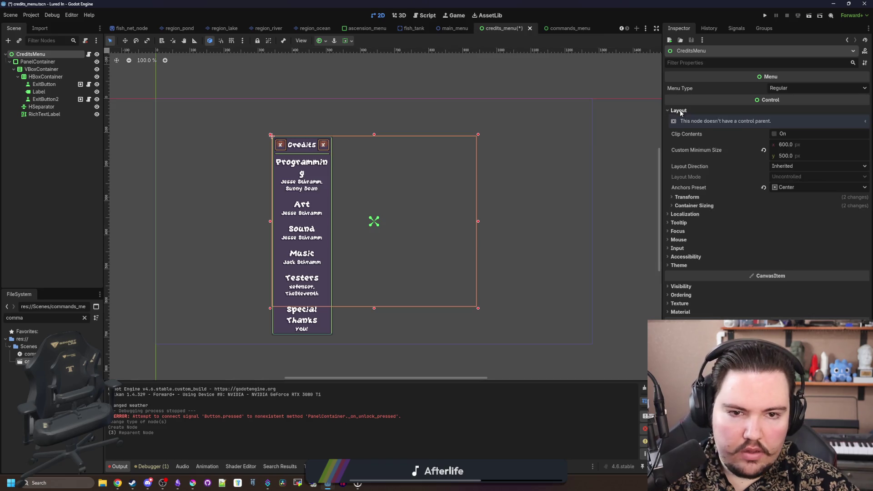
left_click(764, 150)
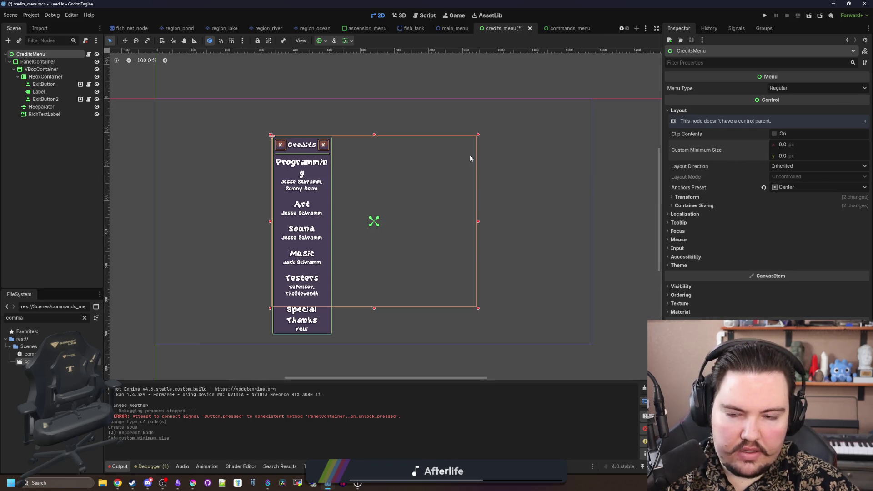
Step: Switch the PanelContainer to anchor layout with the Full Rect preset
left_click(40, 62)
left_click(680, 87)
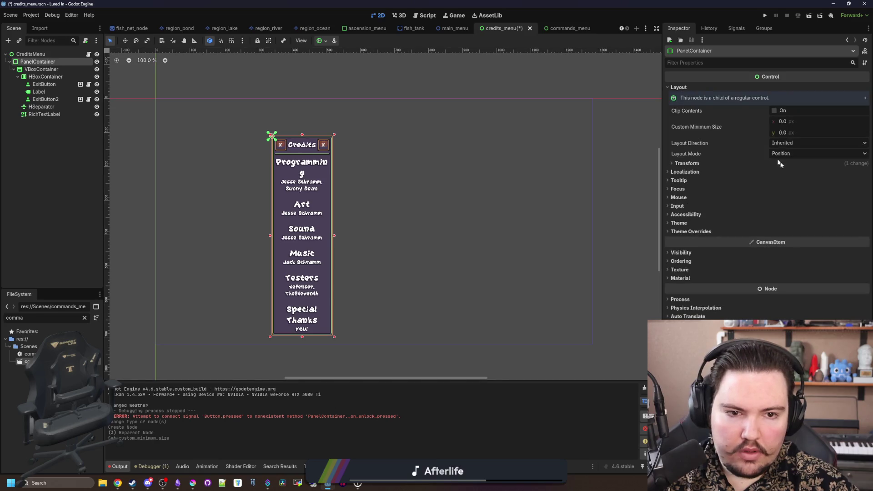
left_click(791, 157)
left_click(789, 172)
left_click(819, 164)
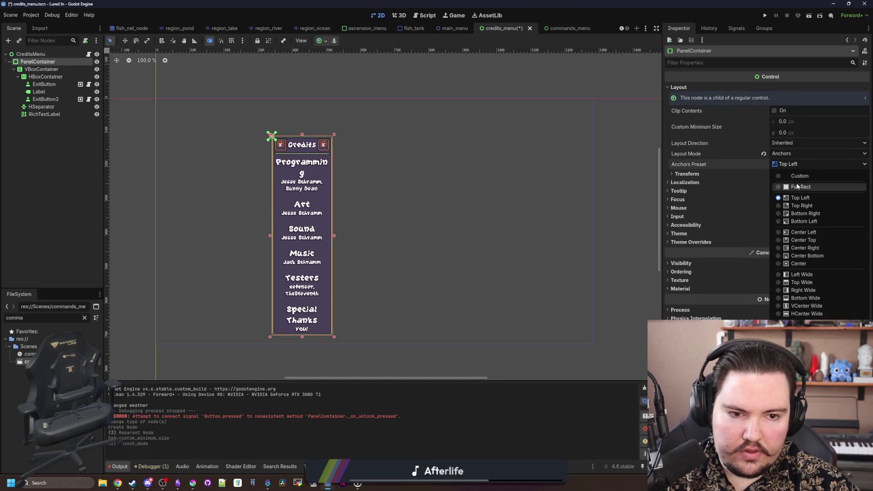
left_click(800, 279)
Step: Check the root's container sizing, save the credits_menu scene and run the game
left_click(41, 55)
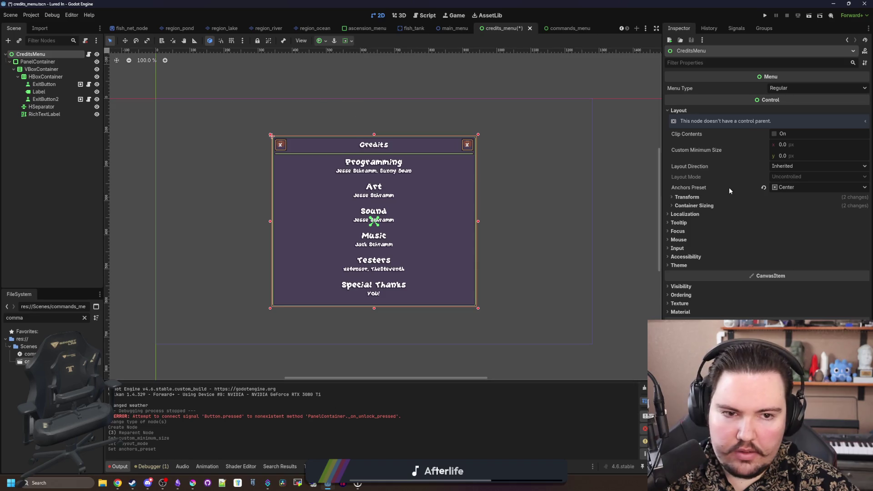
left_click(698, 206)
left_click(699, 205)
scroll(338, 214, "down", 3)
key("ctrl+s")
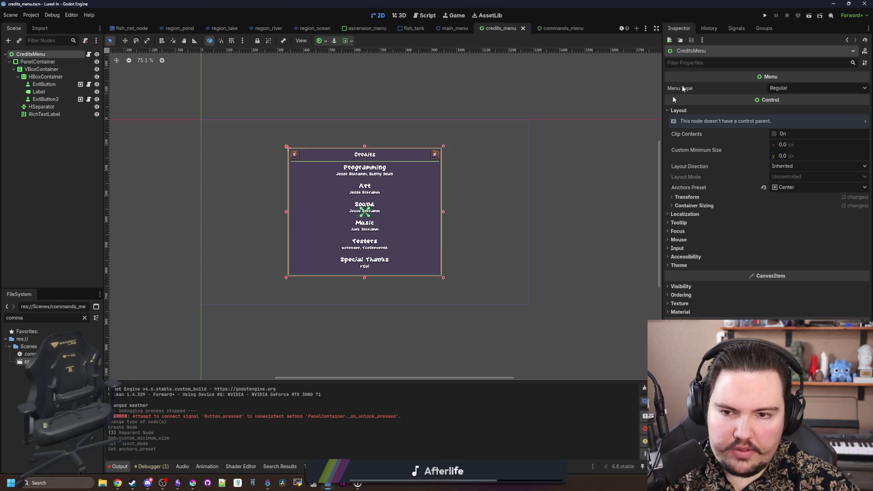
left_click(765, 15)
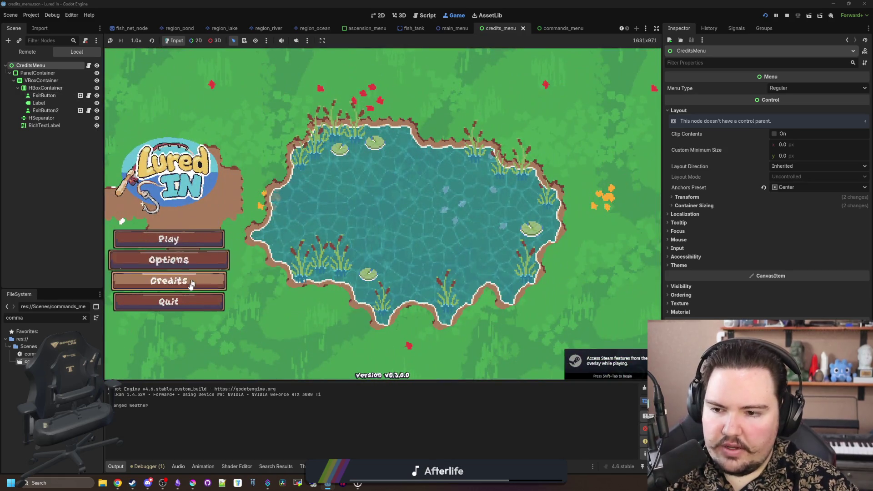
Step: Open and close the Credits and Options panels in the game, then stop it
left_click(191, 283)
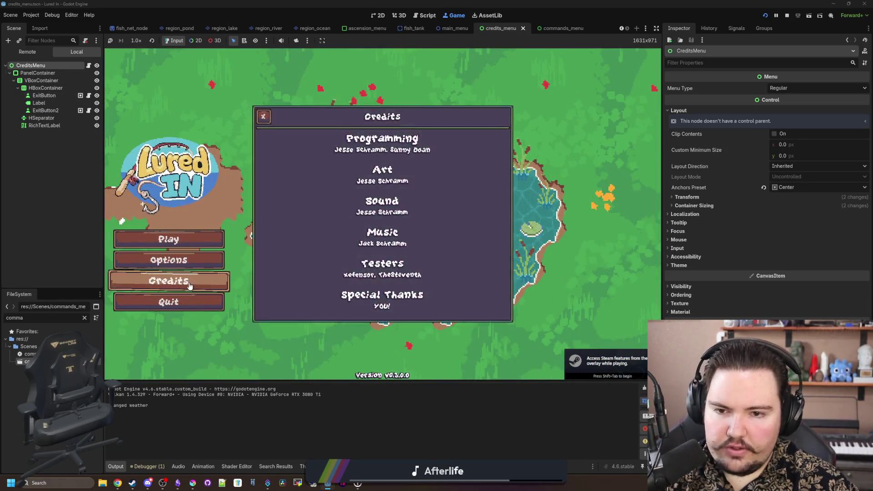
left_click(189, 278)
left_click(189, 266)
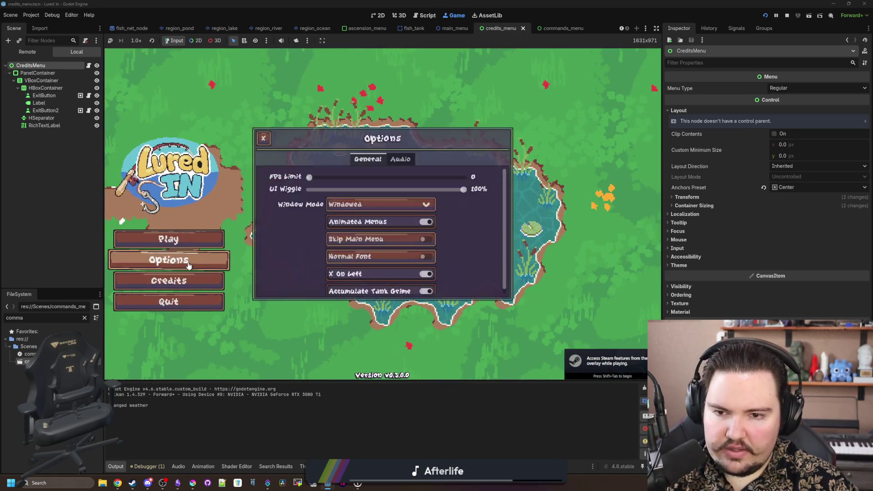
left_click(189, 266)
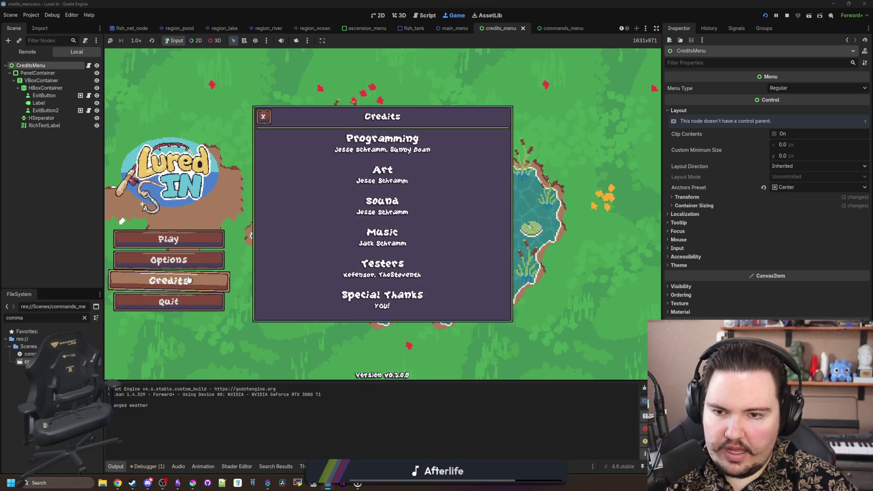
left_click(189, 279)
left_click(787, 15)
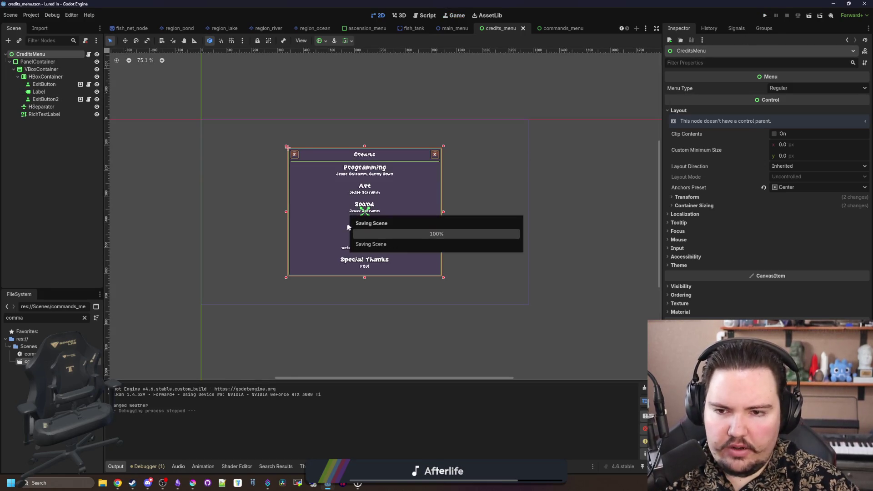
Step: Select the credits RichTextLabel and widen the Inspector panel
scroll(383, 192, "up", 3)
scroll(326, 219, "up", 1)
right_click(326, 218)
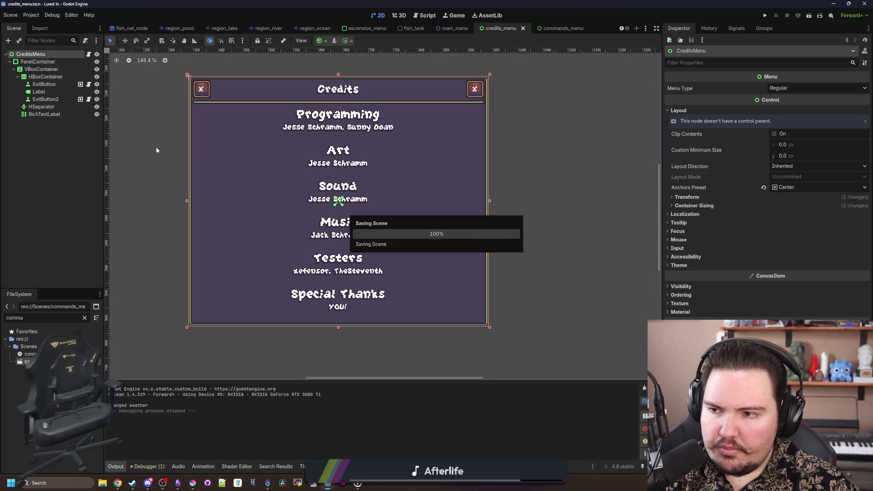
left_click(46, 114)
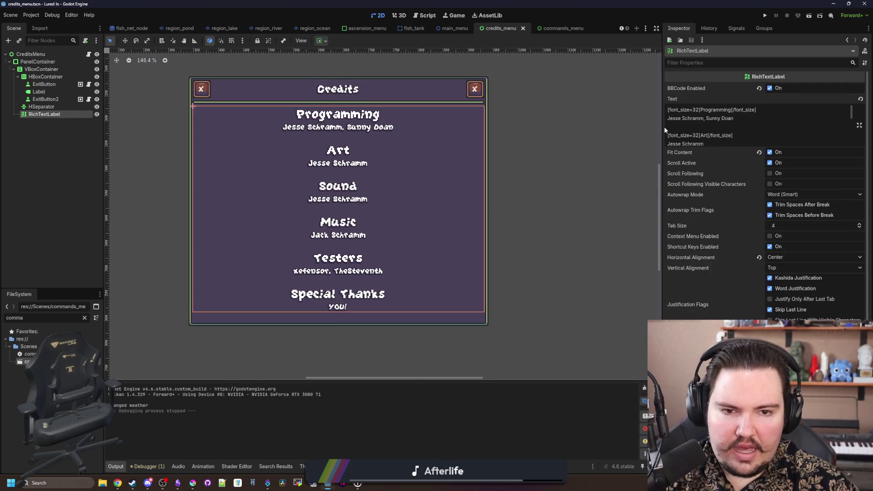
left_click_drag(661, 127, 596, 136)
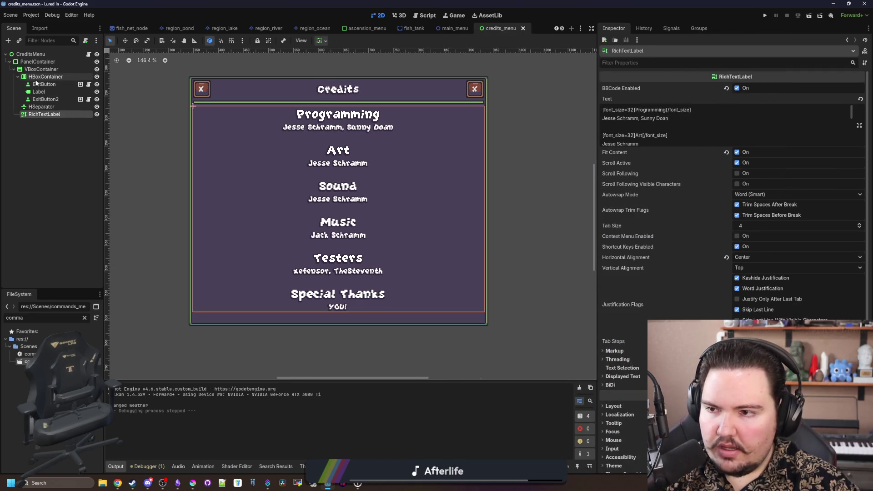
Step: Add an HBoxContainer under VBoxContainer and move the RichTextLabel into it
left_click(50, 69)
right_click(50, 70)
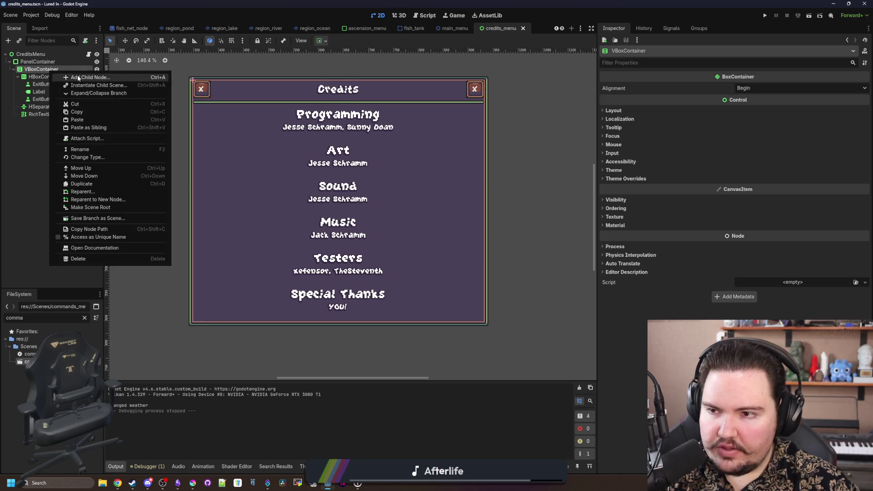
left_click(79, 78)
type("hbox")
key("Return")
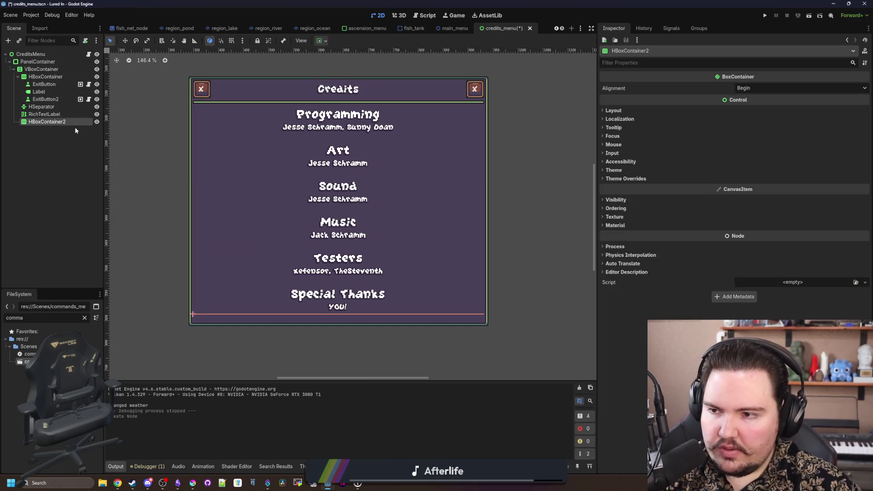
mouse_move(48, 126)
left_mouse_down()
mouse_move(47, 111)
mouse_move(51, 117)
left_mouse_up()
Step: Tick Vertical Expand in HBoxContainer2's container sizing
left_click(40, 123)
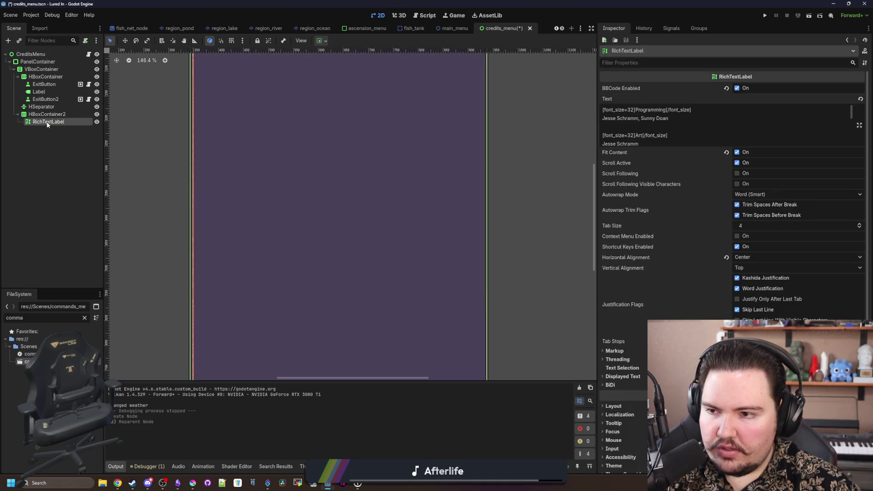
left_click(50, 115)
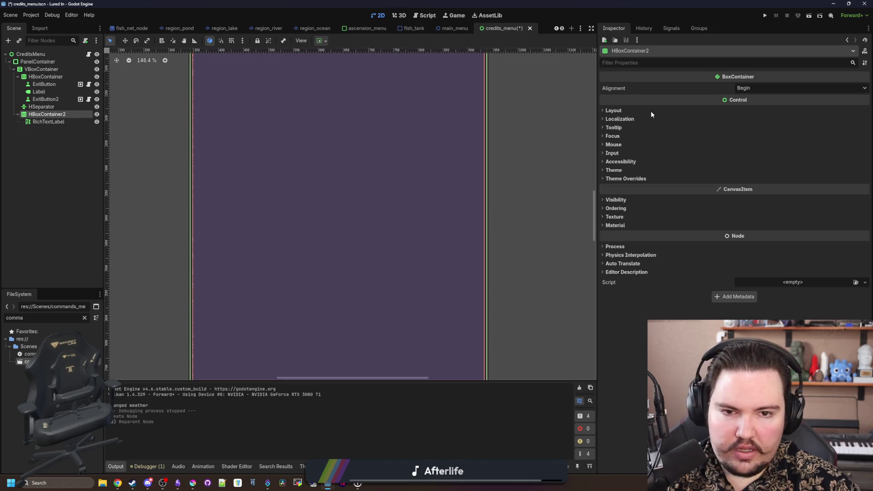
left_click(651, 111)
left_click(632, 196)
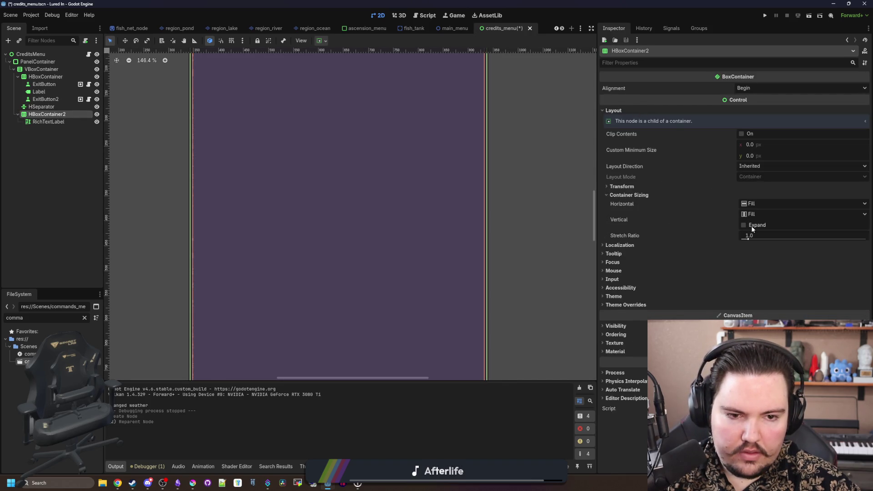
left_click(751, 227)
scroll(198, 260, "down", 8)
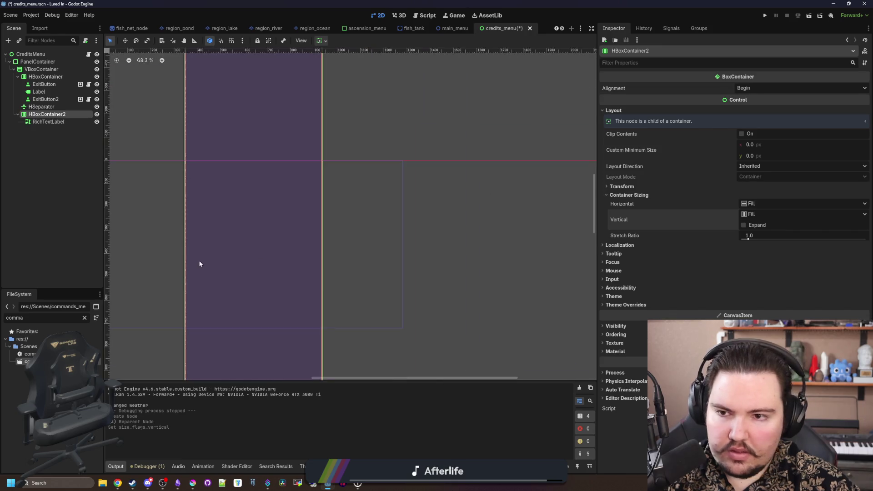
scroll(179, 291, "up", 2)
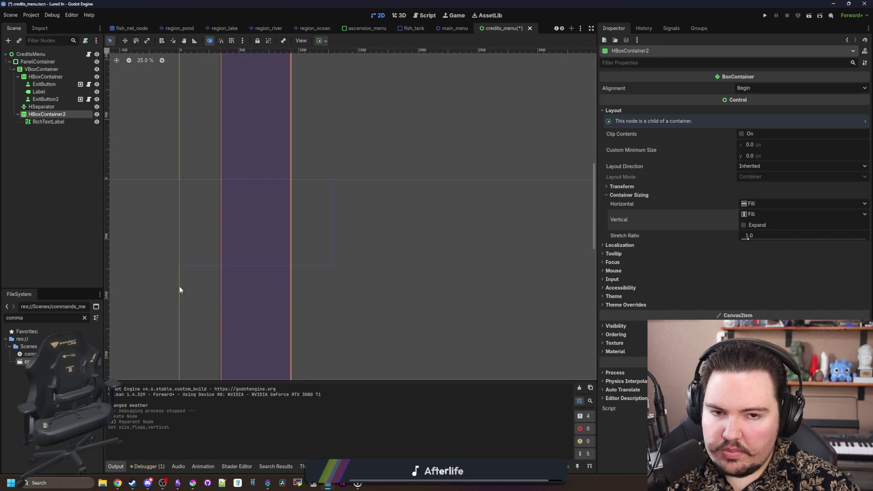
Step: Tick Horizontal Expand in the RichTextLabel's container sizing
left_click(49, 121)
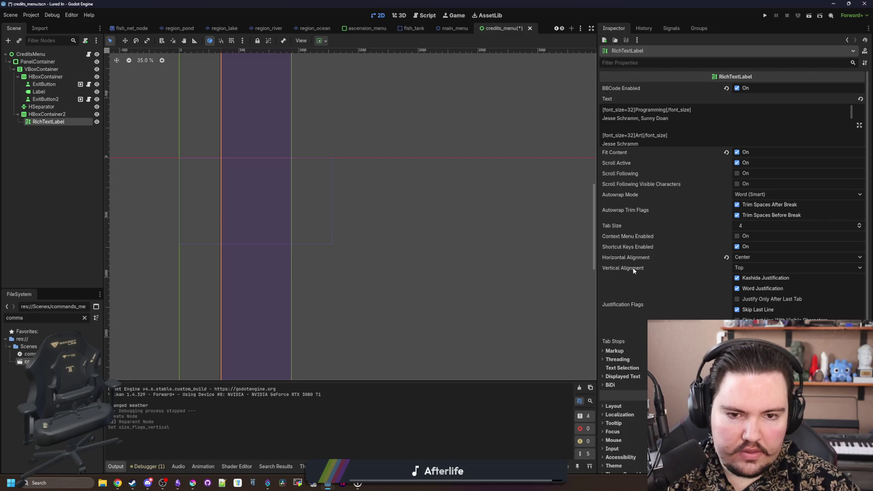
mouse_move(634, 271)
scroll(612, 294, "down", 3)
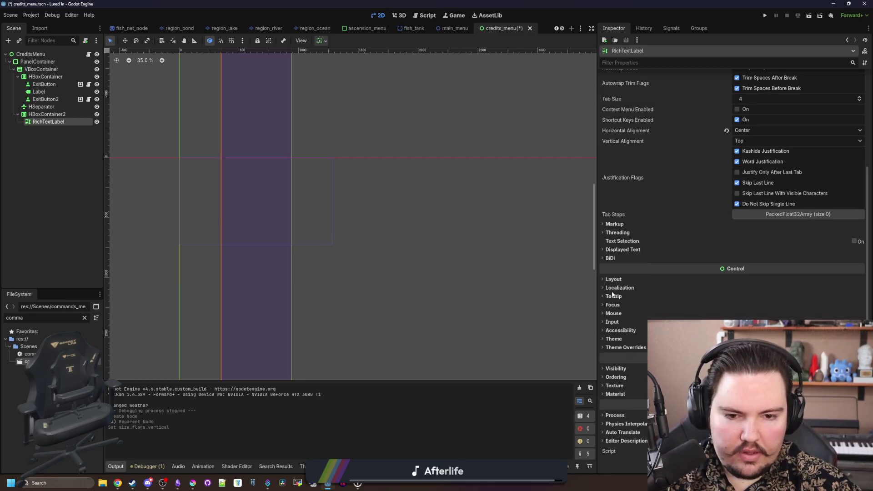
left_click(613, 279)
left_click(636, 364)
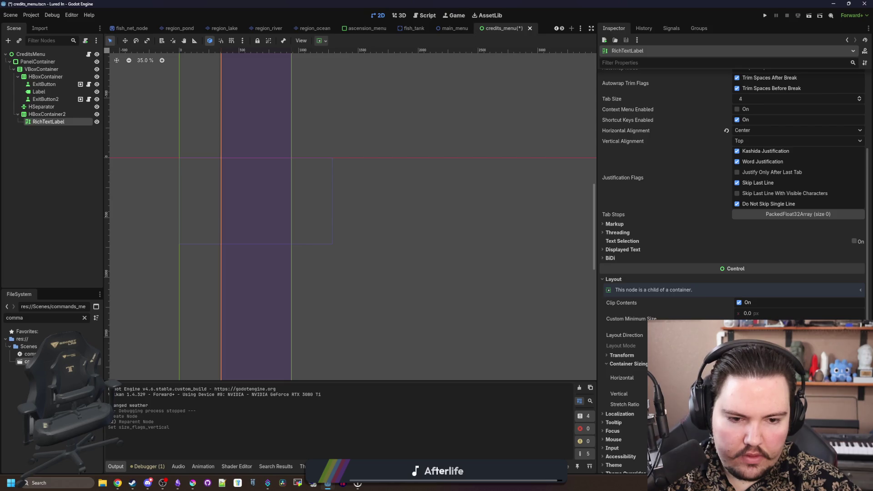
left_click(739, 378)
scroll(199, 199, "up", 14)
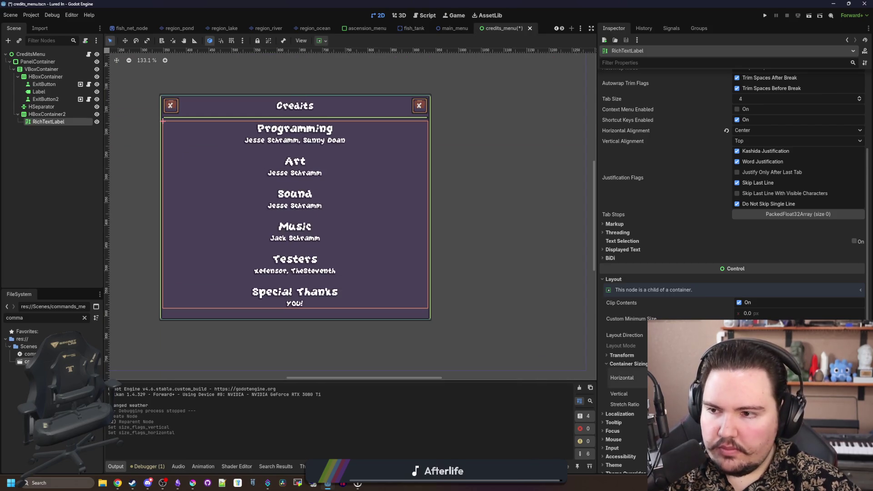
right_click(53, 123)
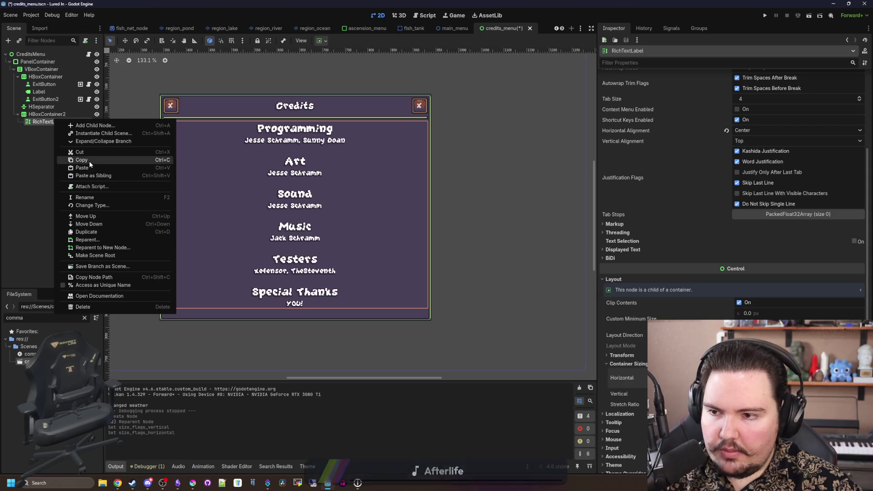
Step: Duplicate the RichTextLabel to create RichTextLabel2 as a second credits column
key("Escape")
right_click(59, 128)
left_click(91, 179)
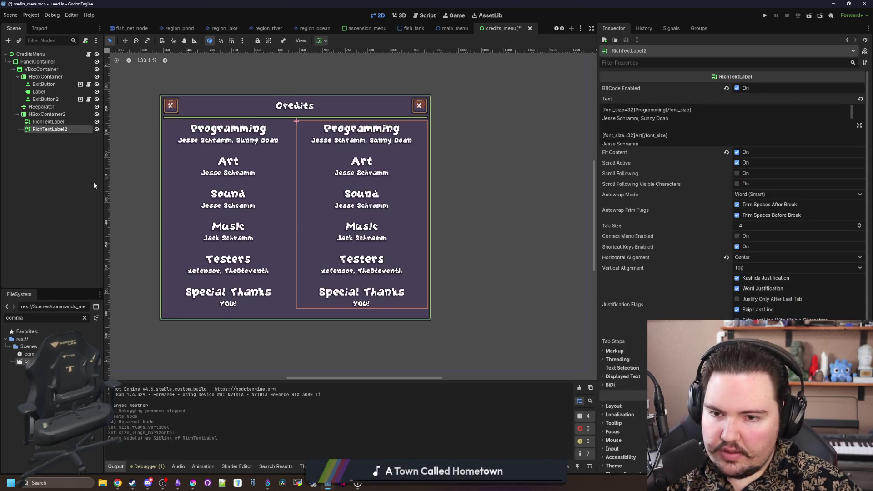
left_click(72, 209)
scroll(232, 184, "up", 2)
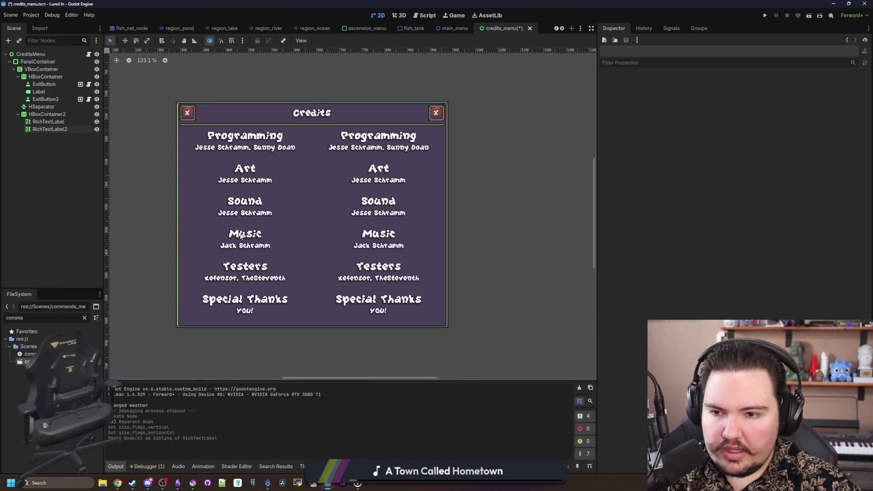
left_click(59, 121)
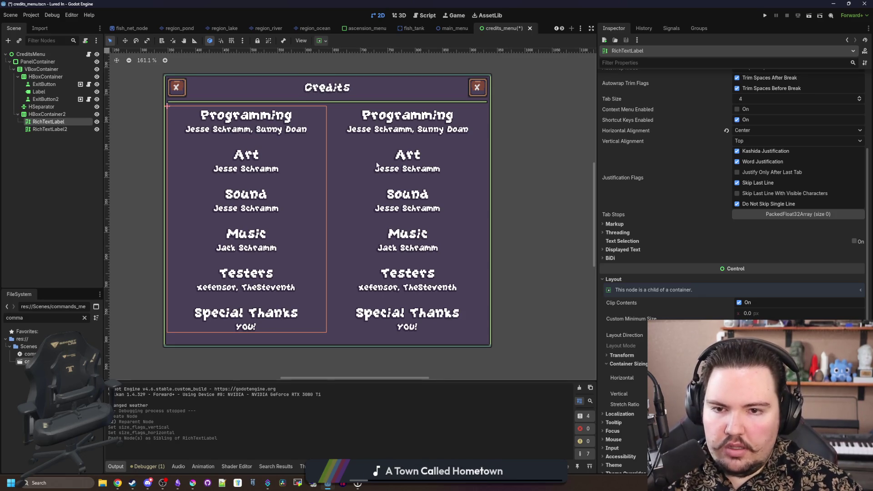
Step: Delete Programming from the right column's text and Art from the left column's
left_click(53, 130)
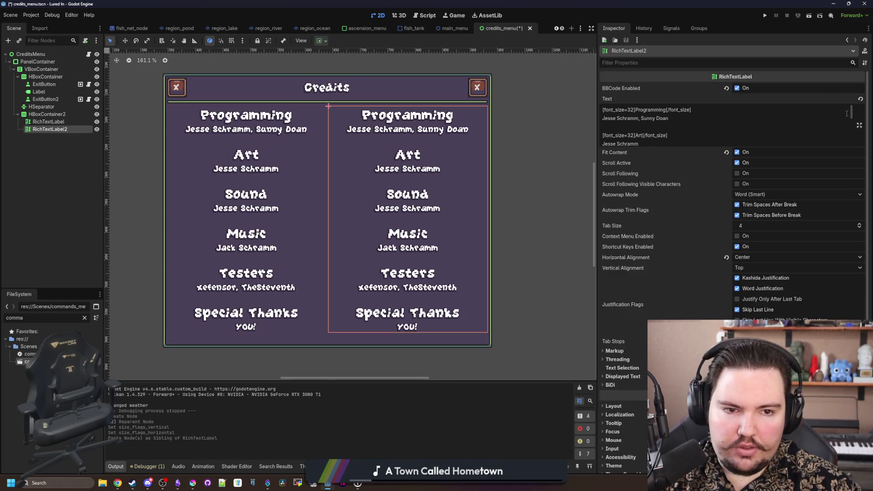
left_click(665, 122)
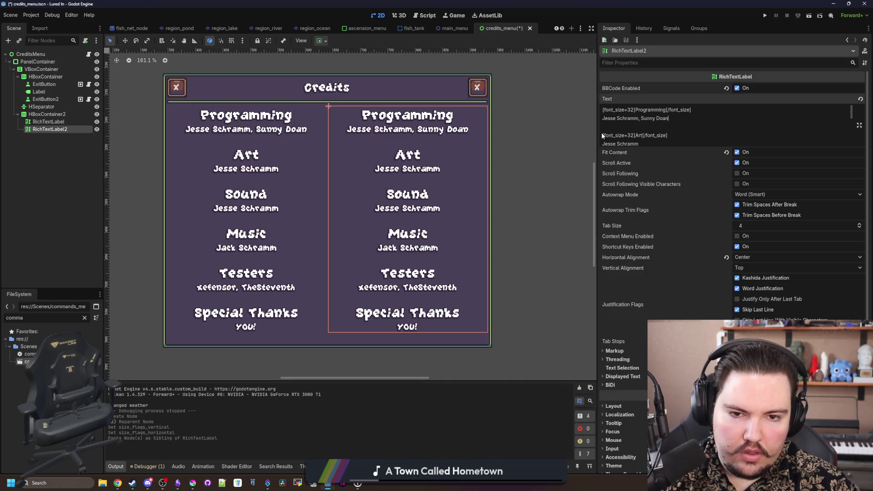
left_click_drag(603, 135, 596, 110)
key("BackSpace")
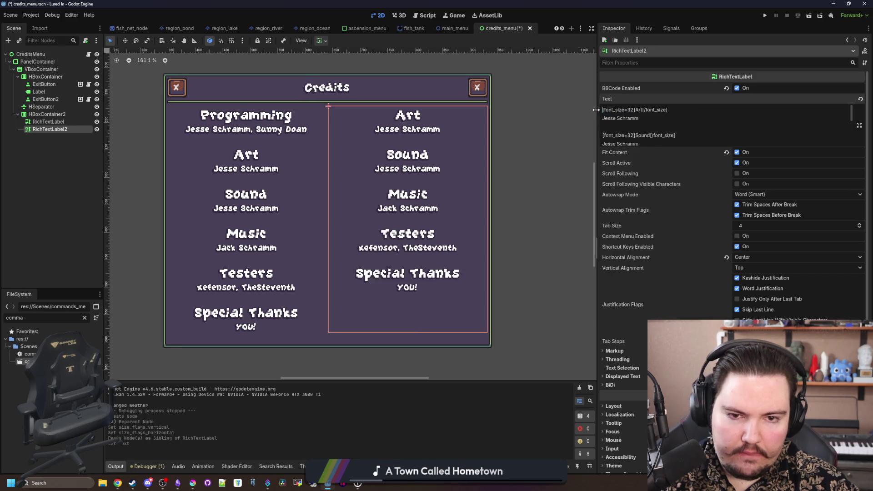
left_click(61, 122)
scroll(673, 194, "up", 5)
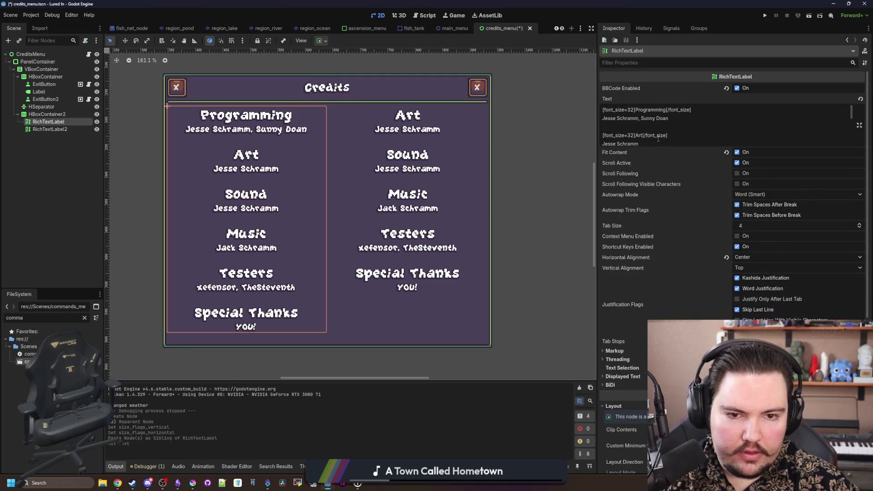
left_click_drag(652, 140, 587, 135)
key("BackSpace")
key("BackSpace")
key("BackSpace")
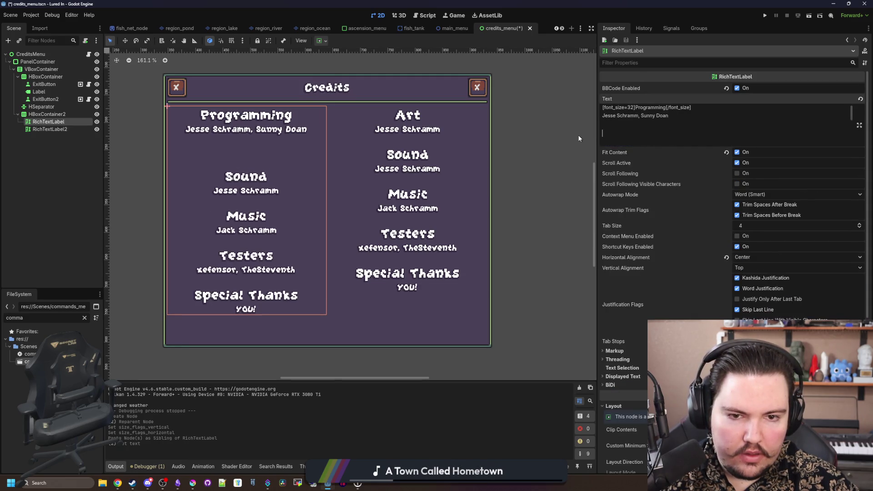
Step: Delete Sound from the right column's text and Music from the left column's
left_click(54, 129)
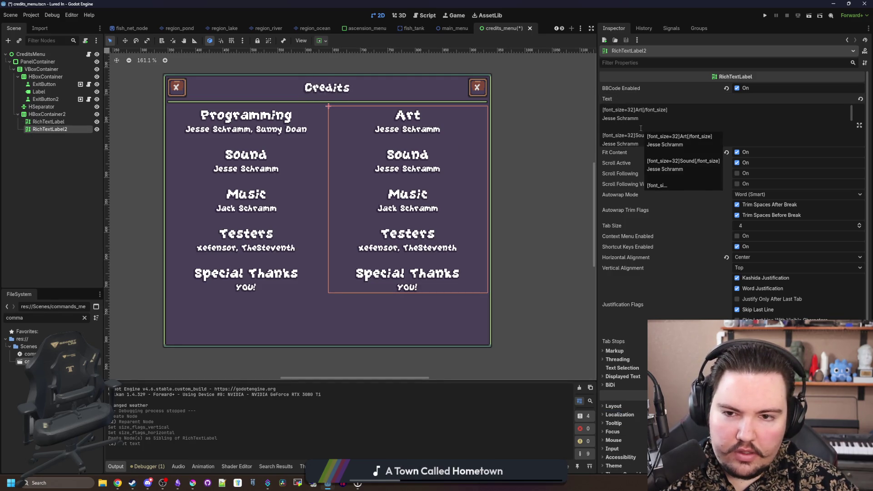
left_click(645, 143)
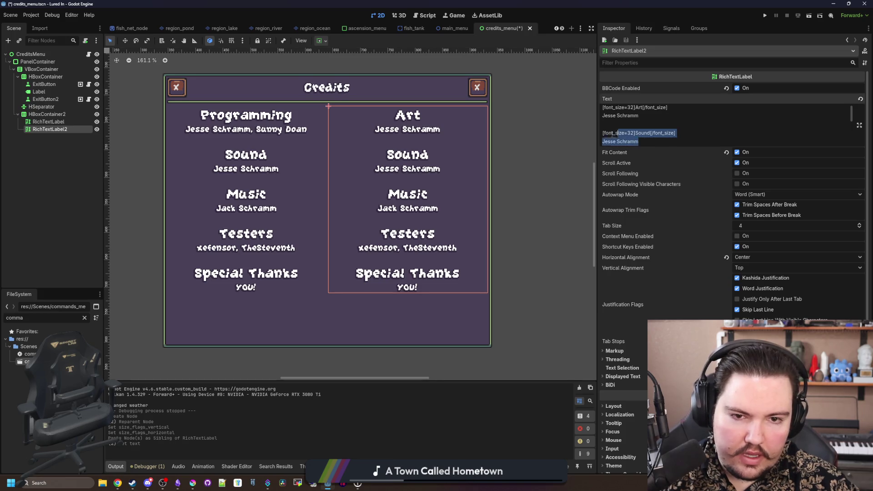
left_click_drag(617, 133, 602, 133)
key("BackSpace")
key("BackSpace")
key("BackSpace")
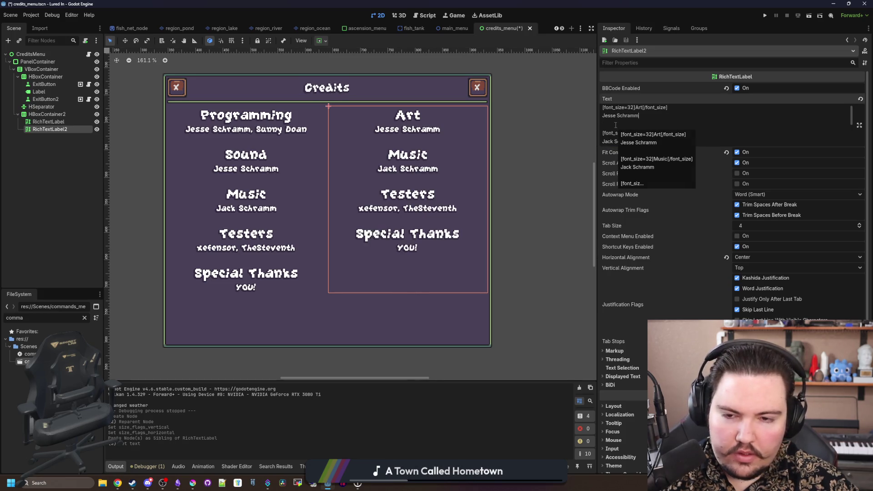
left_click(51, 122)
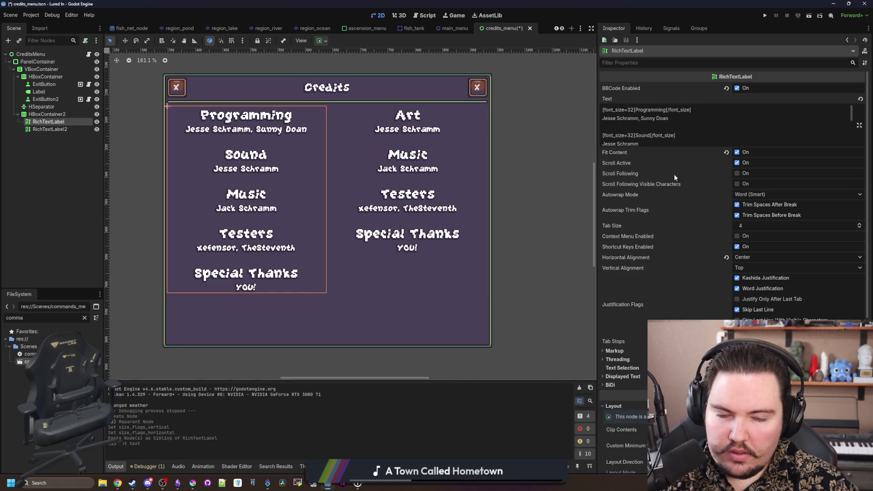
left_click_drag(653, 143, 596, 142)
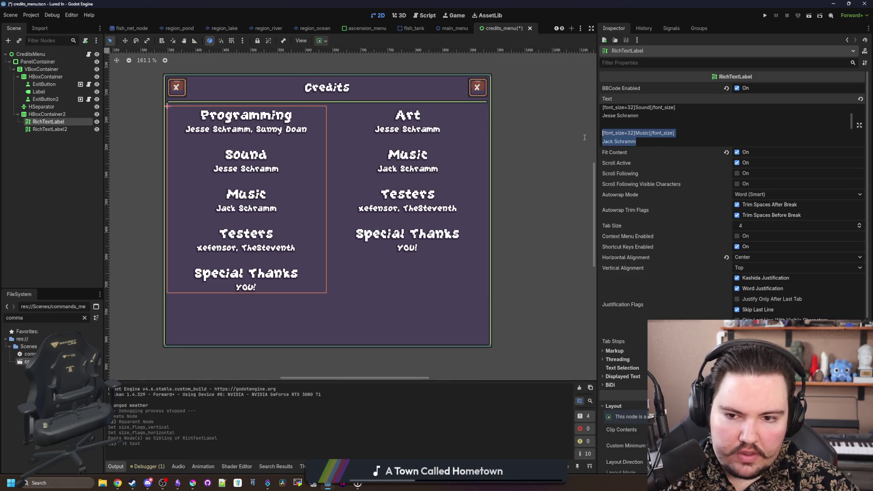
key("BackSpace")
key("BackSpace")
key("BackSpace")
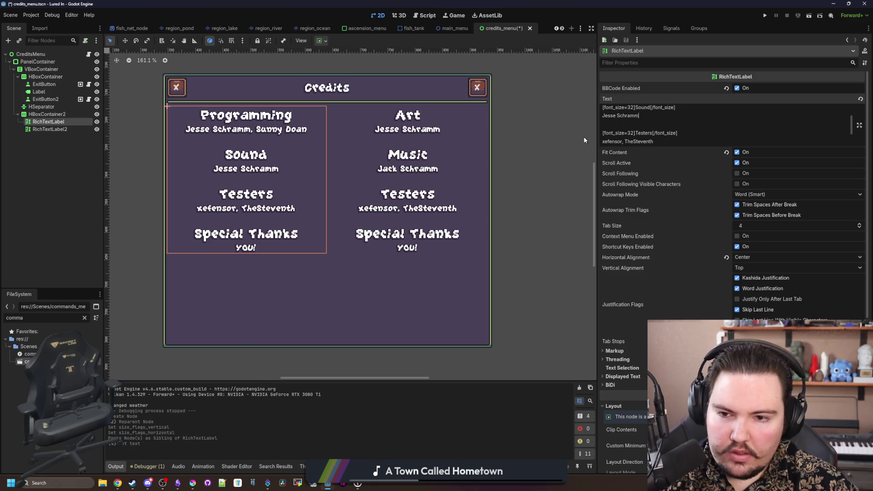
Step: Remove the Testers entry and its trailing blank line from the right column
left_click(50, 130)
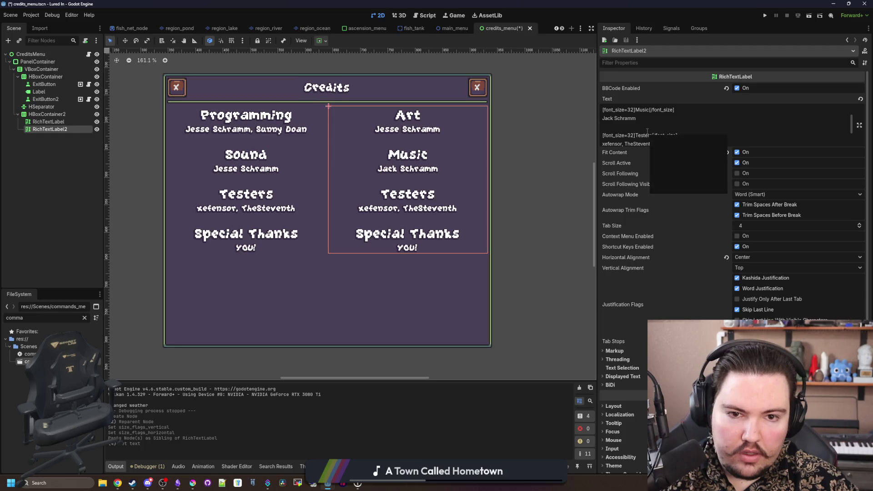
scroll(671, 121, "down", 1)
mouse_move(653, 119)
left_mouse_down()
mouse_move(605, 119)
mouse_move(603, 109)
left_mouse_up()
key("BackSpace")
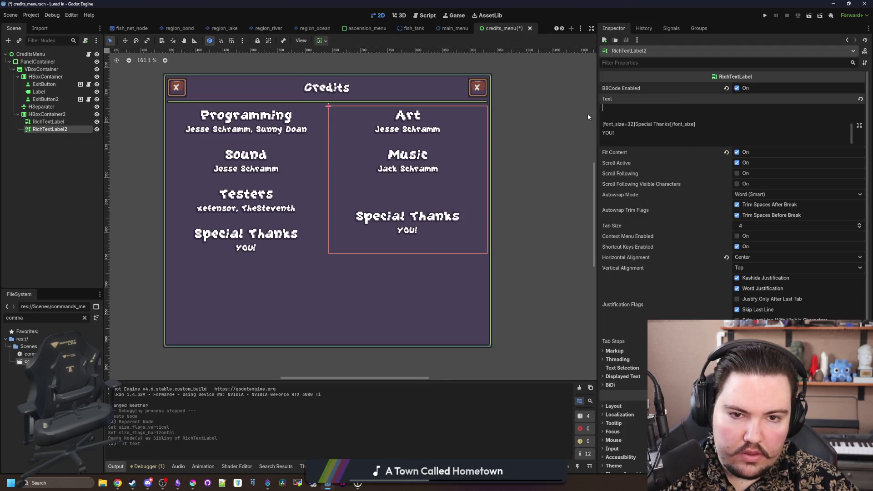
scroll(630, 134, "up", 1)
key("BackSpace")
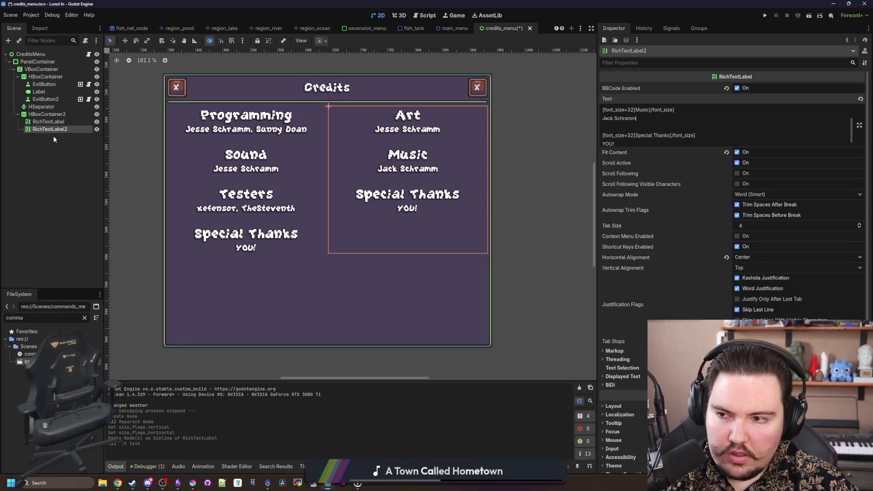
Step: Delete the Special Thanks entry from the left column's text
left_click(48, 121)
scroll(681, 117, "down", 2)
scroll(659, 148, "up", 2)
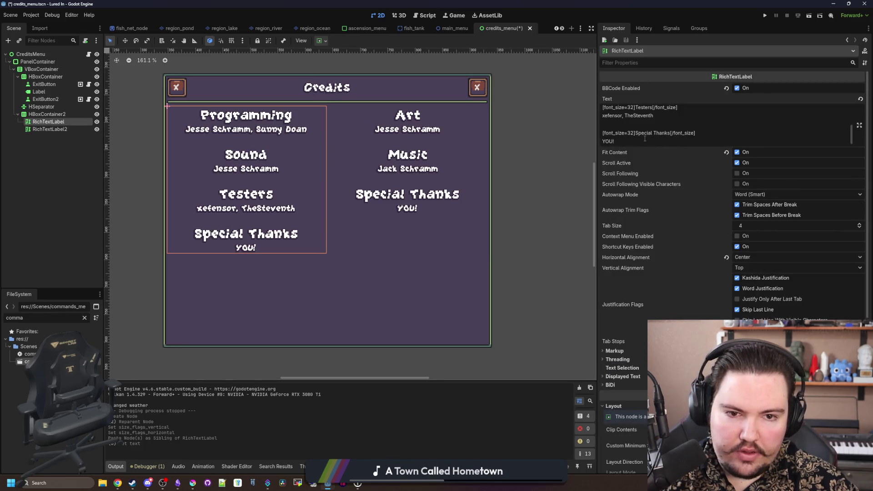
left_click_drag(619, 141, 605, 128)
key("BackSpace")
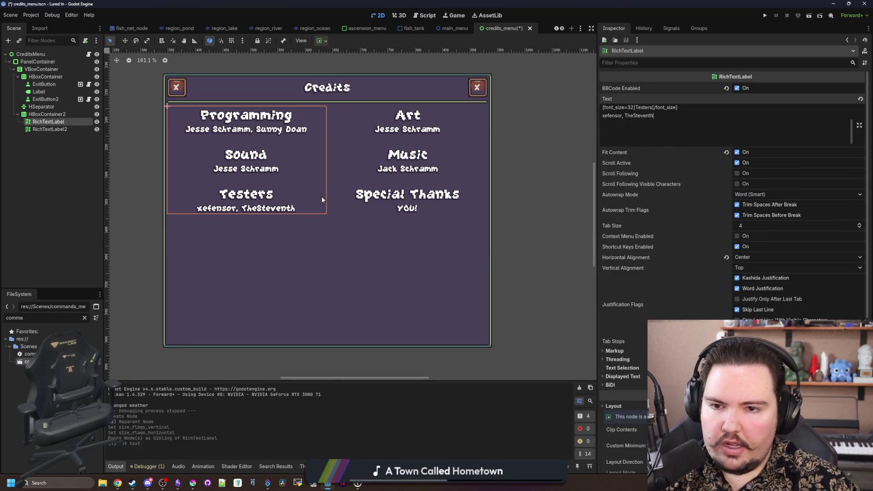
left_click(46, 77)
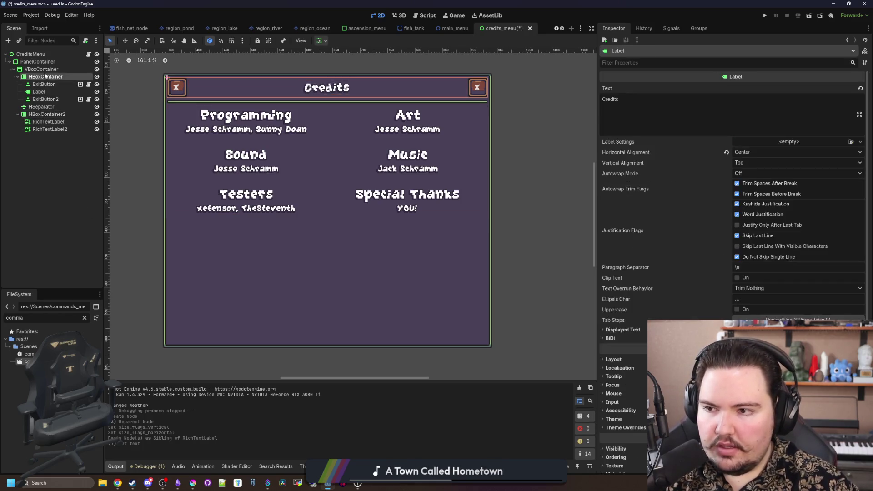
Step: Set HBoxContainer2 to expand vertically, keeping its alignment at Begin
left_click(47, 114)
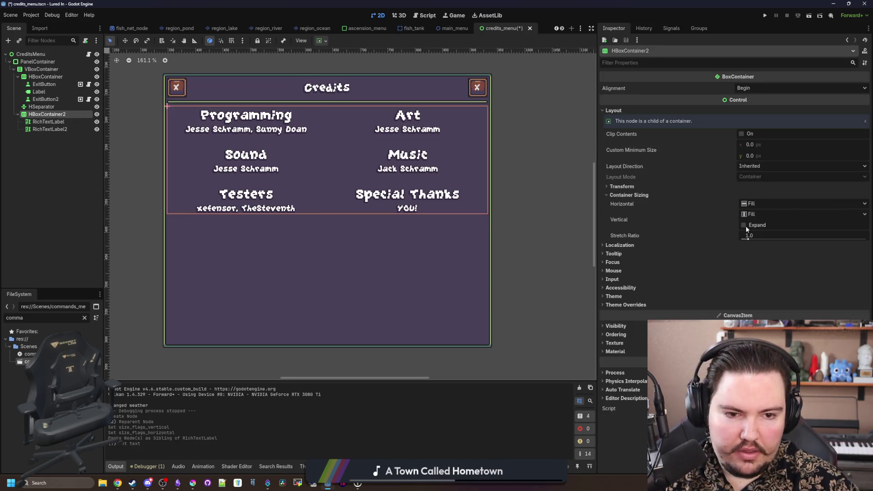
left_click(750, 227)
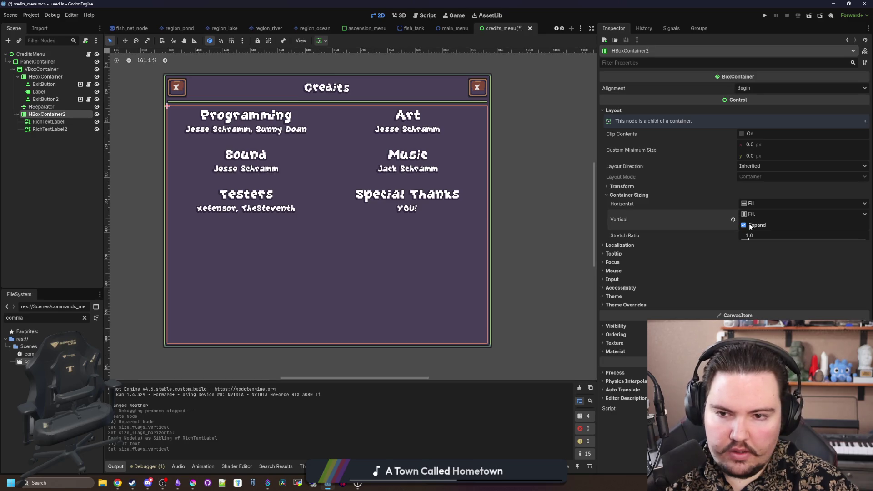
left_click(756, 92)
left_click(760, 107)
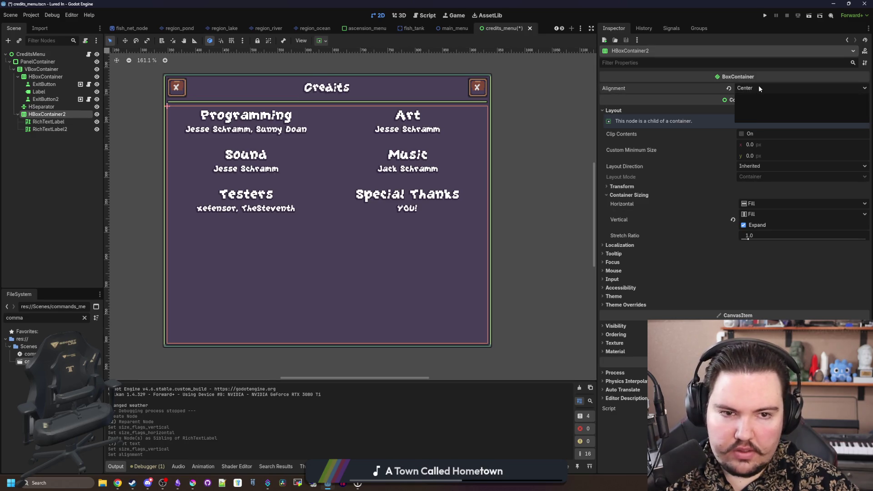
left_click(754, 97)
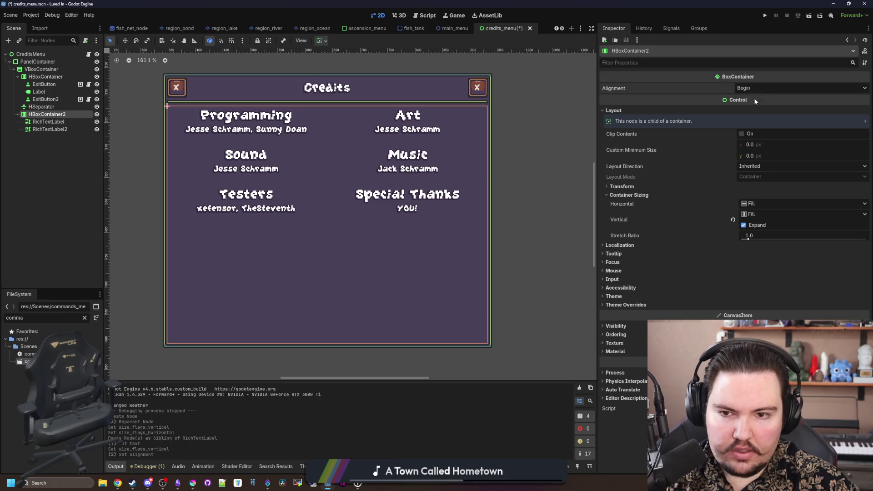
left_click(44, 77)
left_click(45, 61)
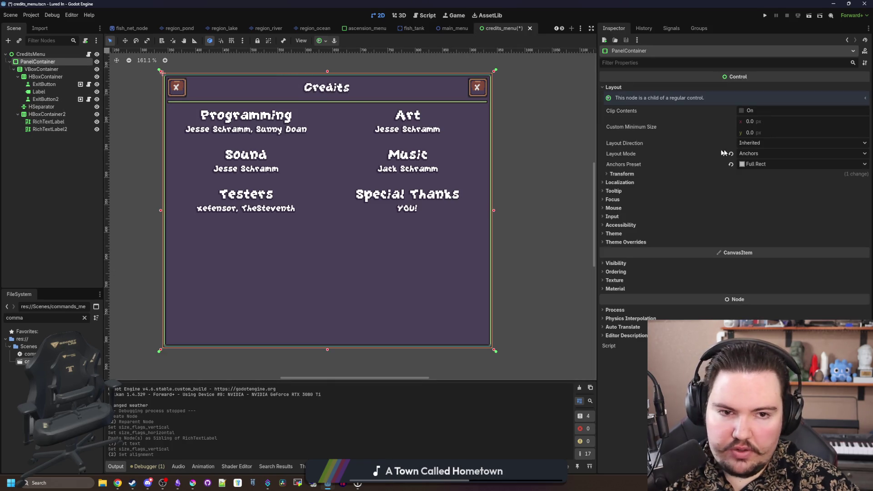
left_click(30, 54)
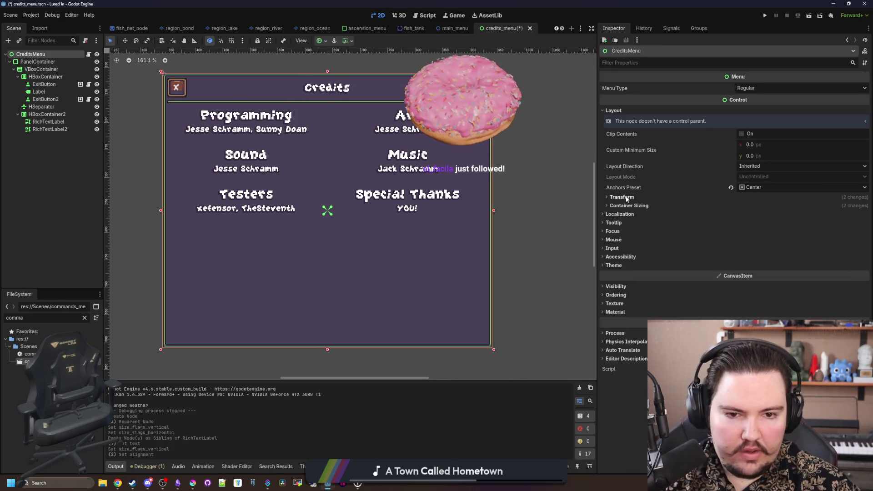
Step: Set the CreditsMenu height to 300, after first trying 200, and save the scene
left_click(627, 197)
left_click_drag(769, 217, 751, 217)
left_click(761, 217)
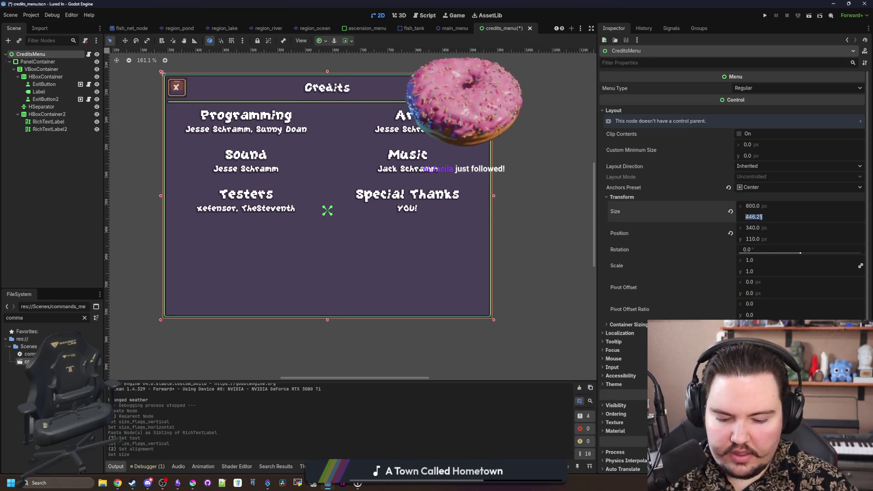
type("200")
key("Return")
left_click(762, 218)
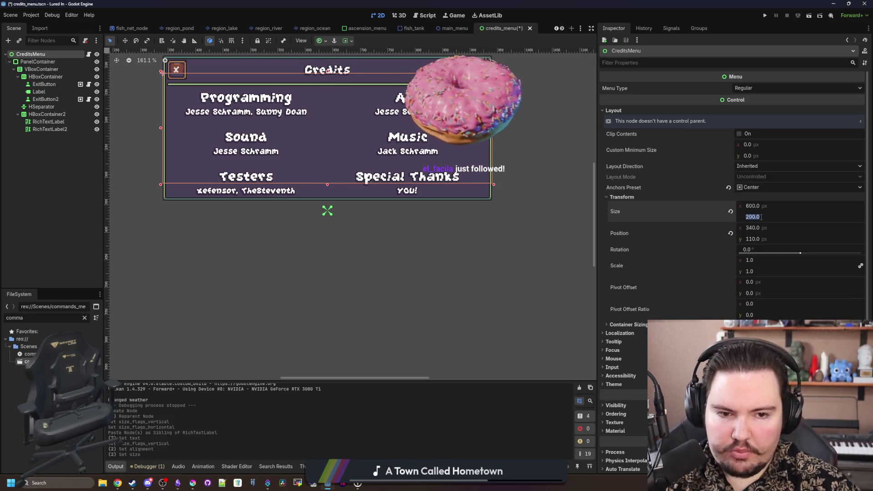
type("300")
key("Return")
scroll(331, 288, "down", 4)
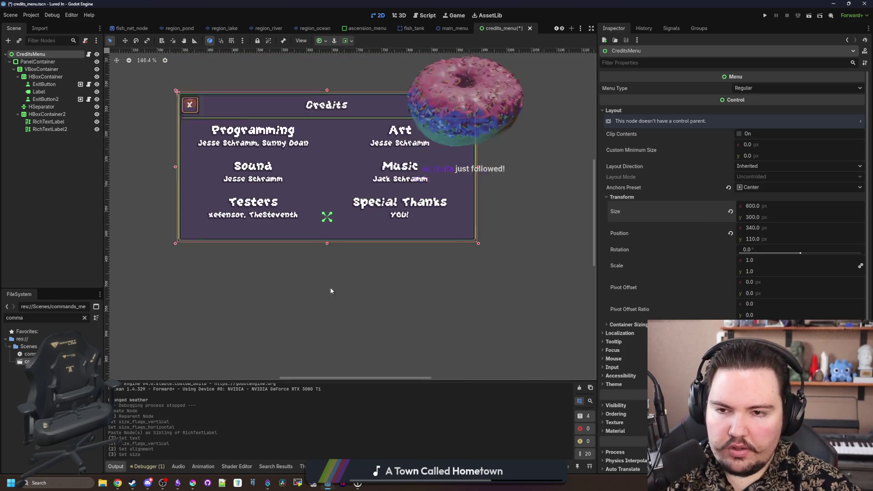
scroll(311, 253, "up", 2)
key("ctrl+s")
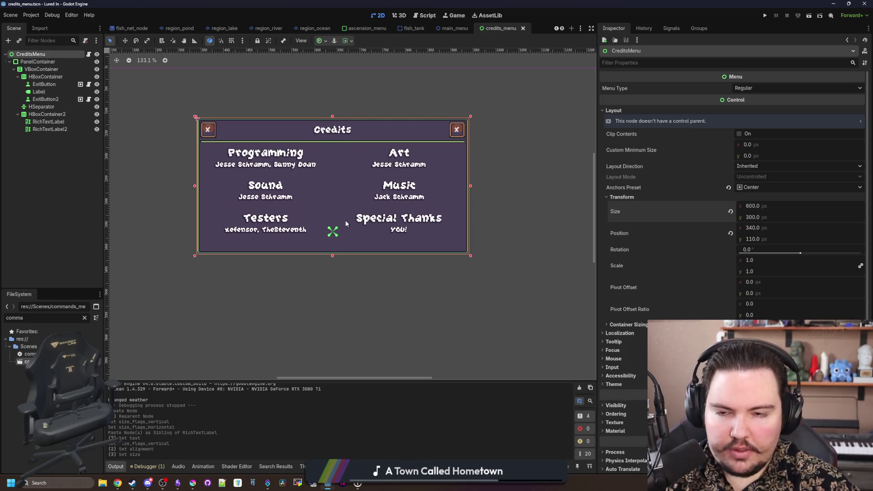
Step: Return the credits menu to the Center anchors preset and save the scene
left_click(764, 187)
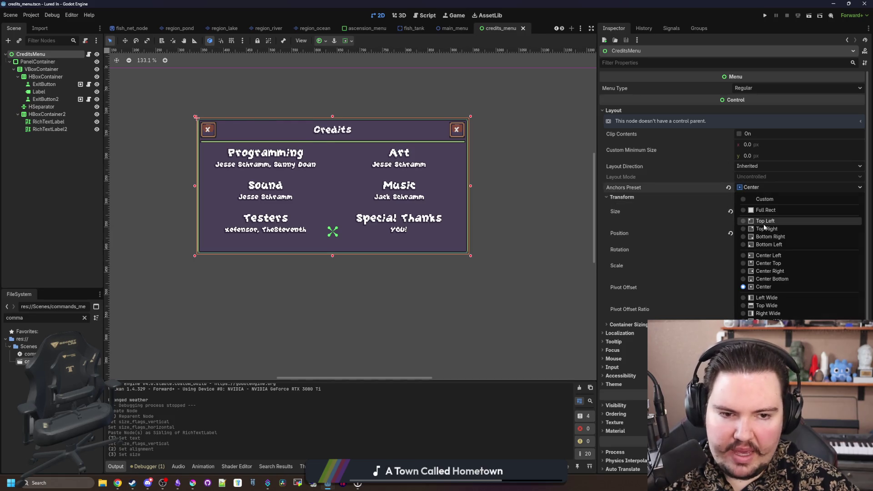
left_click(763, 194)
left_click(762, 190)
left_click(773, 284)
scroll(291, 266, "down", 3)
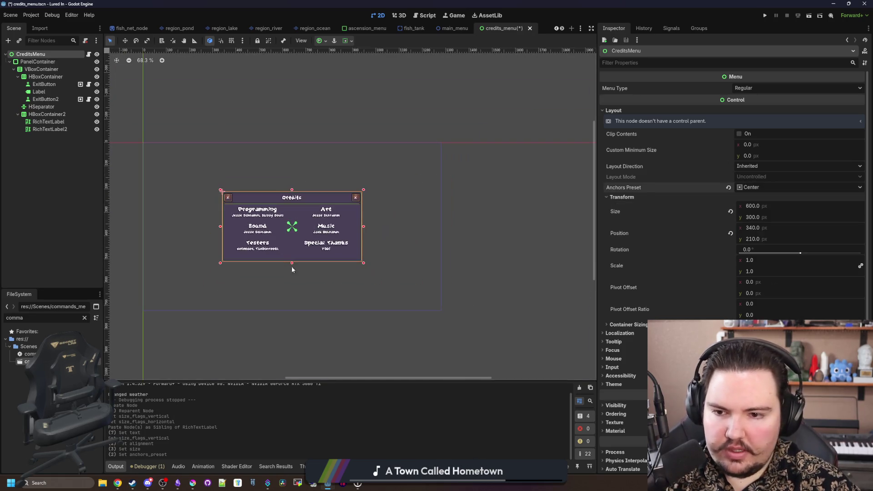
left_click(299, 315)
scroll(296, 291, "up", 3)
key("ctrl+s")
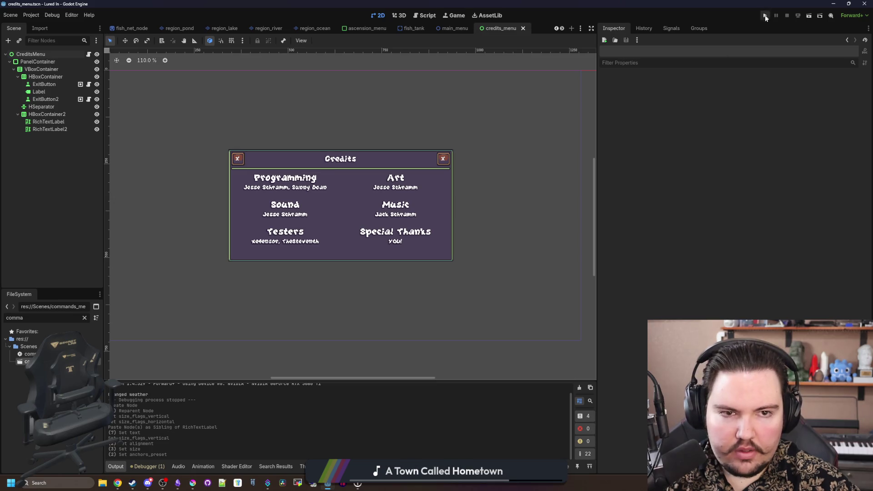
Step: Run the project and toggle the in-game Credits panel to check its new size
left_click(766, 16)
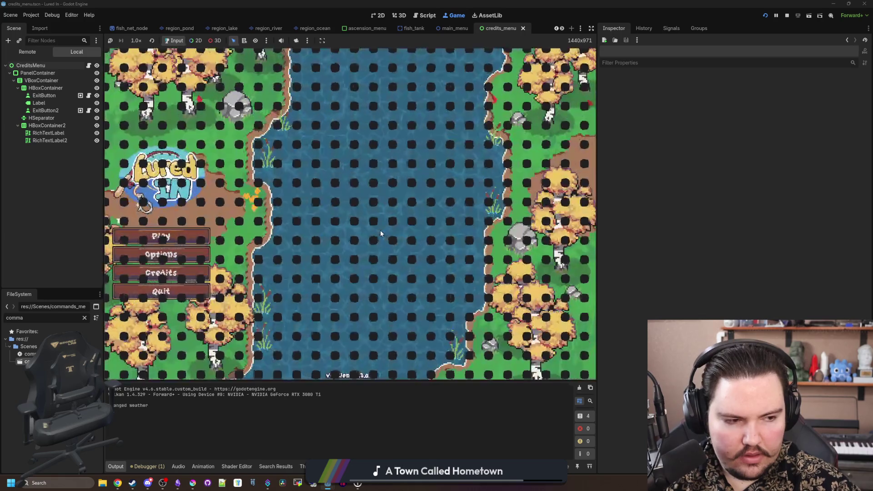
left_click(187, 256)
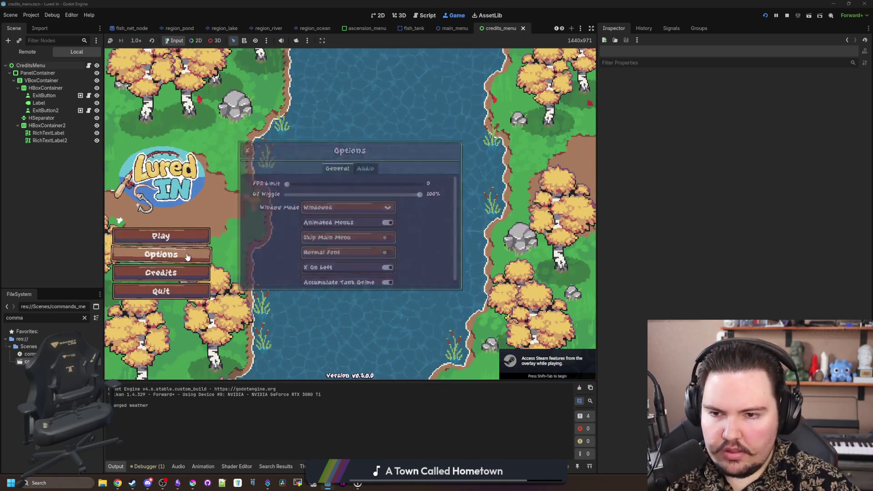
left_click(175, 272)
left_click(175, 272)
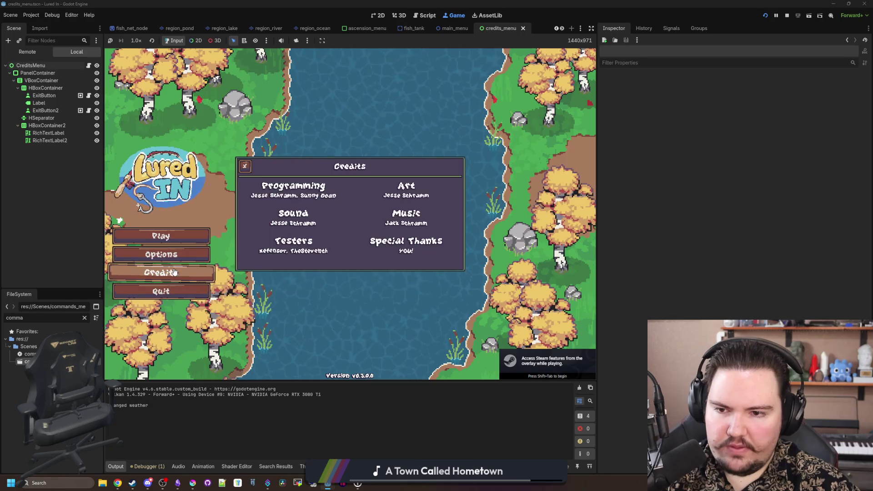
left_click(174, 272)
left_click(175, 272)
left_click(174, 271)
left_click(174, 272)
left_click(174, 272)
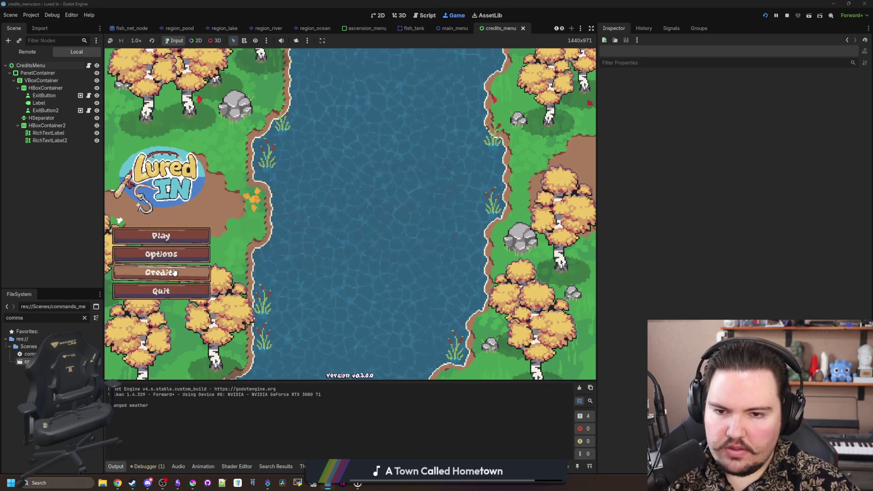
left_click(175, 271)
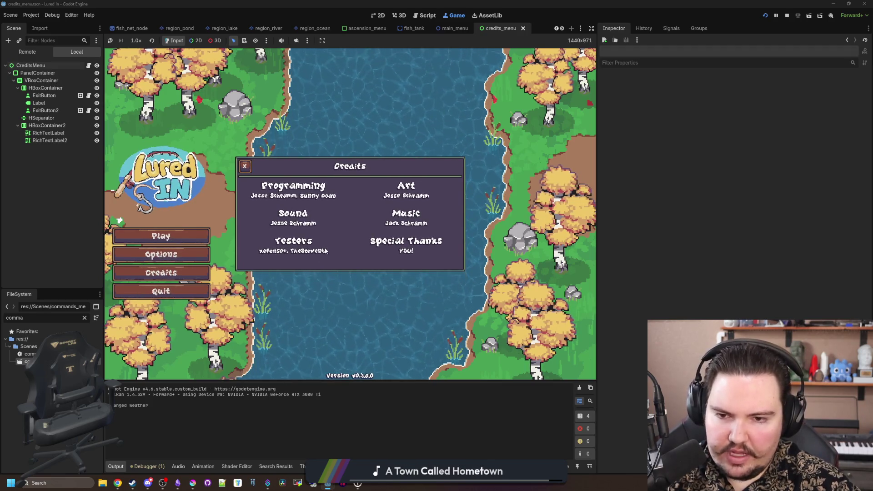
left_click(245, 166)
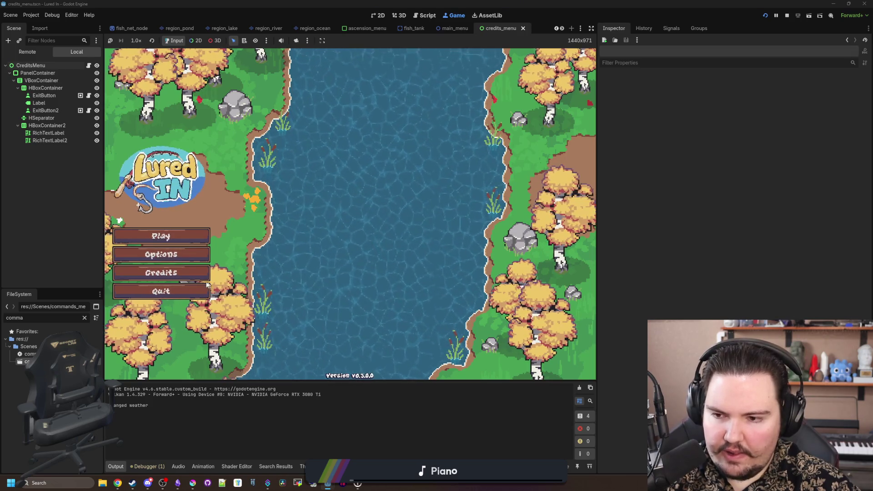
Step: In the running game, test the Options dialog, Play, and the Escape menu's return to the title screen
left_click(161, 254)
left_click(244, 147)
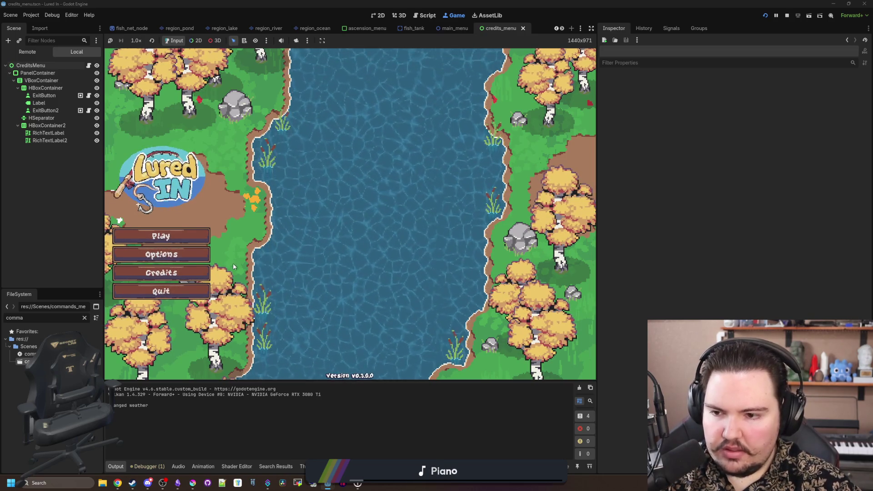
left_click(161, 237)
key("Escape")
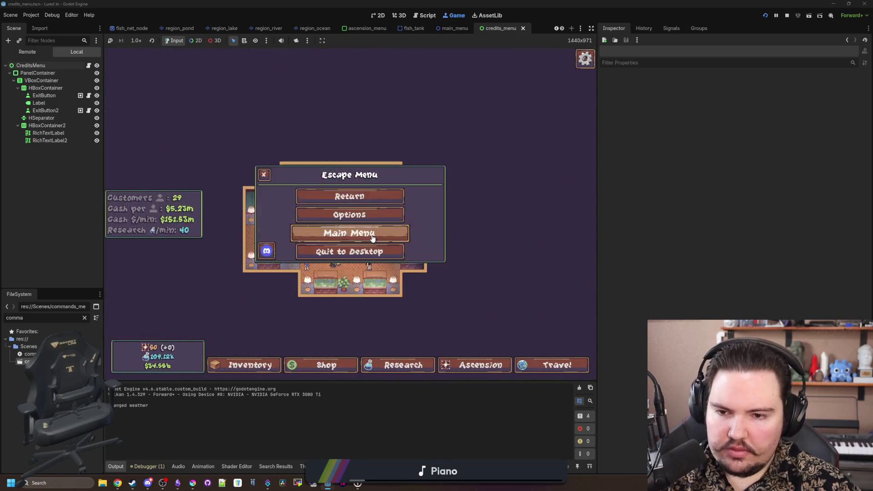
left_click(369, 232)
left_click(200, 237)
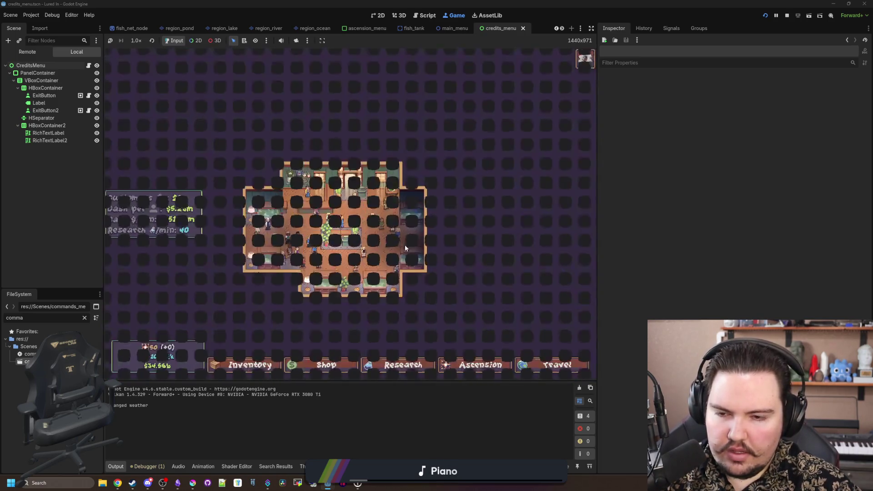
key("Escape")
key("Escape")
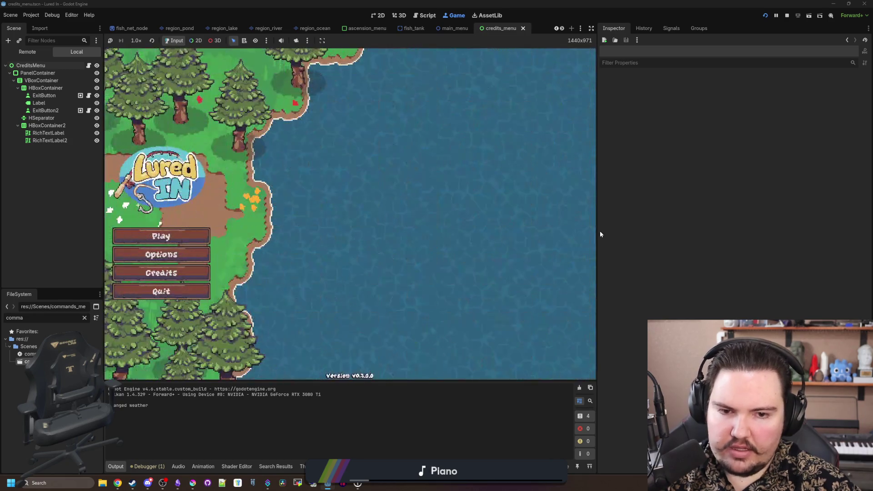
left_click_drag(600, 231, 796, 233)
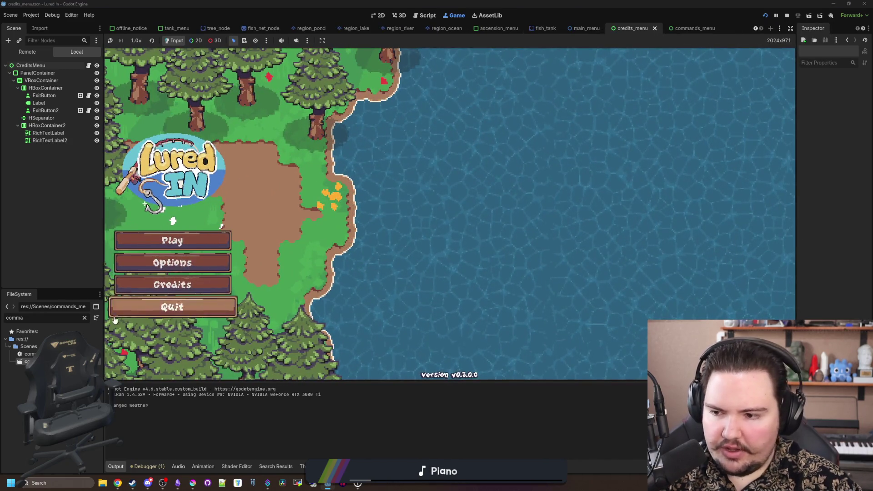
left_click(84, 318)
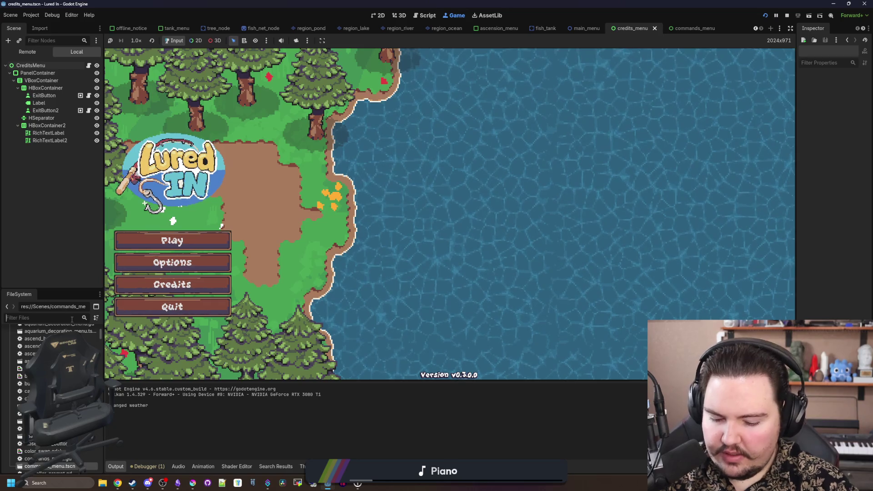
Step: Filter files for 'fishing', open fishing_region.gd, and inspect the Global.currentRegionID line in _ready
type("fishing")
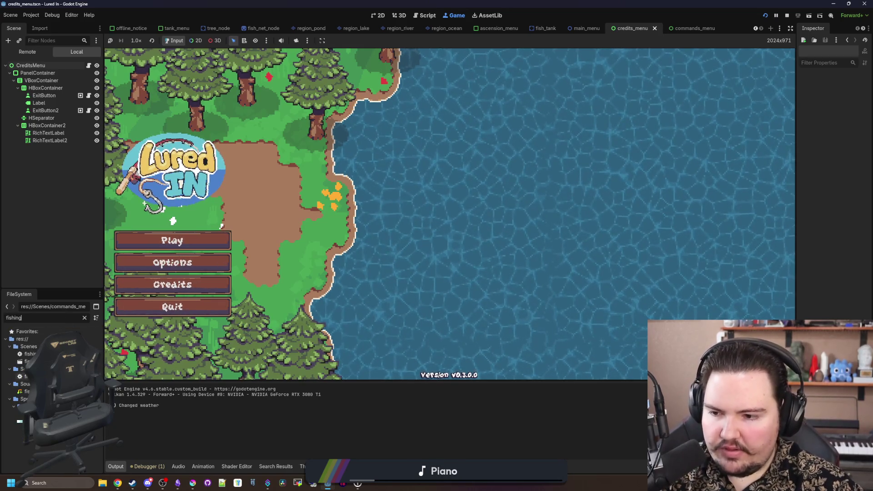
double_click(27, 376)
scroll(365, 219, "up", 7)
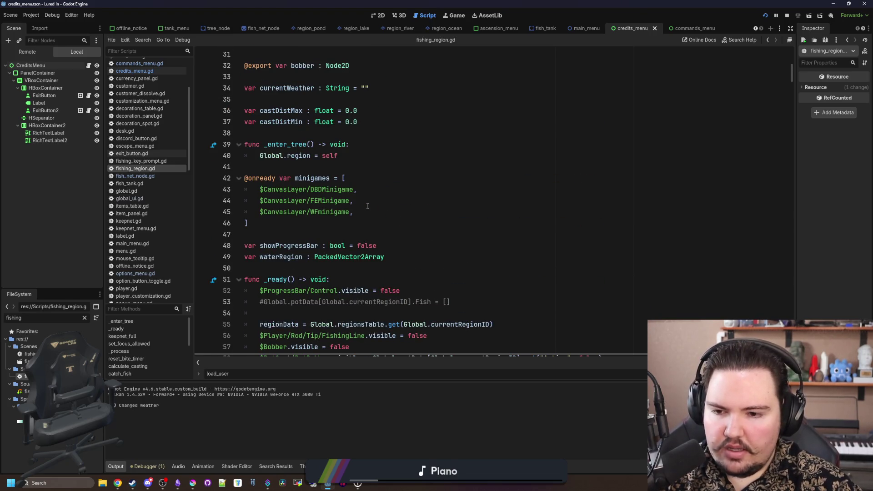
scroll(368, 206, "down", 3)
left_click(397, 212)
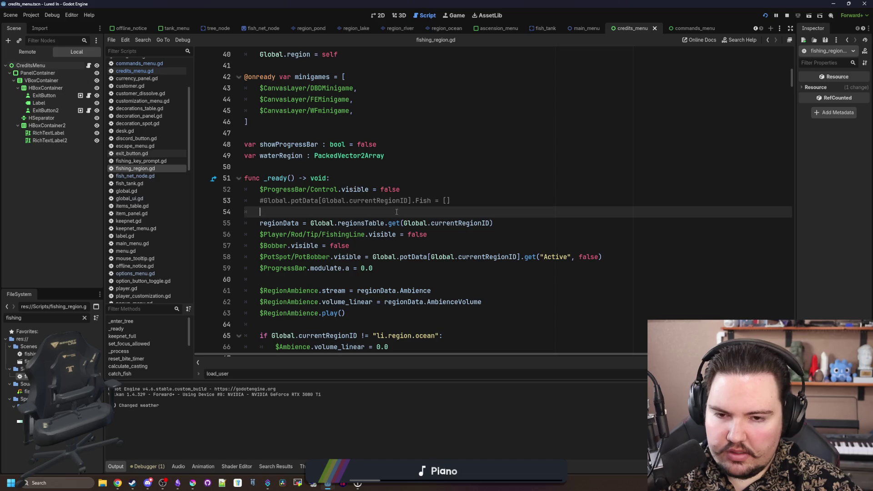
left_click_drag(492, 223, 404, 219)
left_click(414, 209)
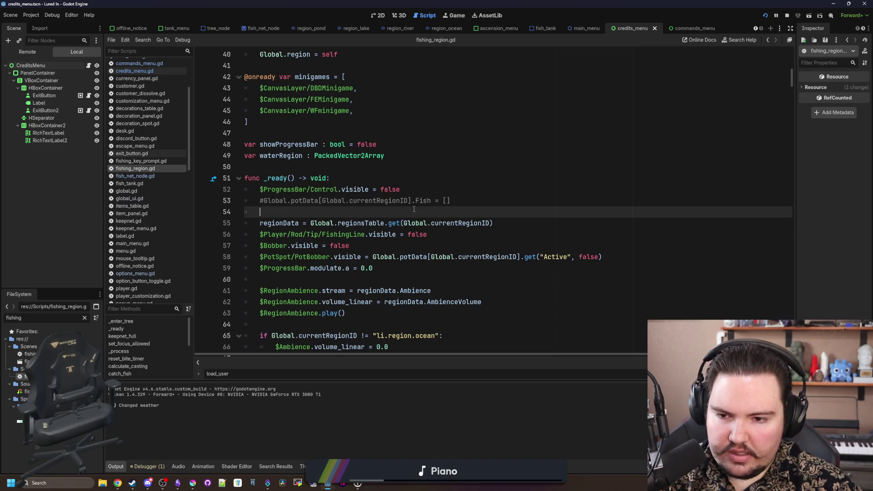
Step: Scroll through the rest of fishing_region.gd to review its code, then clear the file filter
scroll(414, 210, "down", 4)
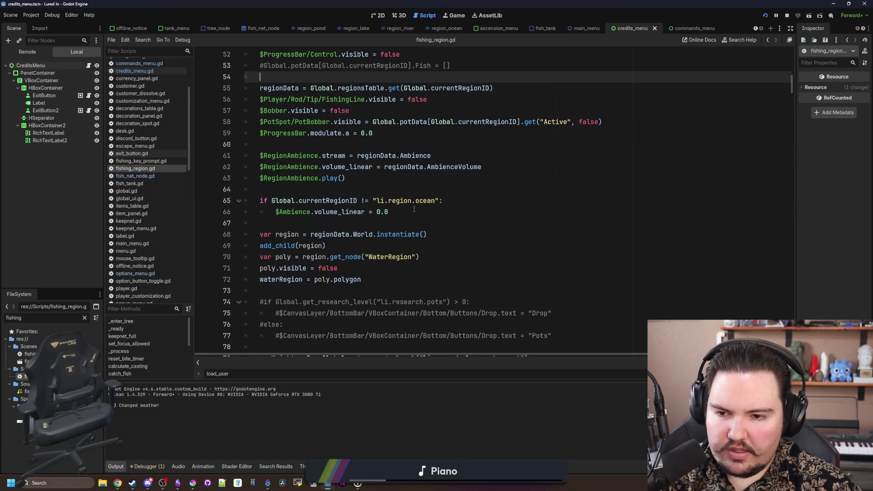
scroll(414, 209, "up", 8)
scroll(414, 209, "down", 2)
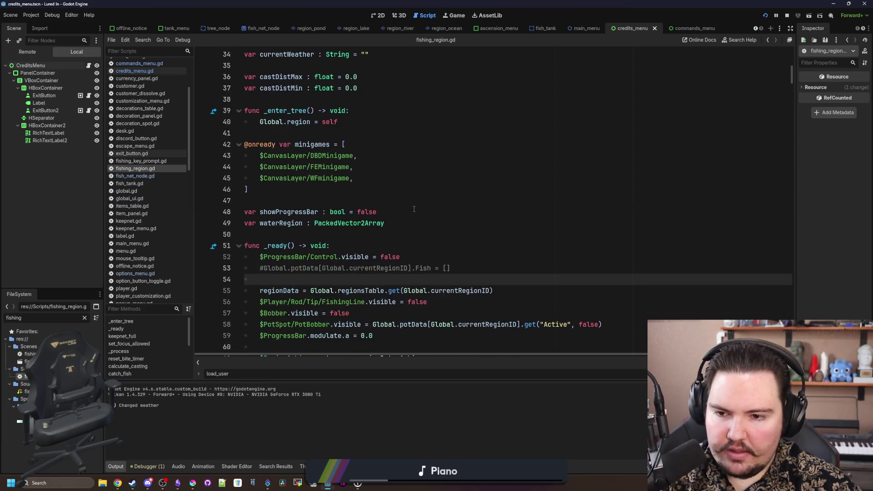
scroll(413, 209, "down", 2)
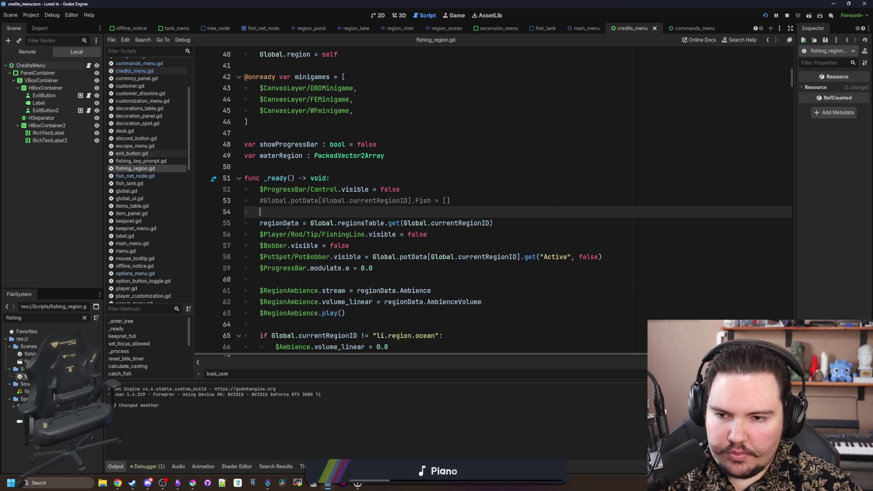
left_click(287, 169)
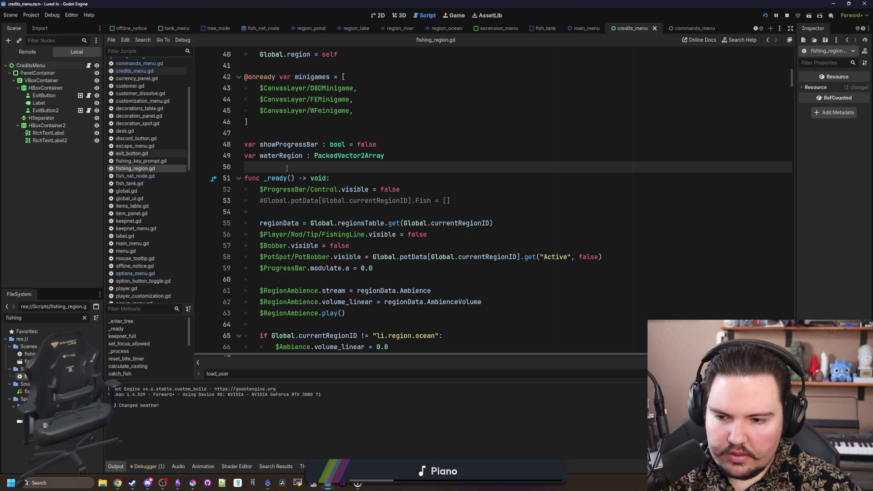
scroll(287, 168, "down", 4)
scroll(287, 168, "down", 4)
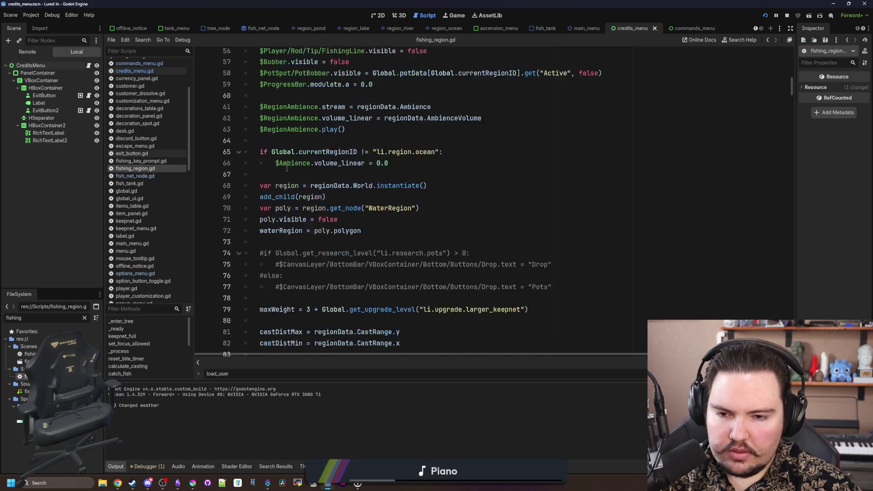
scroll(287, 169, "down", 14)
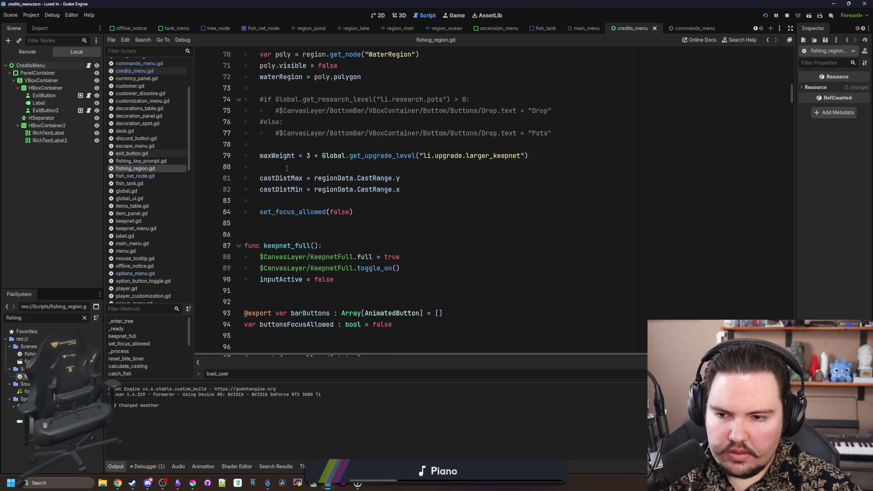
scroll(736, 195, "down", 6)
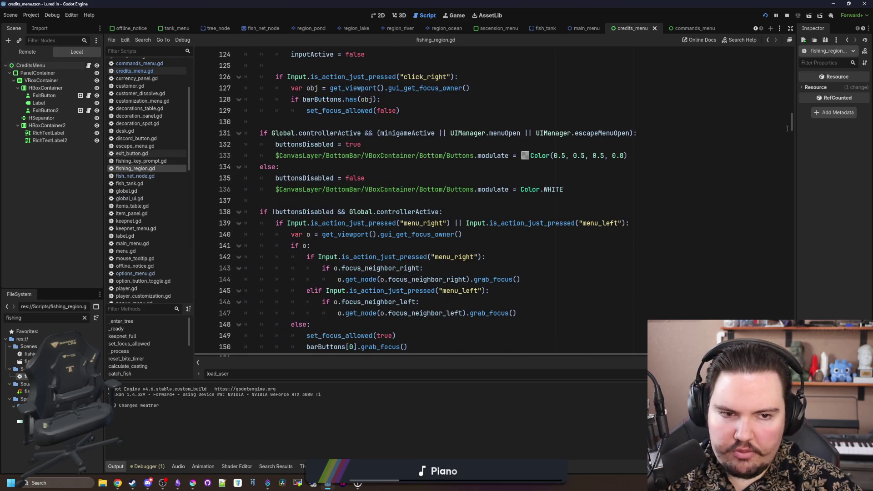
mouse_move(794, 128)
left_mouse_down()
mouse_move(794, 231)
mouse_move(759, 20)
left_mouse_up()
left_click(261, 183)
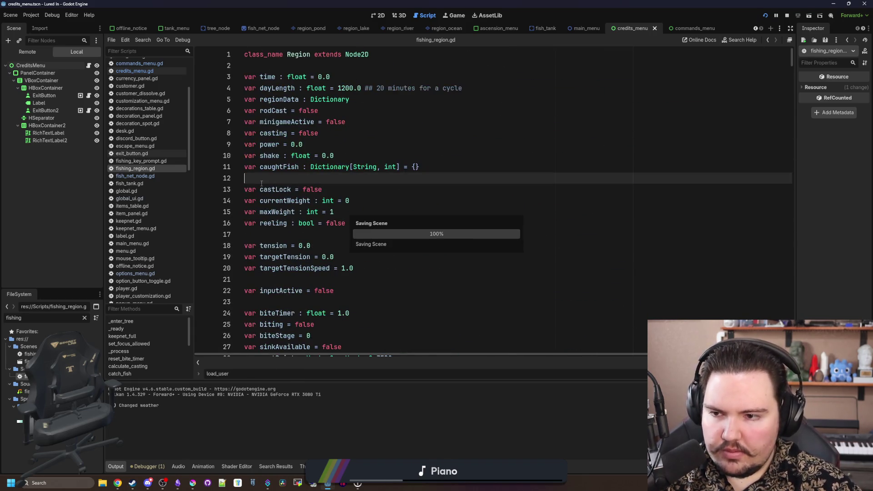
left_click(85, 318)
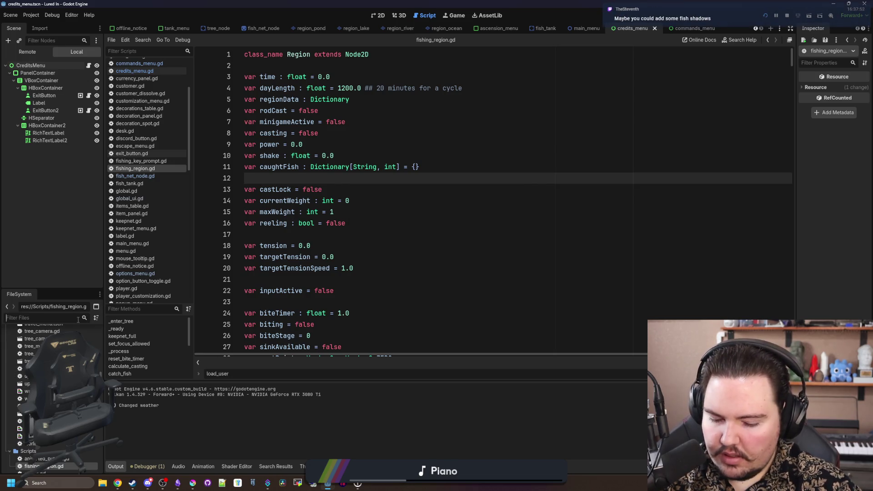
Step: Stop the running game and open main_menu.tscn from the 'main' file filter
type("main")
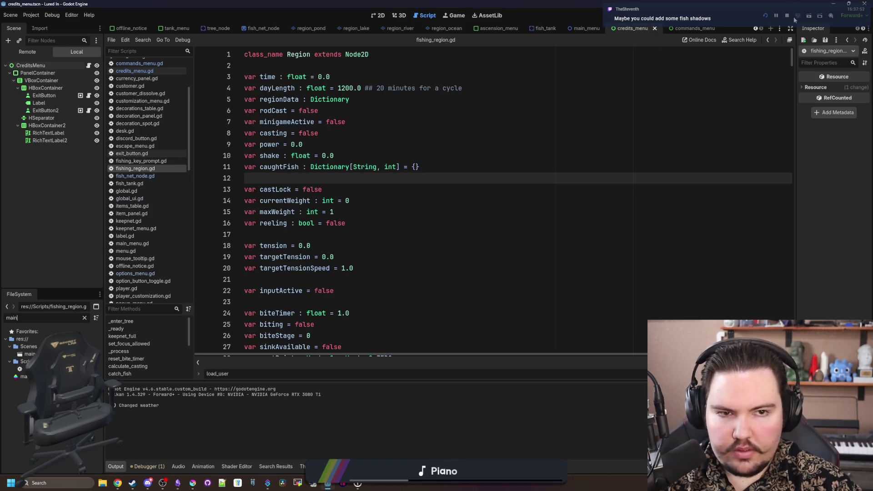
left_click(788, 16)
double_click(29, 354)
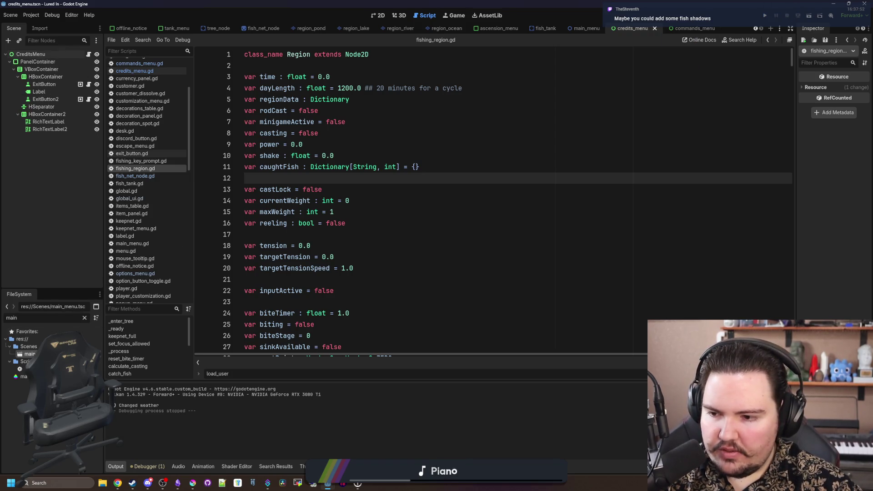
left_click(386, 16)
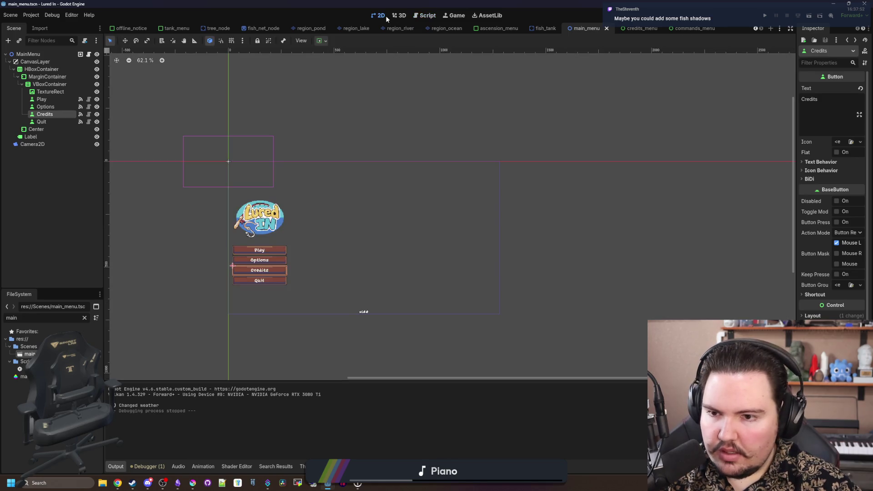
scroll(306, 260, "up", 1)
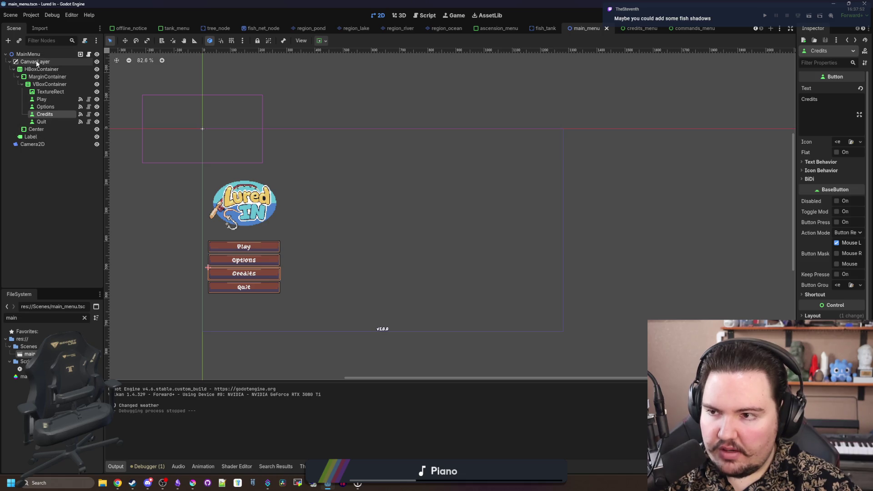
Step: Delete the Camera2D node from the main_menu scene
left_click(42, 145)
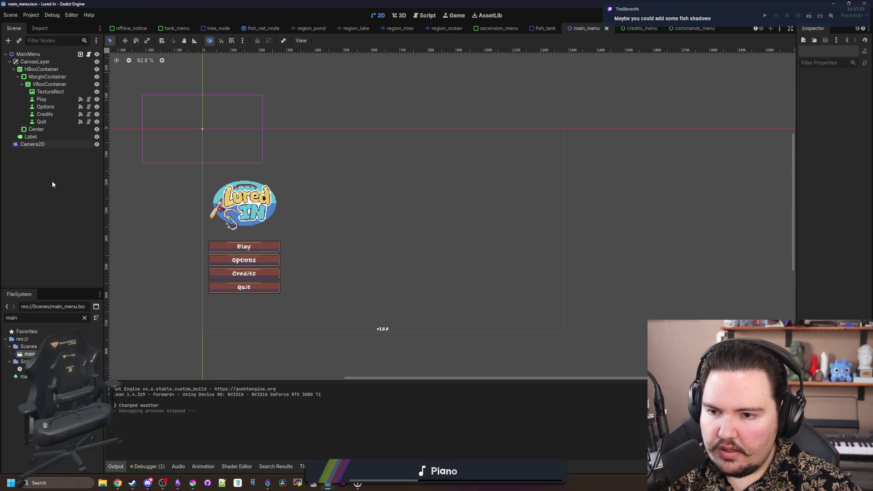
right_click(65, 145)
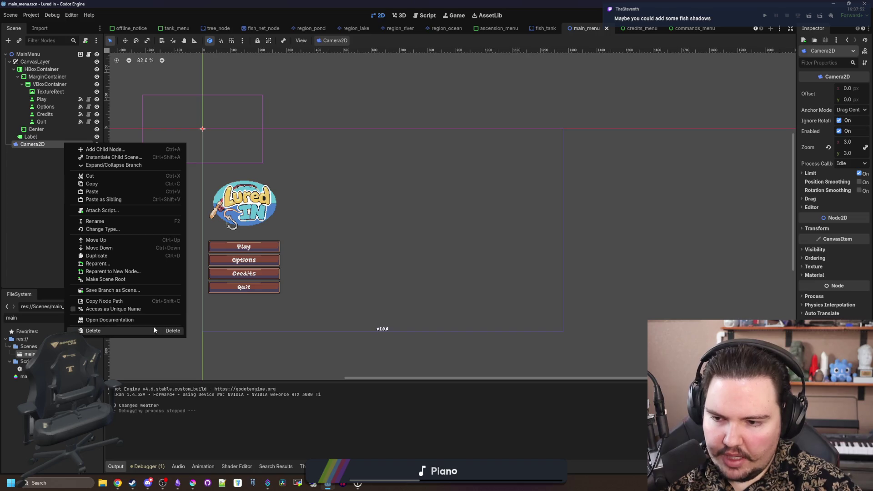
left_click(97, 330)
key("Return")
Step: Filter for 'region', instance fishing_region.tscn under MainMenu, and save the scene
left_click(84, 317)
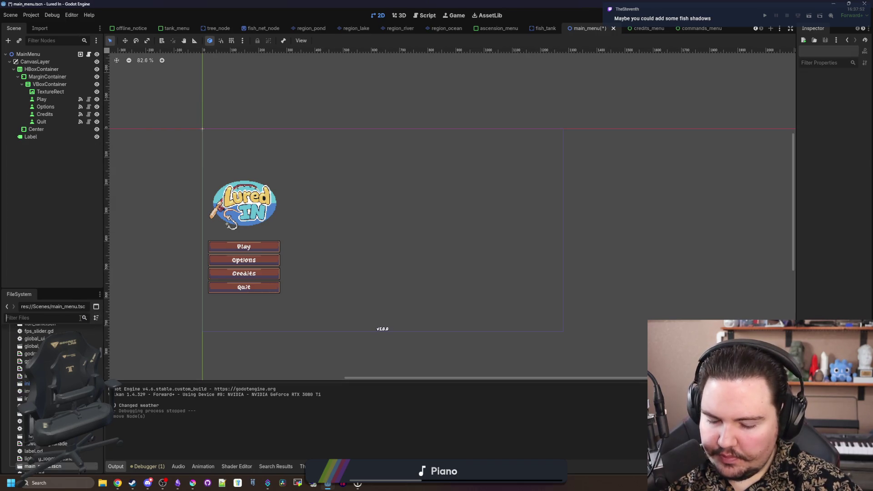
type("region")
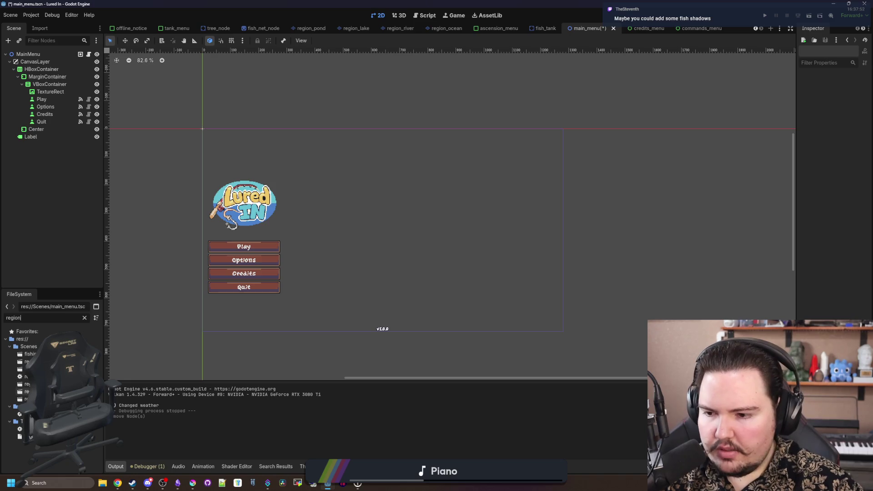
left_click_drag(30, 354, 45, 55)
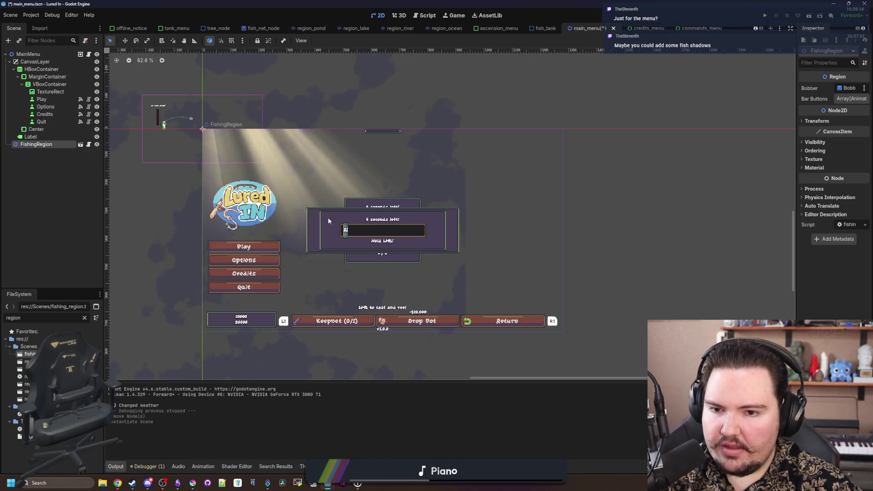
key("ctrl+s")
scroll(405, 247, "down", 3)
scroll(386, 242, "up", 1)
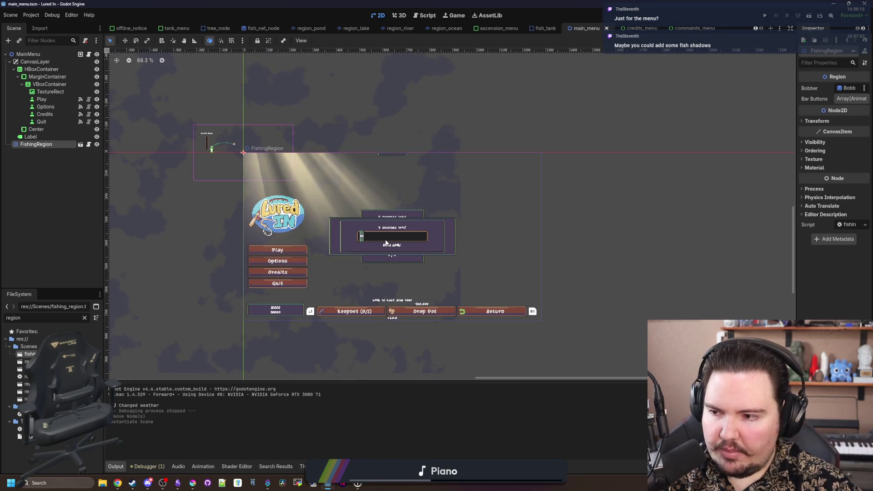
key("ctrl+s")
scroll(399, 291, "up", 2)
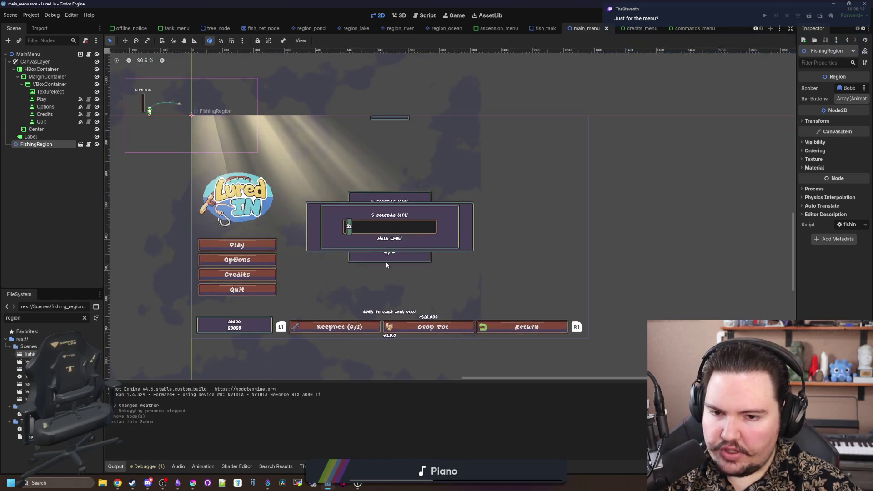
key("ctrl+s")
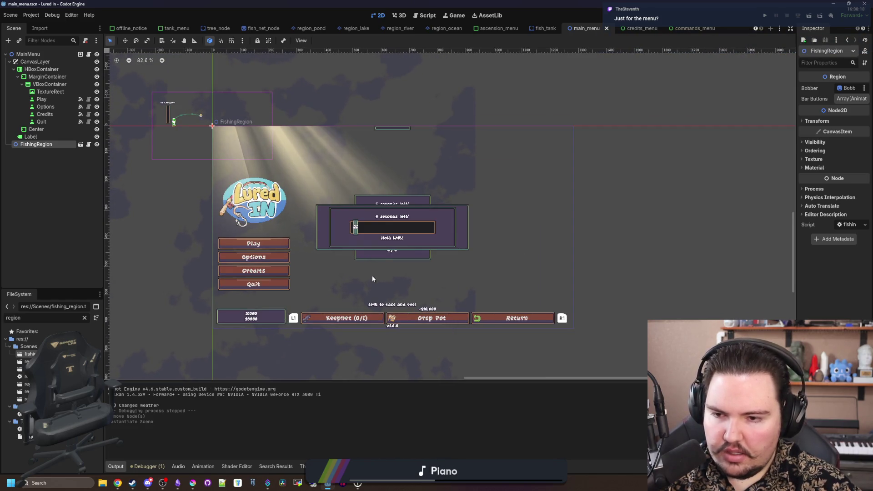
left_click(88, 145)
Step: Save fishing_region.gd, then run and stop the game to test it
scroll(333, 190, "down", 15)
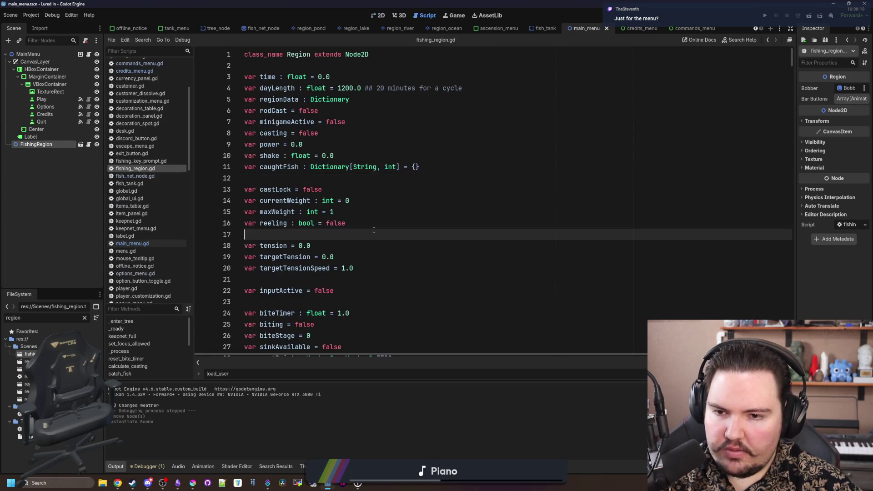
left_click(460, 209)
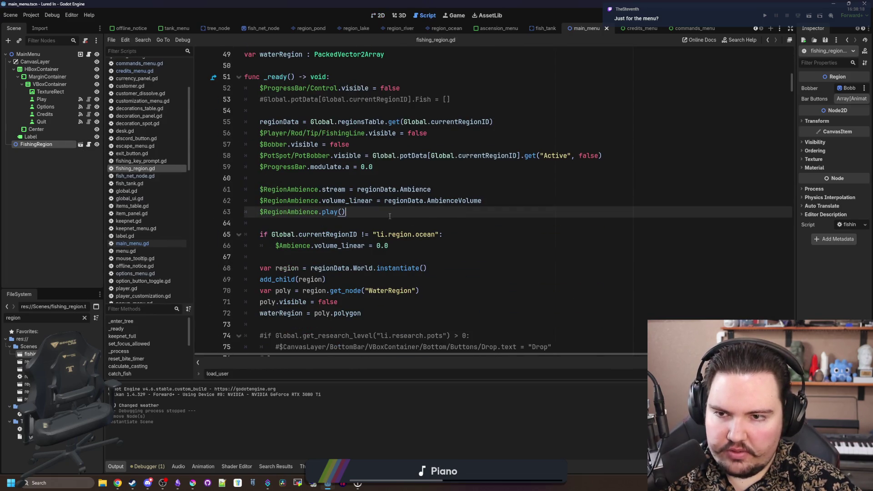
key("ctrl+s")
left_click(284, 223)
key("ctrl+s")
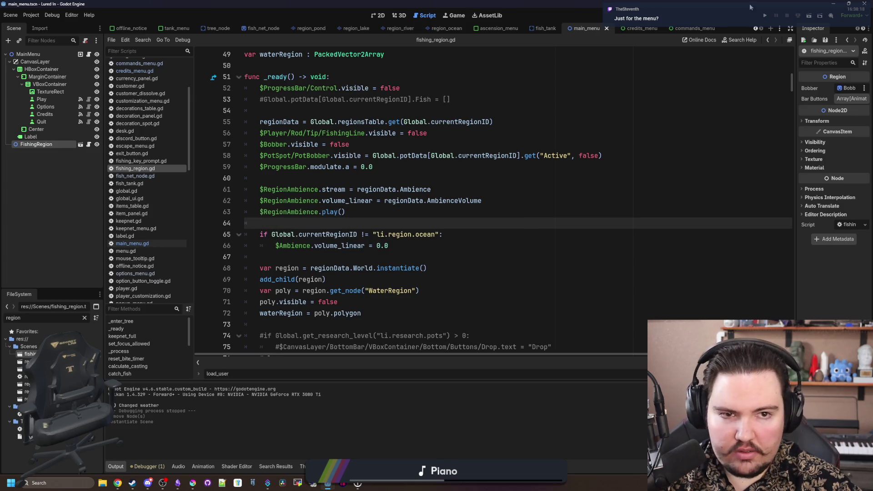
left_click(765, 16)
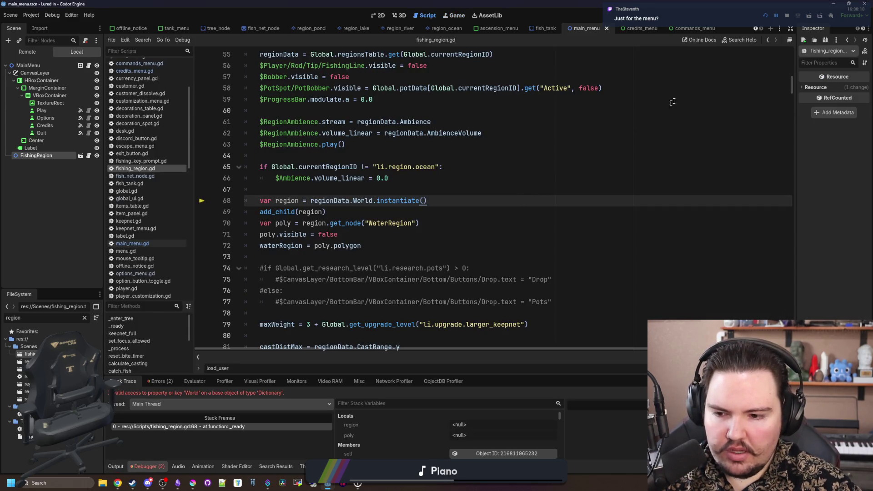
left_click(787, 15)
Step: Save the script again and insert a blank line after line 54 in _ready
left_click(350, 189)
key("ctrl+s")
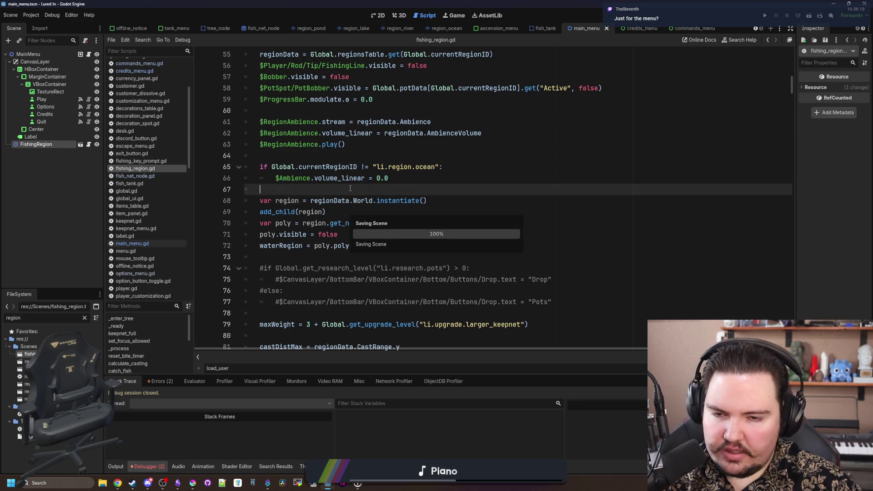
scroll(350, 189, "up", 6)
left_click(319, 212)
scroll(317, 201, "down", 4)
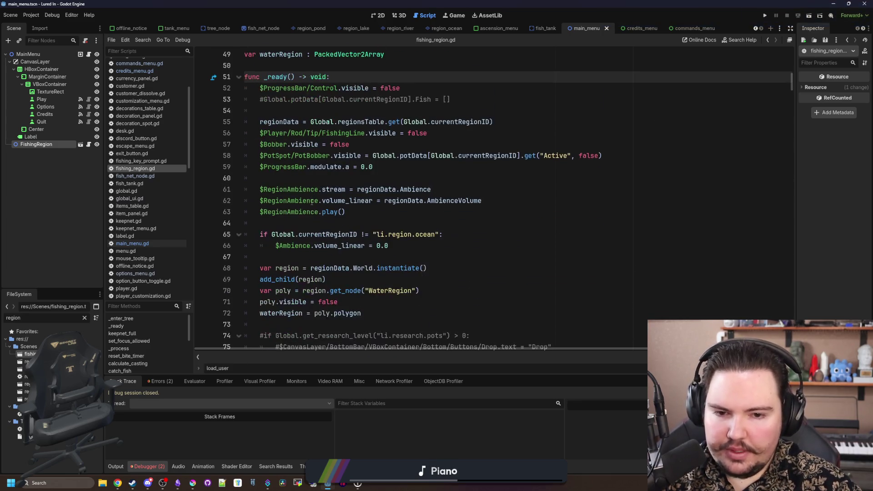
scroll(316, 202, "up", 1)
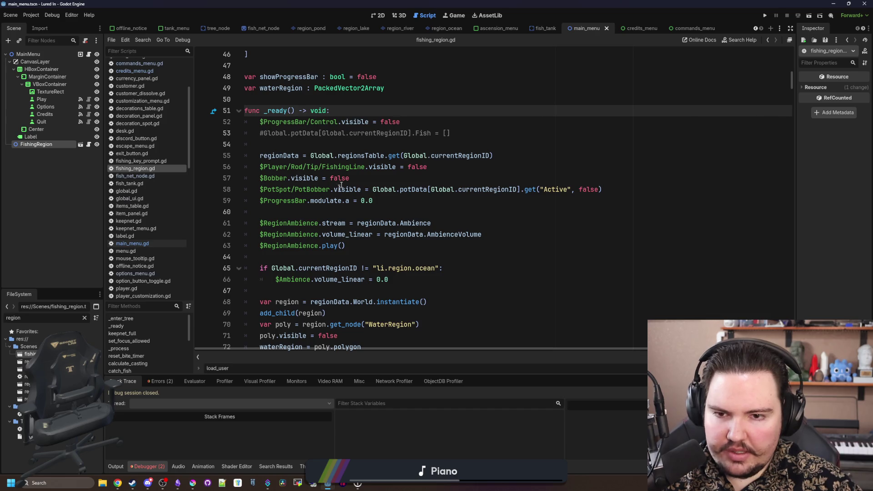
scroll(346, 184, "up", 1)
left_click(353, 178)
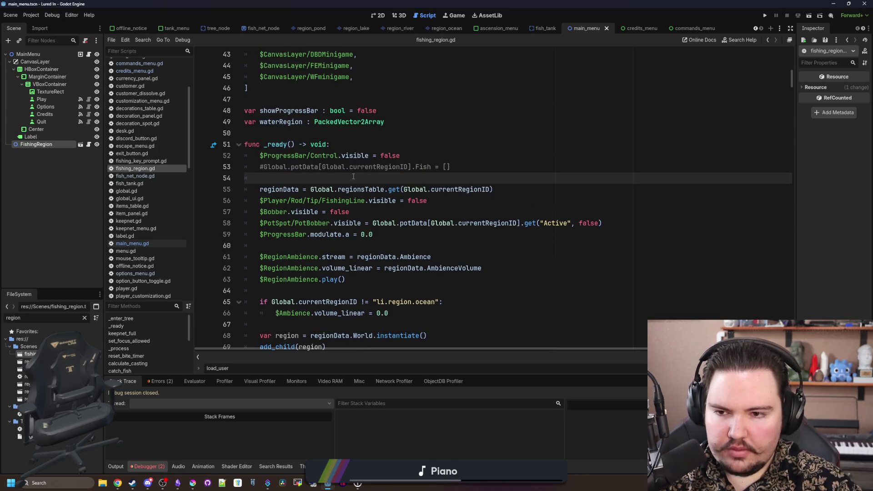
key("Return")
key("Return")
Step: Search for currentRegionID and change the ocean camera check on line 118 to use regionID
key("ctrl+f")
type("cur")
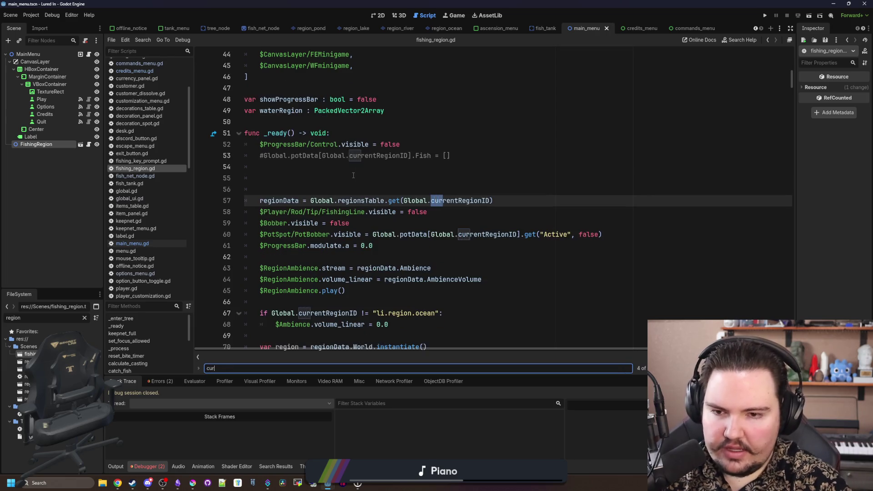
type("rentRegionID")
key("Return")
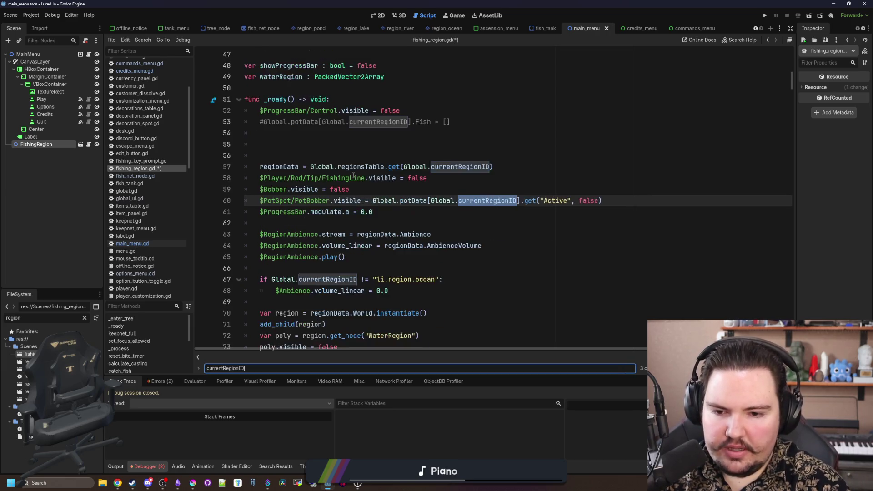
key("Return")
key("Return")
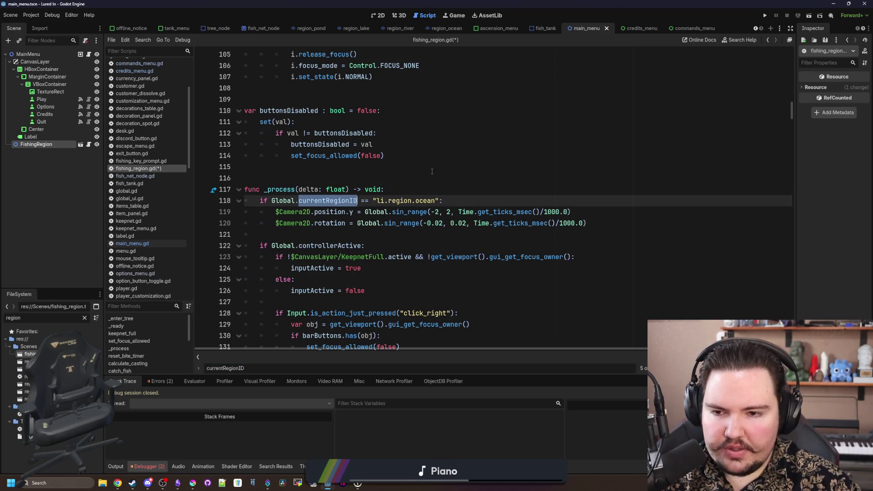
type("reg")
key("BackSpace")
key("BackSpace")
key("BackSpace")
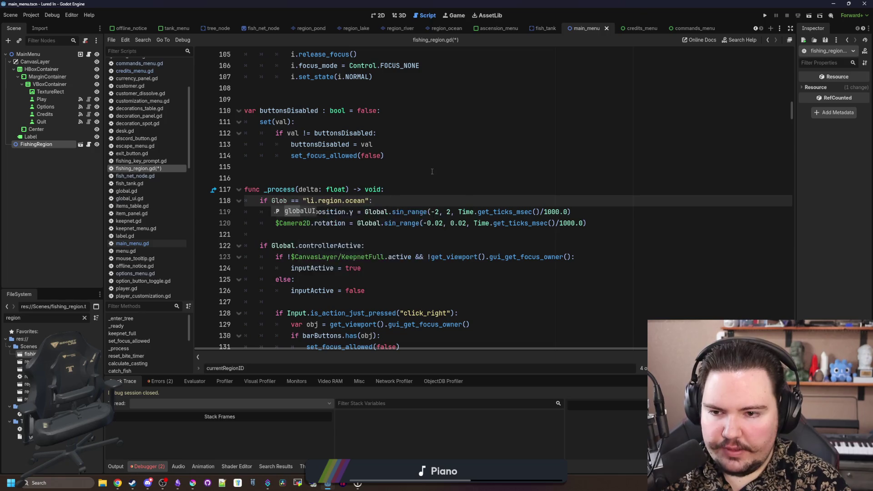
type("regionID")
left_click(432, 172)
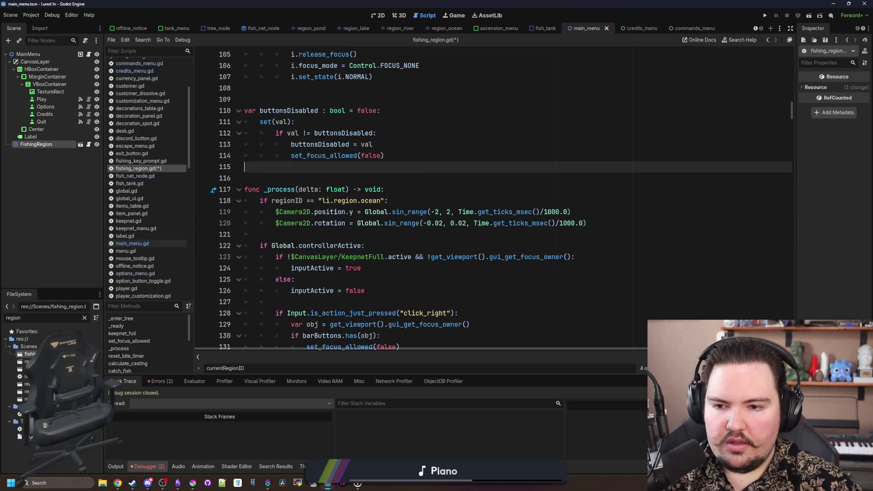
left_click(280, 191)
double_click(287, 201)
Step: Change the weather lookup on line 156 to index with [regionID]
key("ctrl+f")
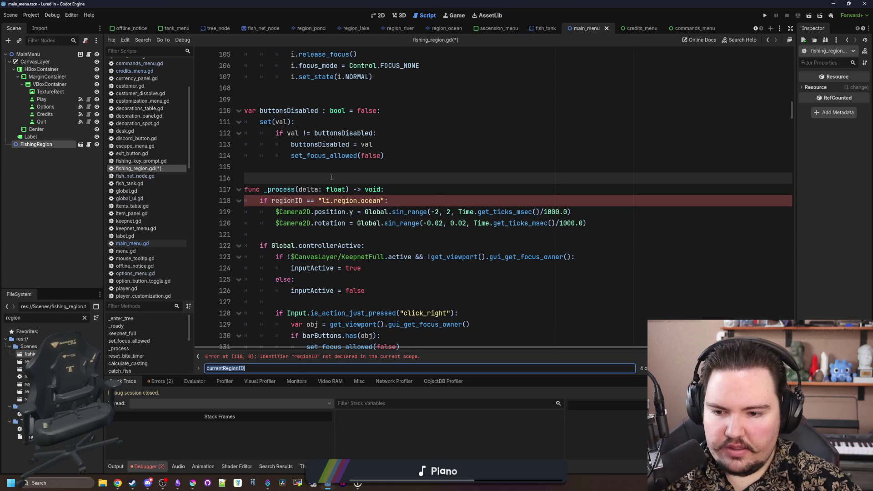
key("Return")
left_click(476, 201)
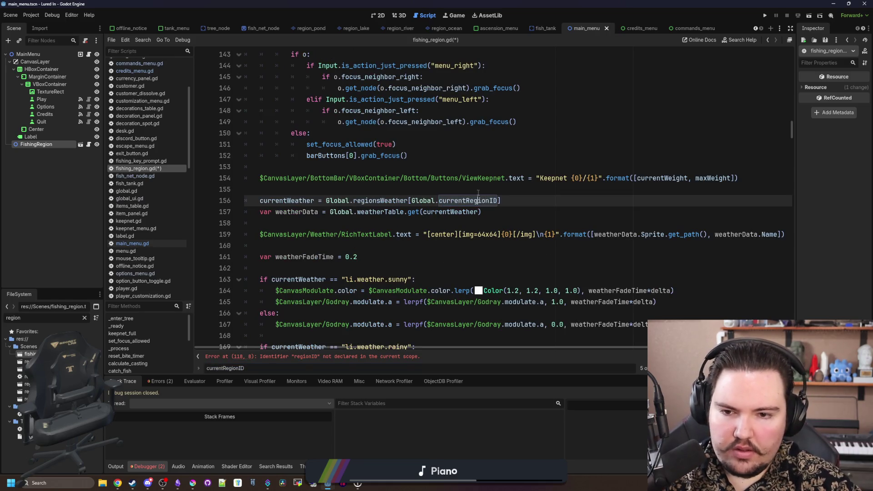
left_click_drag(501, 201, 408, 201)
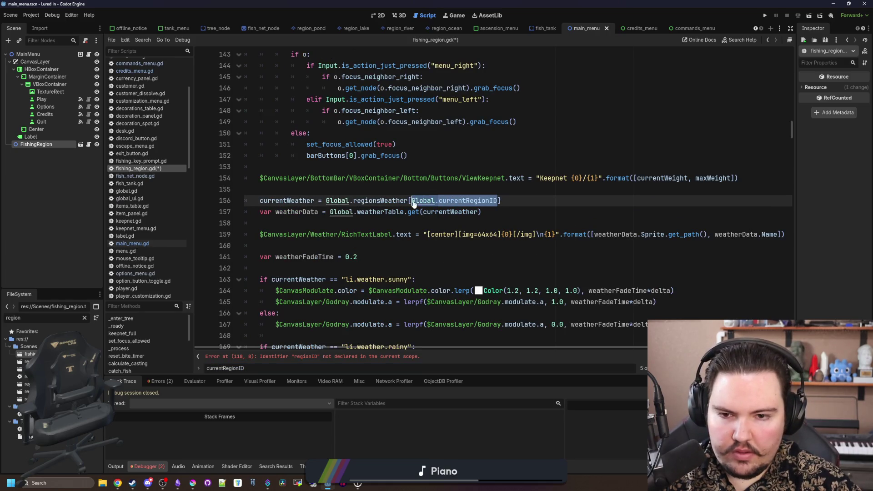
type("[regionID]")
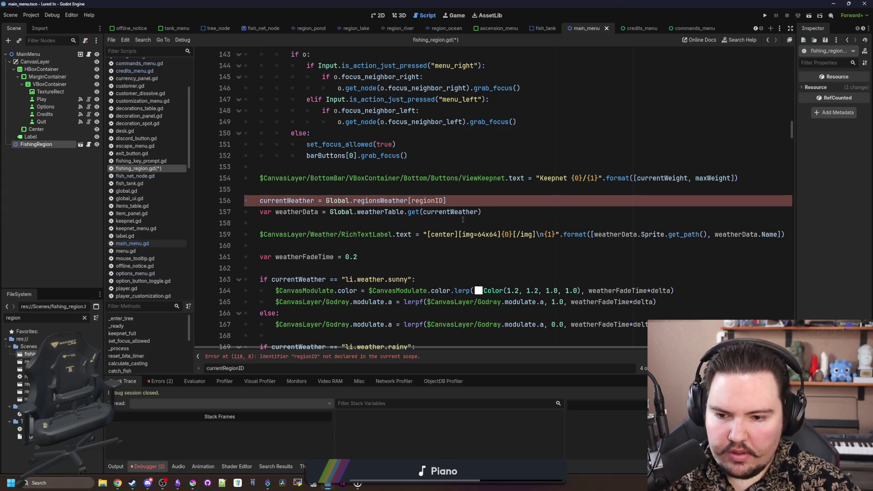
Step: Replace Global.currentRegionID with regionID in the ocean ambience check on line 182
key("ctrl+f")
key("Return")
left_click(365, 193)
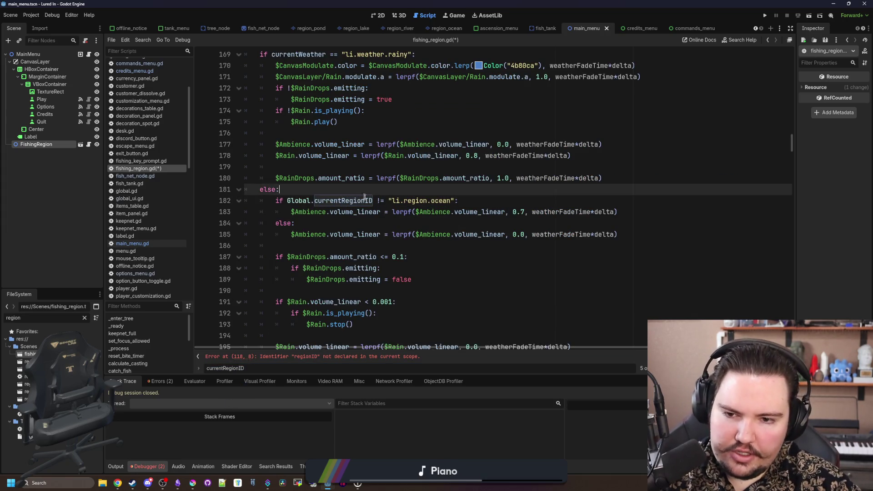
left_click_drag(373, 201, 287, 200)
key("ctrl+f")
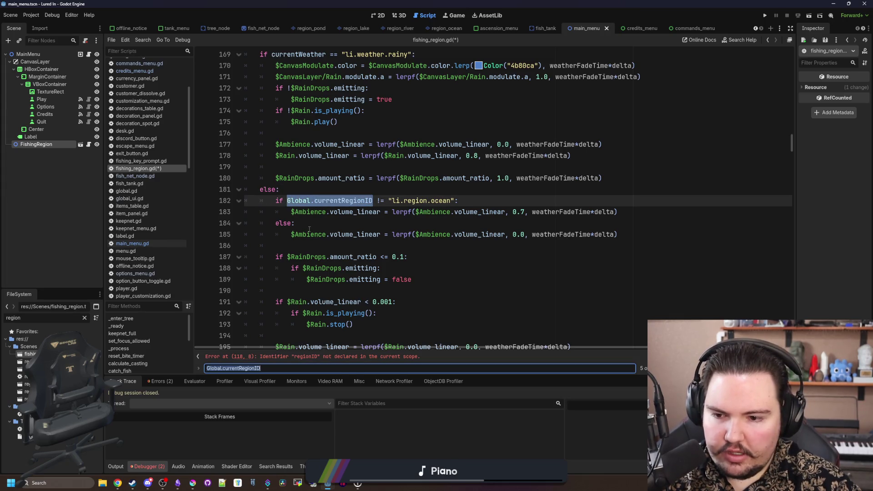
left_click(314, 212)
left_click_drag(373, 200, 287, 201)
type("regionID")
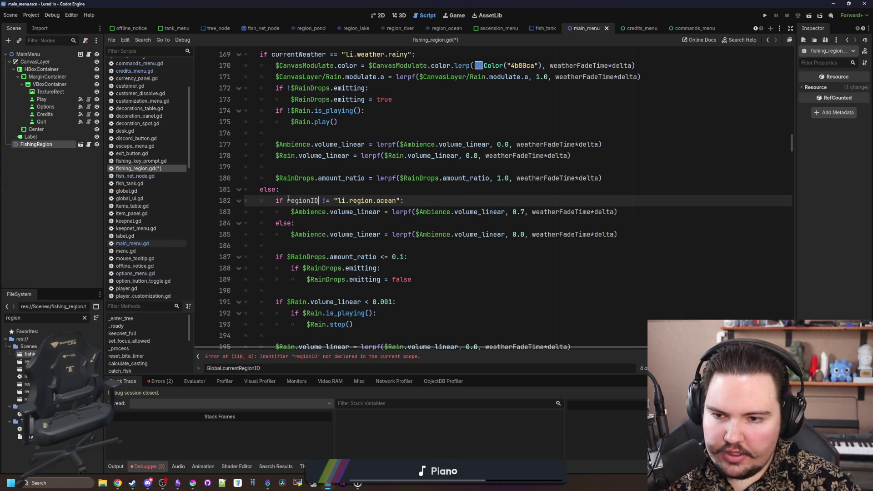
key("Return")
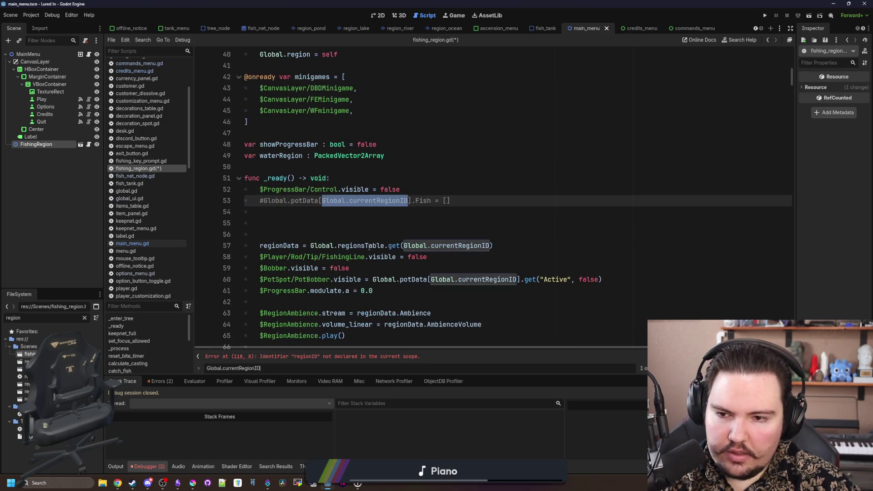
left_click(310, 212)
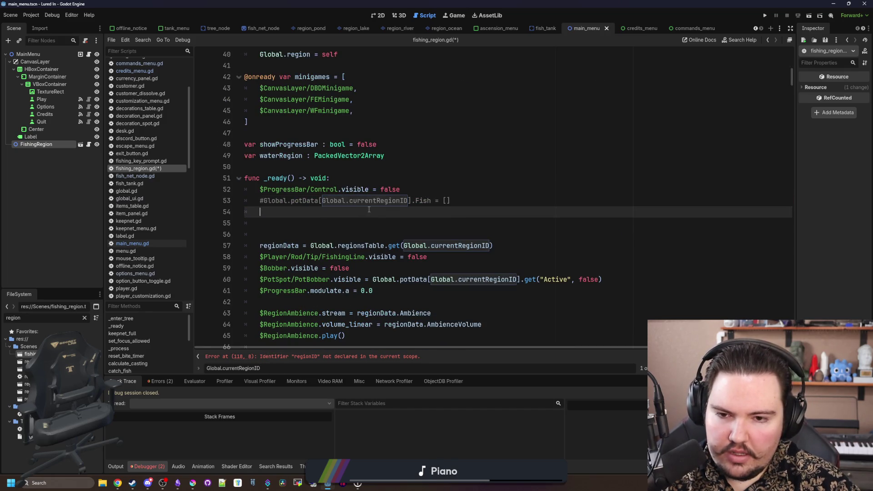
left_click_drag(369, 210, 225, 205)
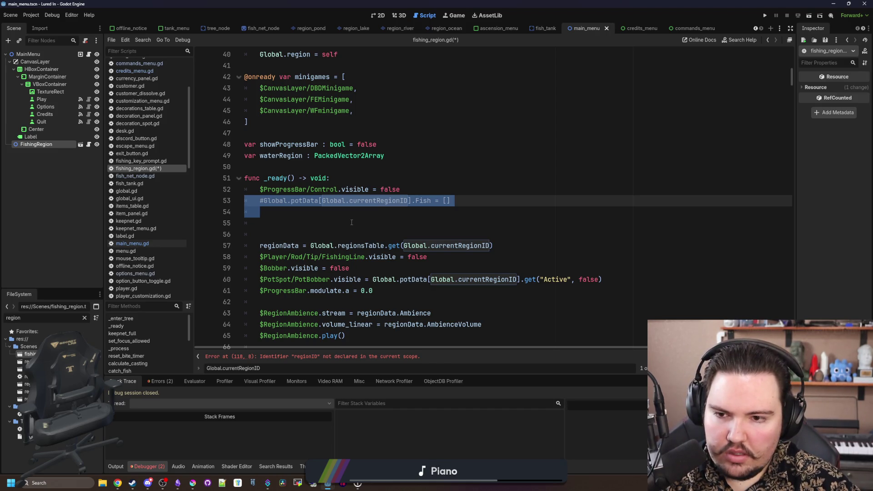
left_click(326, 222)
scroll(377, 212, "down", 1)
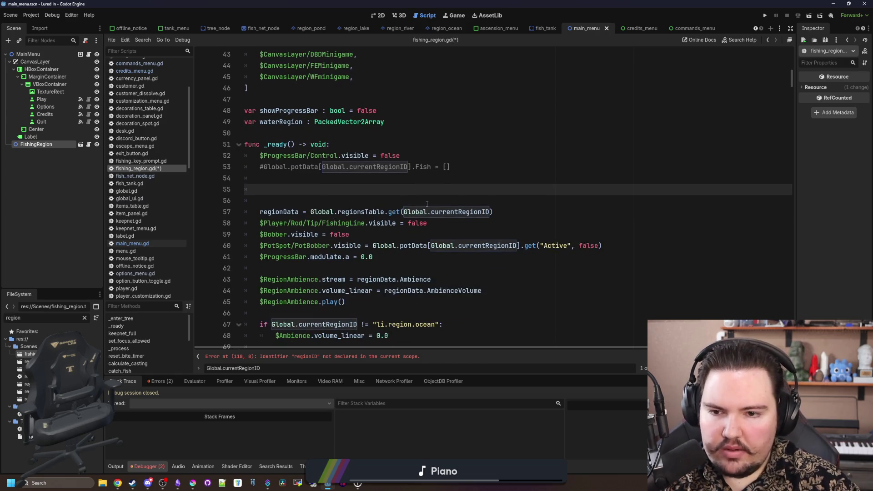
Step: Declare var regionID : String = "" as a member variable on line 50
left_click(429, 201)
left_click(439, 194)
type("var regionID")
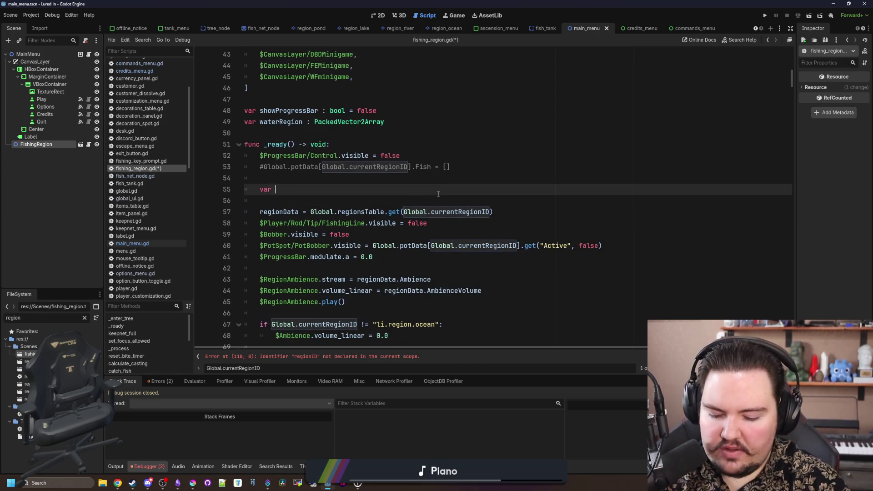
triple_click(439, 194)
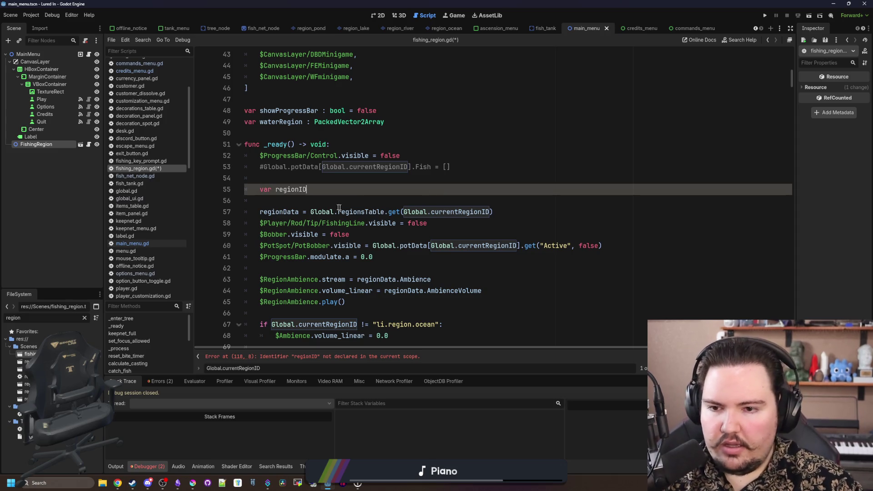
key("shift+Home")
key("ctrl+x")
left_click(280, 133)
key("Return")
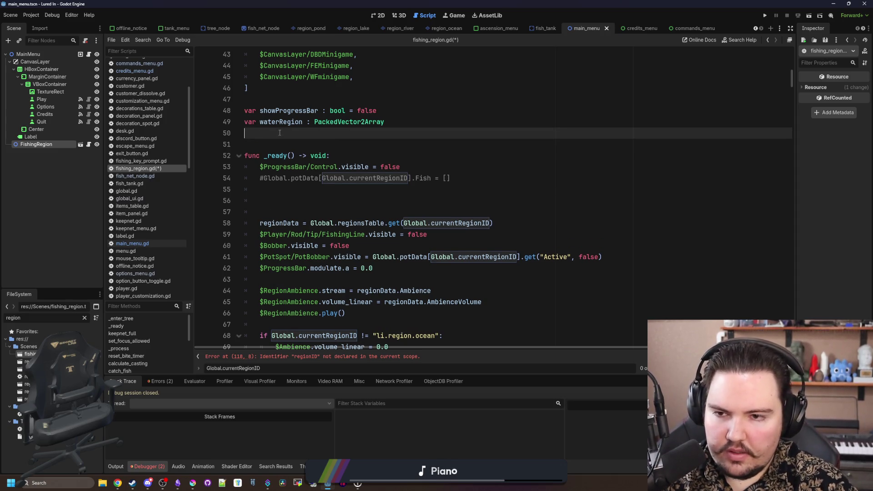
key("ctrl+v")
type(": String = ")
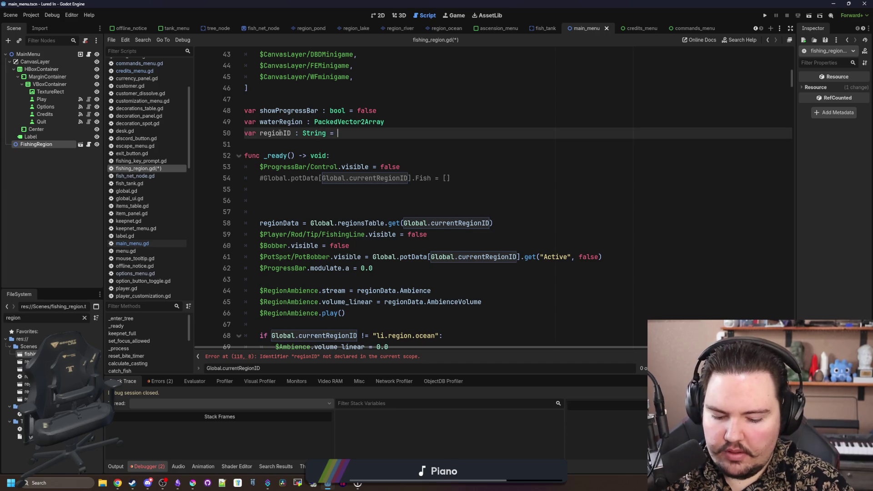
type("\"")
Step: In _ready, set regionID = Global.currentRegionID and begin an if regionID == "li.region.main_menu": block
left_click(304, 196)
type("regio")
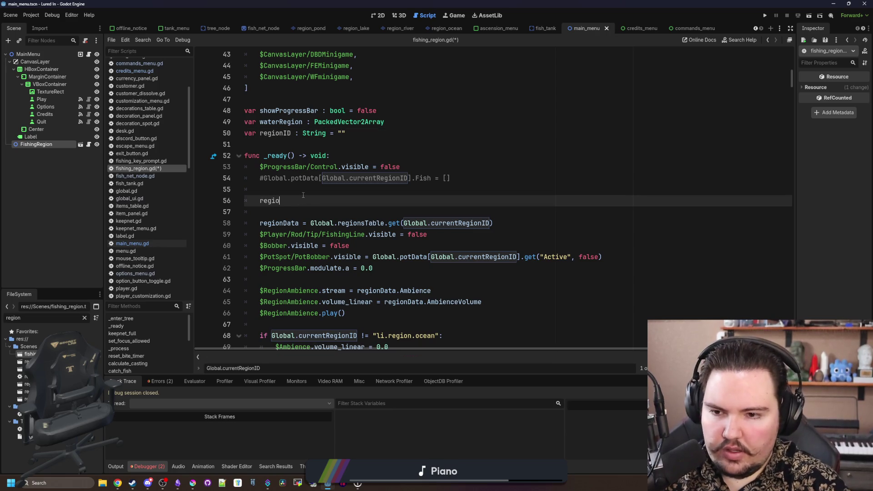
type("nID = Global.region")
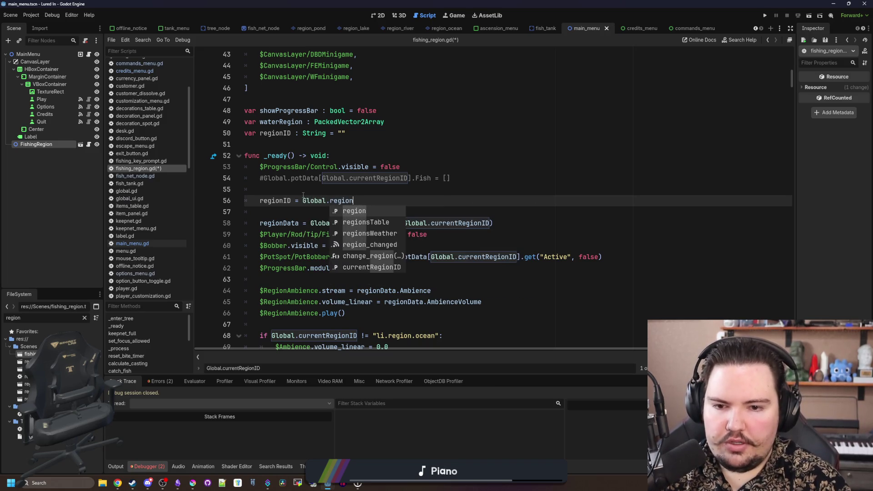
key("BackSpace")
key("BackSpace")
key("BackSpace")
key("BackSpace")
key("BackSpace")
key("BackSpace")
type("cu")
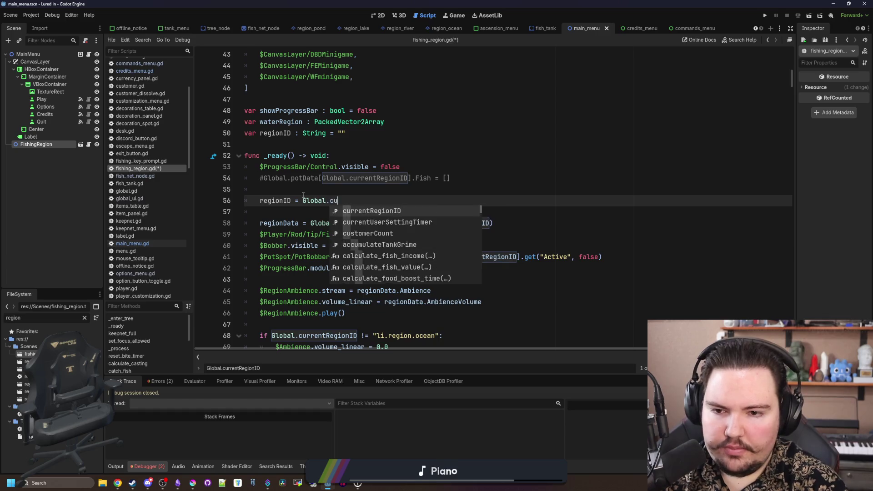
type("rrent")
key("Return")
key("Return")
key("Return")
type("if ")
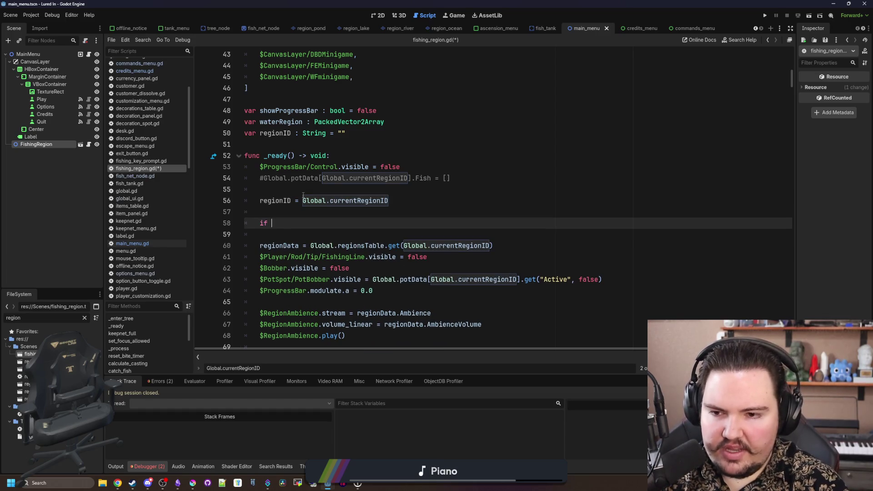
type("regionID =")
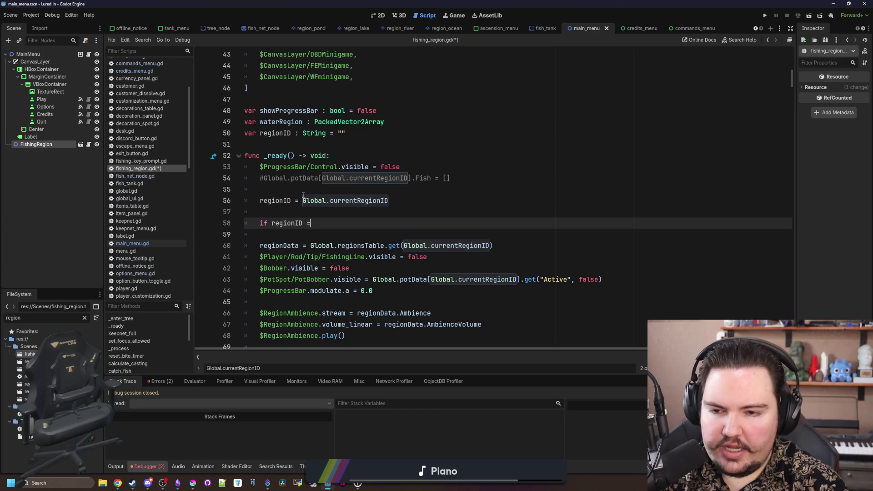
type("= \"li.region.m")
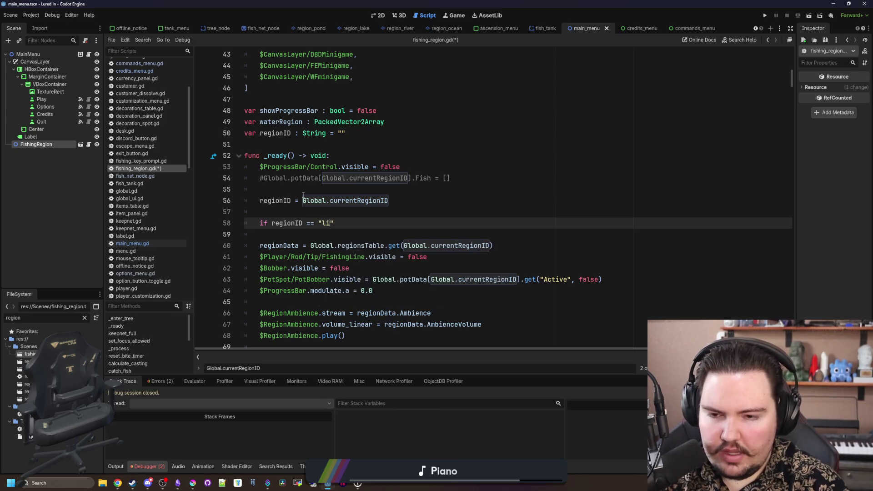
type("ain_menu\"")
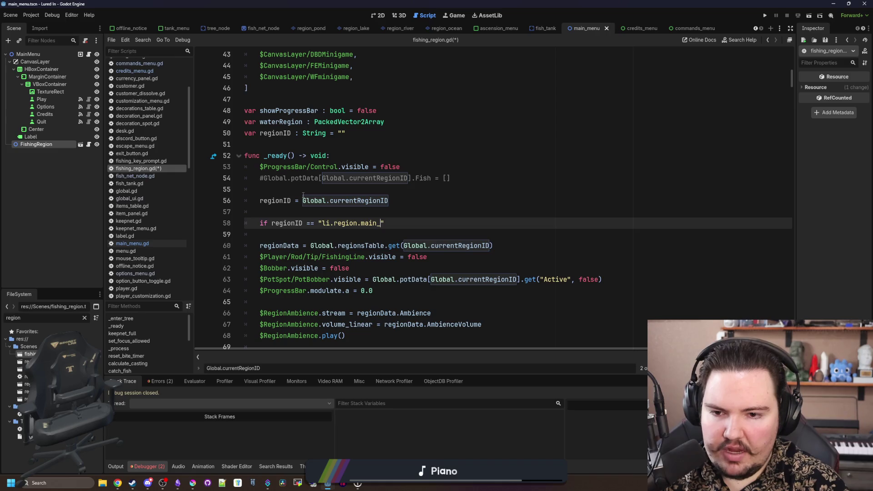
type(":")
key("Return")
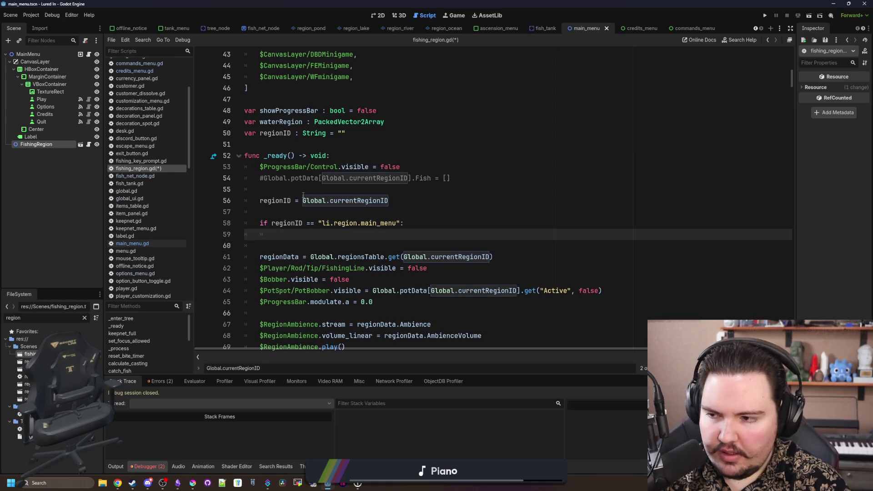
left_click(89, 54)
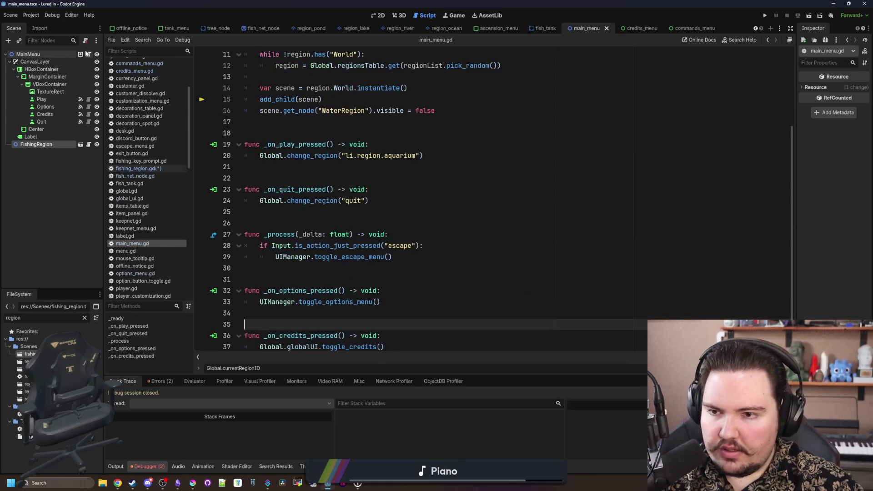
Step: Copy the random-region setup in main_menu.gd's _ready (lines 5–16) with cut-and-undo, then return to fishing_region.gd
scroll(285, 170, "up", 3)
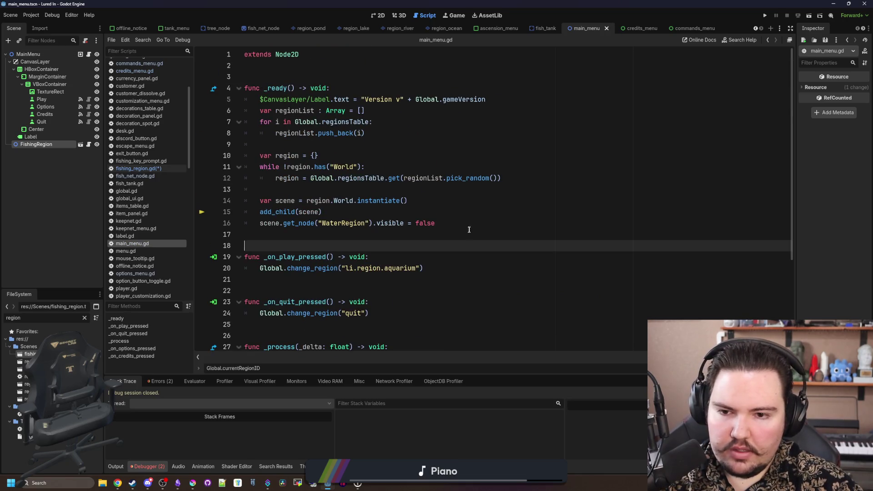
mouse_move(436, 223)
left_mouse_down()
mouse_move(318, 222)
mouse_move(275, 111)
mouse_move(217, 96)
left_mouse_up()
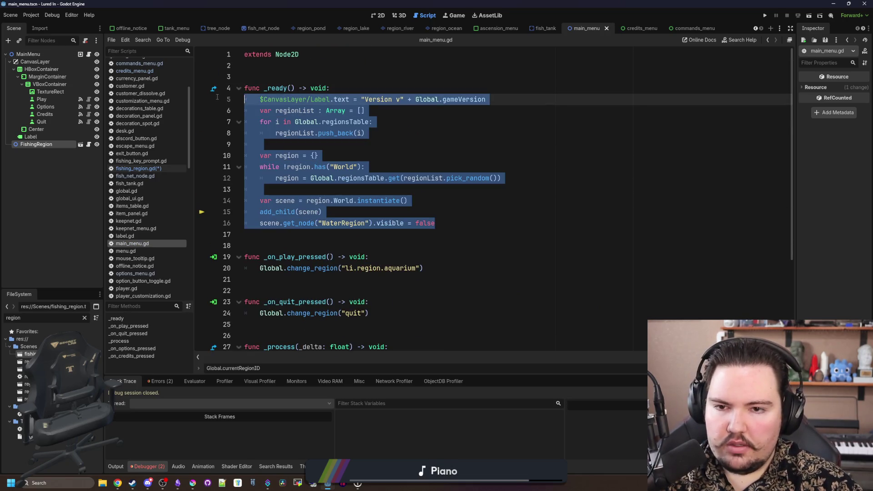
key("ctrl+x")
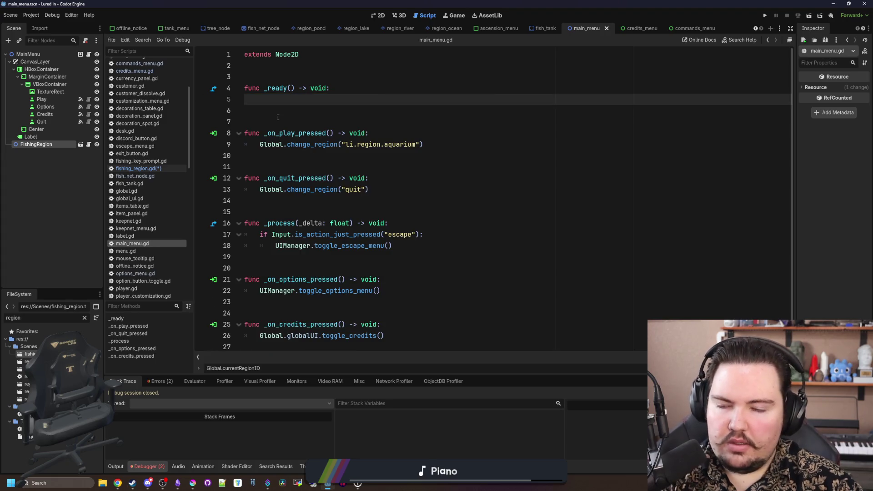
key("ctrl+z")
key("ctrl+z")
key("ctrl+z")
key("ctrl+z")
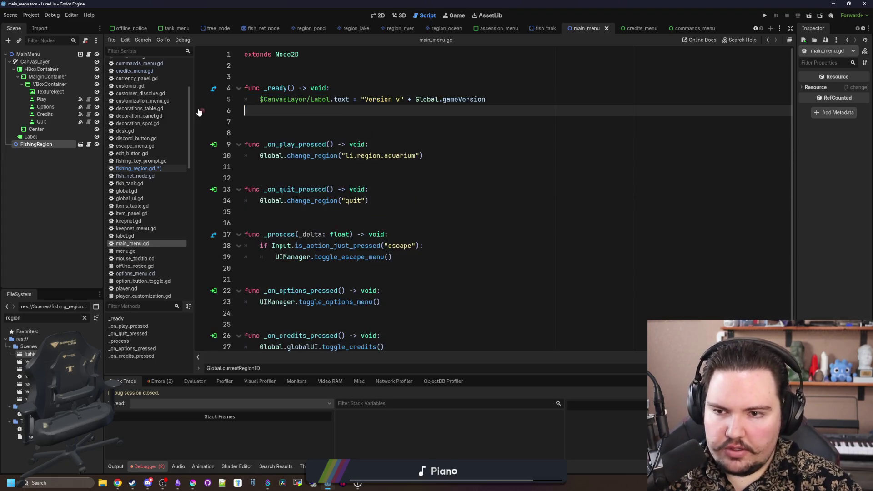
left_click(159, 171)
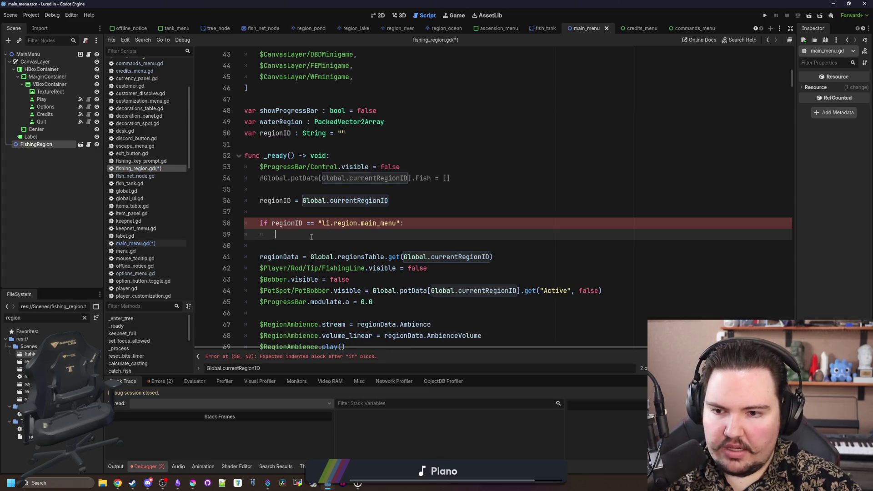
Step: Paste the region setup code under the main_menu check, indent it, and delete the scene instantiation lines
key("ctrl+v")
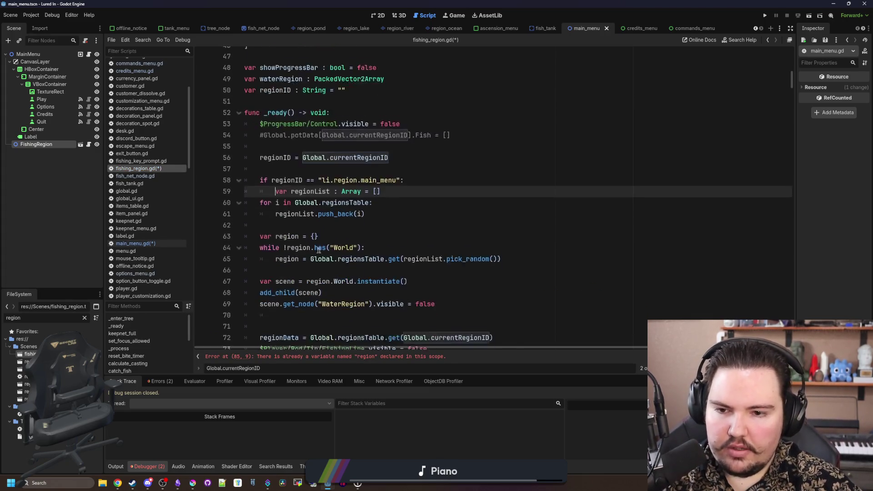
scroll(319, 250, "down", 1)
left_click_drag(435, 271, 231, 163)
key("Tab")
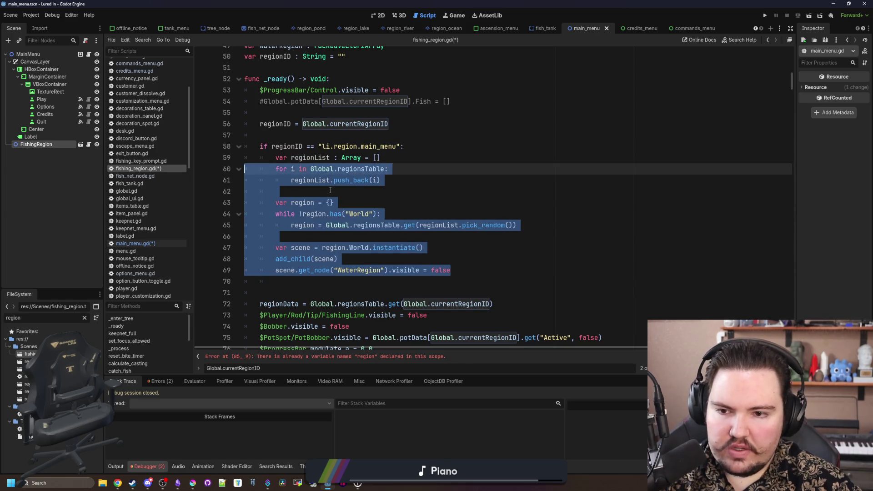
left_click(330, 191)
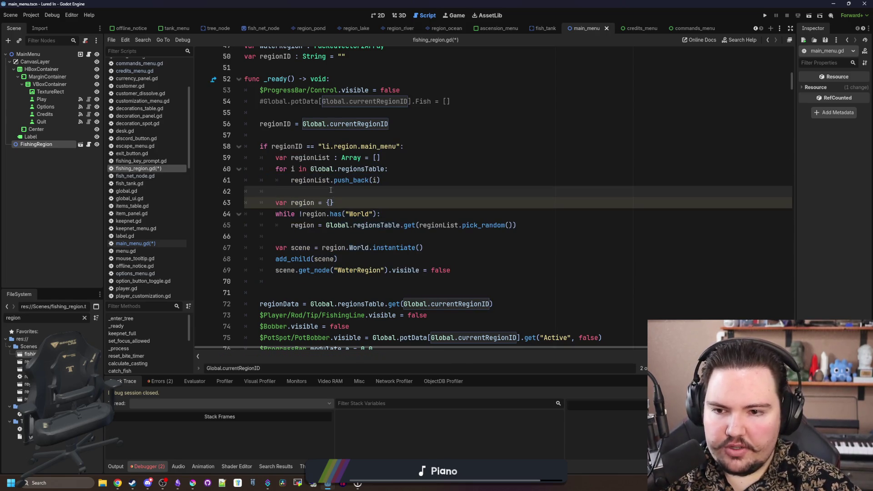
left_click_drag(302, 214, 517, 225)
left_click(303, 248)
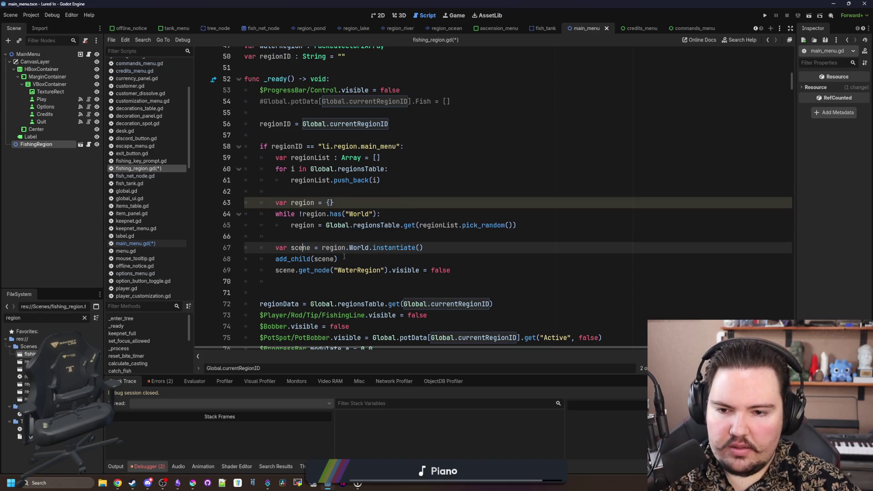
mouse_move(490, 268)
left_mouse_down()
mouse_move(273, 259)
mouse_move(248, 248)
left_mouse_up()
key("BackSpace")
key("BackSpace")
key("BackSpace")
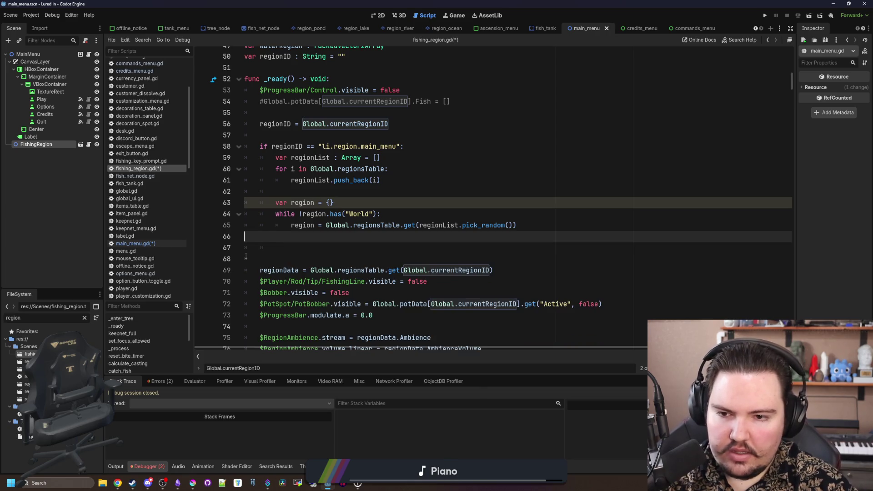
key("Delete")
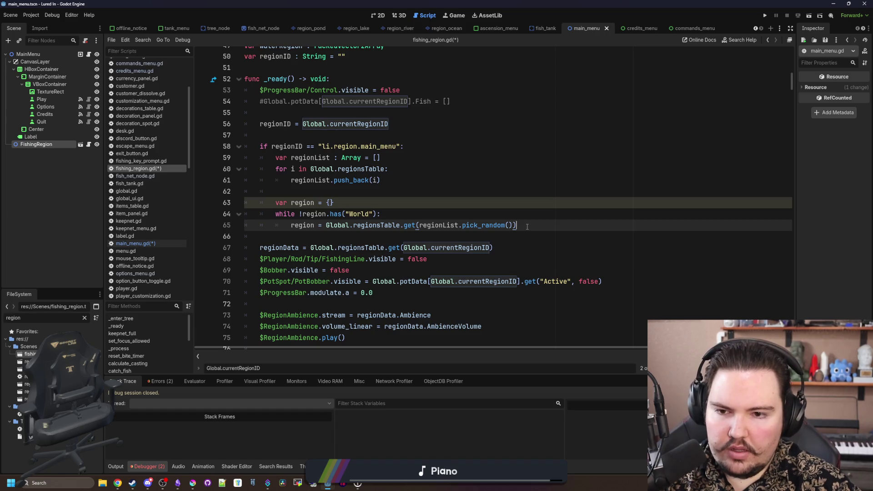
key("Return")
key("Return")
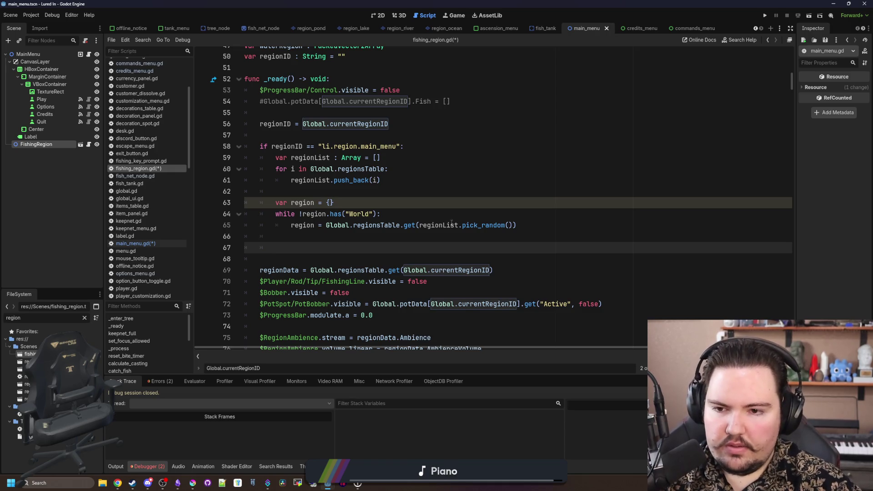
Step: In the for loop, add 'var data = Global.regionsTable.get(i)' and nest push_back under 'if data.has("World"):'
left_click(408, 167)
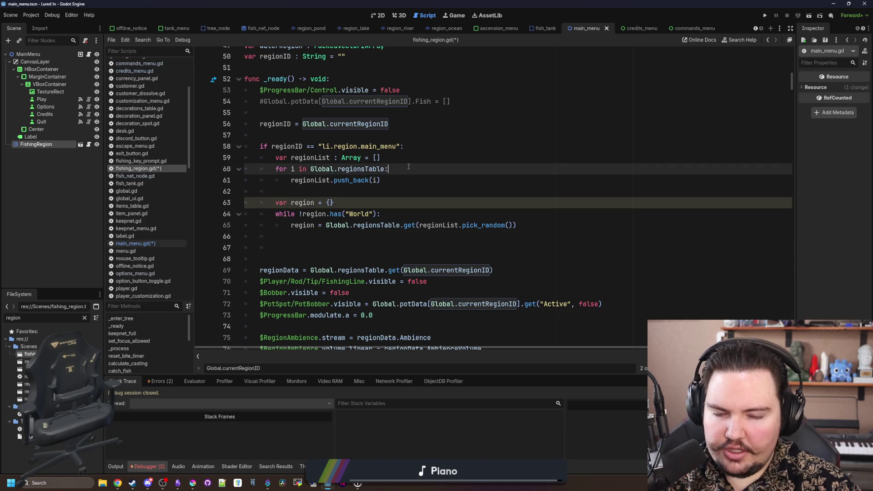
key("Return")
type("var data = Gl")
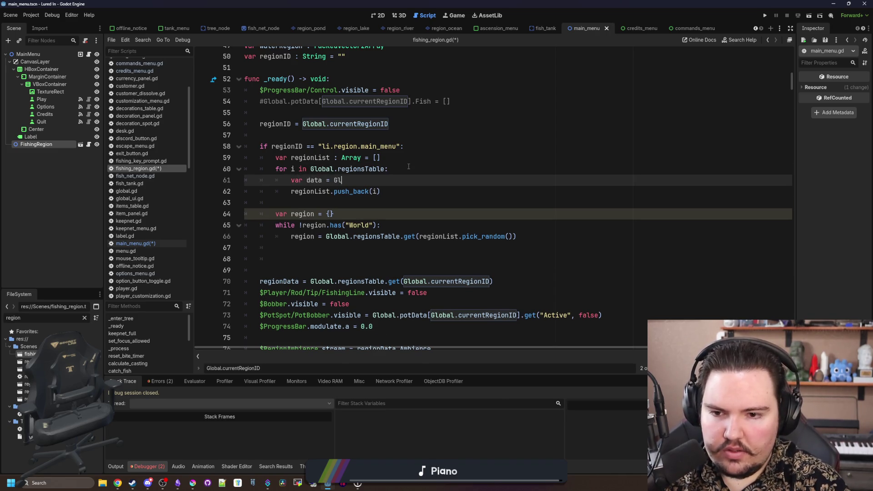
type("obal.regionsTABLE")
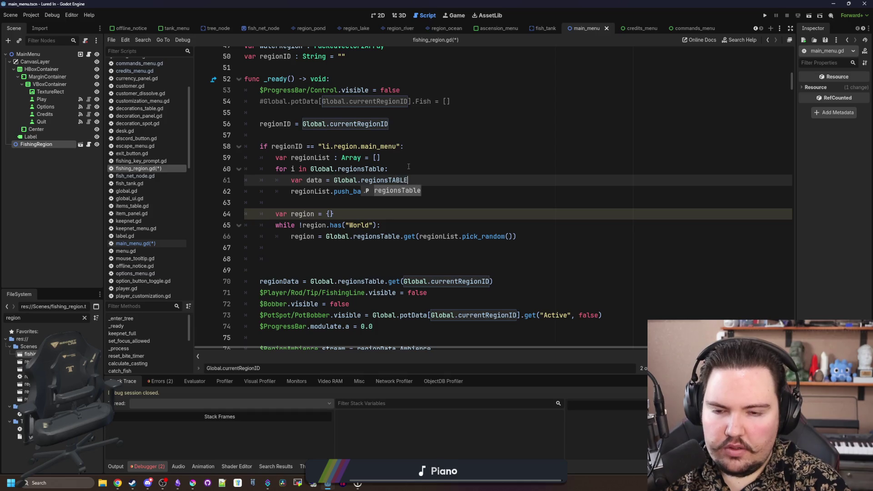
key("Return")
type(".GET(I")
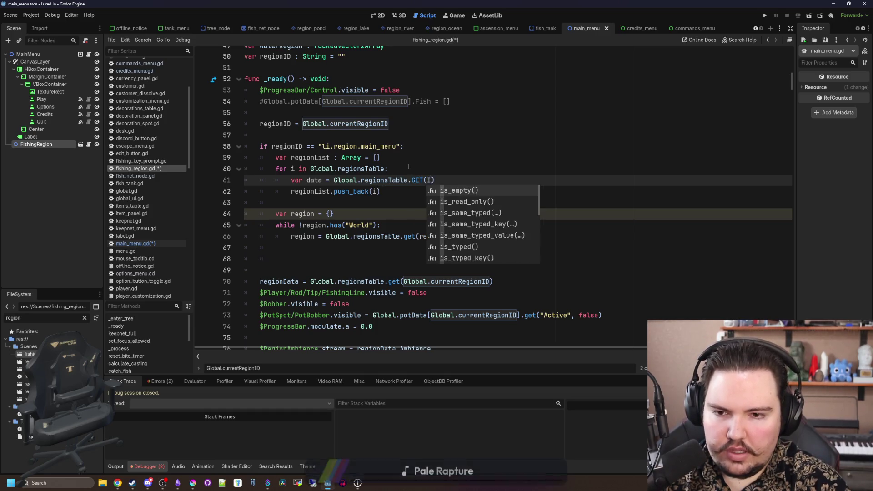
key("BackSpace")
key("BackSpace")
key("BackSpace")
type("get(")
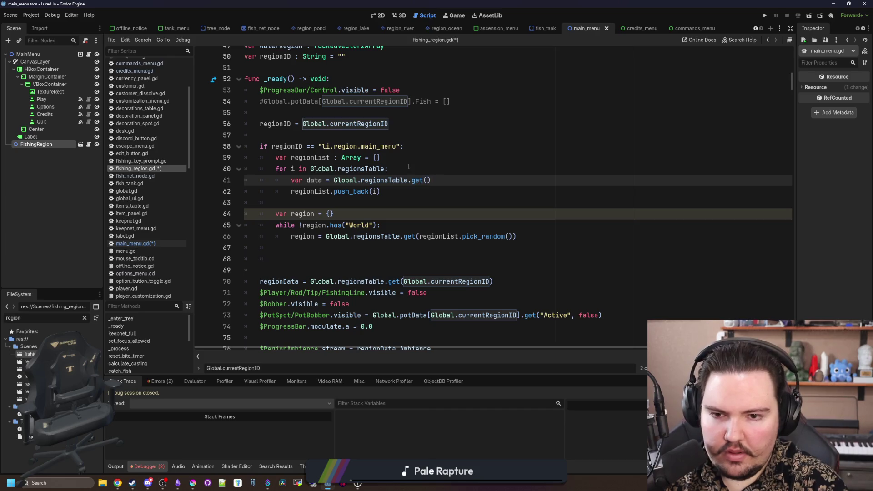
type("i)")
key("Return")
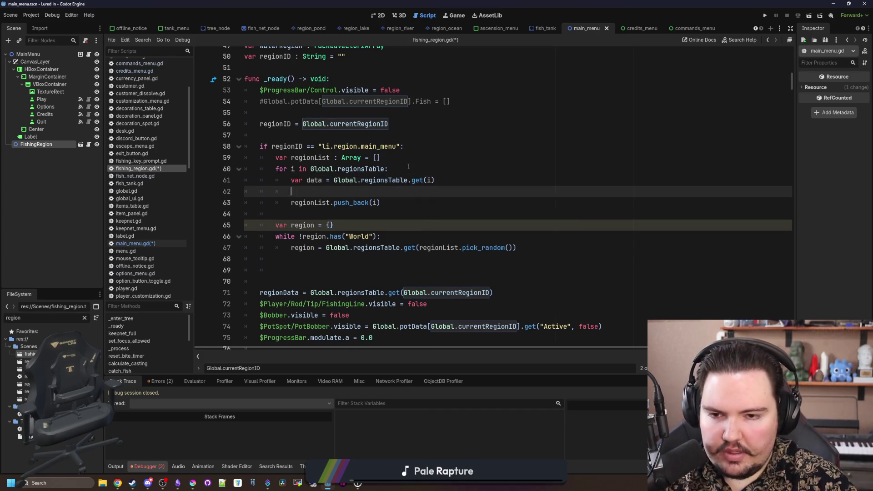
type("if data.")
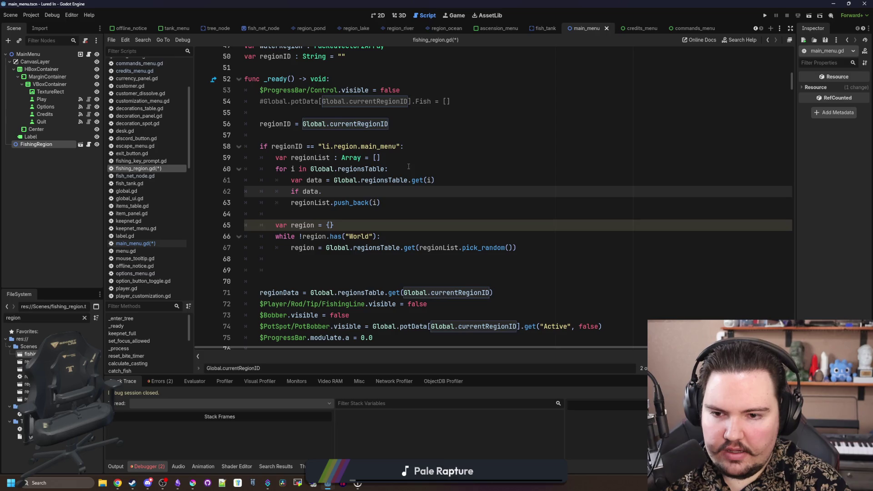
type("has(\"World\"):")
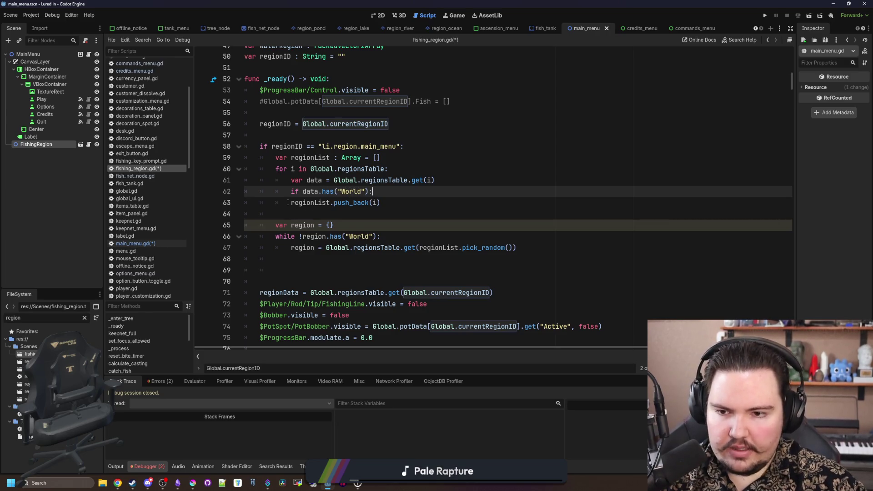
left_click(287, 203)
key("Tab")
left_click_drag(419, 247, 274, 225)
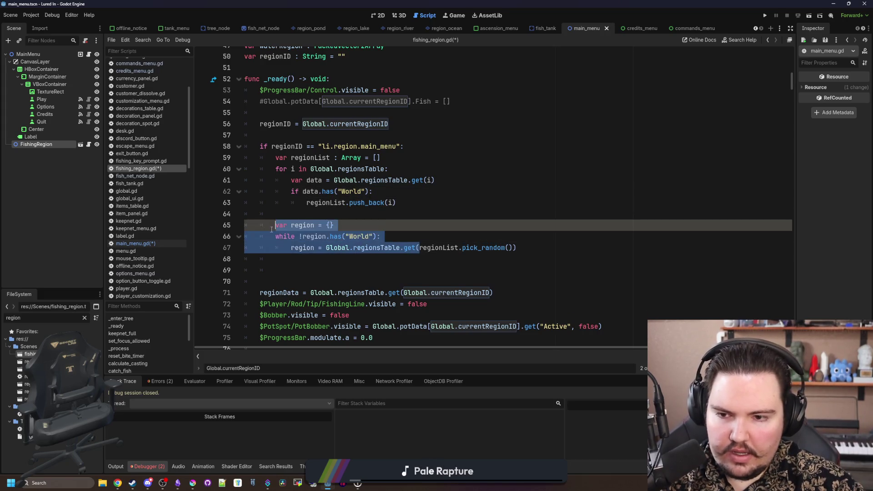
Step: Replace the old region-picking loop with 'regionID = regionList.pick_random()', removing the extra bracket and blank line
key("BackSpace")
type("regionID =")
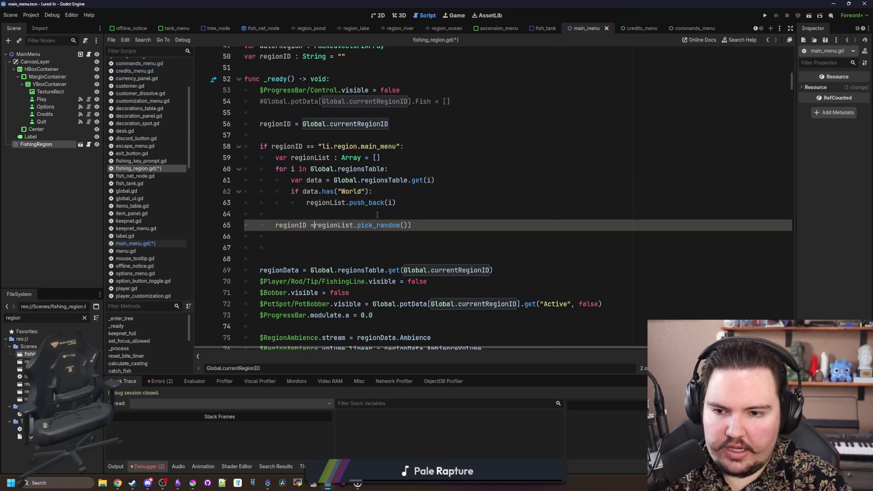
left_click(428, 219)
left_click(428, 225)
key("BackSpace")
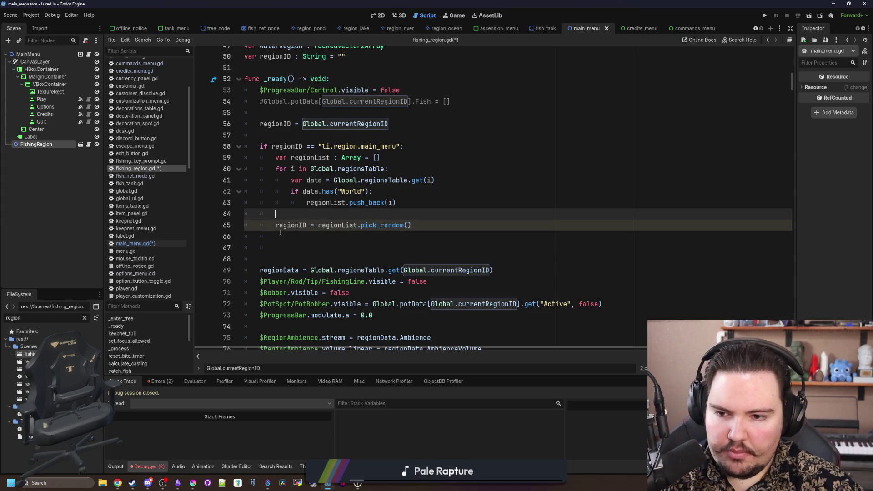
left_click(304, 248)
key("BackSpace")
key("BackSpace")
key("BackSpace")
key("BackSpace")
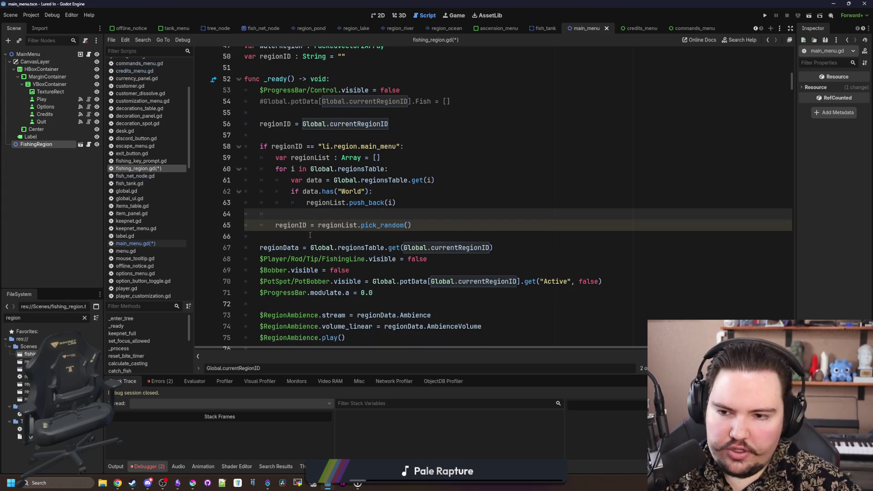
left_click(288, 224)
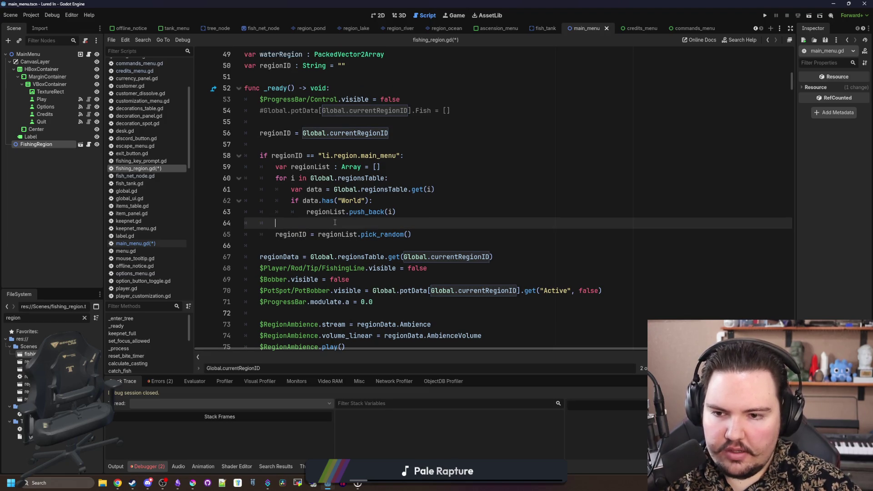
Step: Replace Global.currentRegionID with regionID in the regionData lookup, PotBobber visibility and ocean ambience check
scroll(288, 138, "down", 6)
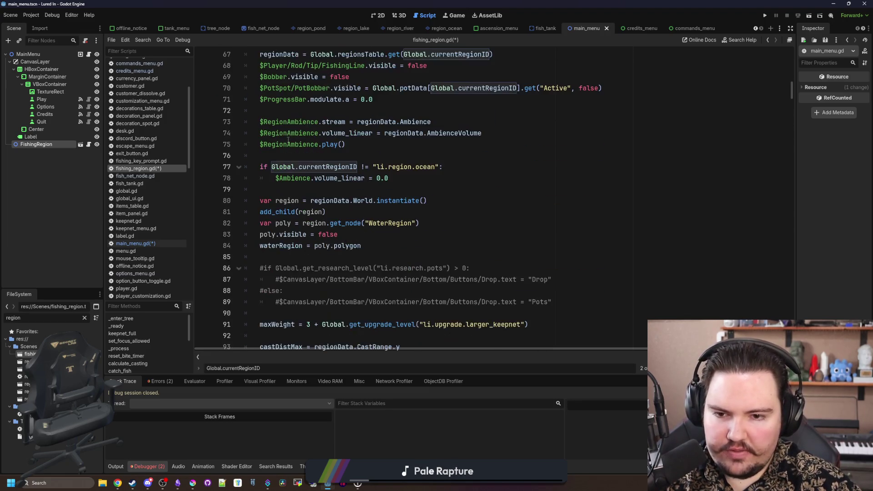
scroll(364, 182, "up", 3)
scroll(363, 181, "up", 3)
left_click(291, 234)
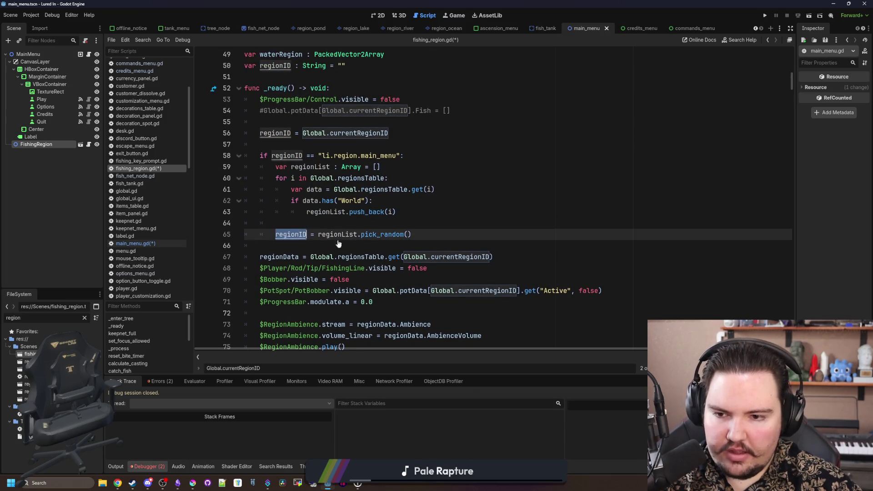
left_click(501, 261)
left_click_drag(493, 258, 404, 257)
type("regionID")
left_click(518, 290)
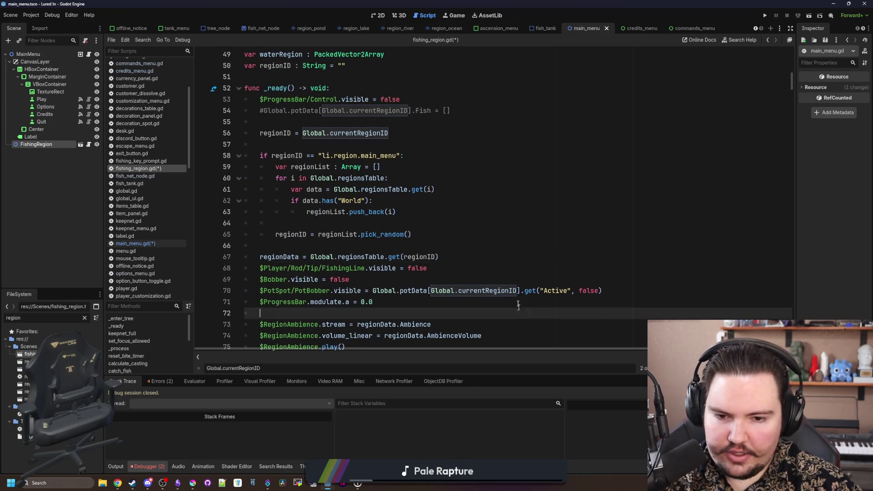
left_click_drag(518, 291, 431, 291)
type("regionID")
scroll(387, 264, "down", 3)
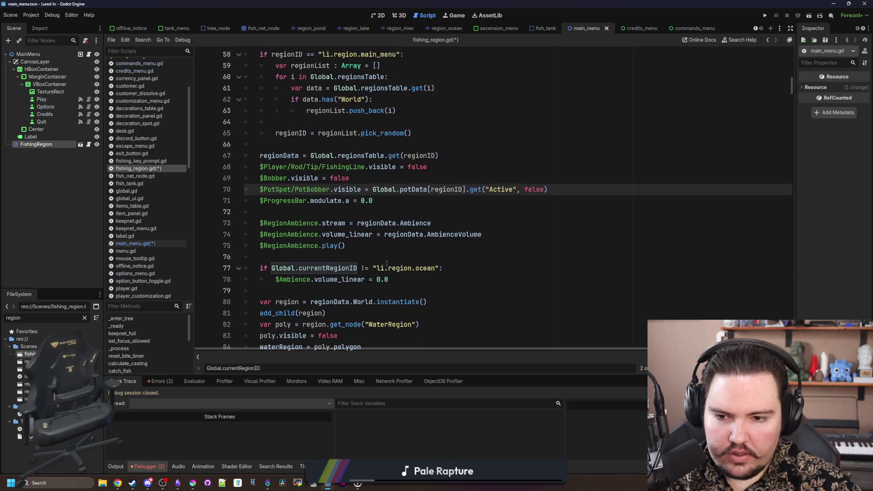
left_click_drag(358, 268, 272, 268)
type("regionID")
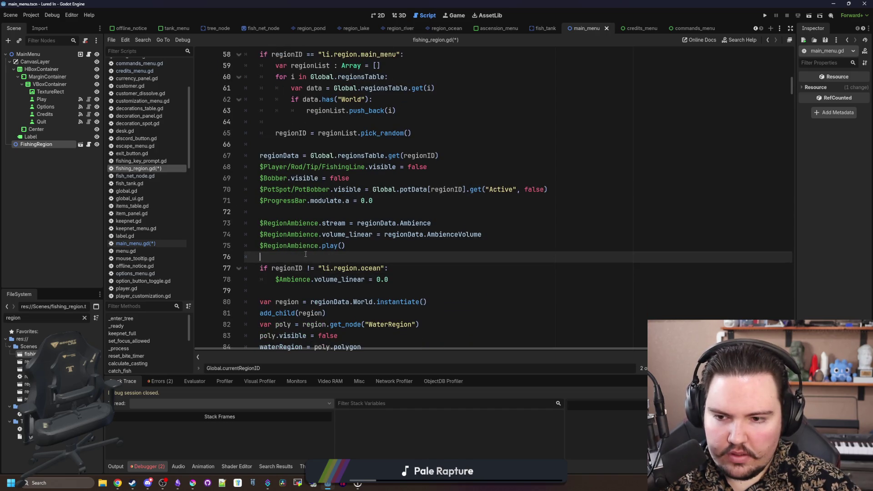
scroll(423, 228, "down", 3)
key("ctrl+f")
Step: Step through the remaining Global.currentRegionID matches and change the commented potData line to use regionID
key("Return")
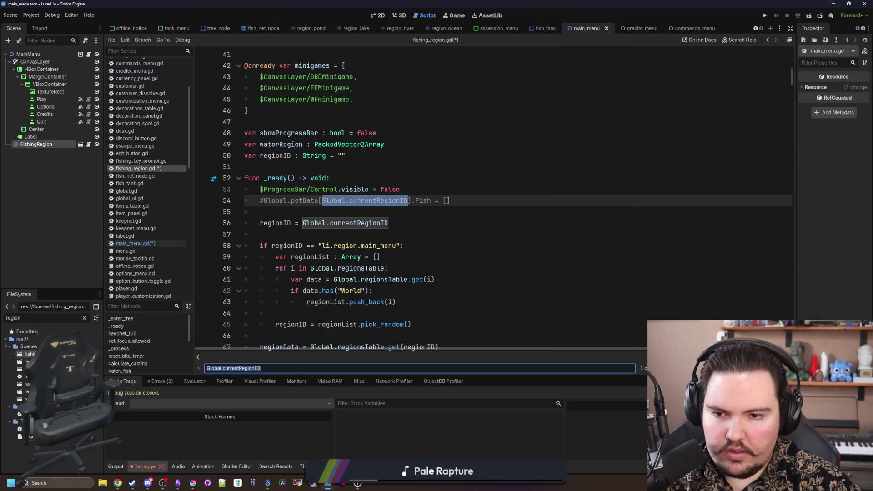
key("Return")
key("Return")
key("Return")
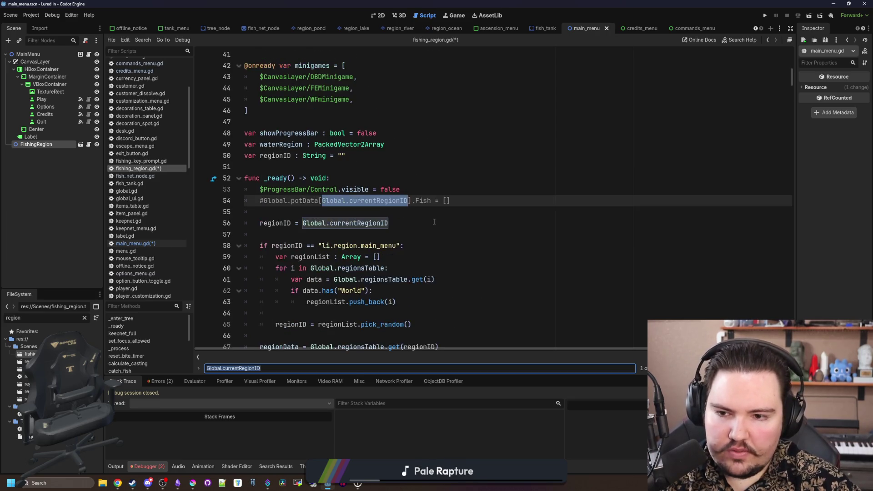
key("Return")
key("Return")
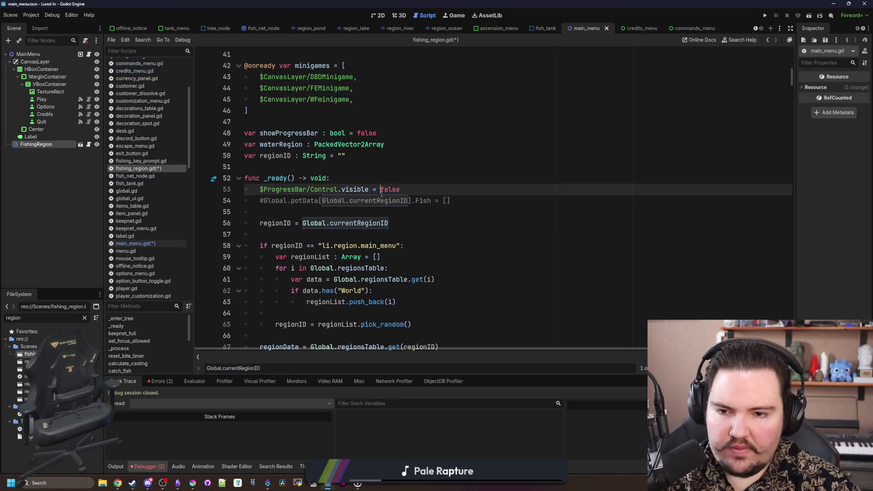
left_click(374, 201)
double_click(374, 201)
type("regionID")
left_click(349, 201)
key("BackSpace")
key("BackSpace")
key("BackSpace")
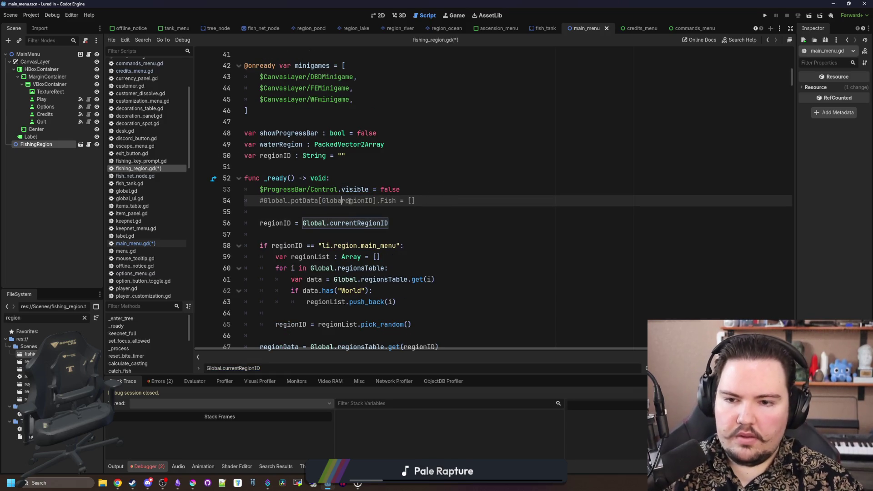
Step: Delete the commented-out #Global.potData[regionID].Fish = [] line, save fishing_region.gd, and run the project
left_click(408, 198)
key("shift+Home")
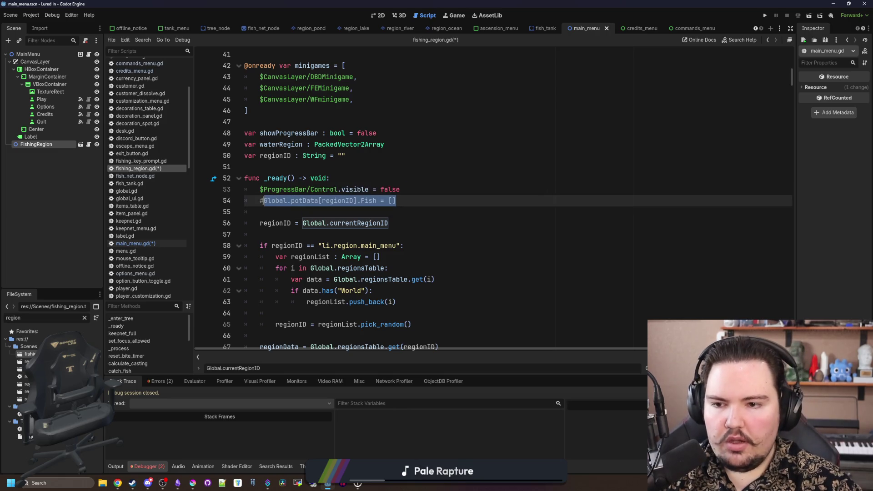
left_click(408, 199)
key("shift+Home")
key("shift+Home")
key("BackSpace")
key("BackSpace")
left_click(281, 203)
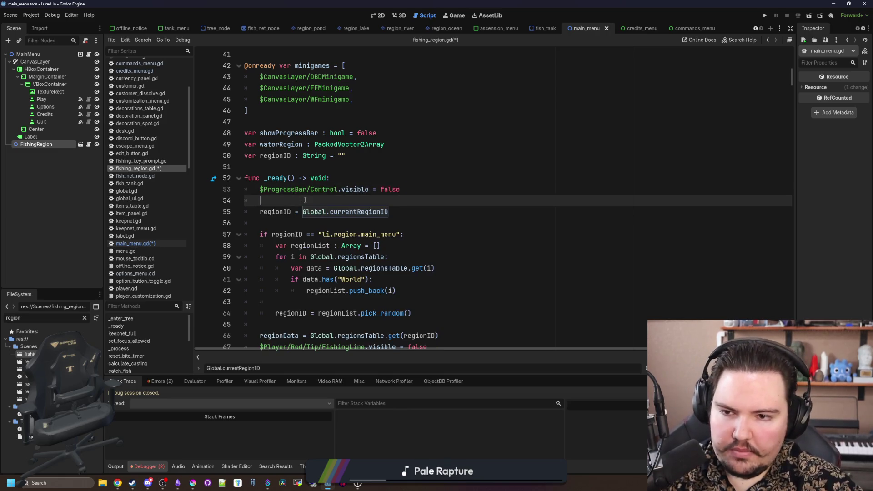
scroll(281, 203, "up", 3)
left_click(298, 213)
key("ctrl+s")
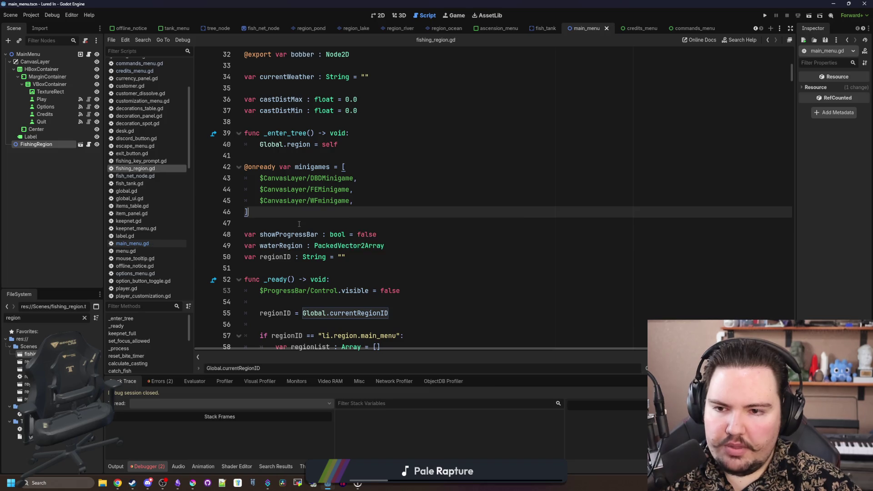
scroll(299, 223, "down", 3)
left_click(291, 167)
left_click(765, 15)
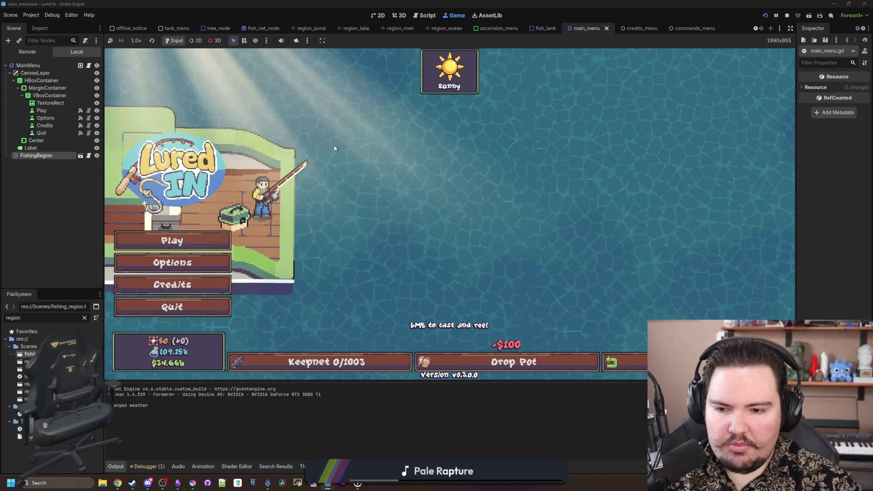
mouse_move(334, 146)
left_mouse_down()
mouse_move(390, 178)
mouse_move(421, 184)
left_mouse_up()
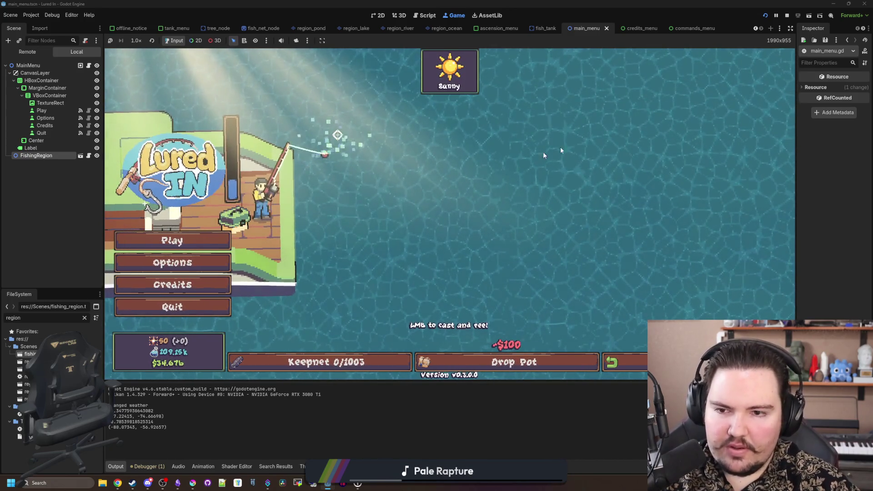
key("F8")
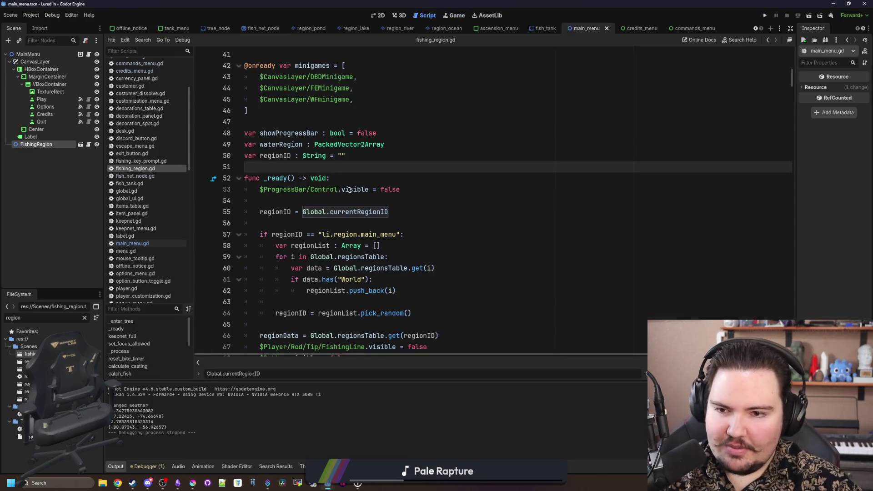
left_click(349, 190)
key("ctrl+s")
left_click(293, 165)
key("ctrl+s")
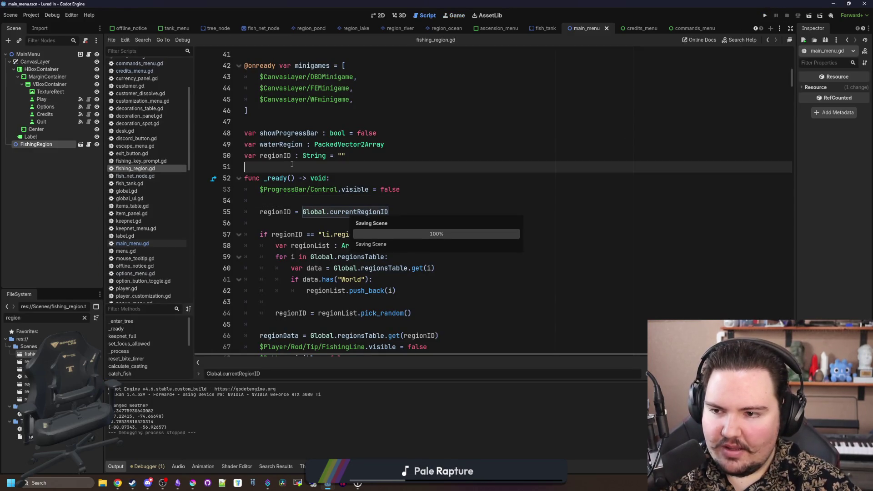
left_click(285, 196)
scroll(285, 196, "down", 16)
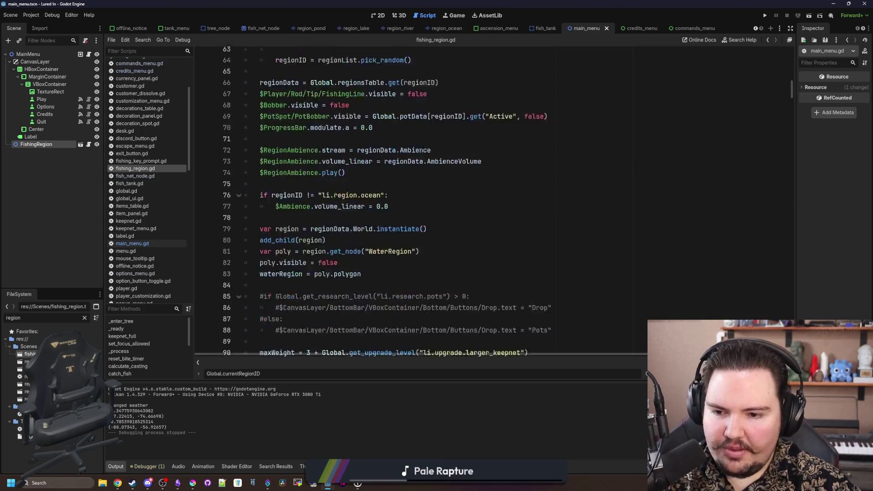
scroll(286, 195, "down", 9)
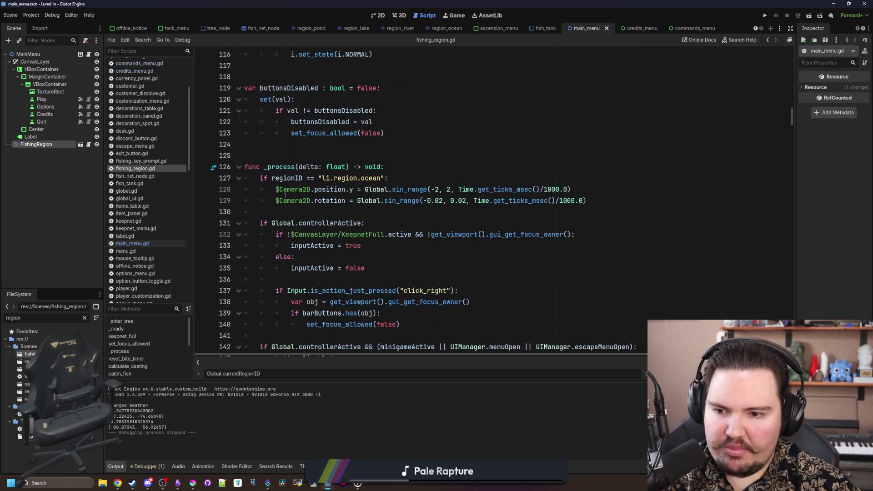
left_click(405, 172)
key("Return")
type("if G")
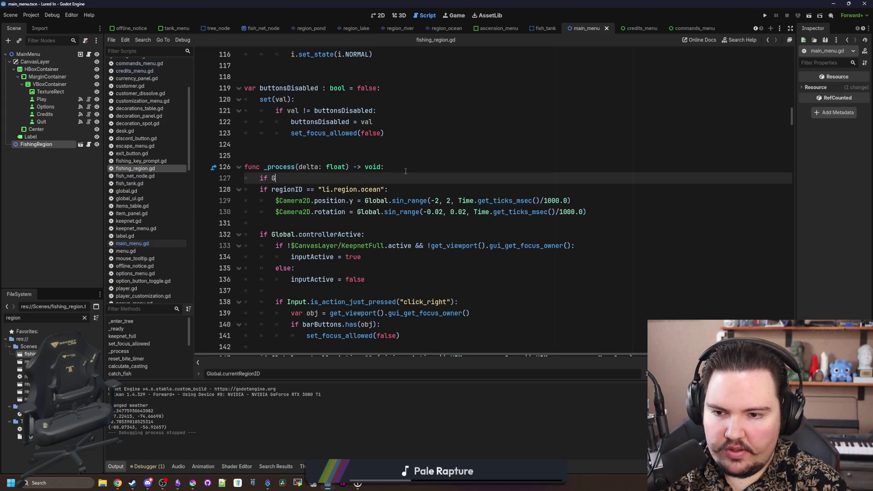
type("lobal.curre")
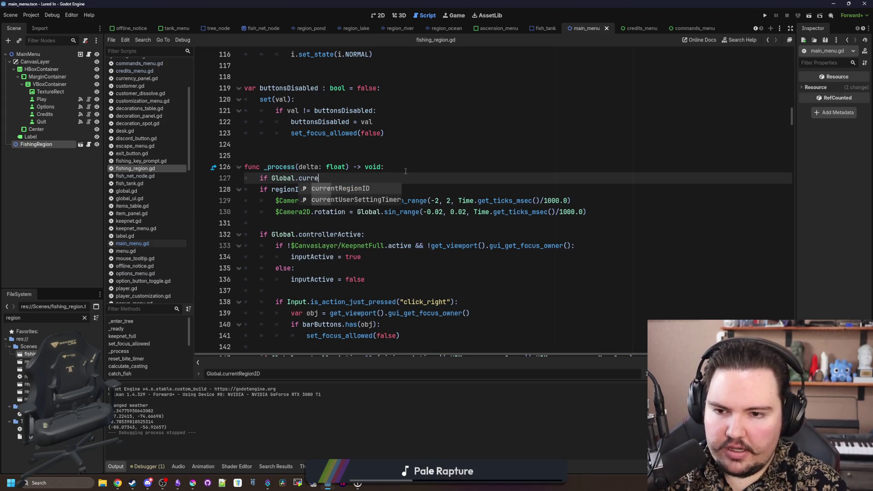
key("Return")
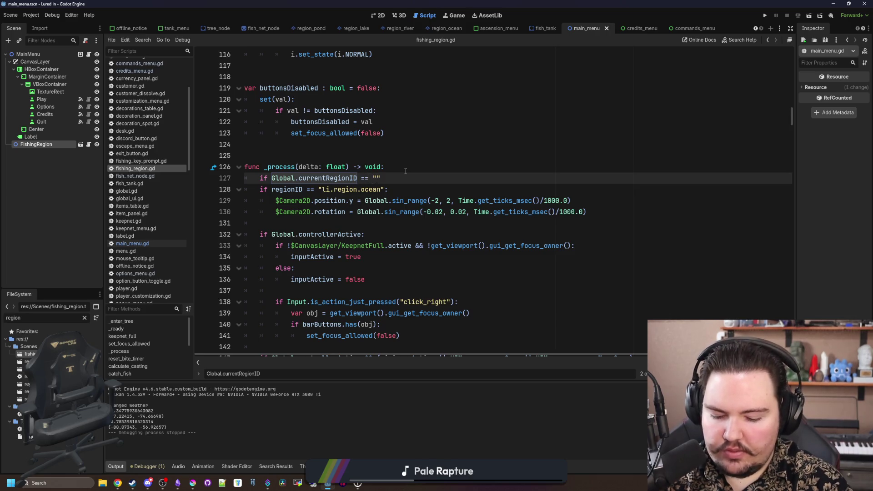
type("region.main")
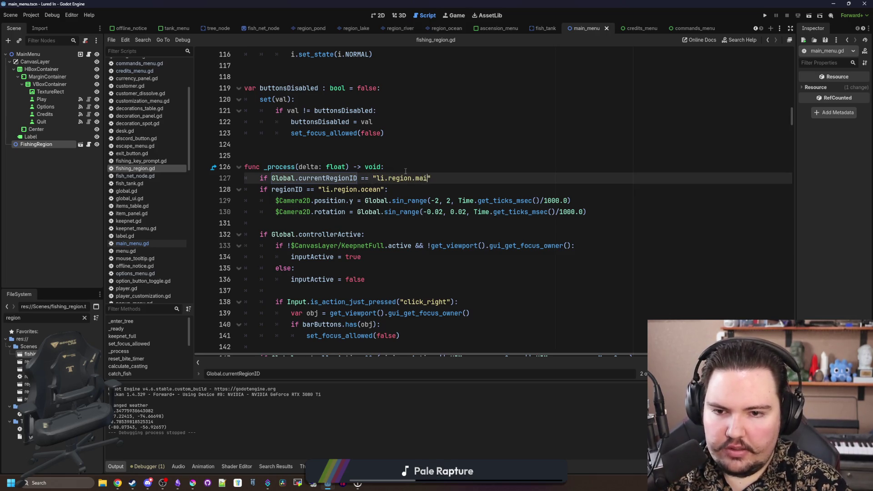
type("_menu\": ret")
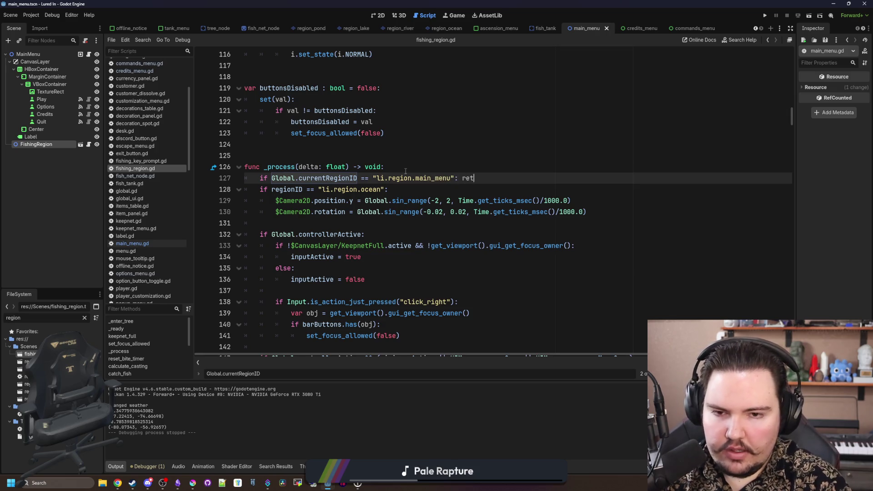
type("urn")
key("Return")
left_click(405, 172)
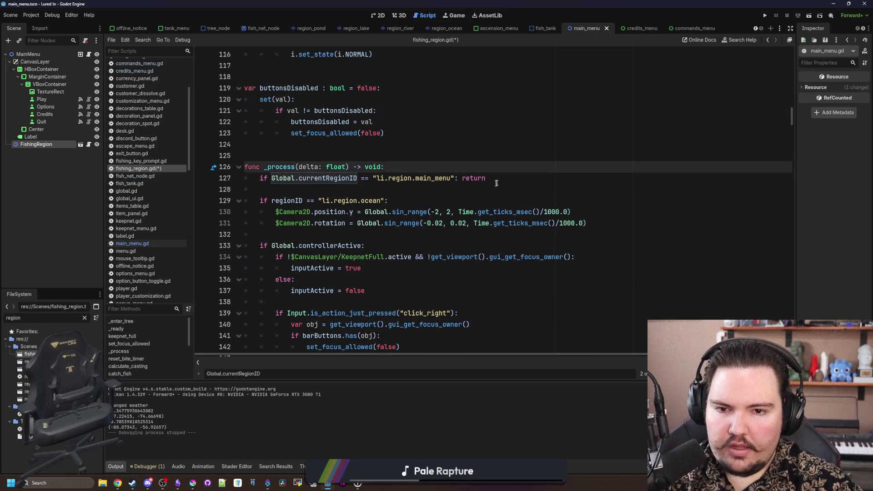
mouse_move(487, 178)
left_mouse_down()
mouse_move(245, 168)
mouse_move(255, 179)
left_mouse_up()
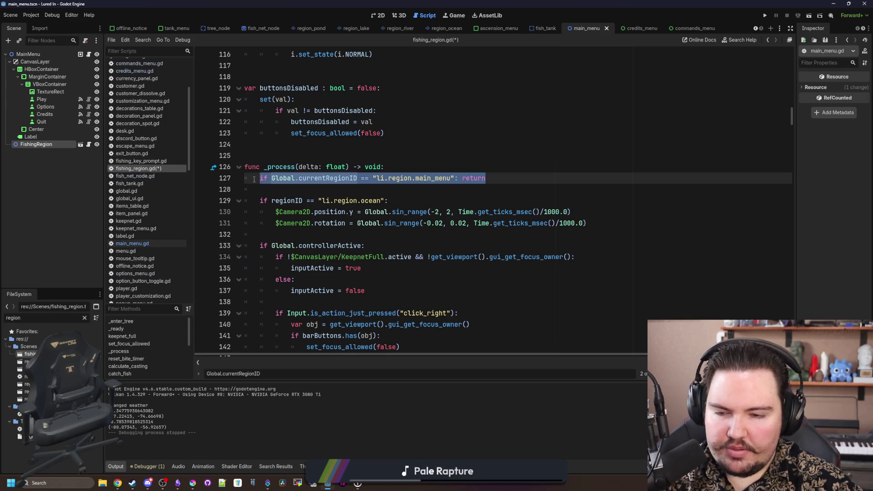
left_click(389, 187)
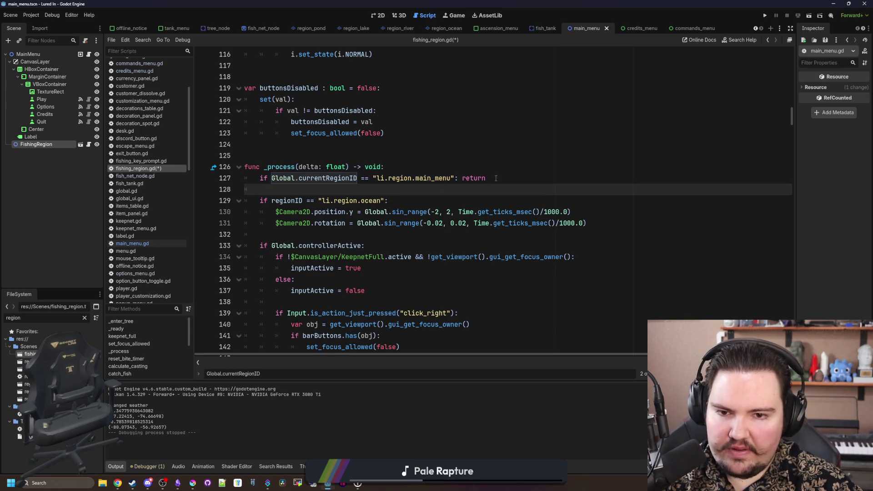
left_click_drag(496, 178, 225, 183)
key("BackSpace")
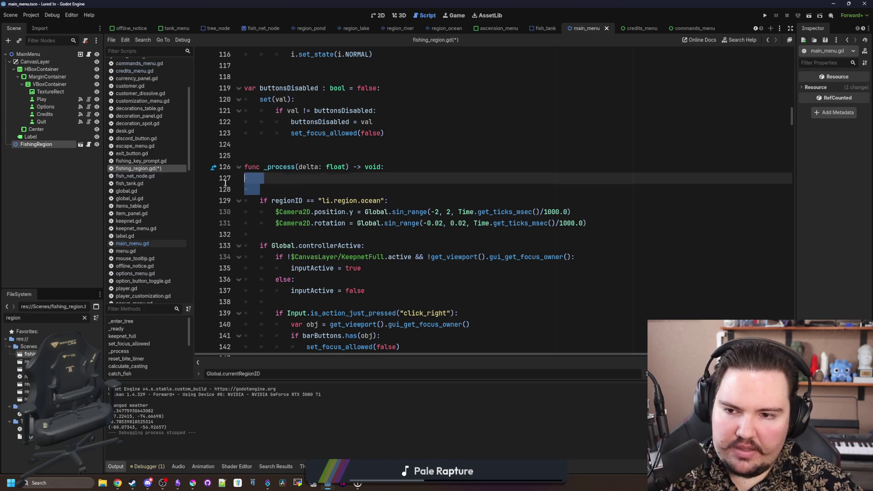
key("BackSpace")
left_click(317, 207)
key("ctrl+s")
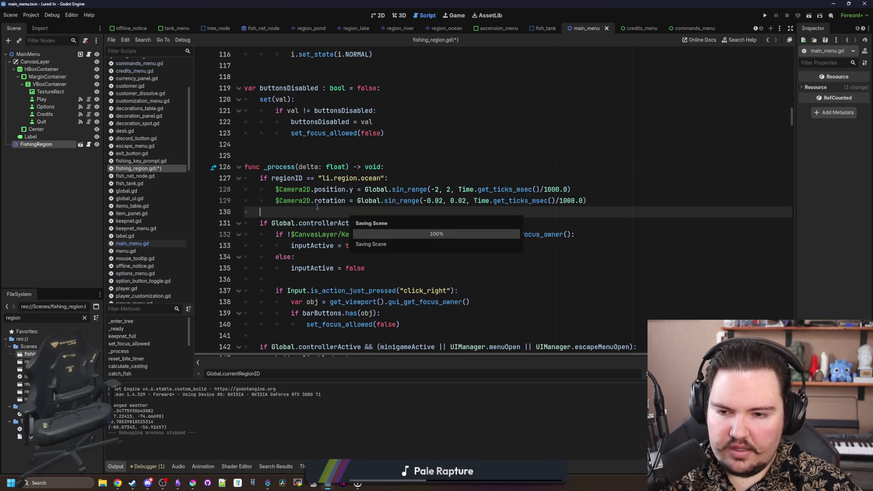
scroll(319, 207, "down", 2)
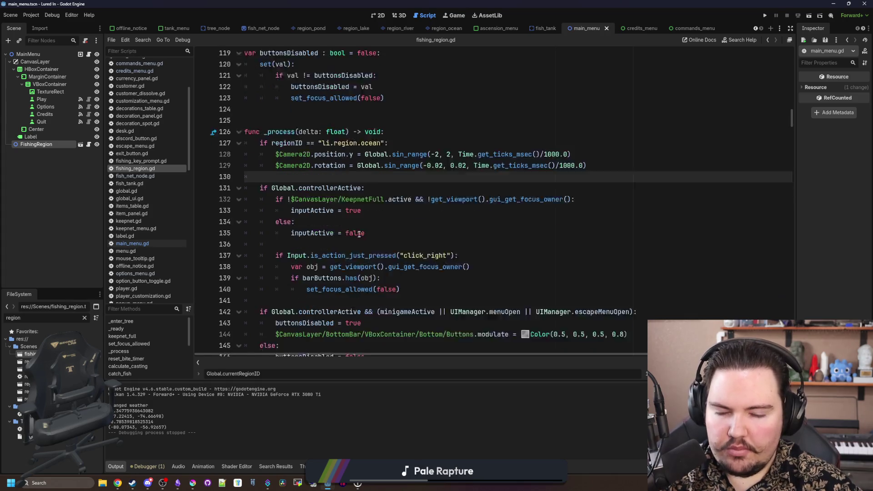
left_click(304, 264)
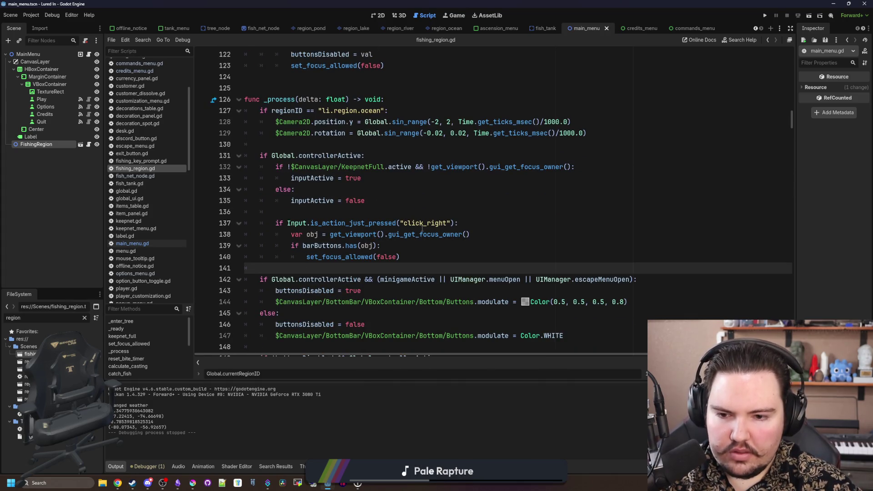
scroll(423, 229, "down", 5)
scroll(422, 229, "down", 5)
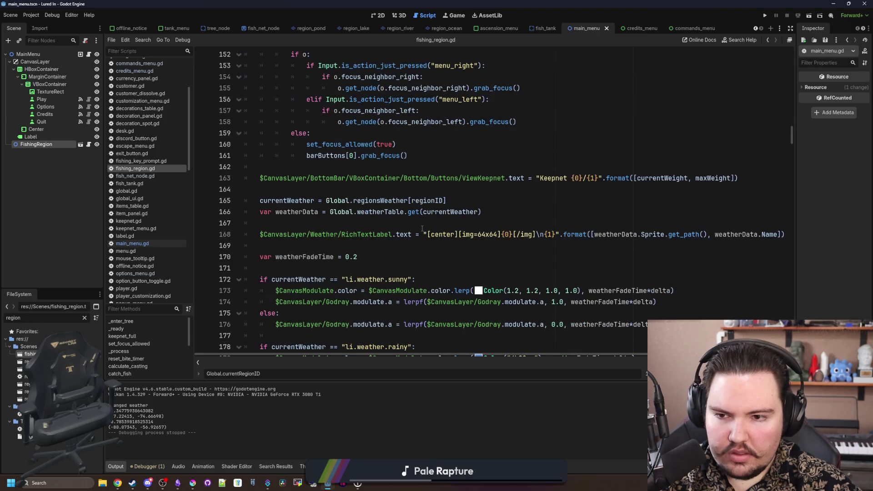
scroll(313, 199, "down", 19)
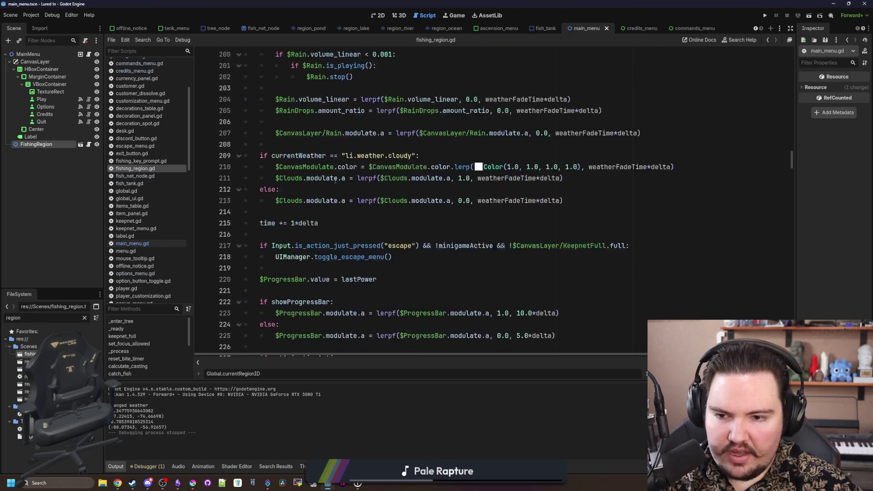
scroll(335, 180, "down", 1)
scroll(321, 236, "down", 1)
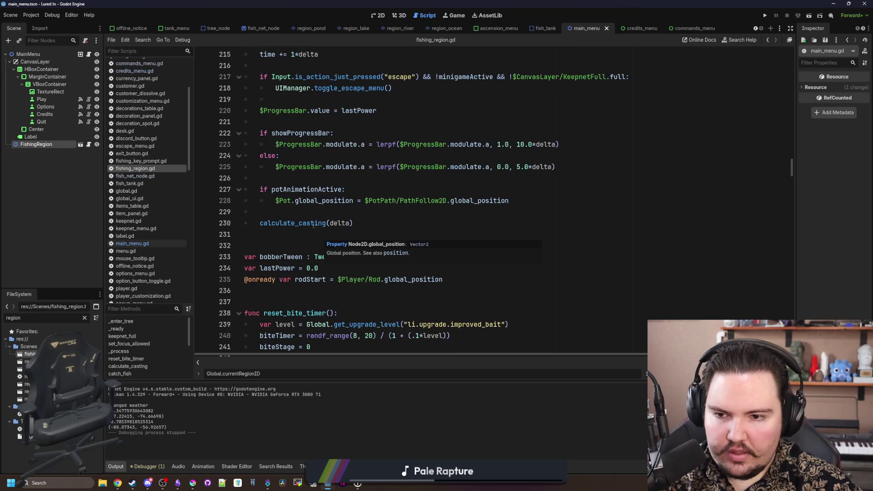
left_click(286, 235)
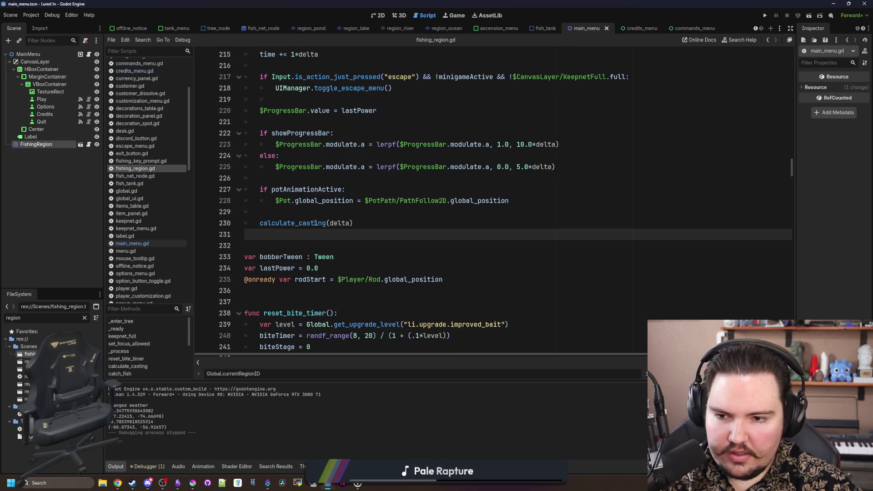
scroll(316, 222, "up", 10)
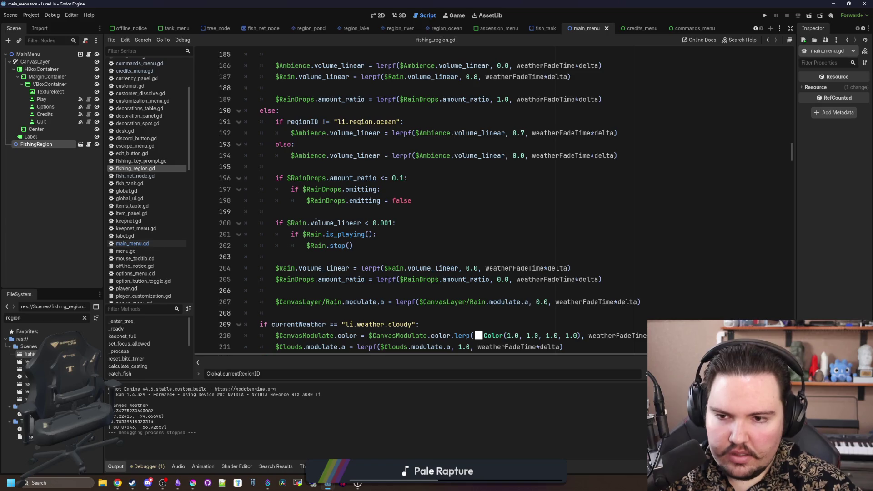
scroll(316, 222, "up", 20)
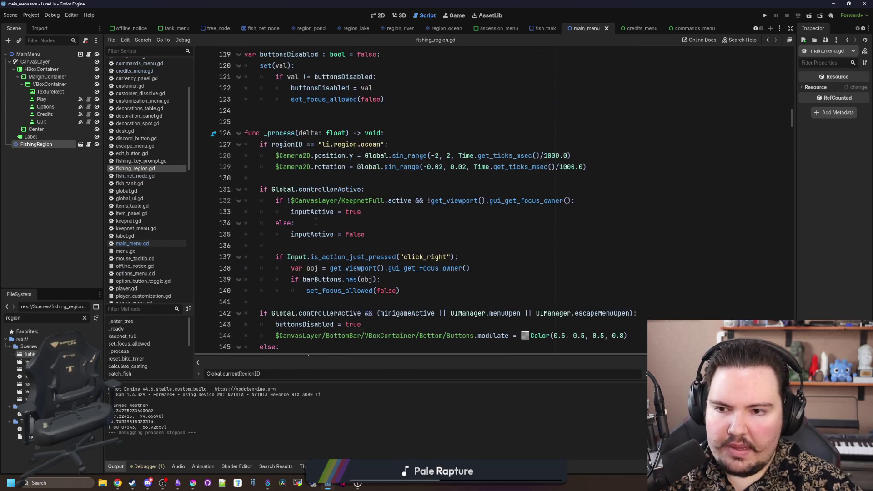
left_click(312, 180)
left_click(417, 132)
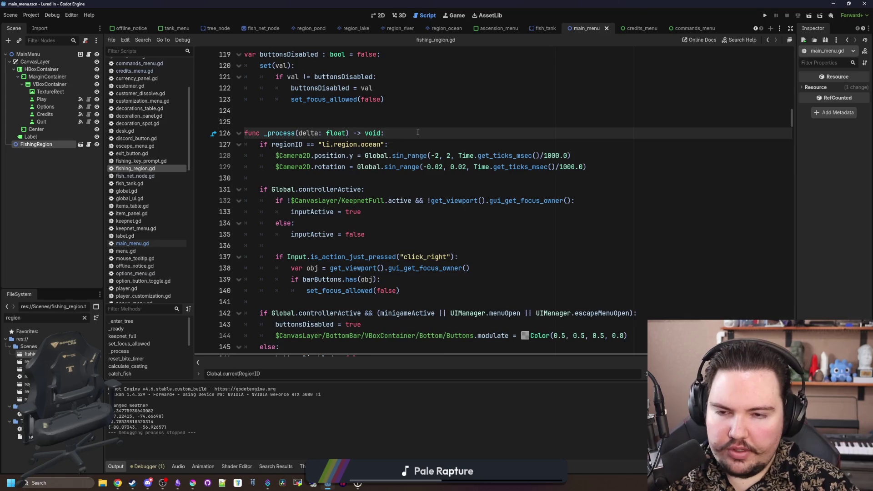
Step: Insert a process_world() call at the top of _process
key("Return")
key("Return")
key("Up")
type("func proce")
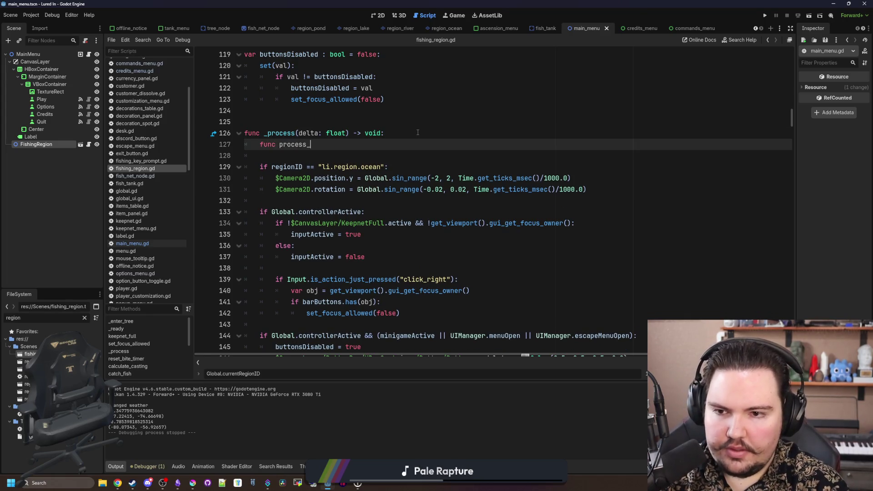
key("ctrl+BackSpace")
type("proce")
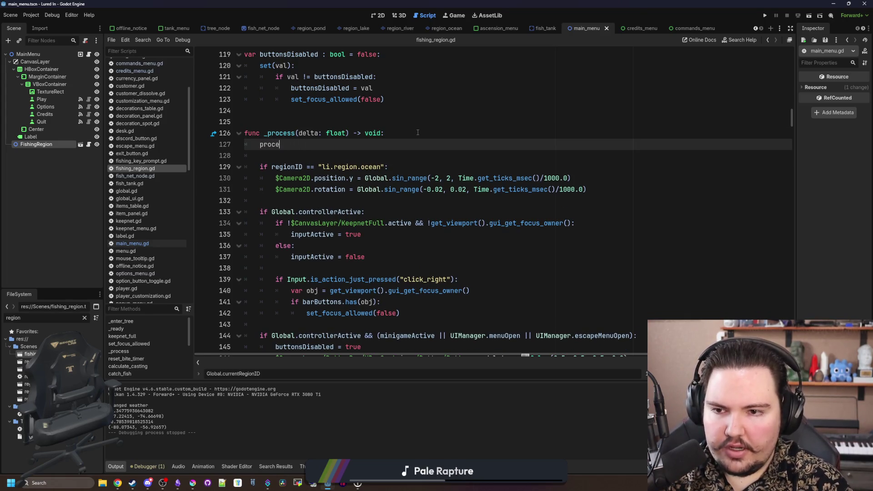
type("ss_world(")
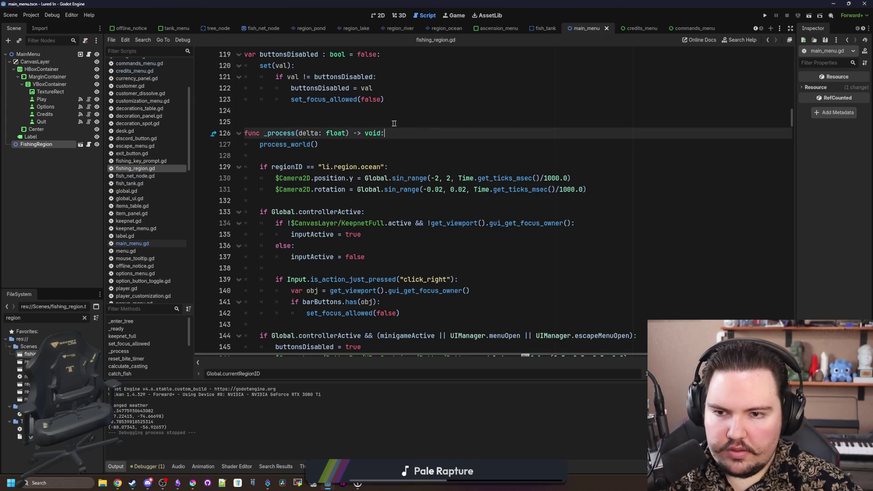
Step: Define func process_world(): above _process and put the main_menu early-return line inside _process
left_click(318, 116)
key("Return")
key("Return")
key("Return")
type("func p")
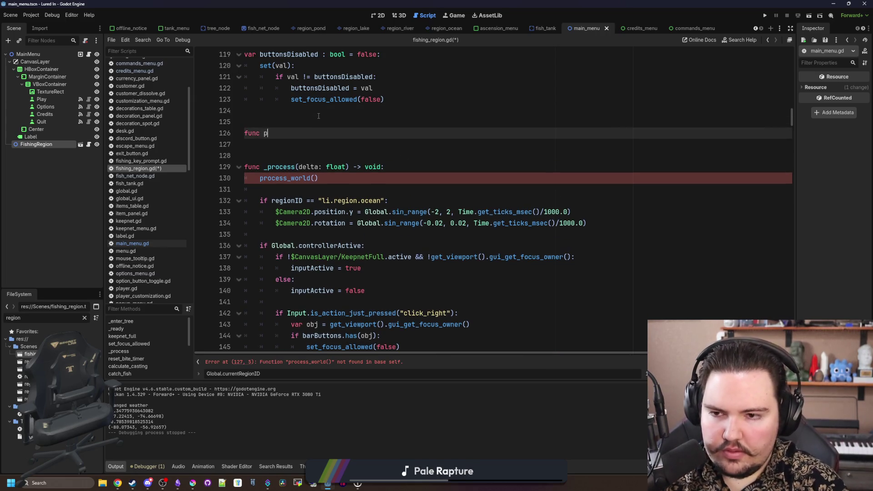
type("rocess_world():")
key("Return")
type("if Global.currentRegionID == \"li.region.main_menu\": return")
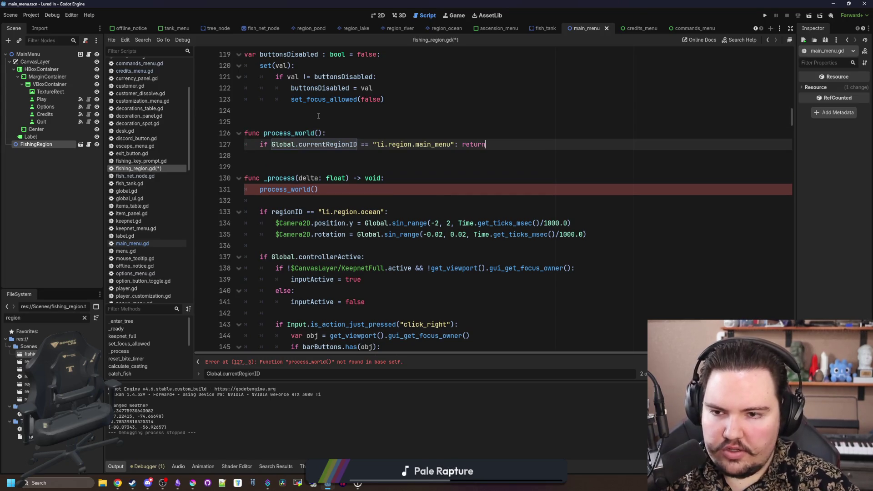
mouse_move(491, 144)
left_mouse_down()
mouse_move(262, 134)
mouse_move(260, 145)
left_mouse_up()
key("ctrl+c")
key("BackSpace")
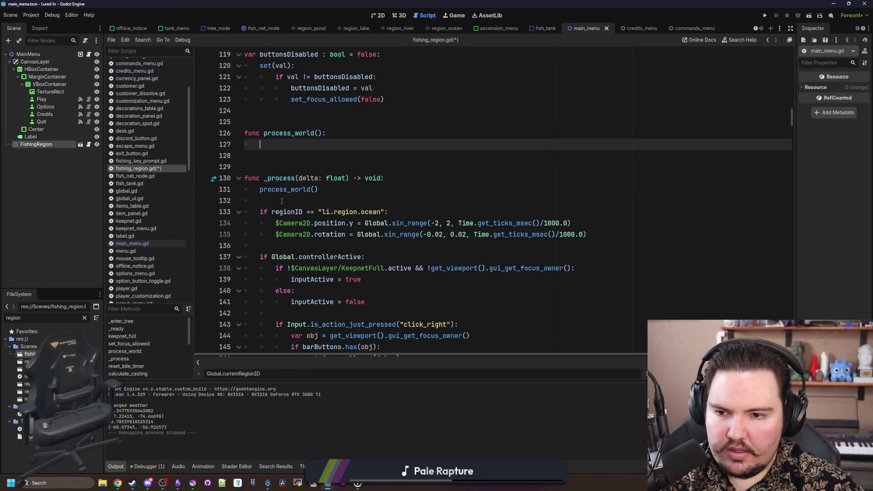
left_click(272, 200)
key("ctrl+v")
Step: Move the ocean Camera2D sway block from _process into process_world and remove the extra blank lines
mouse_move(589, 257)
left_mouse_down()
mouse_move(254, 246)
mouse_move(172, 231)
left_mouse_up()
key("ctrl+x")
left_click(273, 144)
key("ctrl+v")
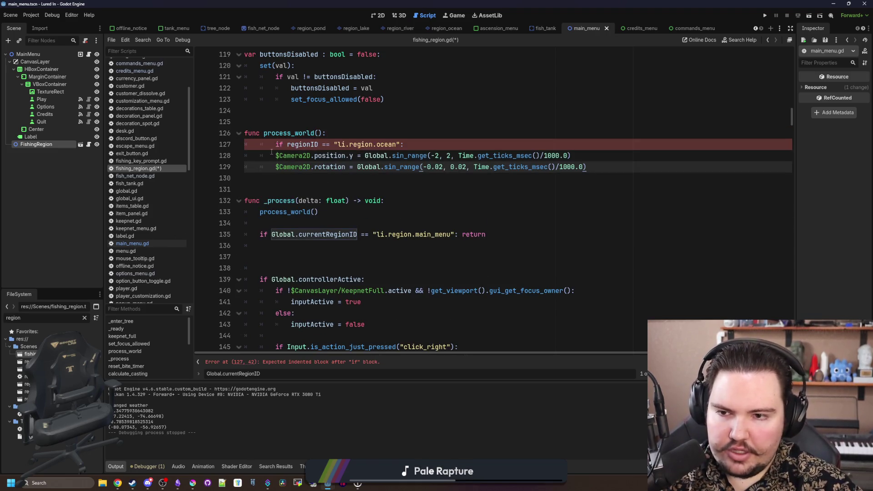
scroll(331, 251, "down", 1)
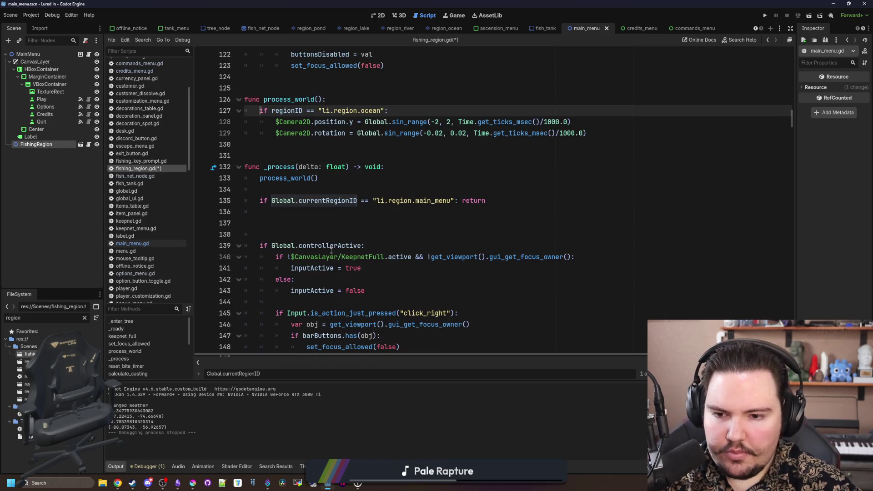
left_click(304, 232)
key("BackSpace")
key("BackSpace")
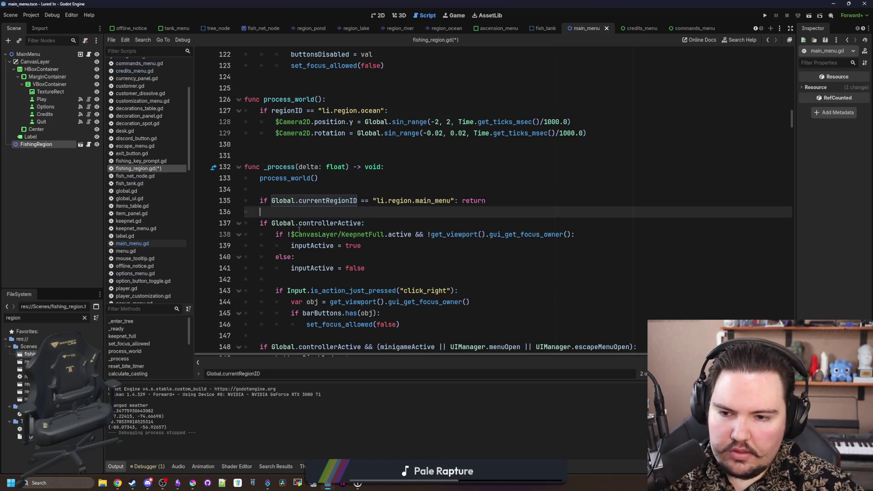
Step: Tidy the blank lines around the weatherData and weather label code, then select the keepnet and weather update block
scroll(347, 191, "down", 1)
scroll(353, 188, "down", 3)
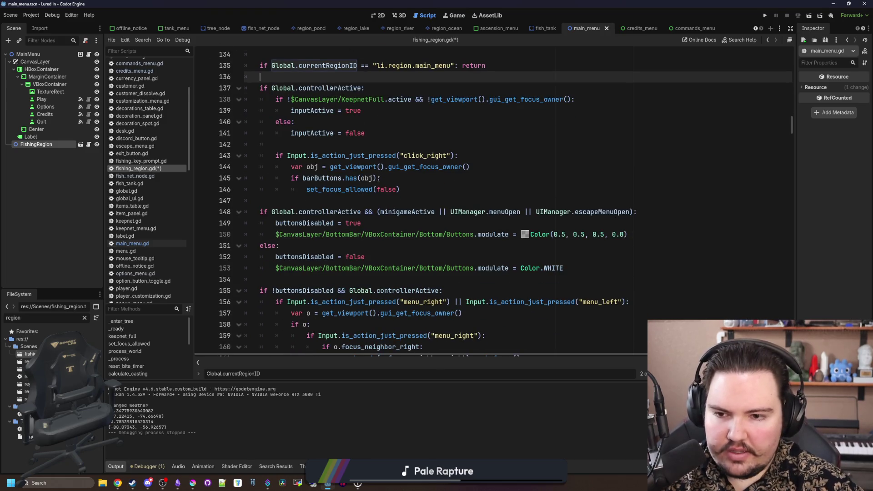
left_click(306, 245)
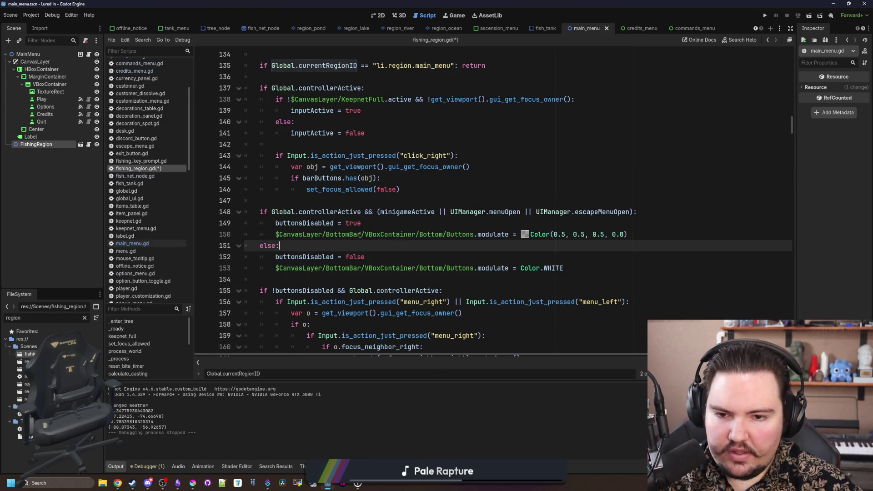
scroll(359, 235, "down", 5)
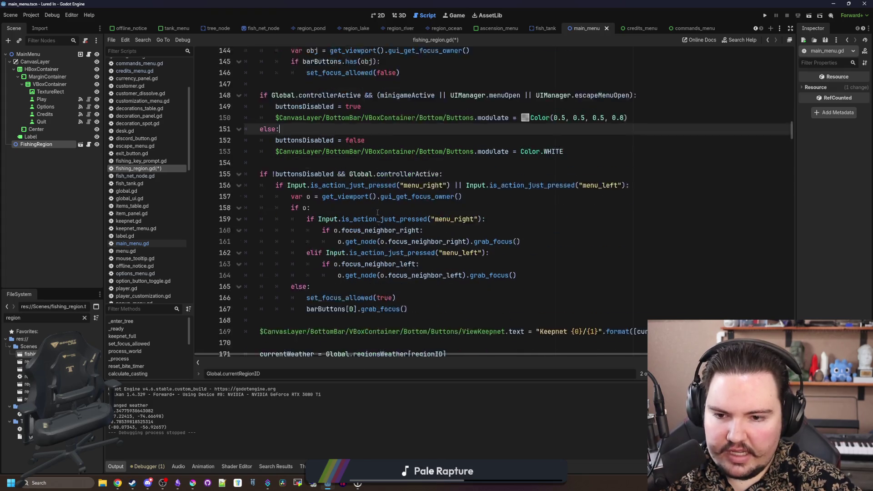
scroll(371, 172, "down", 2)
left_click(293, 223)
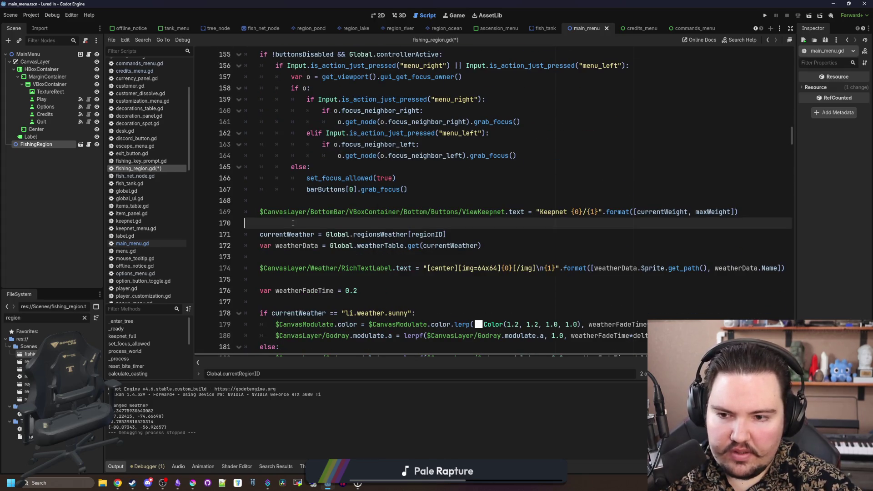
scroll(293, 223, "down", 1)
left_click(293, 222)
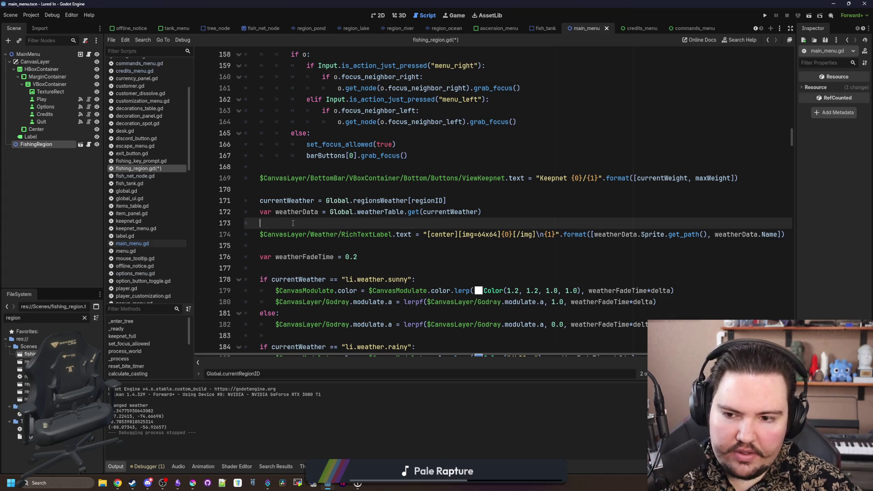
key("Delete")
left_click(307, 234)
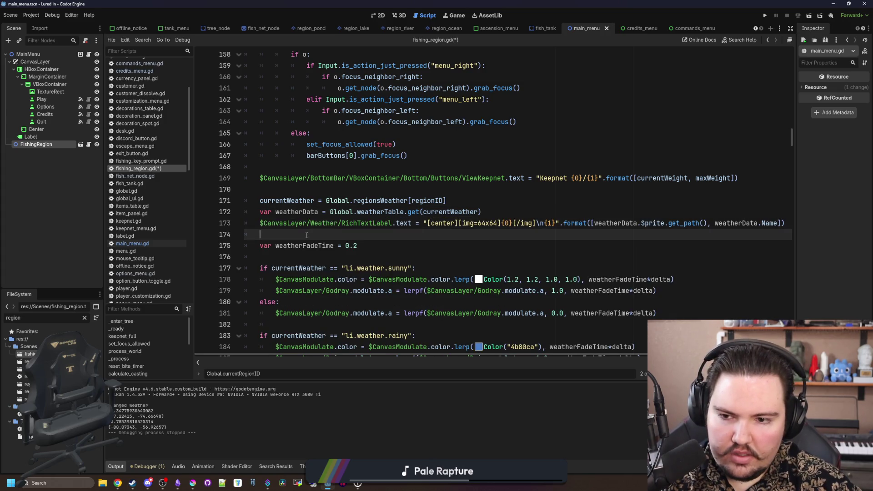
left_click(539, 213)
key("Return")
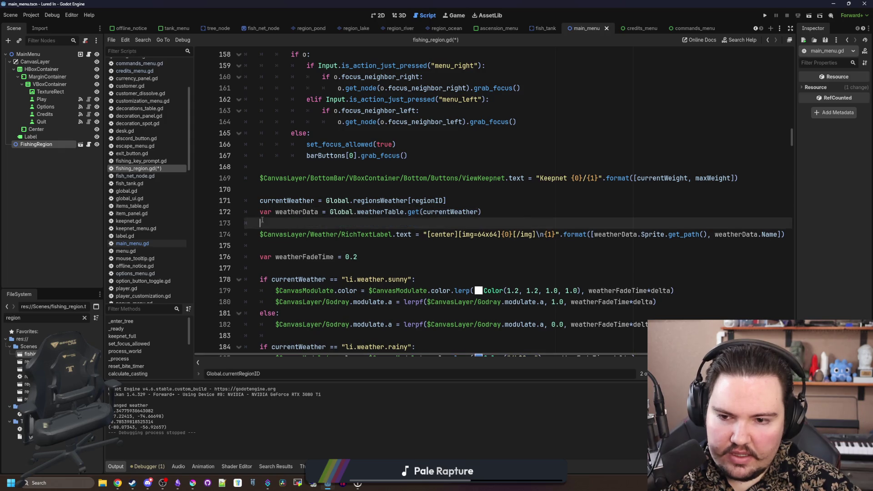
scroll(293, 220, "down", 2)
scroll(390, 225, "down", 3)
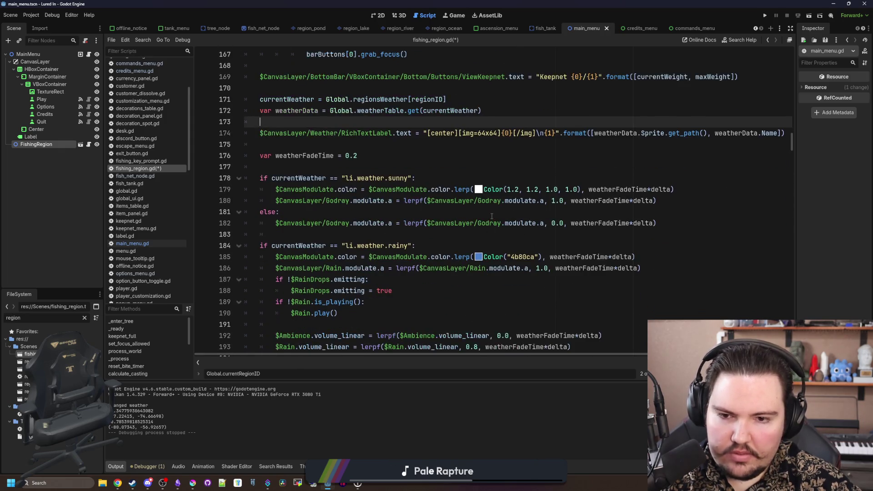
scroll(389, 225, "down", 5)
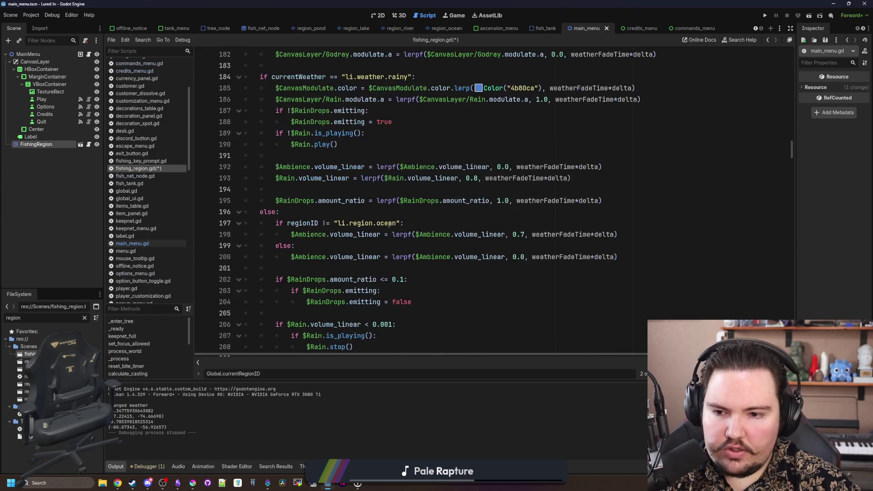
scroll(389, 225, "down", 3)
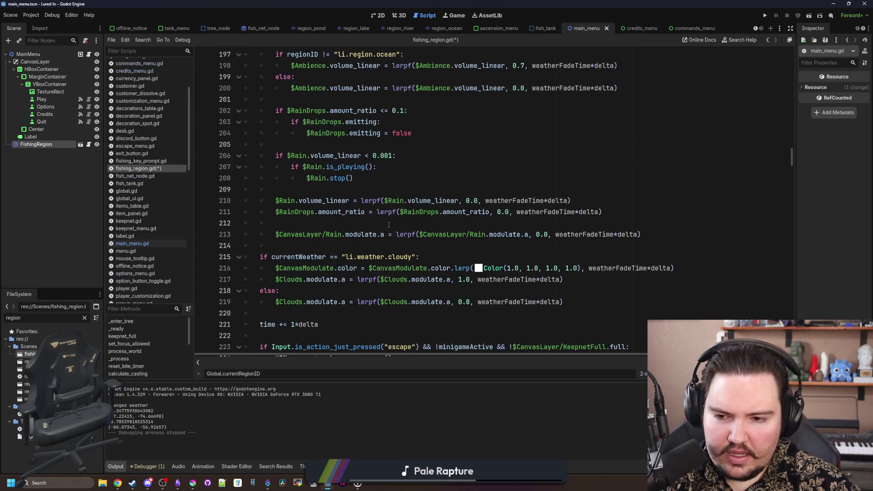
scroll(389, 225, "down", 2)
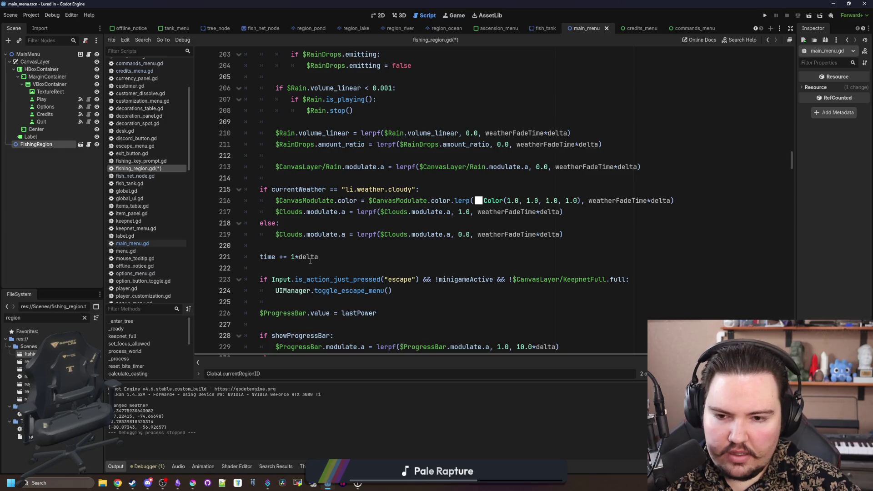
scroll(357, 250, "down", 1)
mouse_move(353, 237)
left_mouse_down()
mouse_move(328, 164)
mouse_move(322, 235)
mouse_move(255, 219)
mouse_move(246, 282)
mouse_move(213, 281)
left_mouse_up()
Step: Move the keepnet and weather update block from _process into process_world after the ocean camera code
scroll(328, 164, "up", 13)
key("ctrl+x")
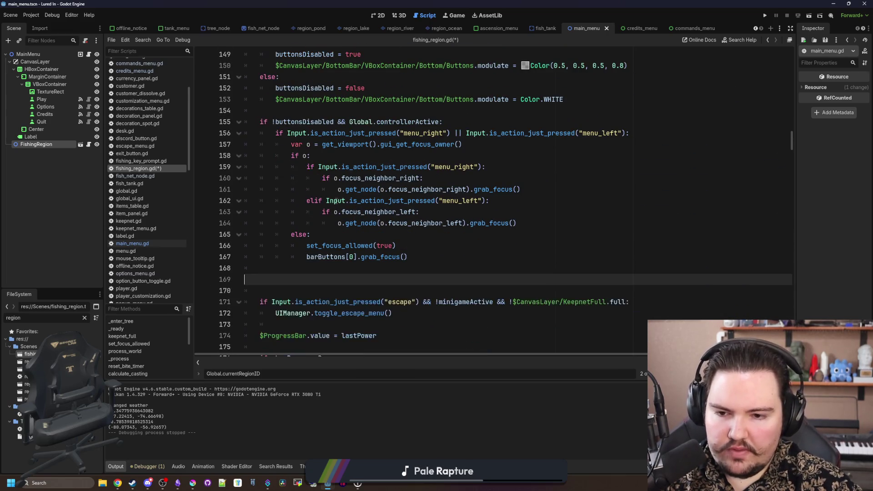
scroll(318, 199, "up", 11)
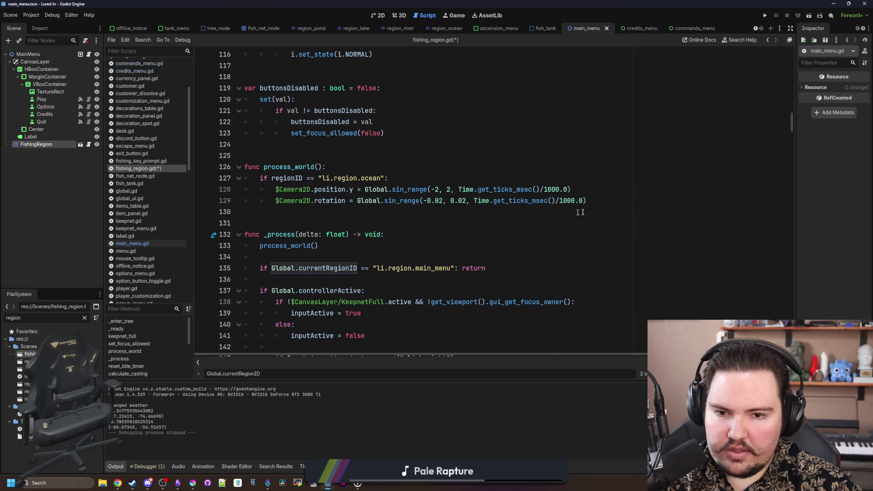
left_click(596, 200)
key("Return")
key("ctrl+v")
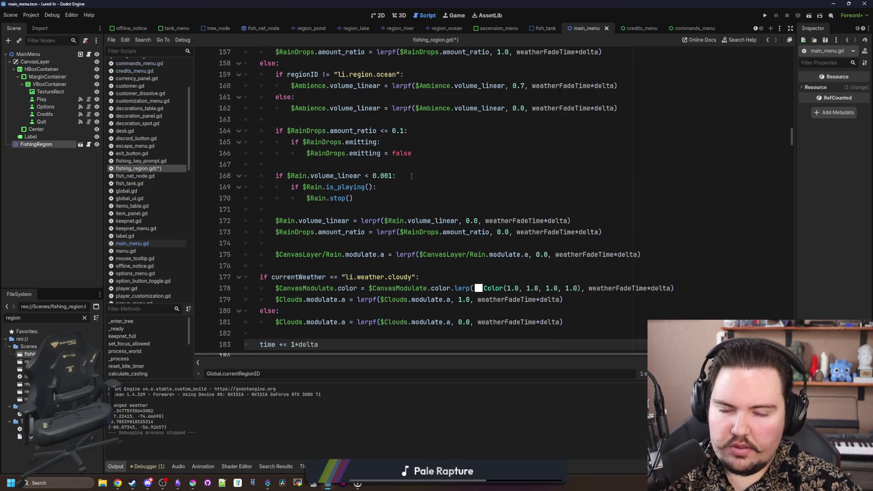
Step: Give process_world a delta parameter and call it as process_world(delta) in _process
scroll(412, 176, "up", 12)
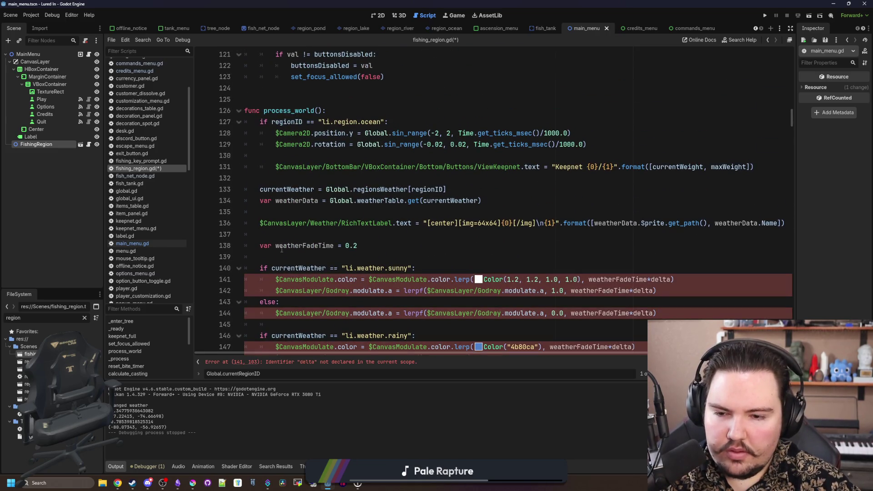
left_click(318, 110)
type("delta")
scroll(377, 193, "down", 9)
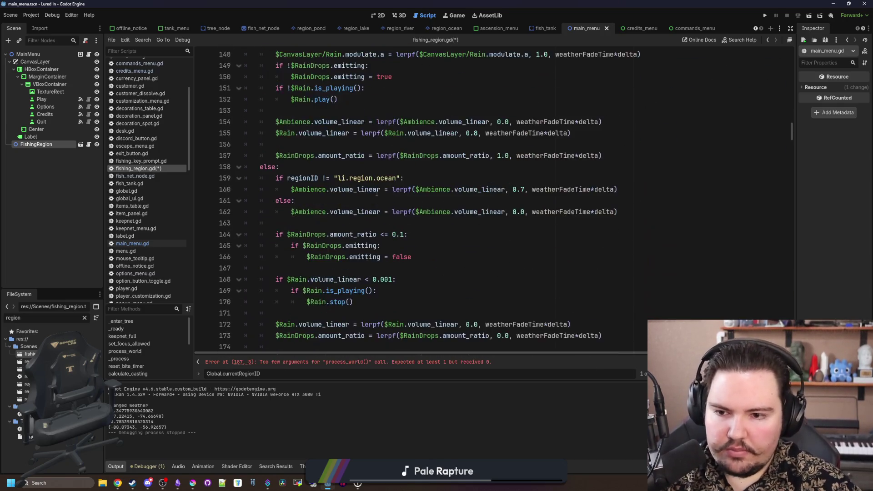
scroll(377, 194, "down", 7)
left_click(316, 257)
type("delta)")
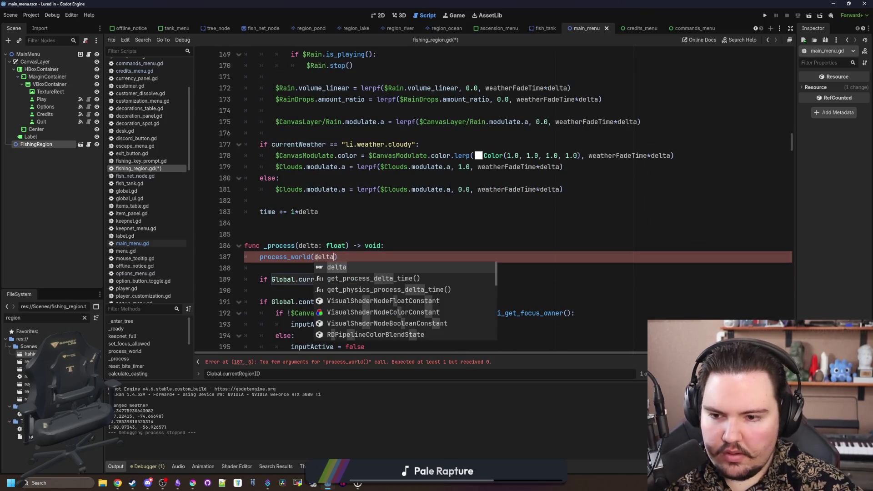
key("Return")
Step: Remove the extra blank lines before the escape check, save the script, and run the project
scroll(318, 253, "down", 16)
left_click(320, 246)
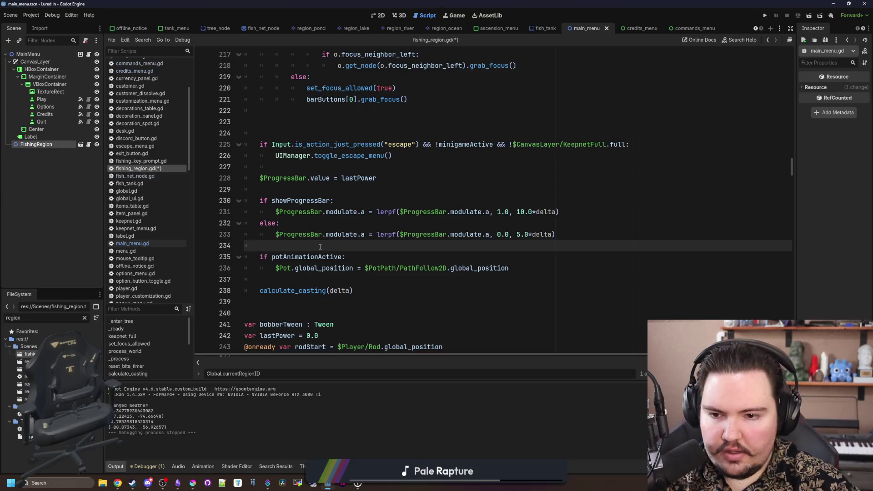
left_click(339, 178)
scroll(353, 190, "down", 2)
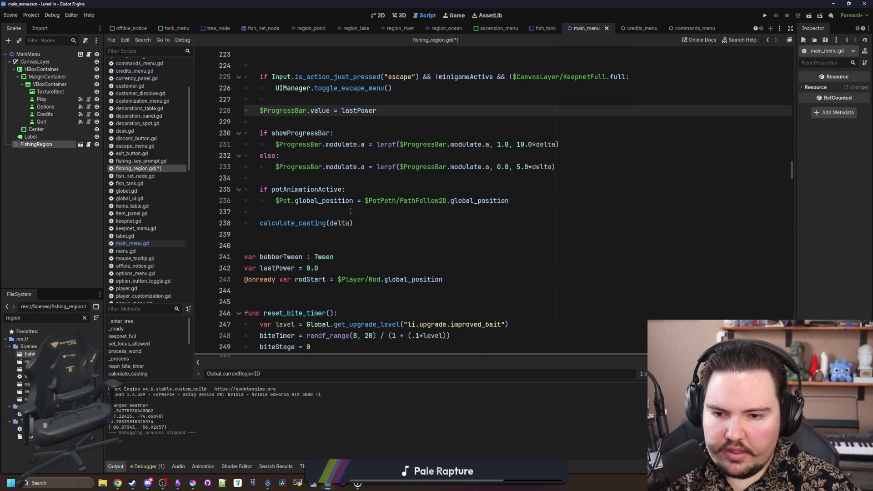
scroll(358, 228, "up", 6)
left_click(355, 246)
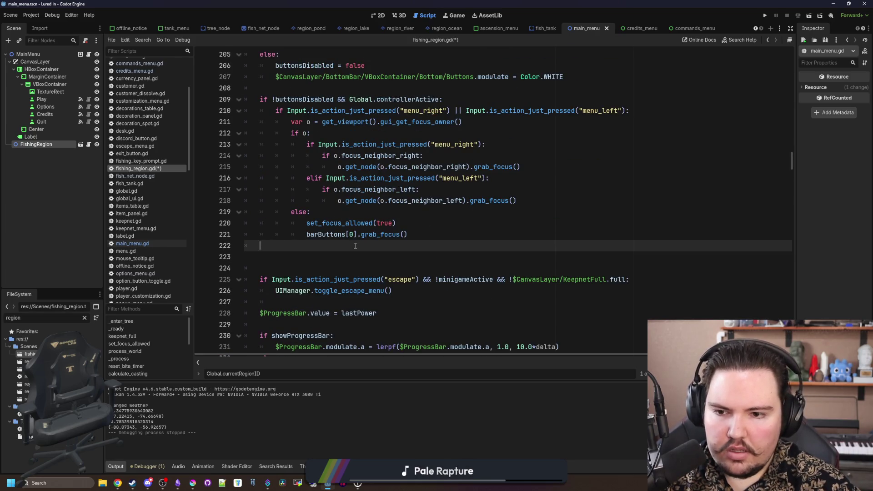
key("BackSpace")
key("Delete")
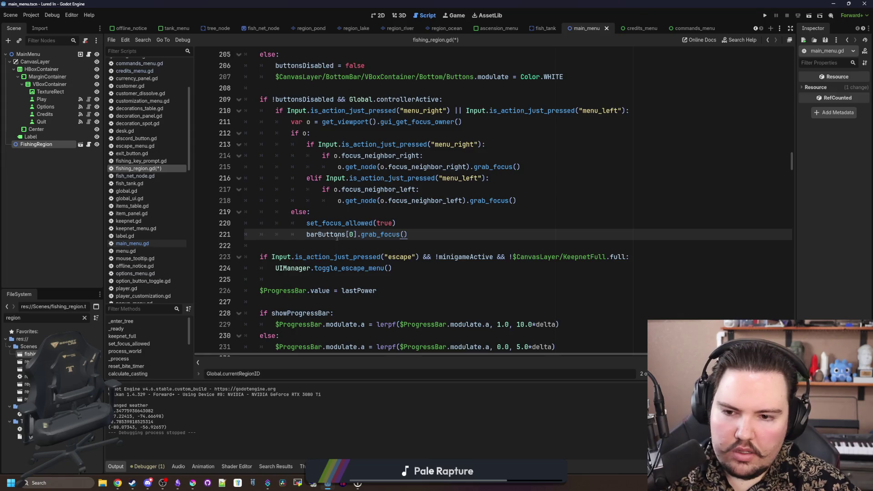
scroll(337, 237, "up", 10)
left_click(328, 200)
key("ctrl+s")
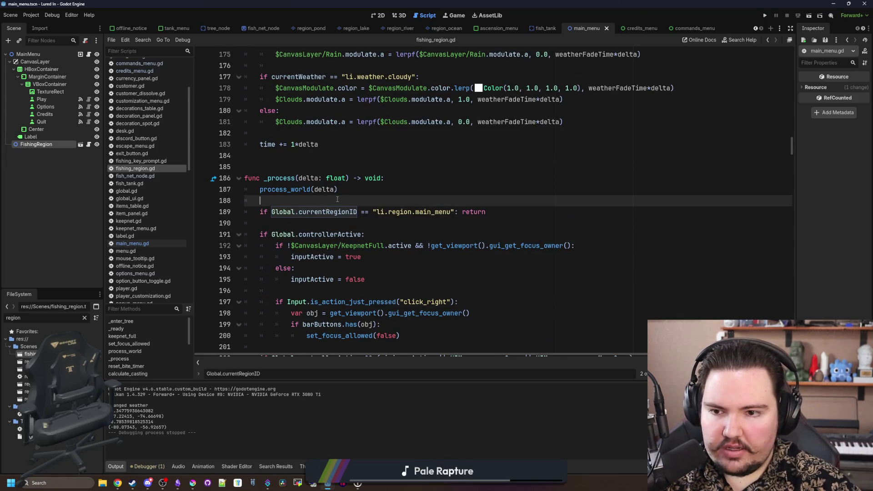
left_click(766, 16)
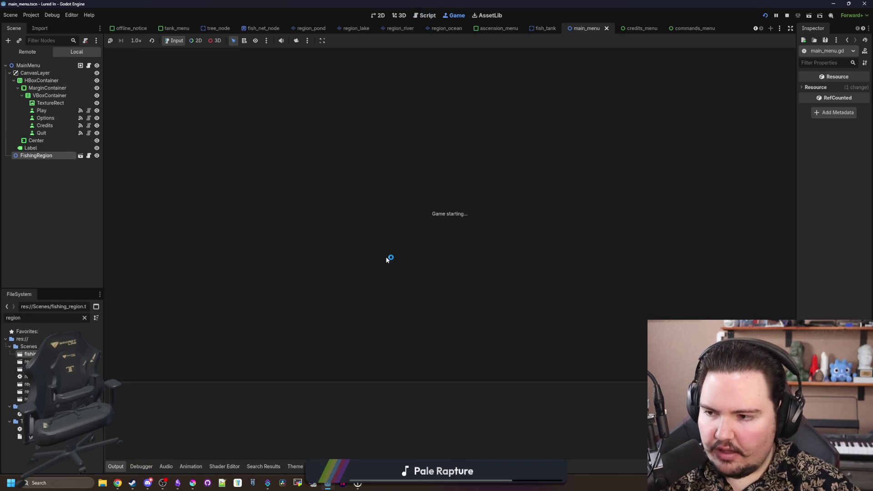
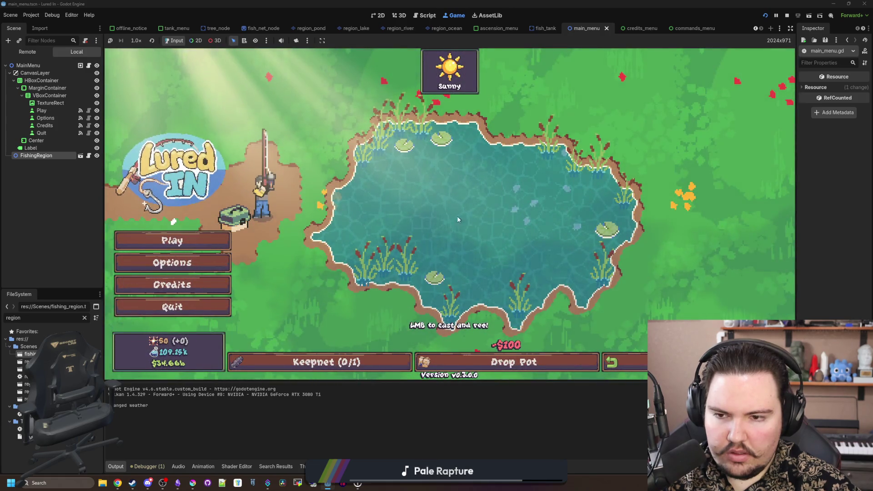
Step: Open the MainMenu script, then switch to the fishing_region.gd script
mouse_move(462, 74)
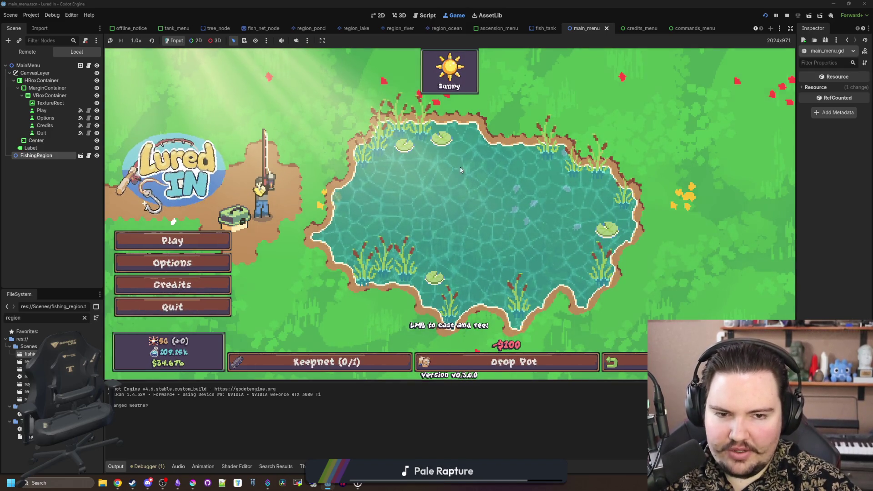
left_click(89, 66)
left_click(334, 205)
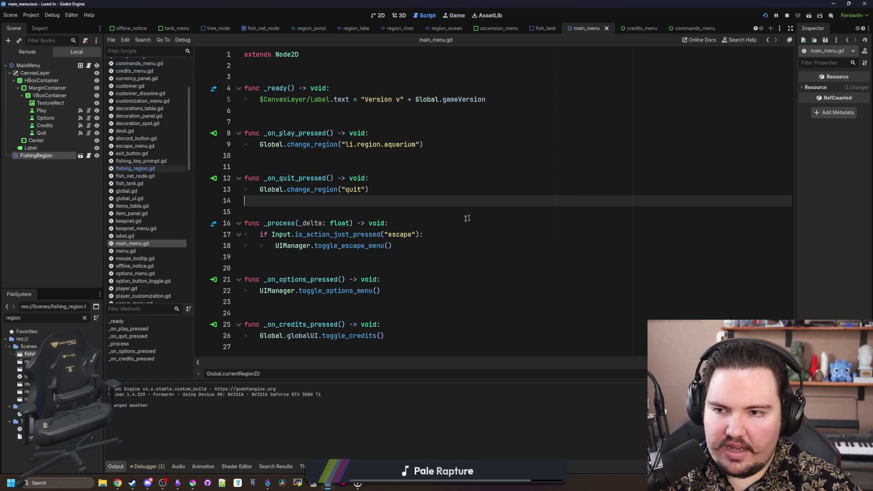
left_click(135, 168)
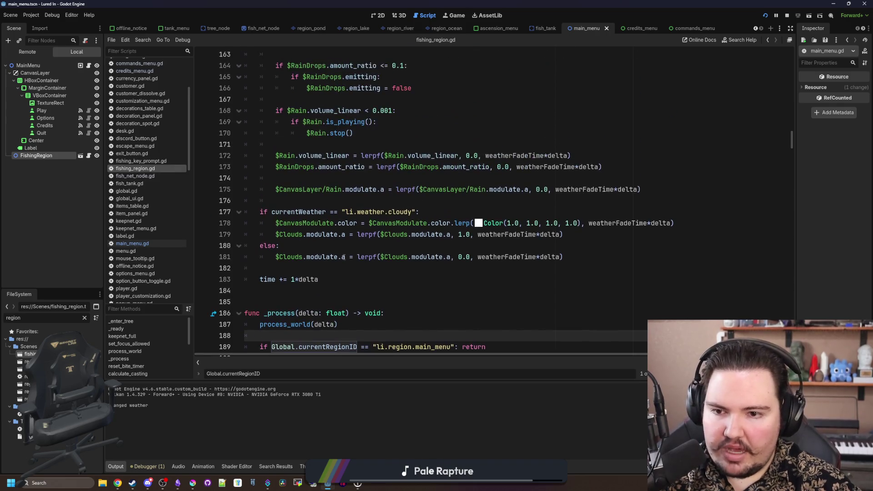
Step: Read upward through the weather code in fishing_region.gd from line 183 to line 151
left_click(356, 279)
scroll(333, 262, "up", 3)
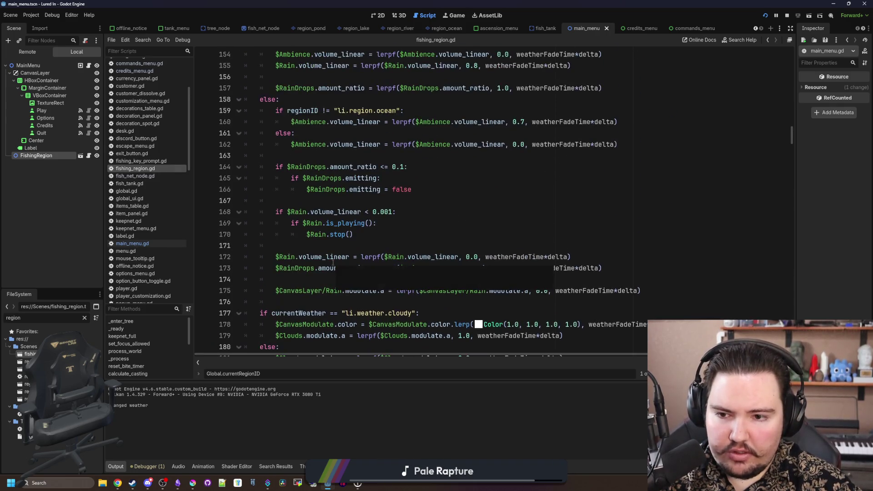
left_click(349, 257)
scroll(349, 252, "up", 3)
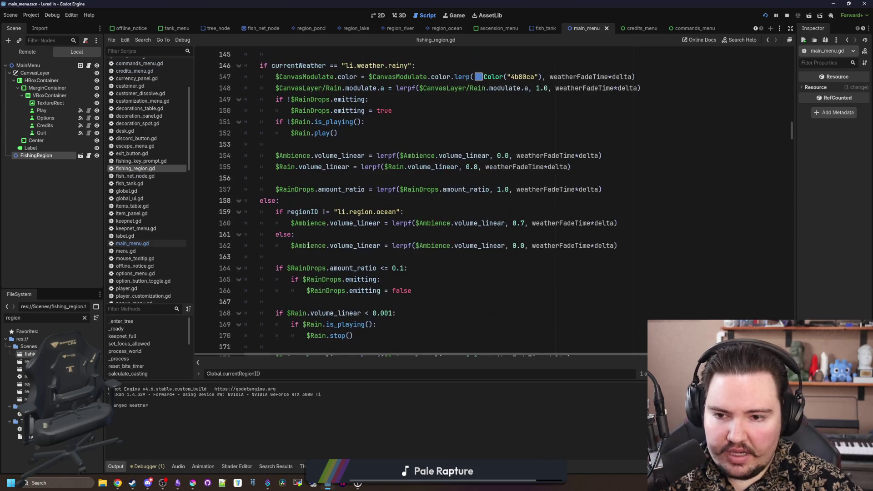
left_click(291, 230)
scroll(354, 231, "up", 3)
left_click(388, 223)
scroll(388, 225, "up", 2)
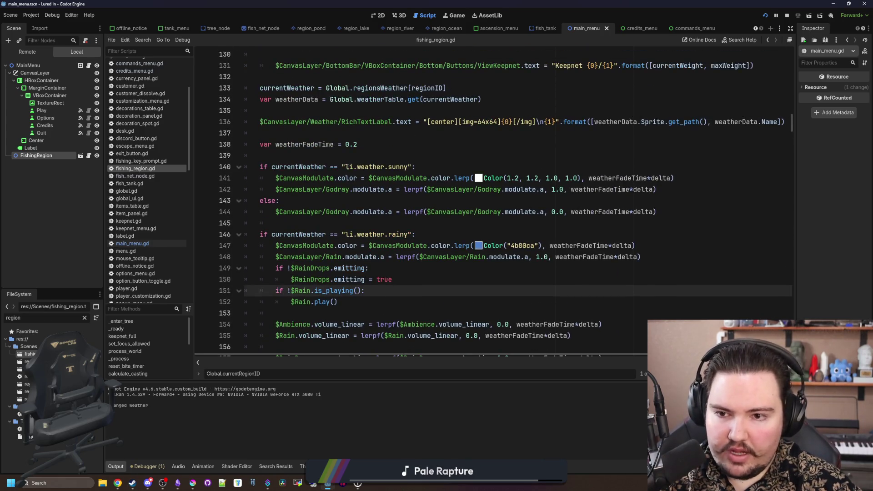
Step: Jump to the process_world function definition, then open the fishing_region scene for editing
scroll(349, 172, "down", 8)
scroll(350, 191, "down", 4)
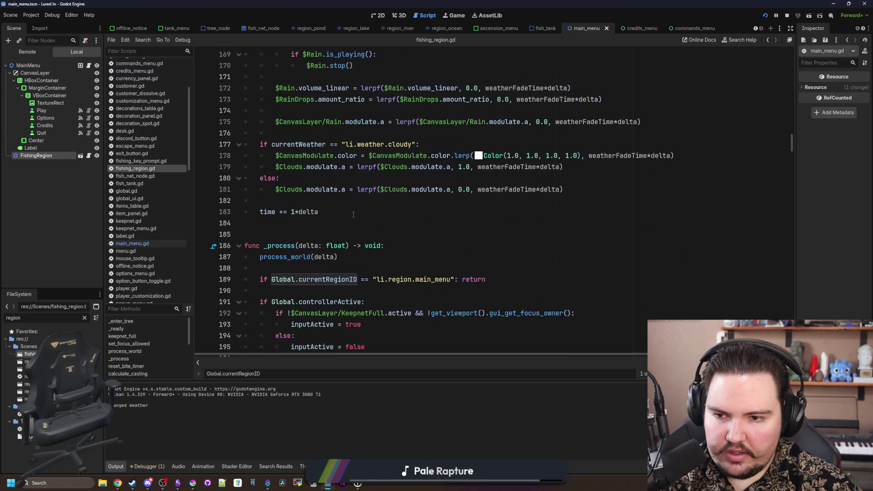
scroll(350, 220, "down", 1)
left_click(314, 223, "ctrl")
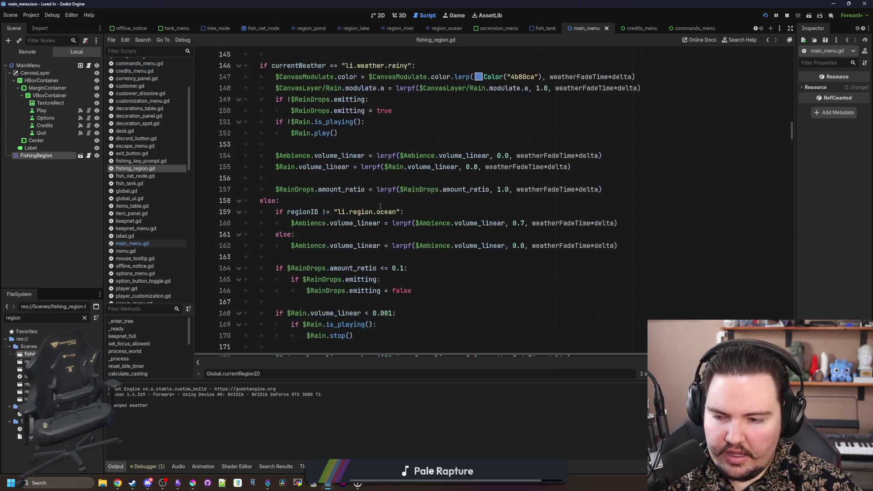
scroll(380, 206, "up", 5)
left_click(305, 212)
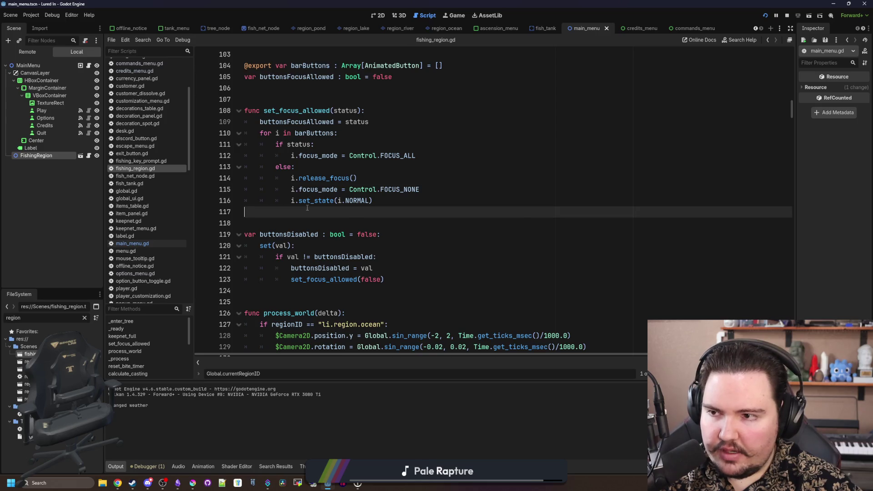
left_click(84, 156)
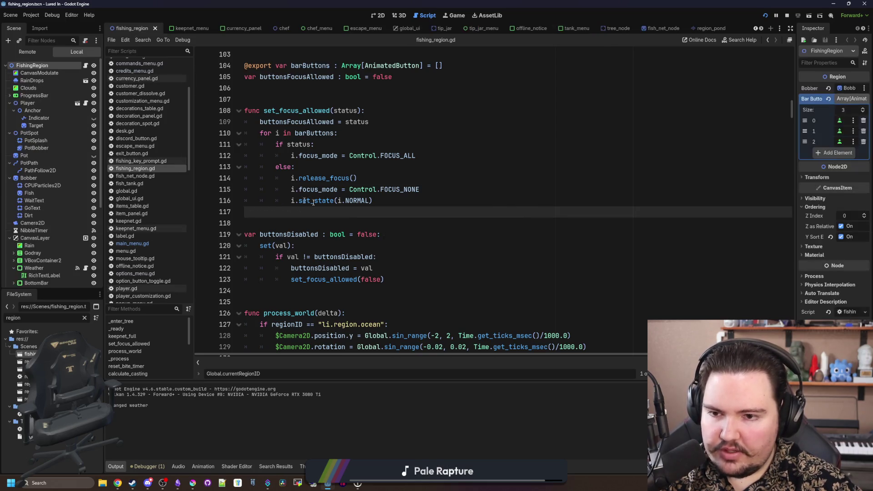
Step: Add '$Player.visible = false' as line 65 after pick_random() in _ready, then save
scroll(322, 207, "up", 10)
scroll(322, 207, "up", 7)
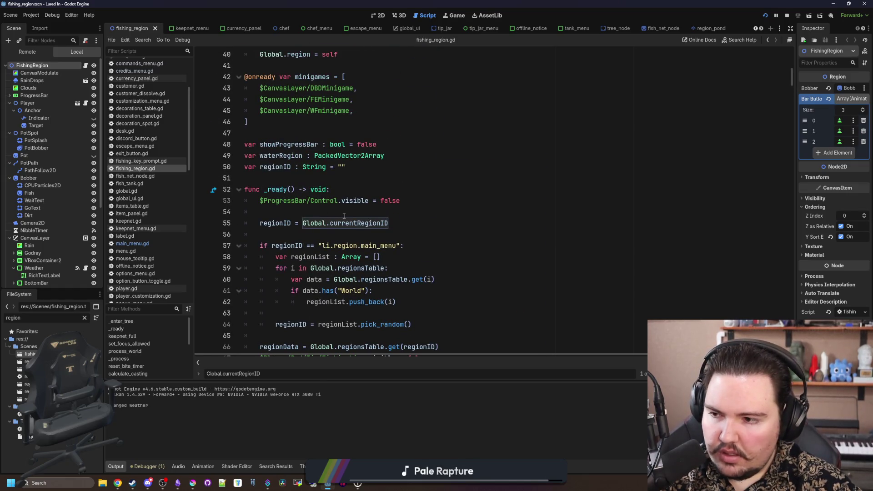
scroll(380, 217, "down", 2)
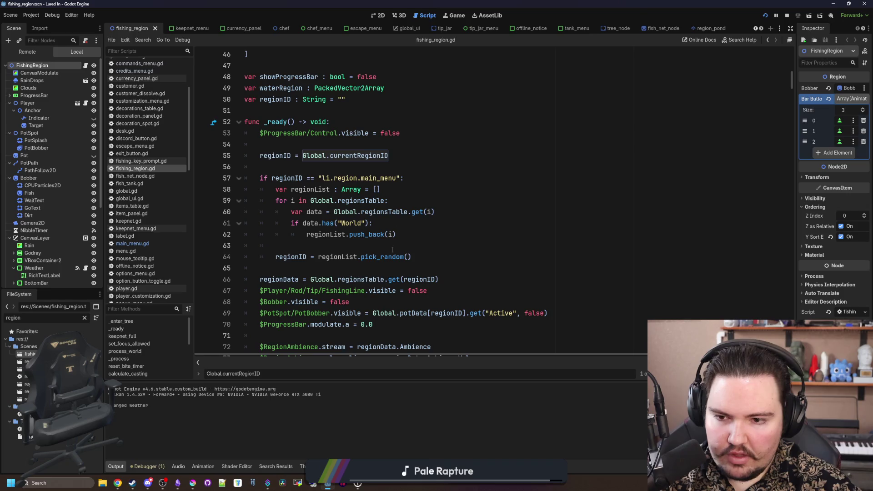
left_click(421, 253)
key("Return")
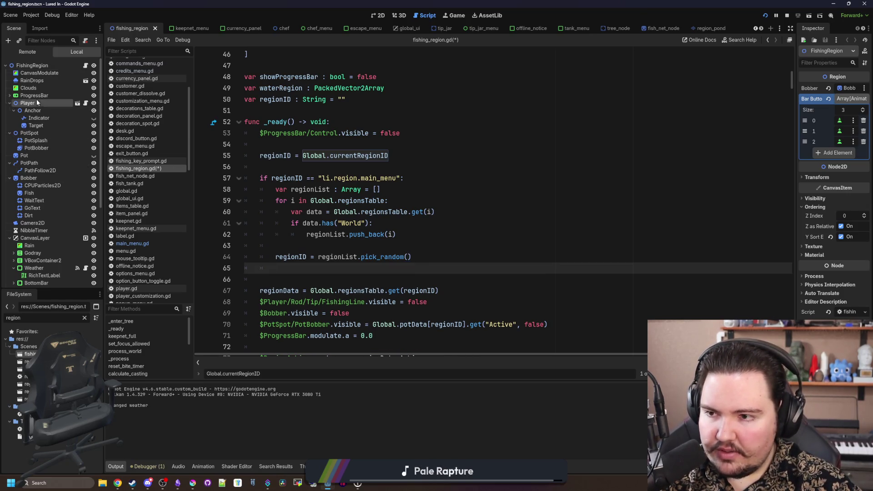
mouse_move(37, 103)
left_mouse_down()
mouse_move(318, 271)
mouse_move(346, 271)
left_mouse_up()
type("visibl")
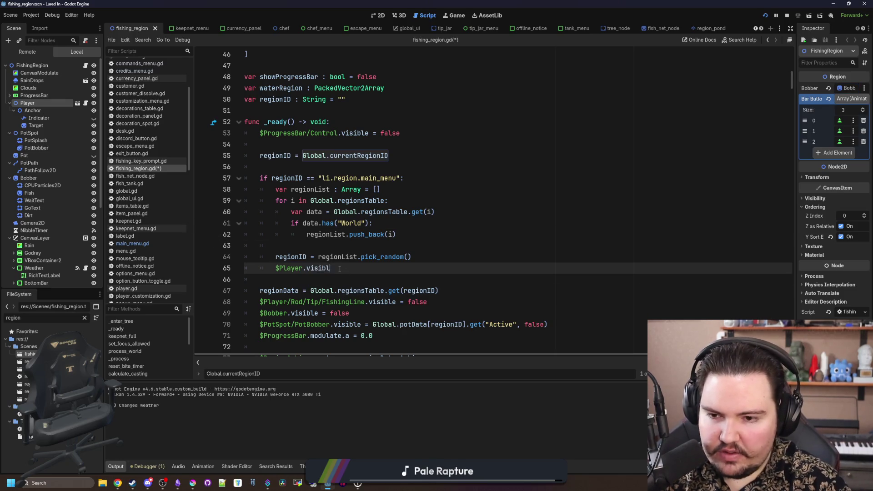
type("e = false")
key("ctrl+s")
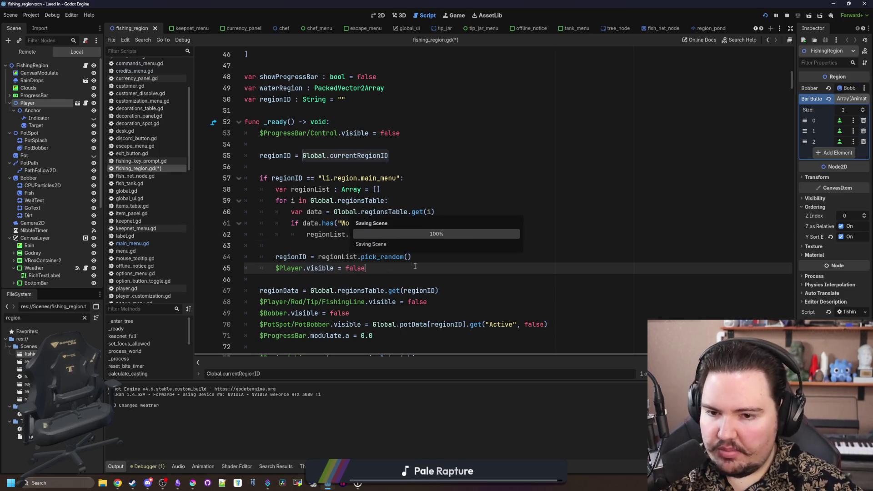
scroll(39, 207, "down", 3)
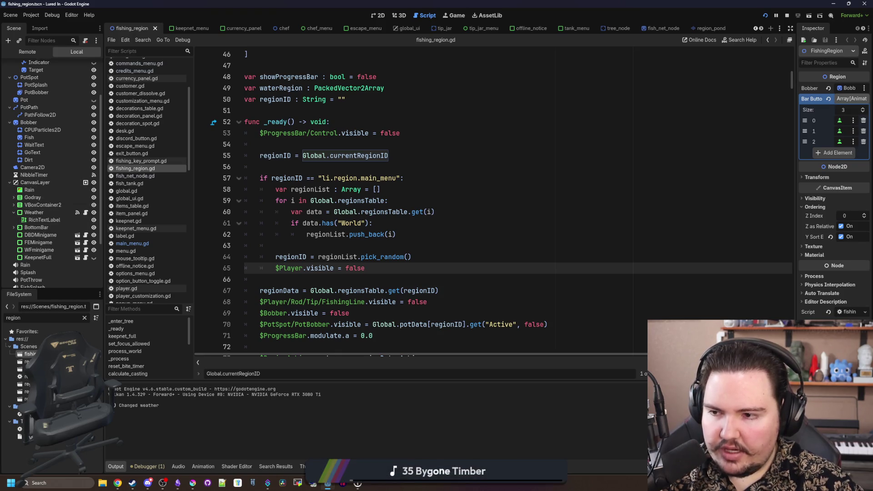
Step: Add a new CanvasLayer child to FishingRegion, placed between NibbleTimer and CanvasLayer
scroll(29, 169, "up", 3)
right_click(38, 66)
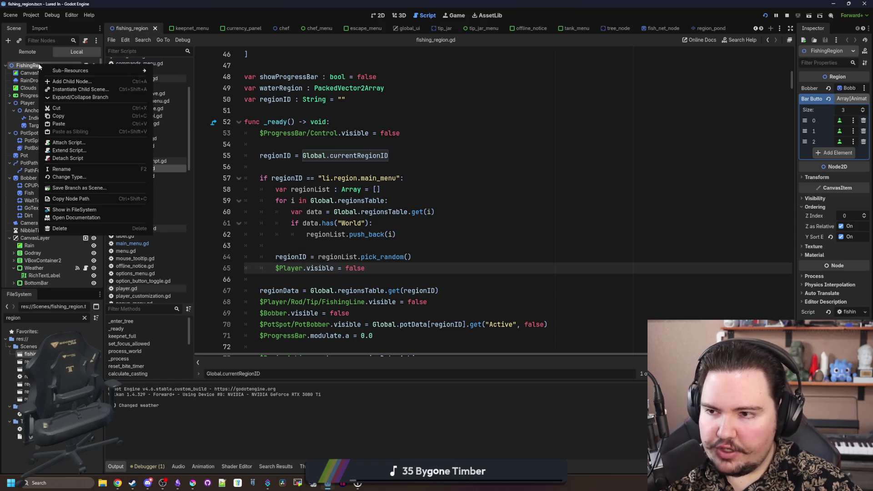
left_click(67, 81)
type("canvaslayer")
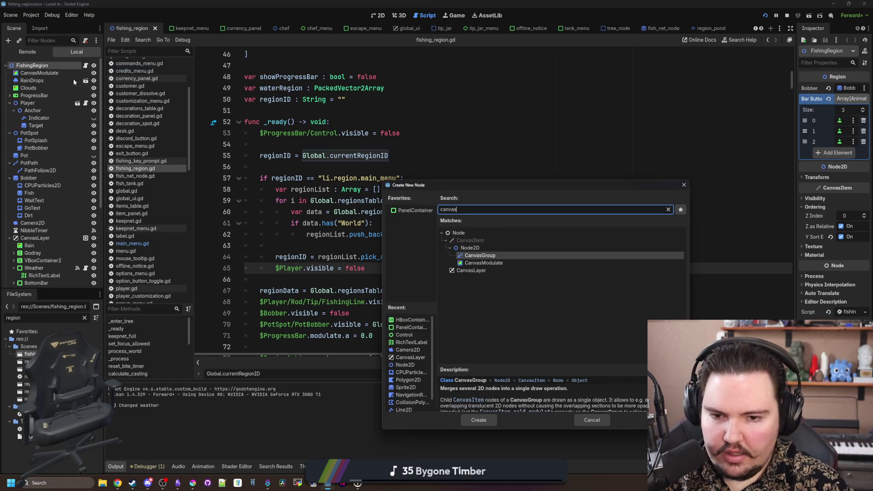
key("Return")
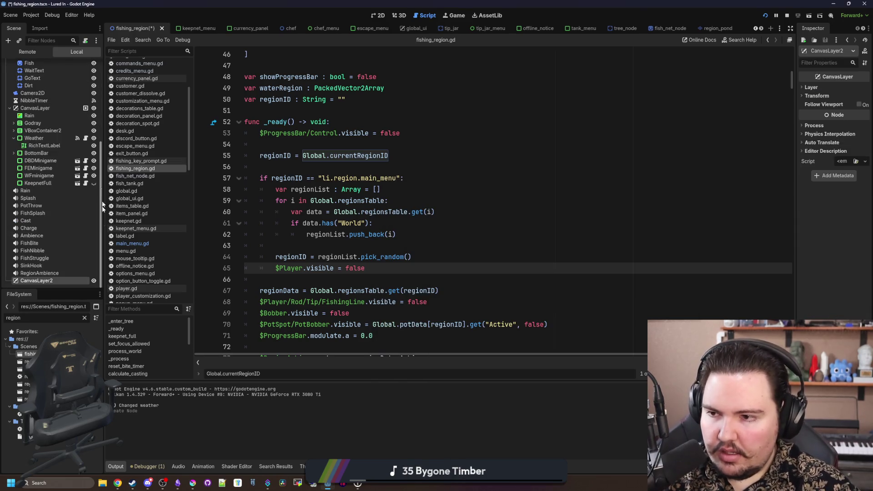
left_click_drag(43, 279, 48, 104)
left_click(50, 135)
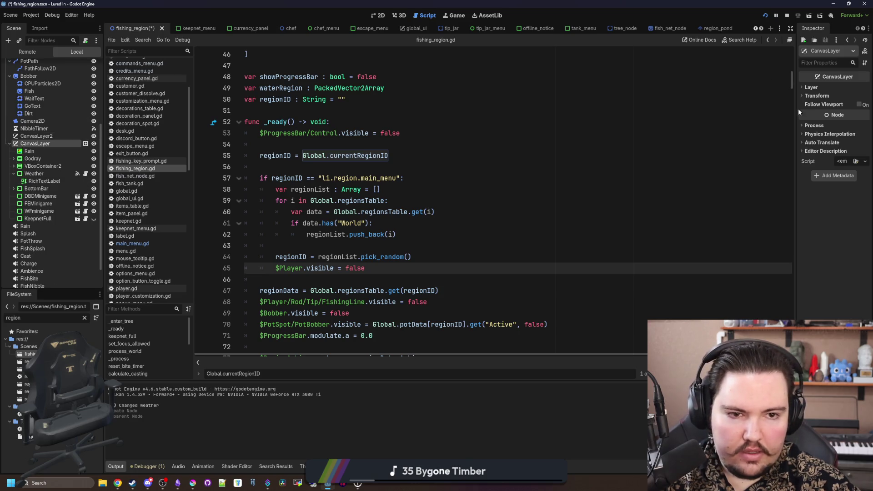
Step: Widen the Inspector and compare the layer settings of CanvasLayer and CanvasLayer2
left_click_drag(798, 112, 692, 112)
left_click(706, 87)
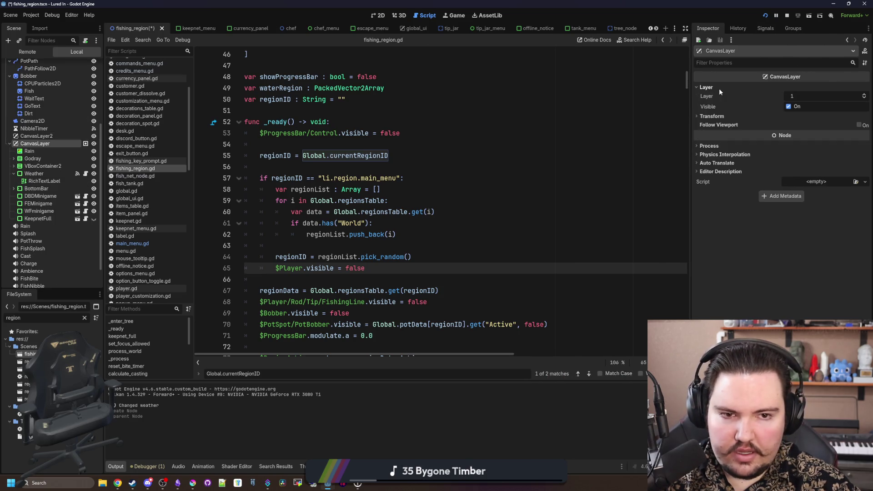
left_click(37, 136)
left_click(714, 89)
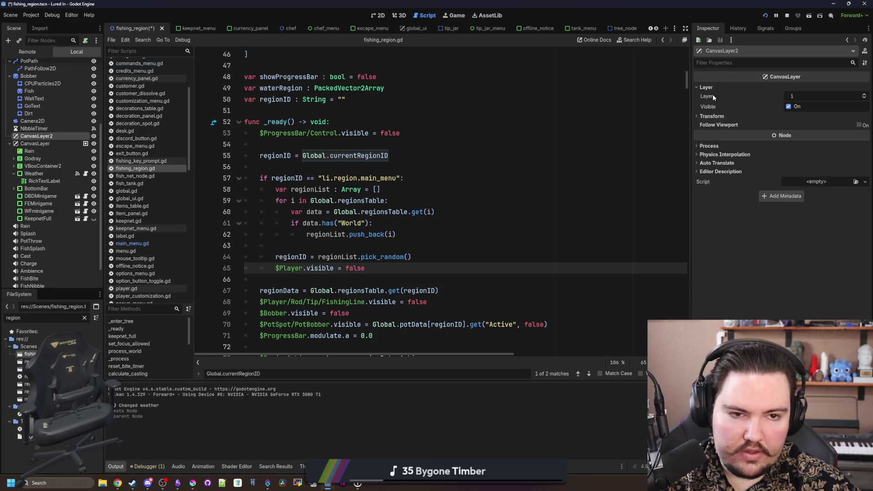
left_click(809, 99)
type("0")
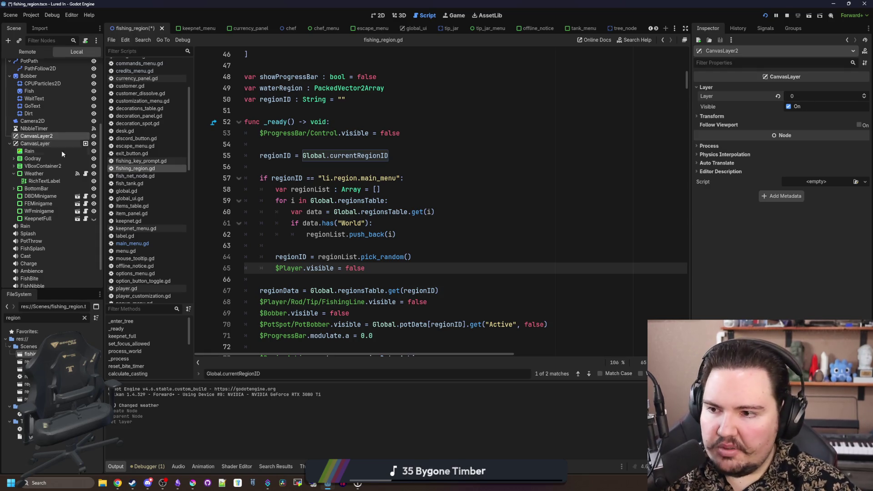
Step: Select Rain in the 2D view and toggle its visibility off and on to compare
left_click(51, 152)
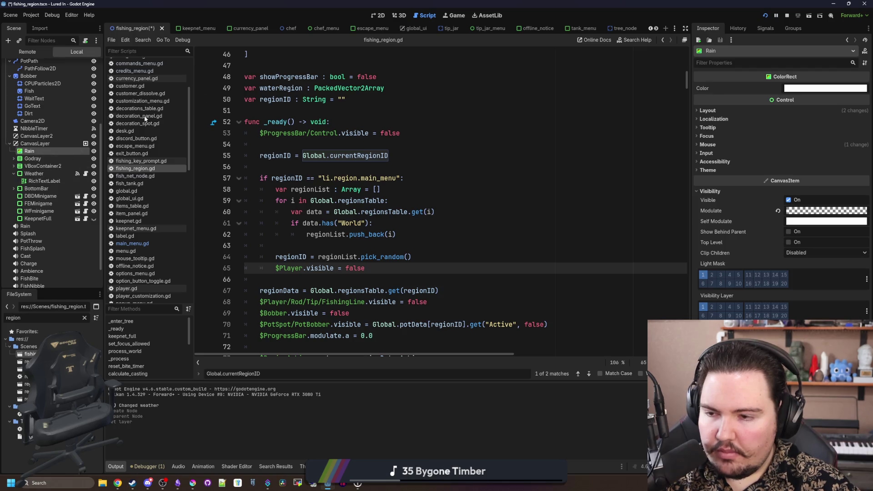
left_click(378, 15)
scroll(280, 163, "down", 8)
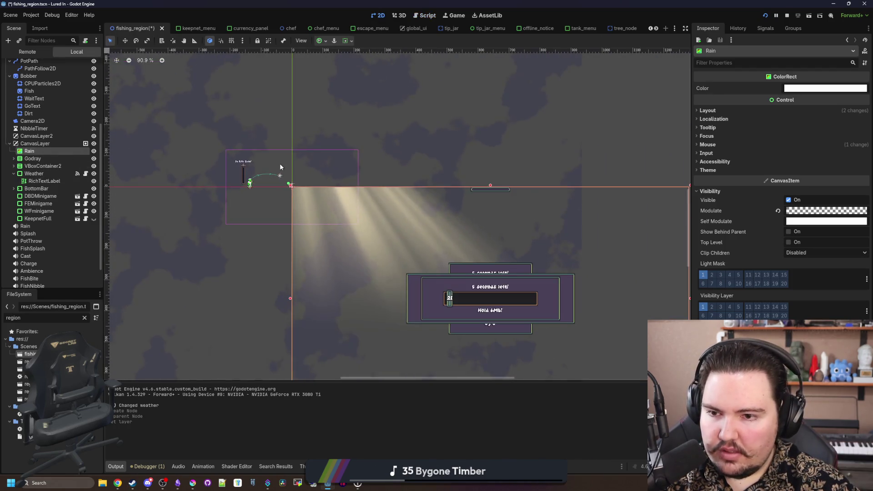
scroll(344, 305, "up", 1)
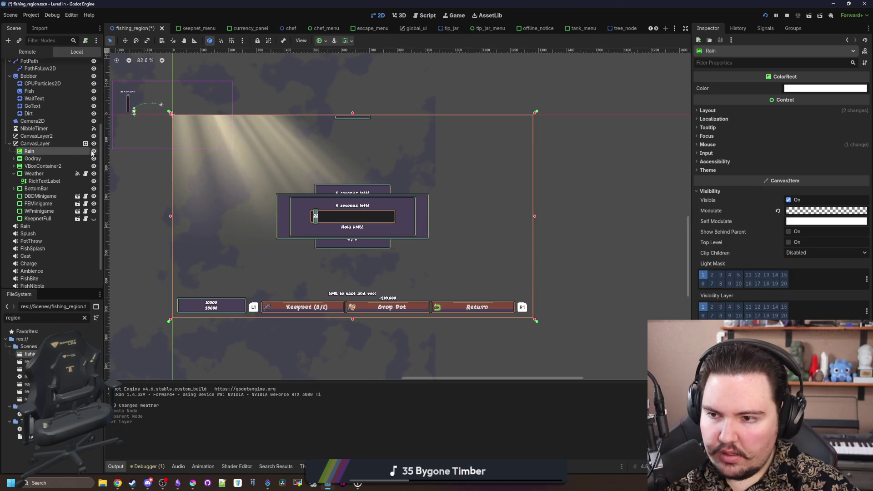
left_click(94, 151)
left_click(94, 151)
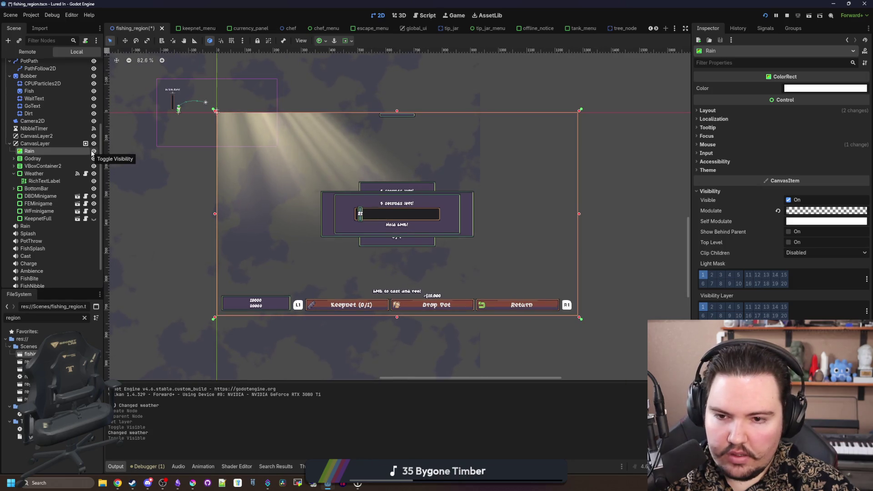
Step: Collapse VBoxContainer2, then multi-select Rain and Godray and drag them under CanvasLayer2
left_click(32, 166)
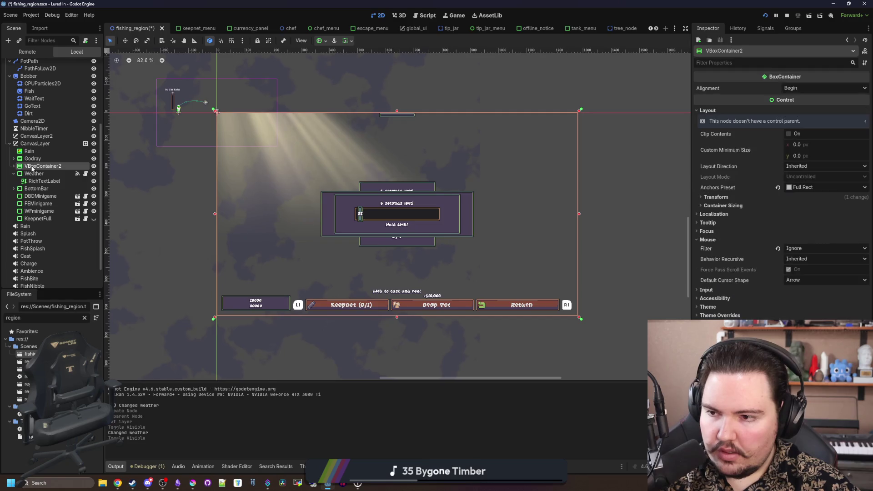
left_click(13, 166)
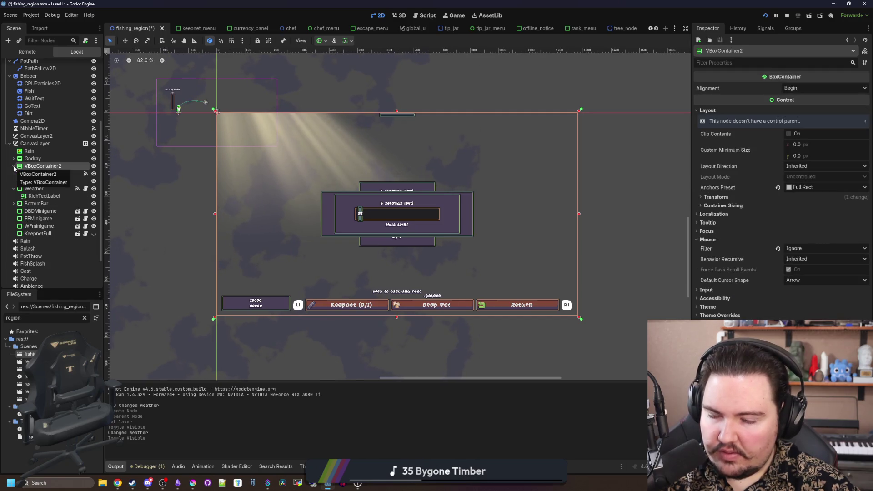
left_click(14, 167)
left_click(13, 158)
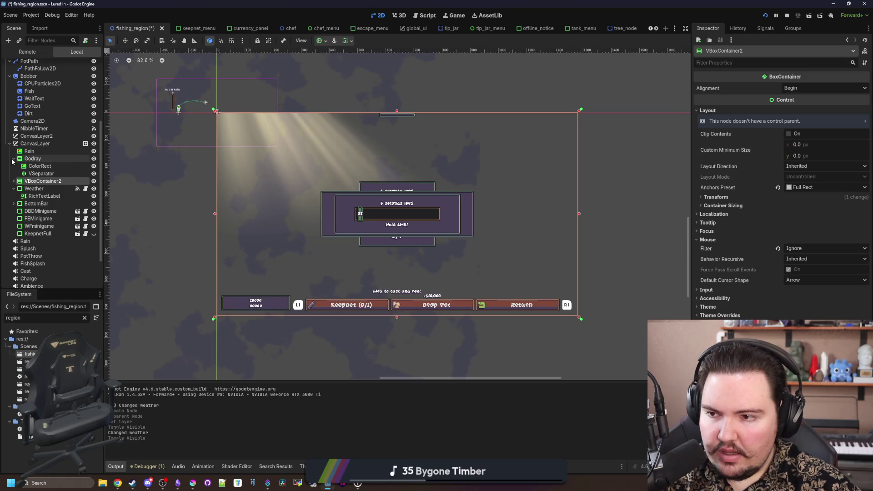
left_click(13, 158)
left_click(32, 159)
left_click(37, 152, "shift")
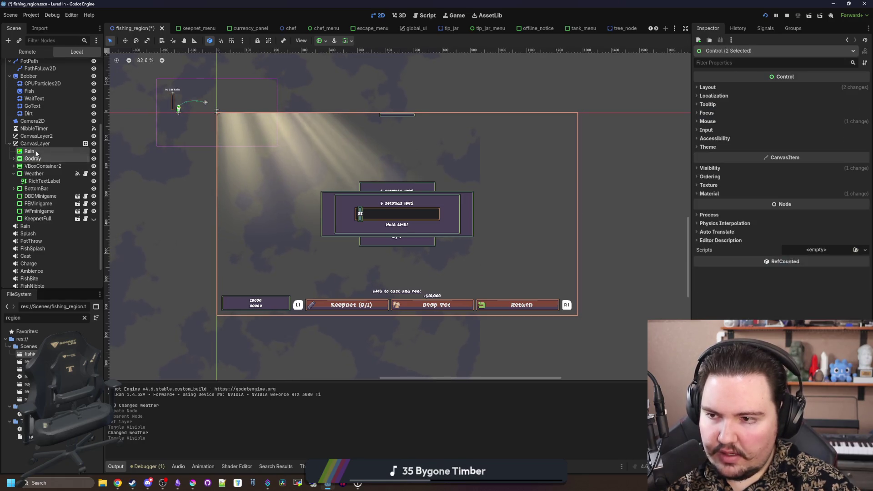
left_click_drag(36, 152, 53, 137)
double_click(66, 136)
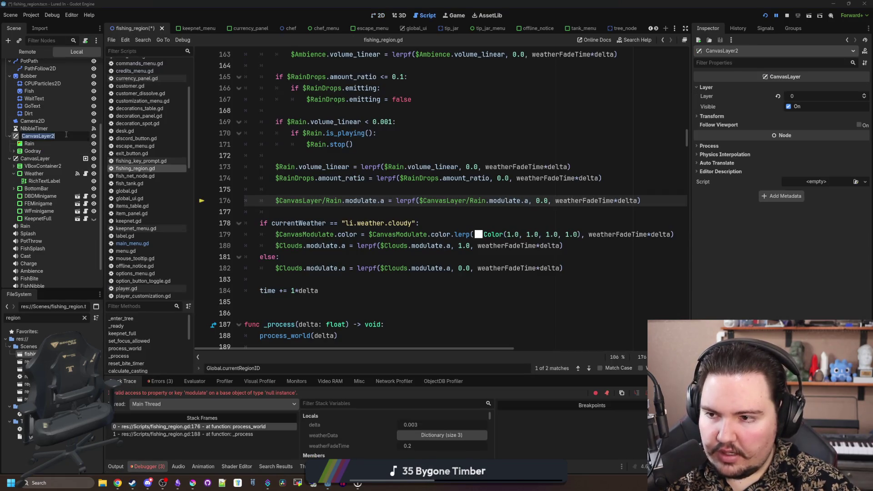
Step: Rename CanvasLayer2 to Effects and stop the running game
key("Home")
type("A")
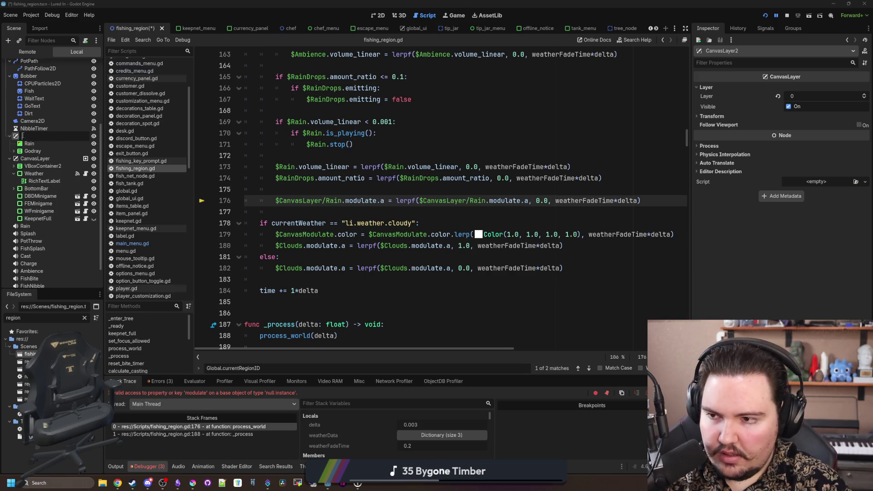
type("s")
key("Return")
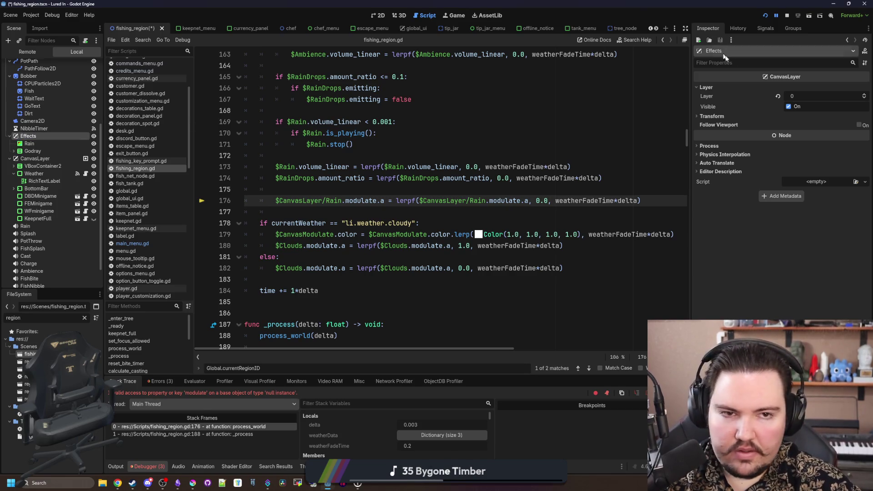
left_click(788, 15)
left_click(342, 110)
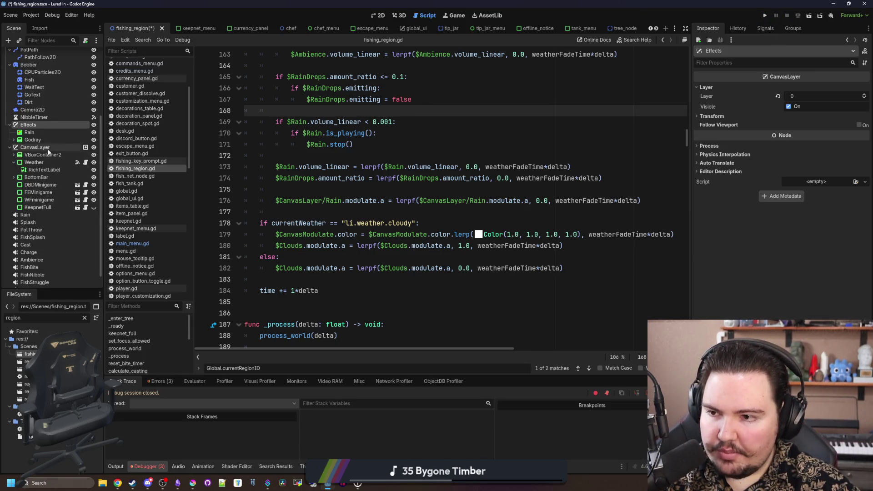
Step: Change $CanvasLayer/Godray to $Effects/Godray in the sunny-weather line of fishing_region.gd
left_click(35, 148)
left_click(350, 202)
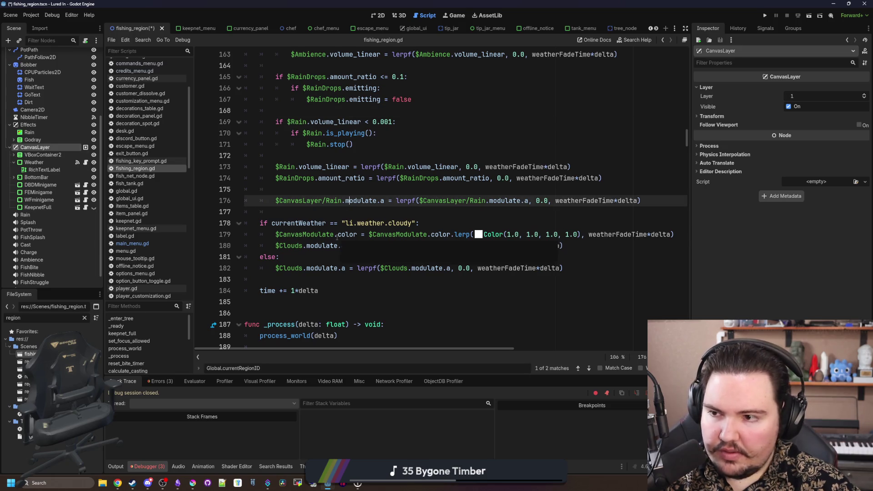
scroll(337, 236, "up", 8)
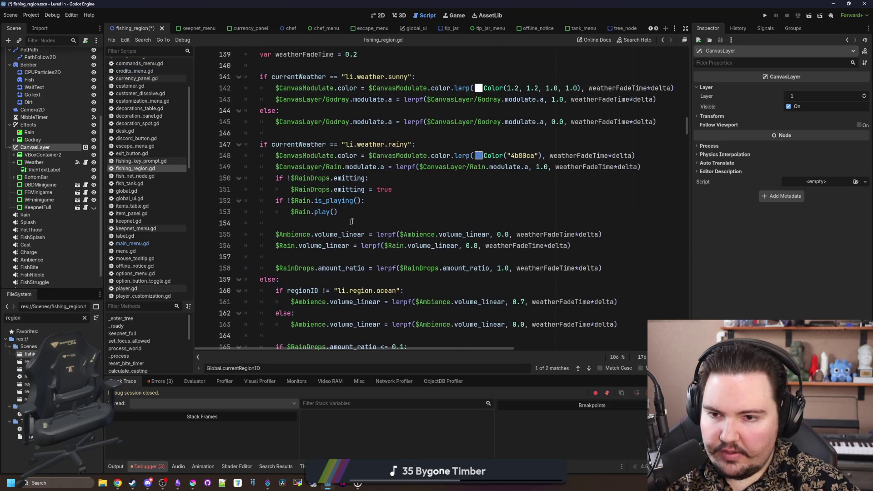
left_click(350, 213)
scroll(348, 218, "up", 4)
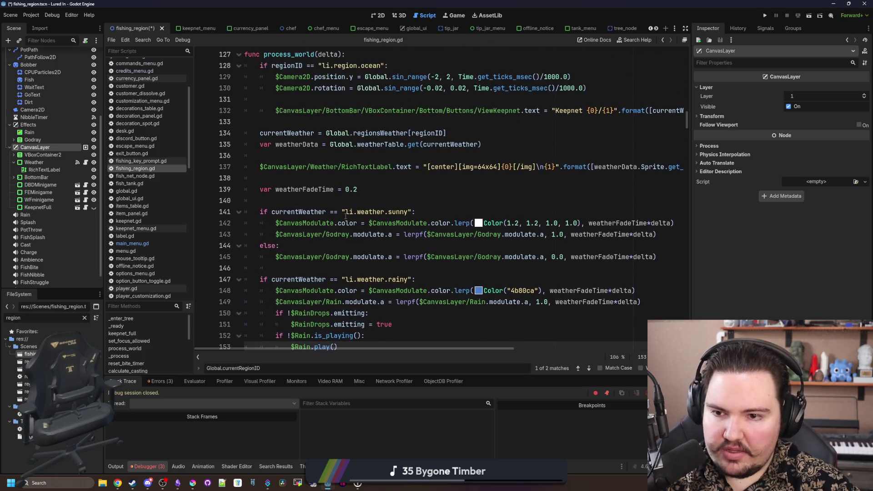
double_click(300, 234)
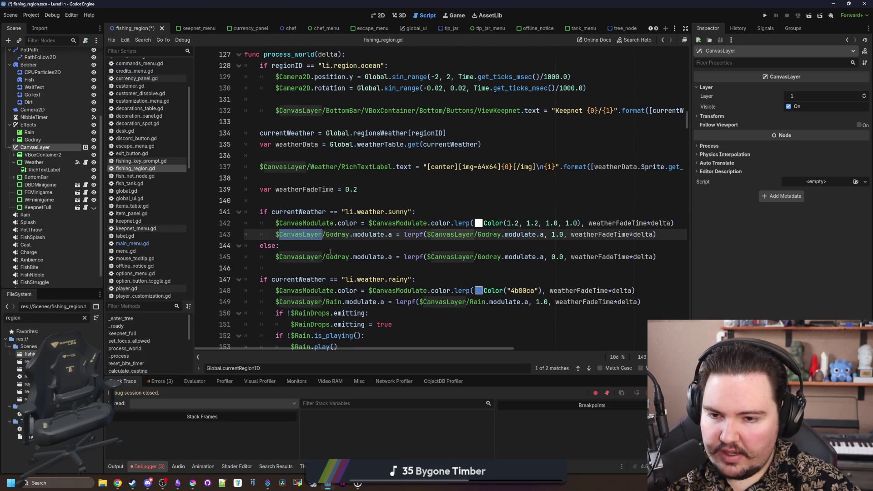
type("Effects")
key("Return")
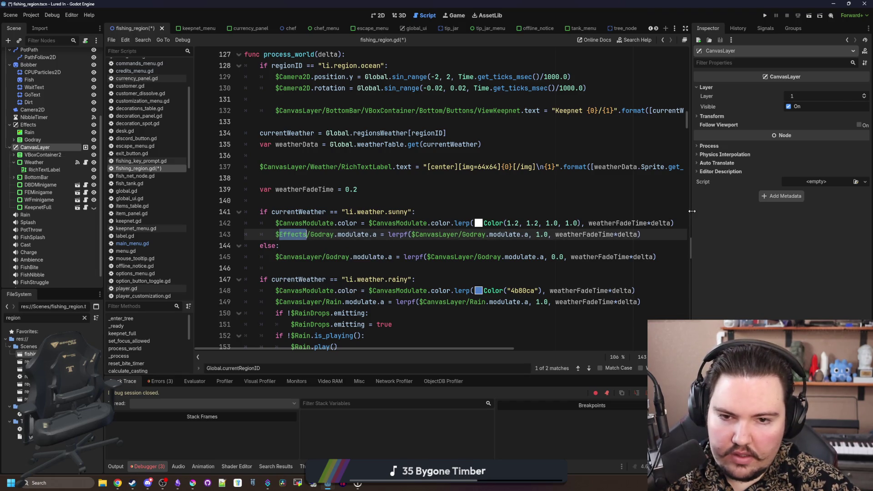
Step: Move the RichTextLabel weather text line directly under the weatherData line
left_click_drag(692, 214, 796, 214)
left_click(294, 246)
double_click(292, 235)
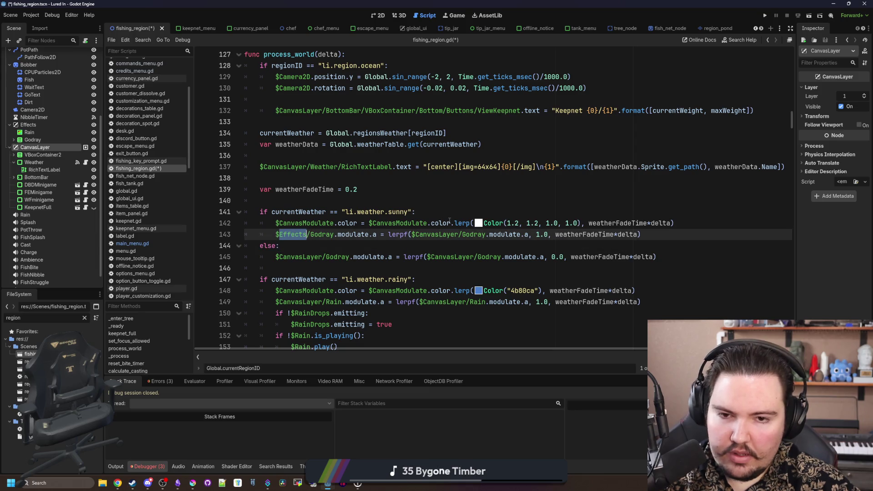
scroll(777, 213, "up", 2)
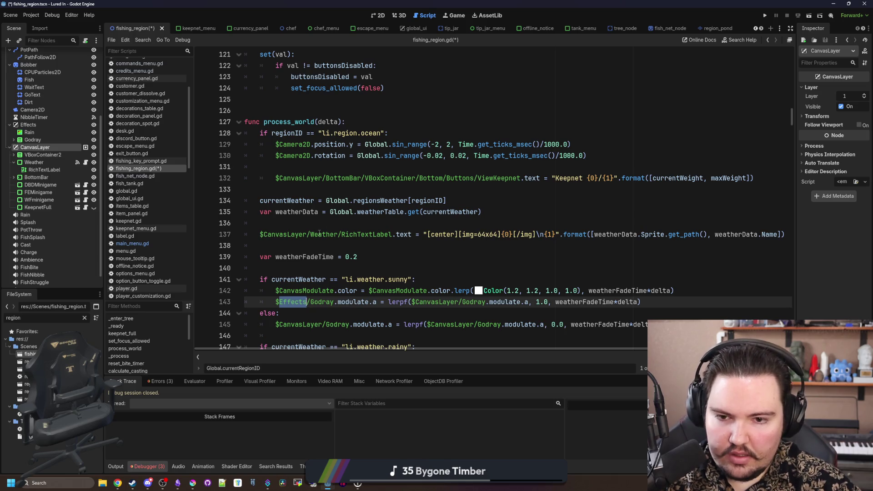
left_click_drag(788, 235, 259, 234)
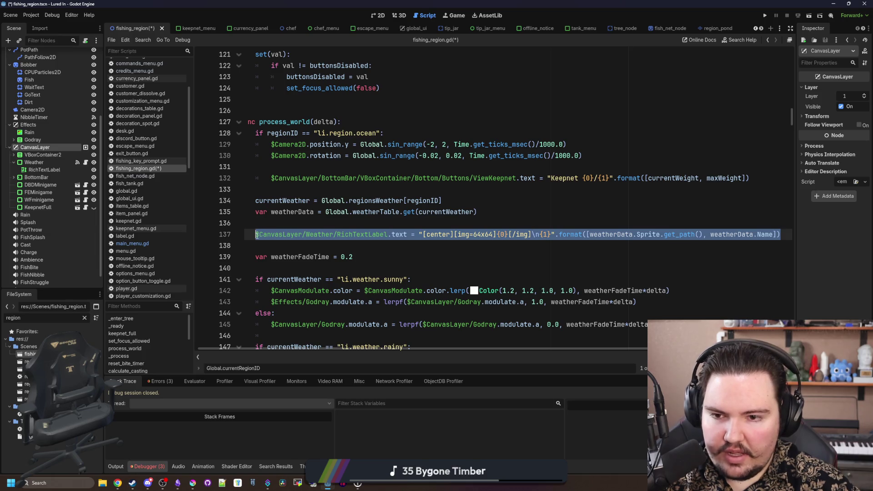
left_click(273, 226)
key("BackSpace")
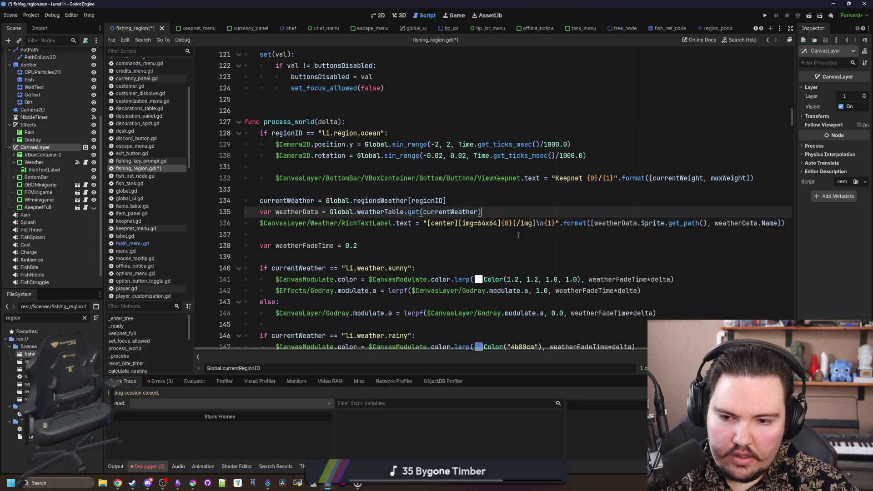
Step: Copy weather lines 134–136 and delete the RichTextLabel line from process_world
left_click_drag(786, 223, 210, 202)
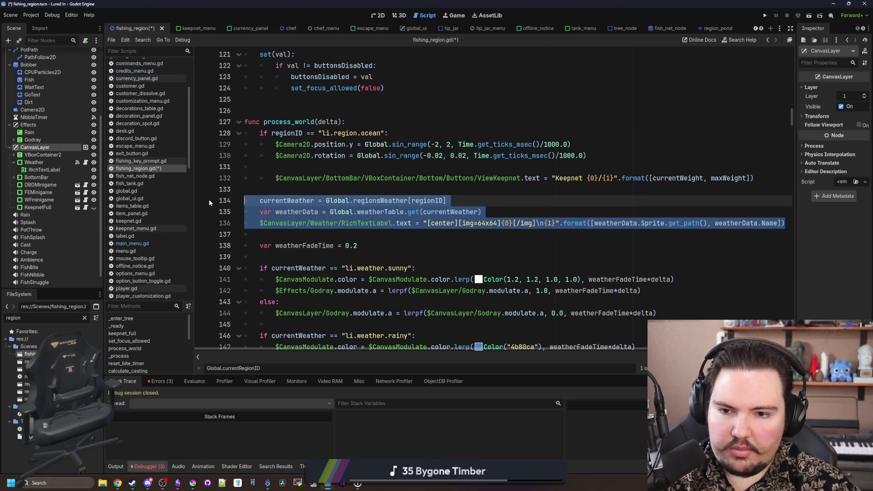
left_click(676, 235)
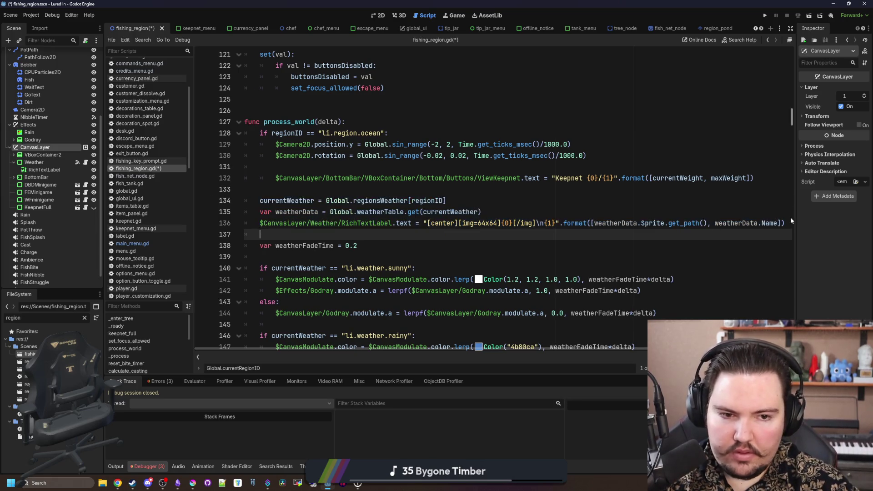
left_click_drag(785, 223, 196, 205)
key("ctrl+c")
left_click(613, 237)
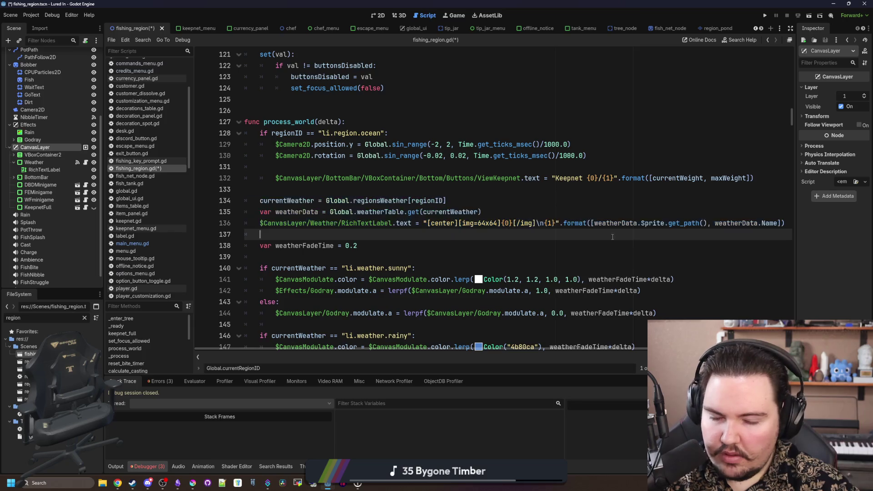
left_click(206, 223)
key("BackSpace")
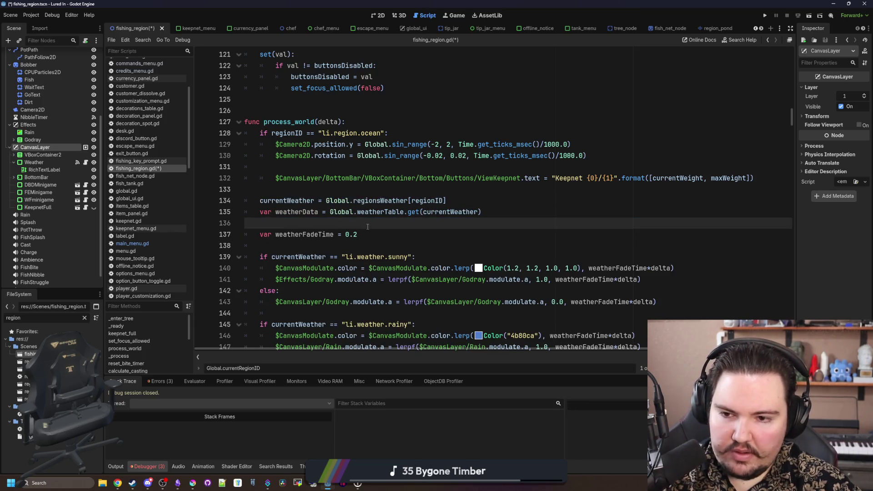
Step: Paste the three weather lines into _process after the main-menu return check, fixing indentation
scroll(330, 224, "down", 15)
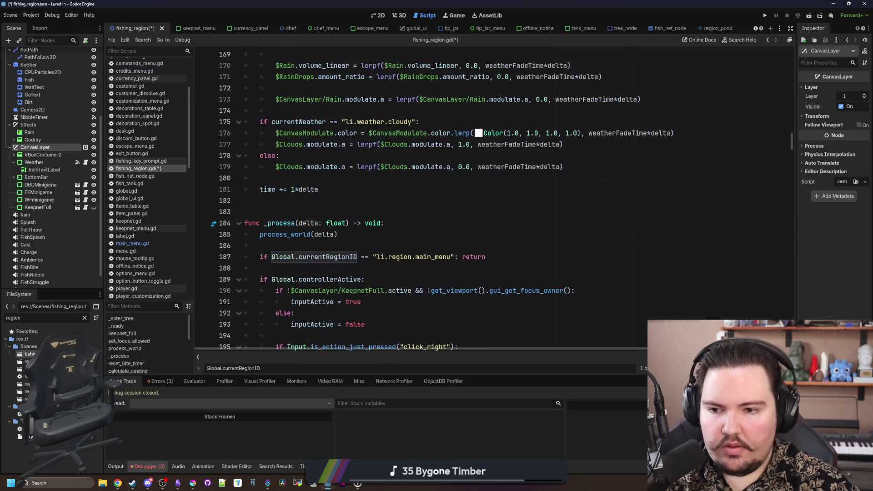
scroll(326, 223, "down", 1)
left_click(323, 202)
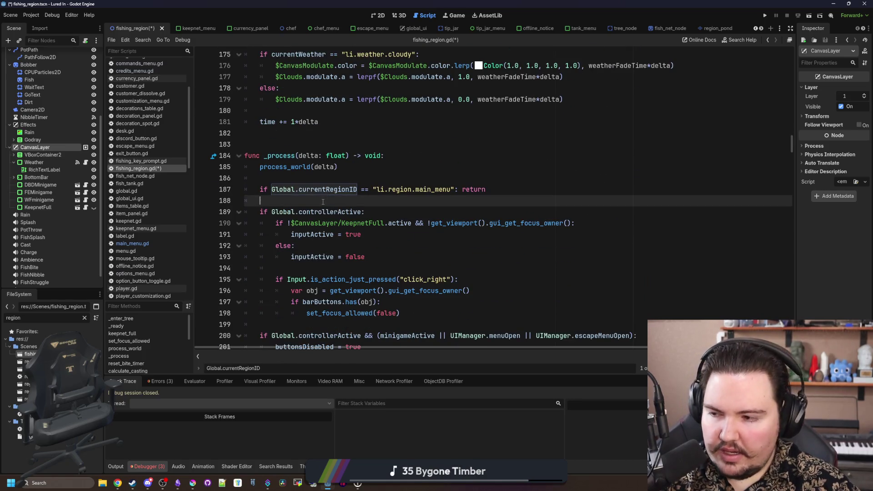
key("Return")
key("Return")
key("ctrl+v")
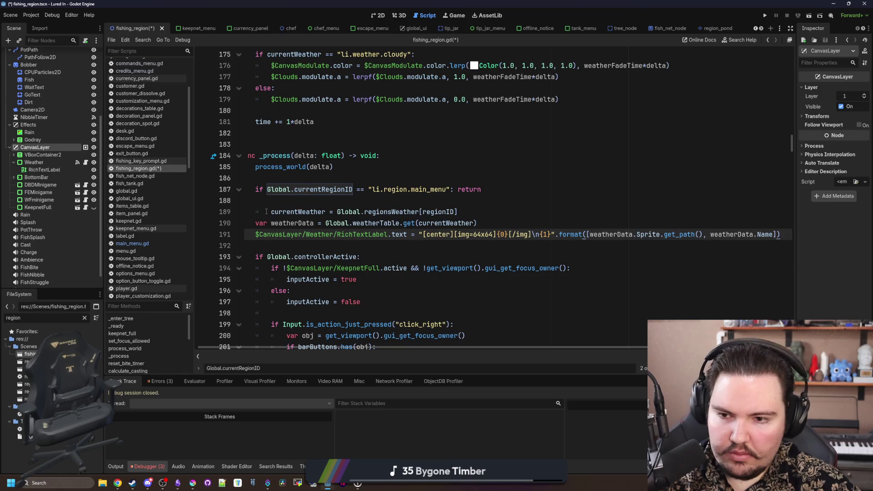
left_click(266, 212)
key("BackSpace")
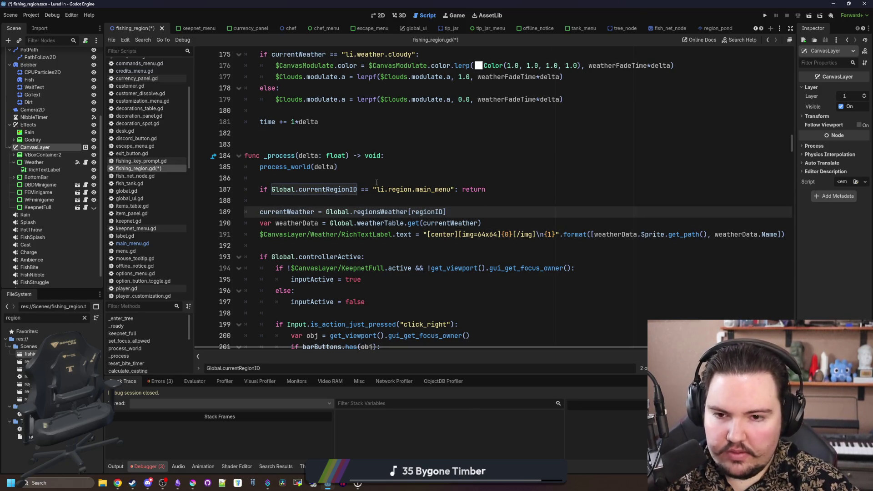
scroll(410, 214, "up", 10)
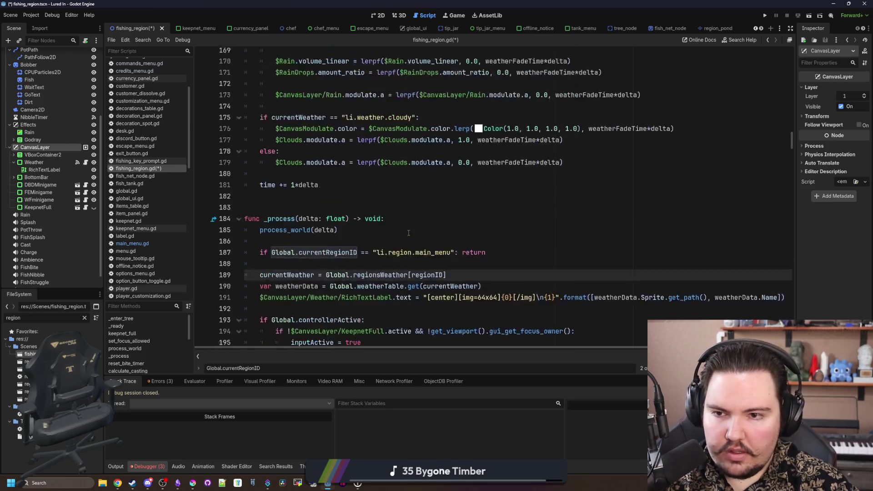
Step: Replace $CanvasLayer with $Effects in the Godray line and both references on the Rain line
scroll(392, 235, "up", 7)
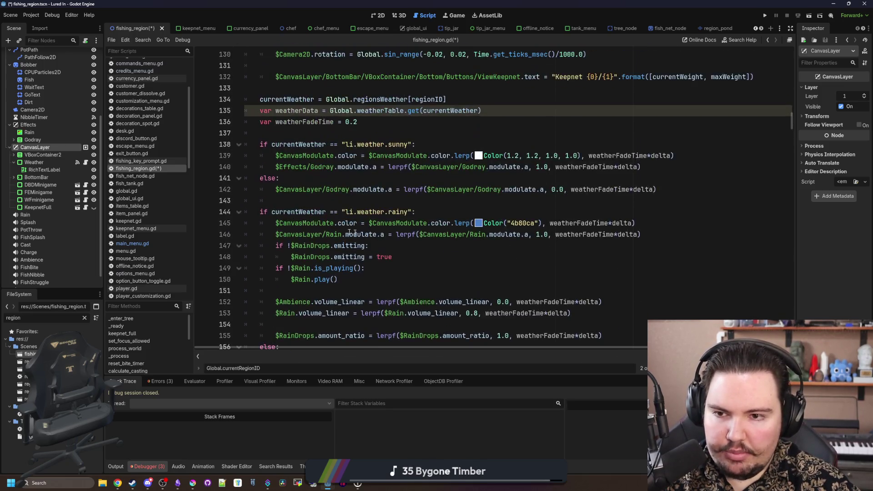
double_click(296, 235)
key("ctrl+c")
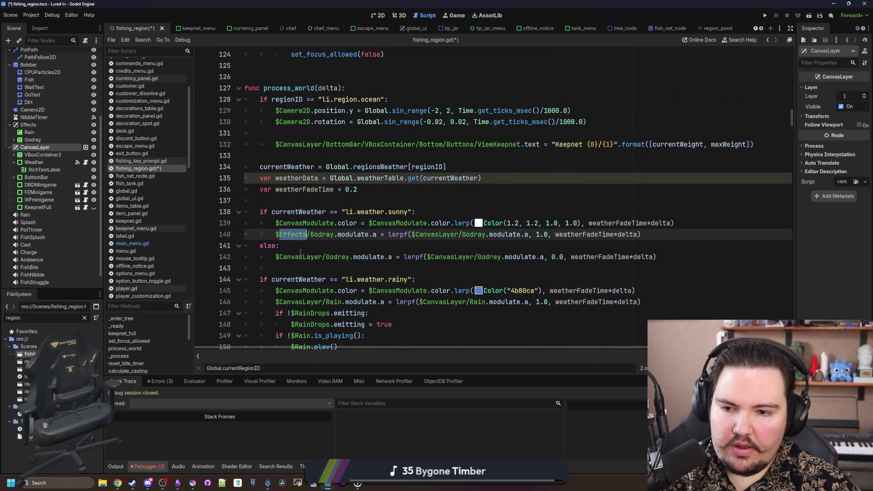
double_click(298, 257)
key("ctrl+v")
scroll(299, 257, "down", 1)
double_click(298, 268)
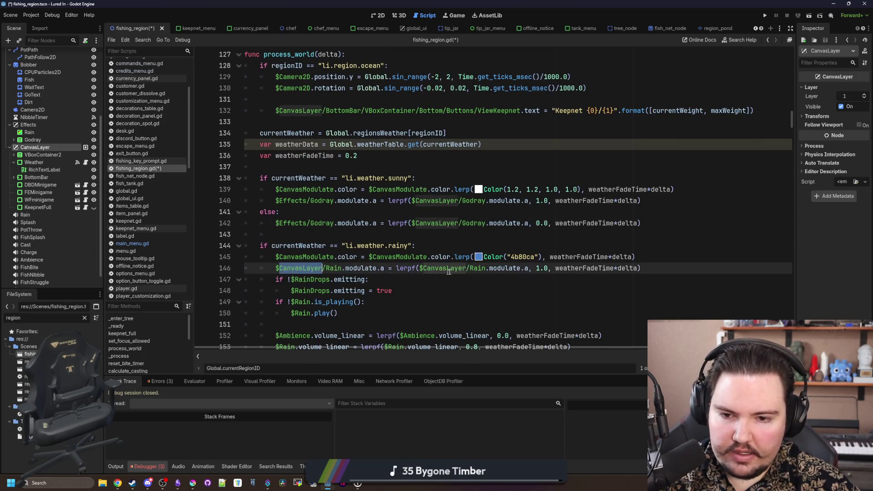
key("ctrl+v")
double_click(430, 268)
key("ctrl+v")
Step: Replace both CanvasLayer references with Effects in the rain fade line 173
scroll(338, 241, "down", 3)
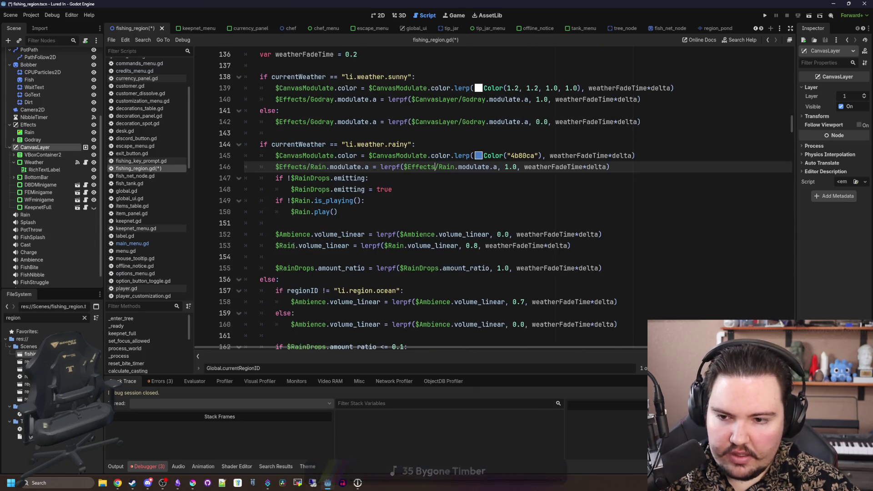
scroll(338, 241, "down", 3)
scroll(358, 247, "down", 3)
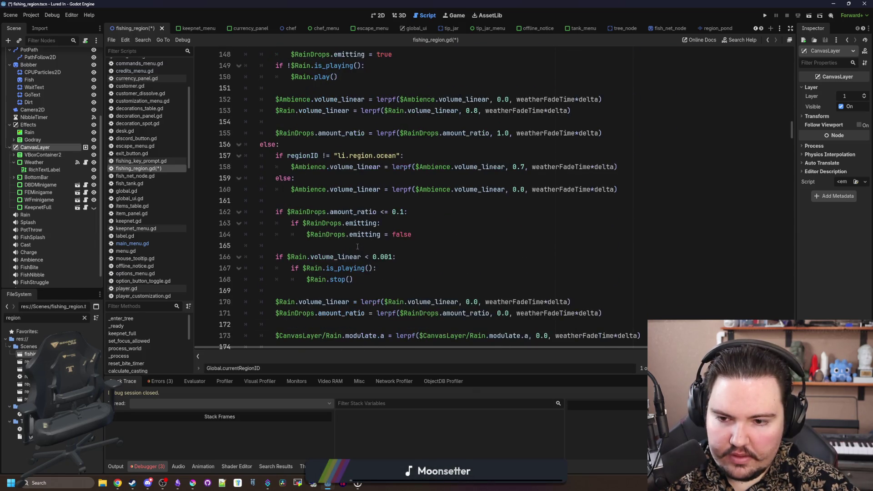
double_click(301, 268)
key("ctrl+v")
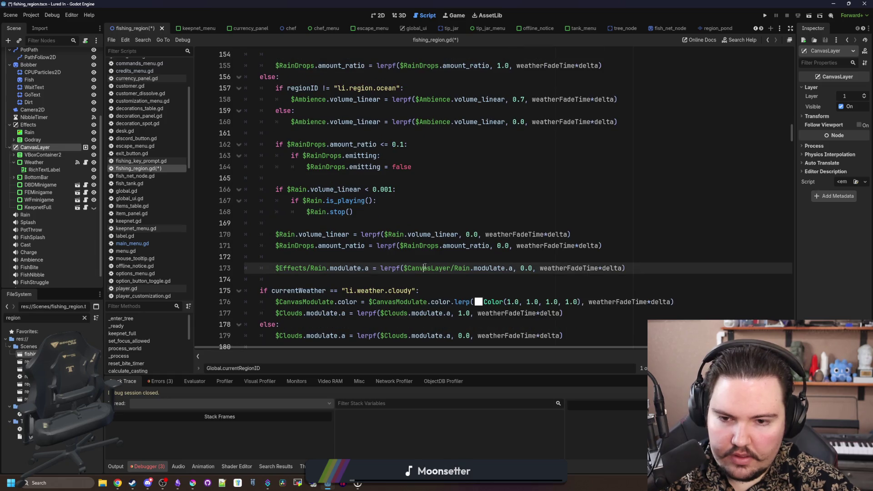
double_click(430, 268)
key("ctrl+v")
Step: Search for 'canvasLayer' and switch the two godray fade references to Effects
left_click(451, 218)
key("ctrl+f")
type("canvasLayer")
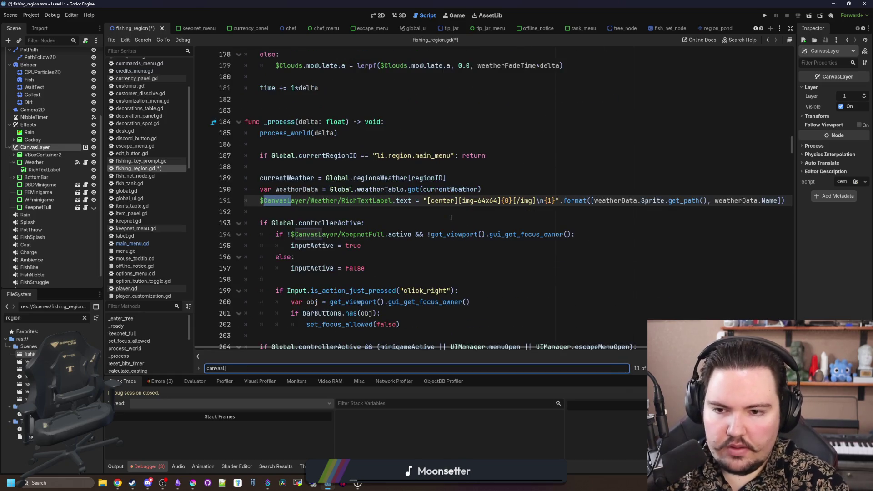
scroll(369, 200, "up", 15)
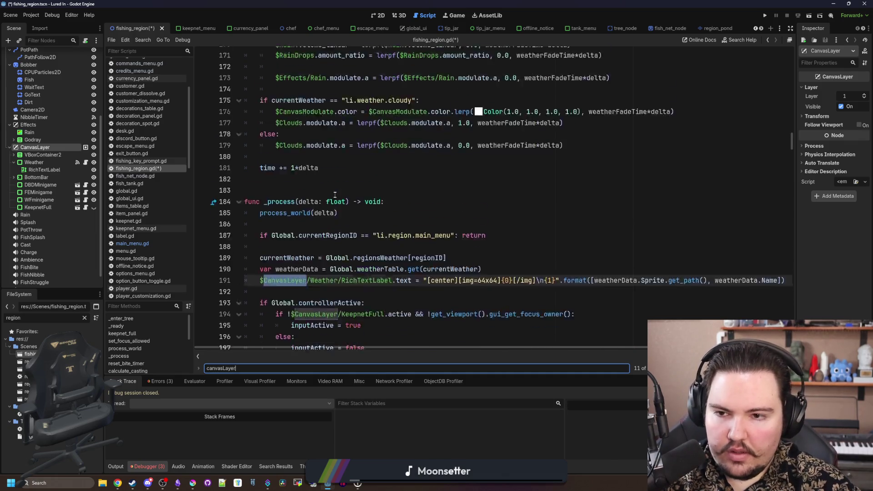
double_click(436, 155)
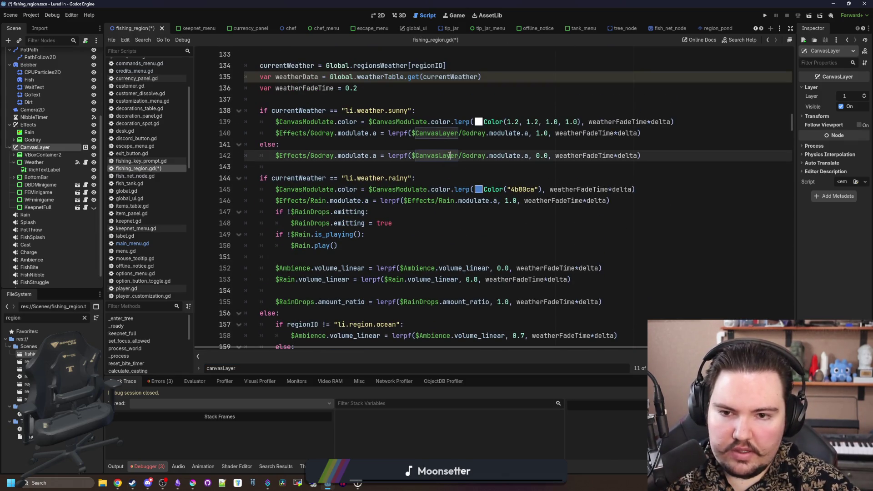
key("ctrl+v")
double_click(436, 132)
key("ctrl+v")
Step: Delete the 'var weatherData' line from process_world
scroll(444, 187, "up", 1)
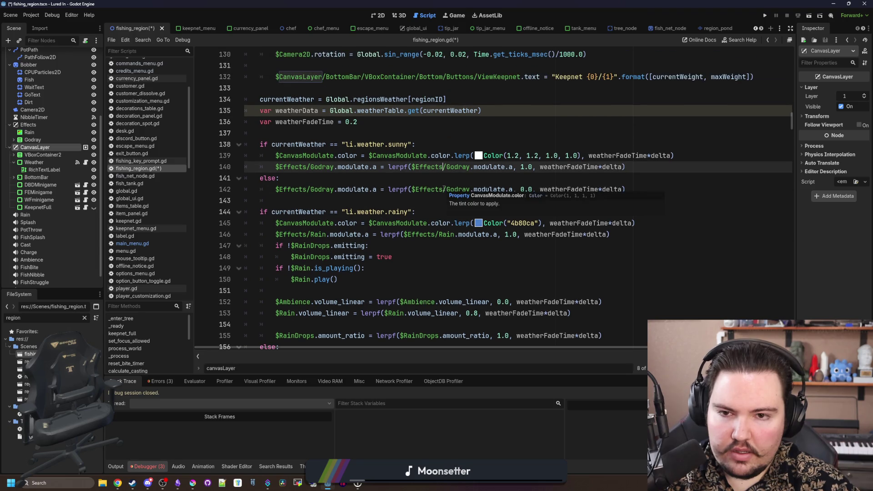
scroll(435, 205, "down", 6)
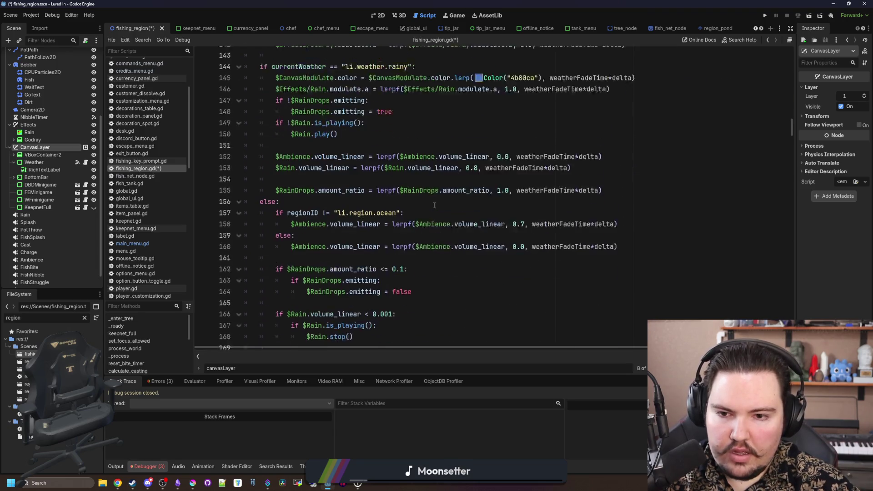
scroll(434, 205, "down", 3)
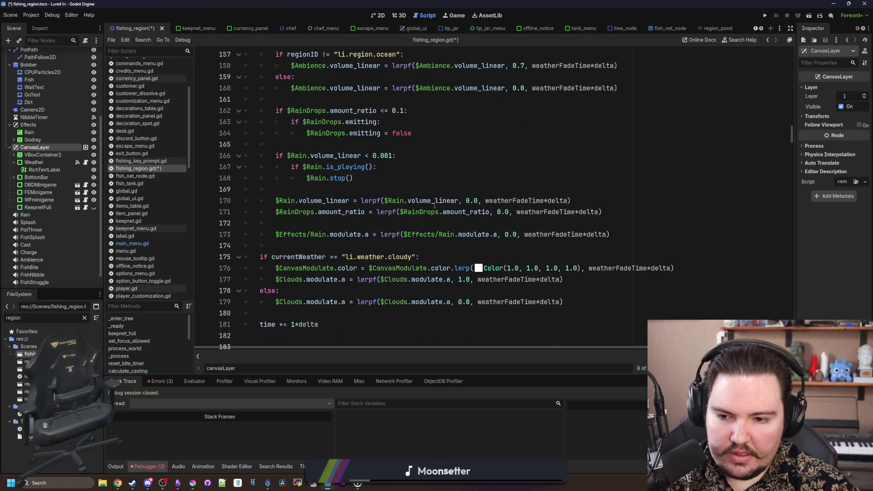
scroll(434, 205, "up", 5)
scroll(434, 205, "up", 6)
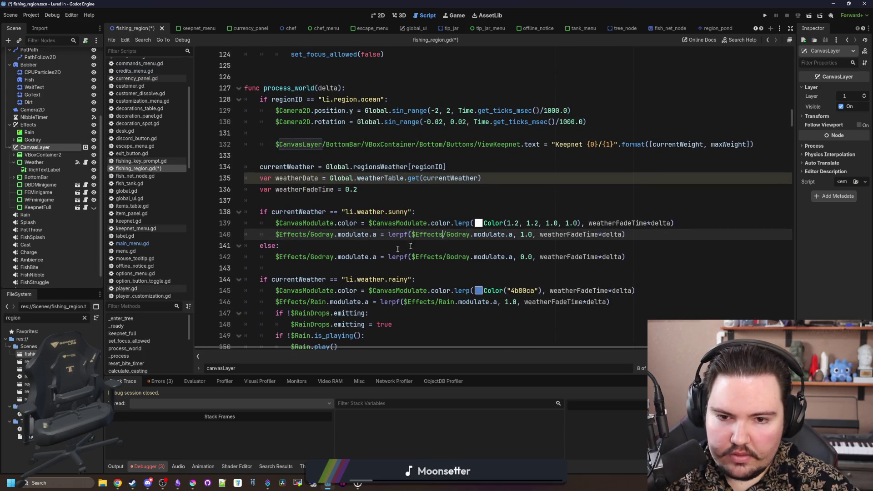
left_click(311, 199)
left_click(478, 185)
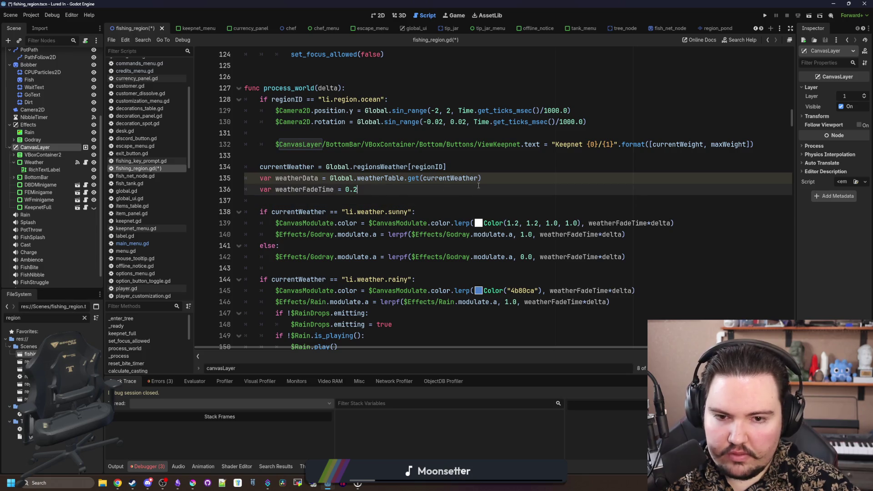
left_click_drag(507, 178, 231, 180)
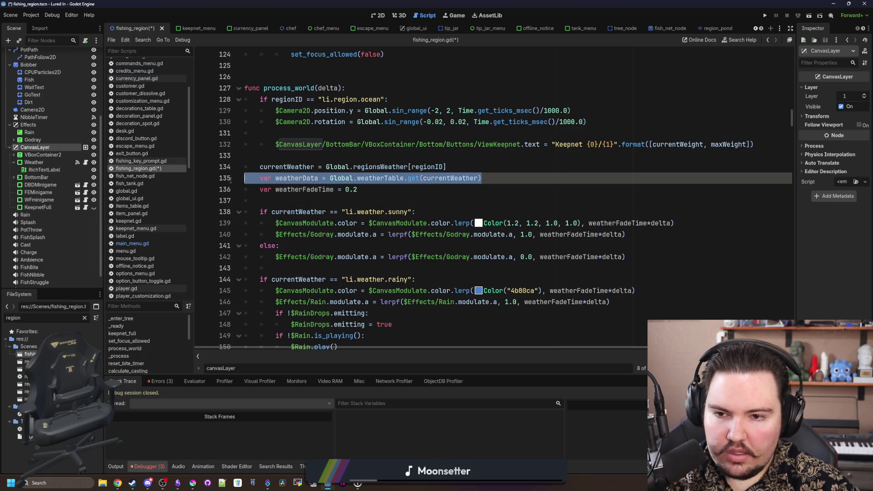
key("BackSpace")
key("BackSpace")
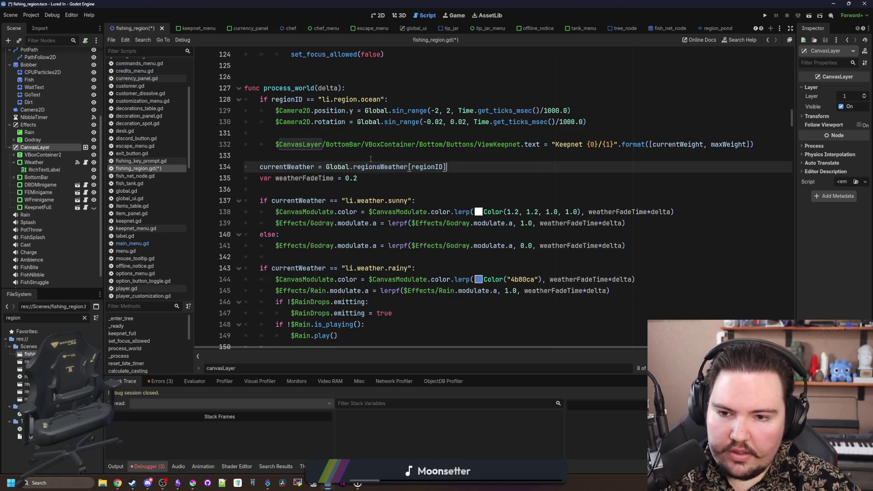
Step: Save the script and place the caret above the Keepnet update line
left_click(378, 181)
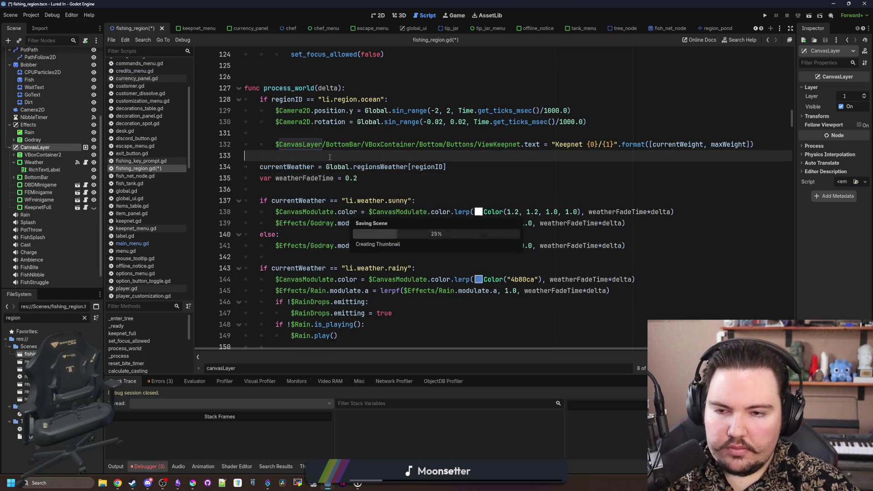
key("ctrl+s")
left_click(327, 191)
left_click(357, 145)
left_click(362, 135)
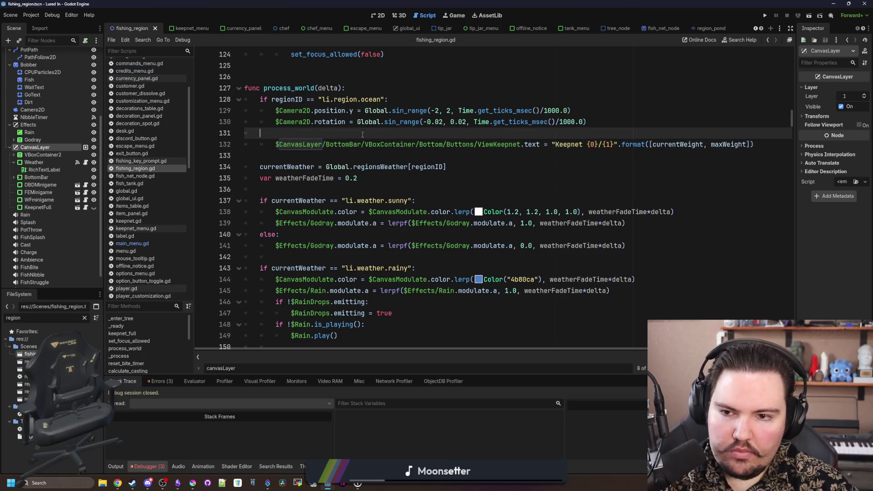
Step: Cut the ViewKeepnet.text Keepnet weight line out of process_world
scroll(464, 196, "up", 1)
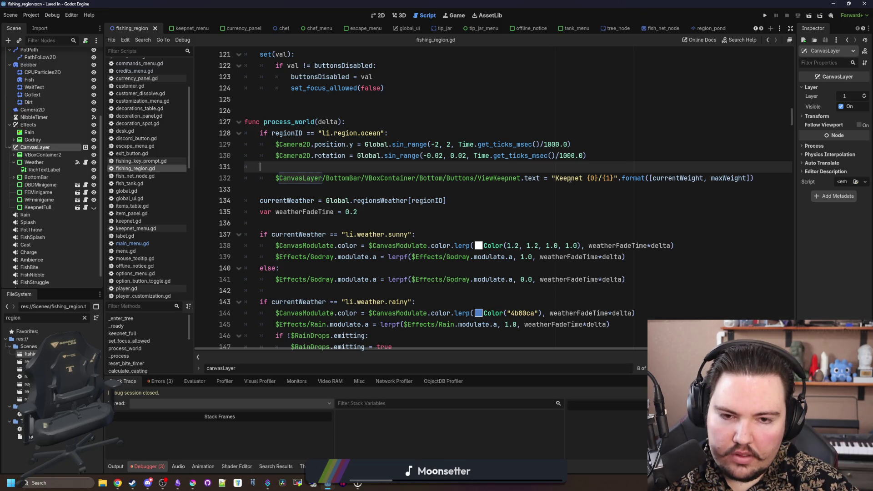
left_click_drag(569, 180, 736, 181)
left_click(736, 182)
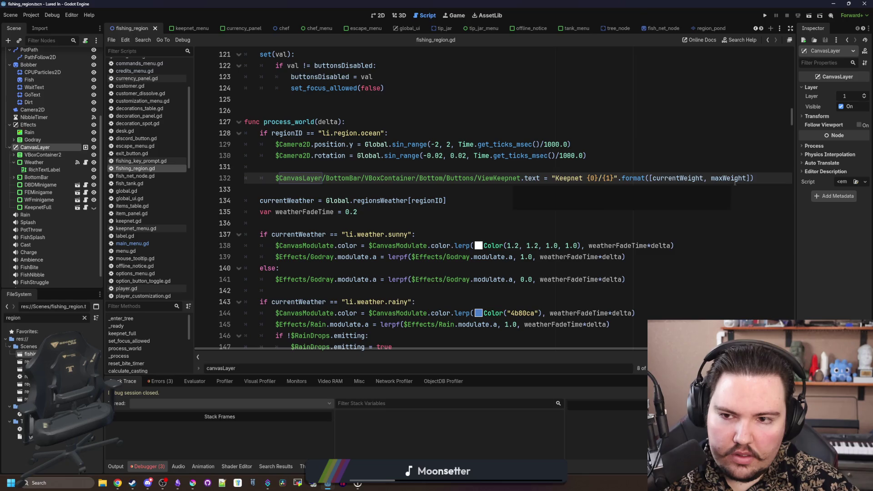
left_click(363, 170)
left_click_drag(775, 180, 253, 176)
key("BackSpace")
key("BackSpace")
key("BackSpace")
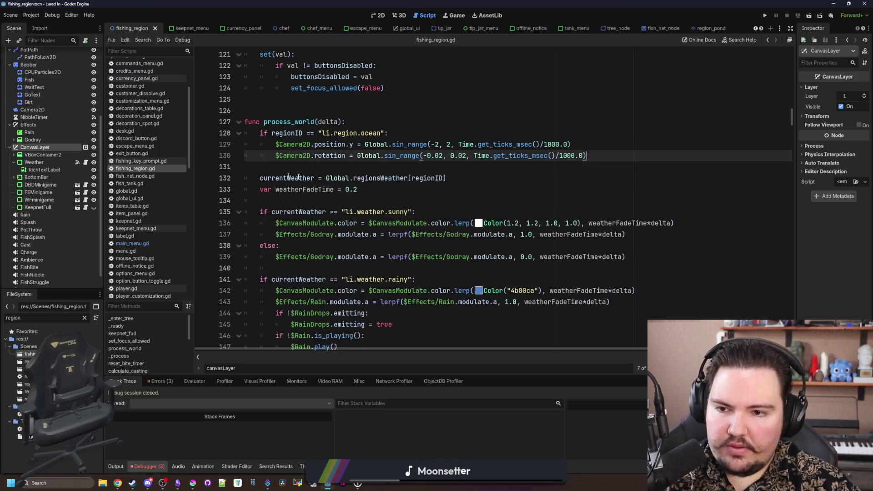
Step: Paste the Keepnet line into _process, directly below the RichTextLabel weather line
scroll(413, 165, "down", 15)
left_click(289, 215)
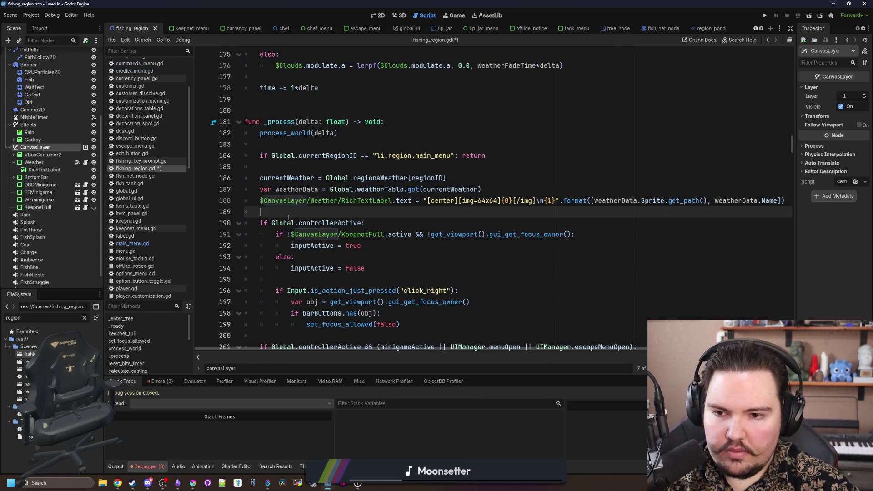
key("ctrl+v")
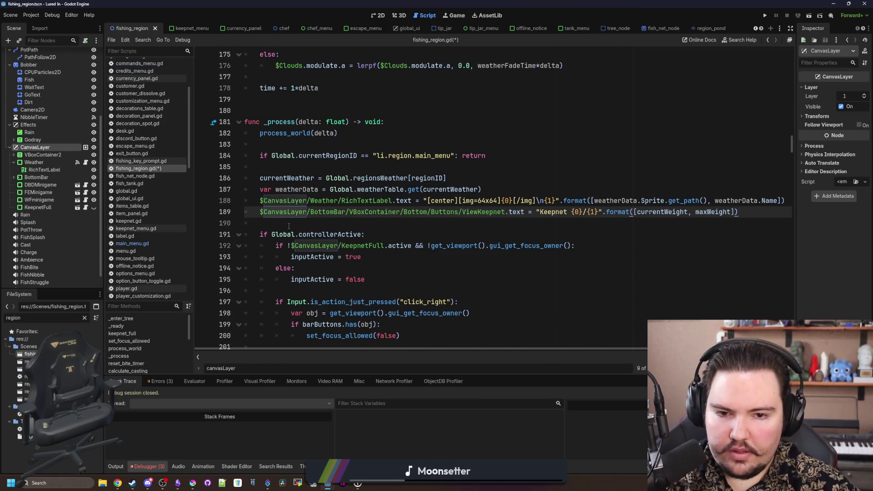
key("Return")
Step: Save fishing_region.gd with the moved Keepnet update
scroll(300, 241, "up", 8)
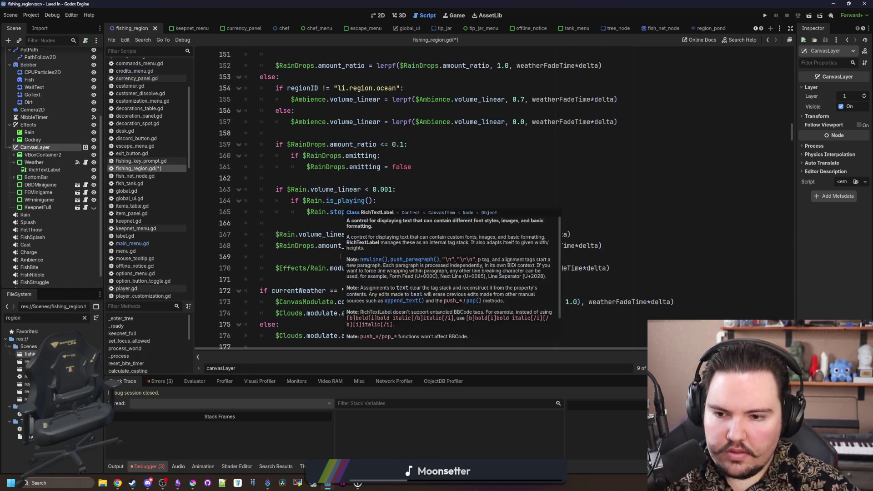
scroll(310, 279, "down", 3)
left_click(310, 279)
key("ctrl+s")
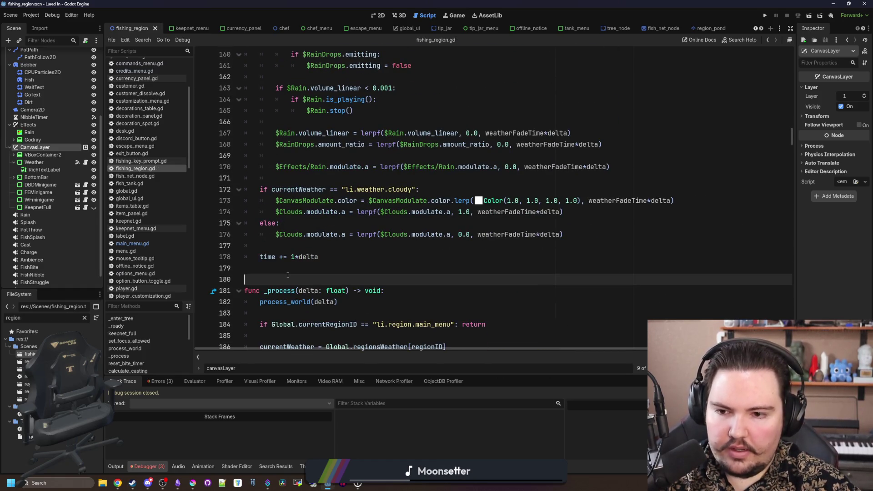
scroll(288, 275, "up", 15)
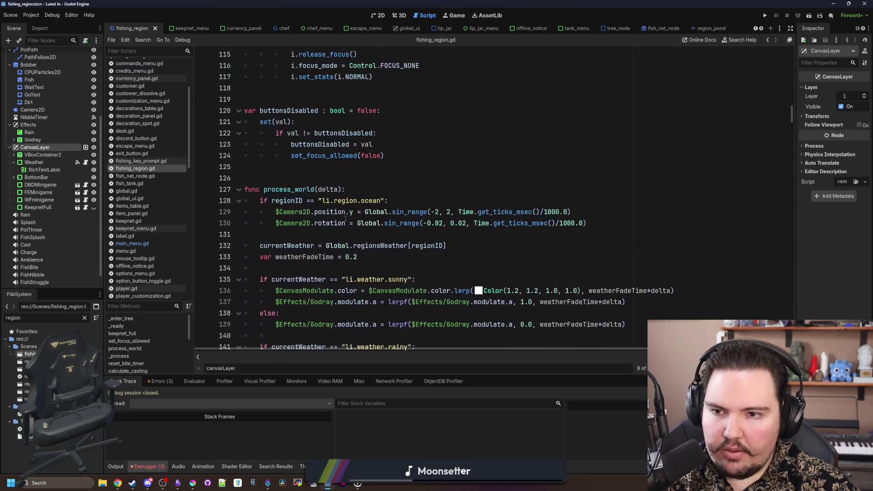
scroll(346, 220, "up", 10)
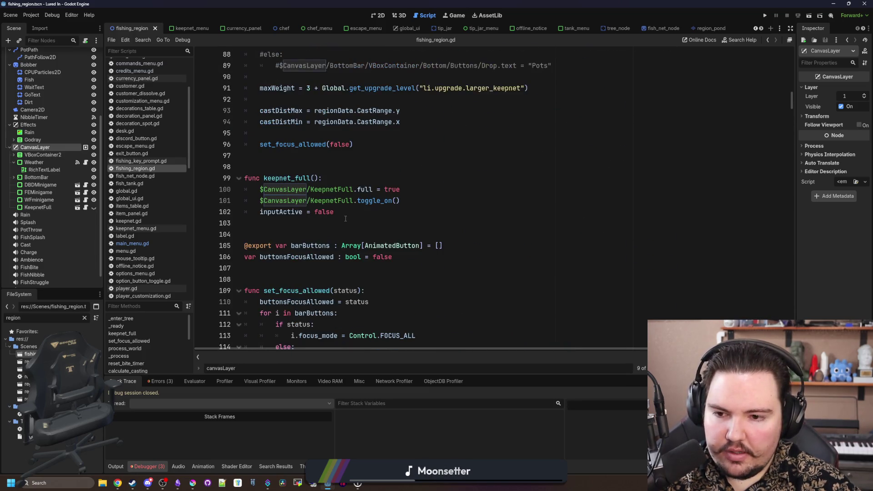
scroll(330, 271, "up", 8)
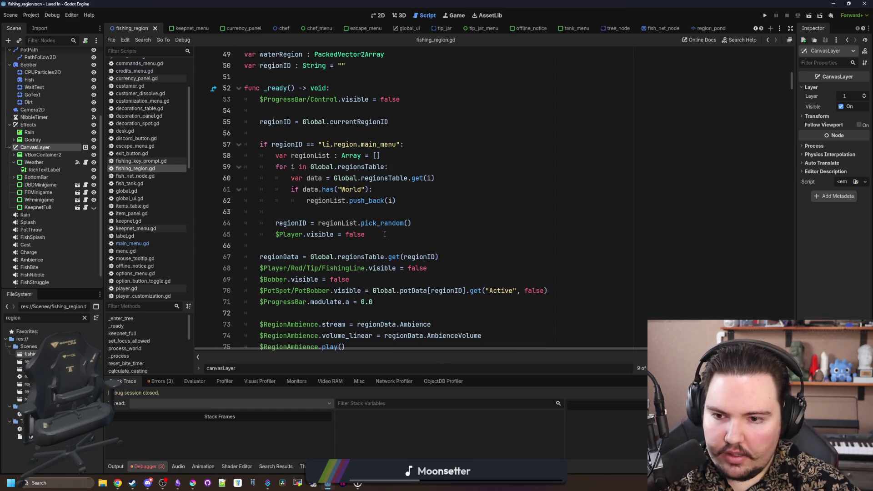
Step: Insert a $CanvasLayer reference on a new line after $Player.visible = false
left_click(386, 235)
left_click(365, 215)
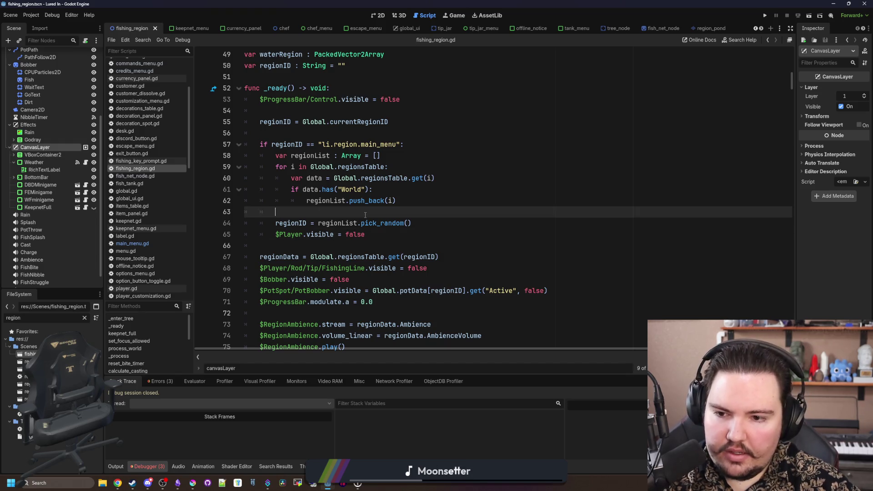
left_click(393, 223)
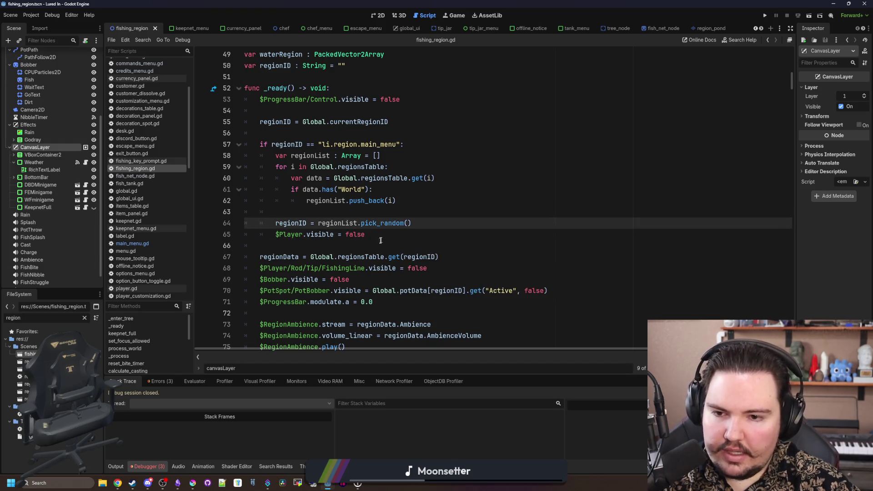
left_click(386, 235)
key("Return")
mouse_move(44, 147)
left_mouse_down()
mouse_move(287, 235)
mouse_move(364, 247)
left_mouse_up()
type("$CanvasLayer.visible = fa")
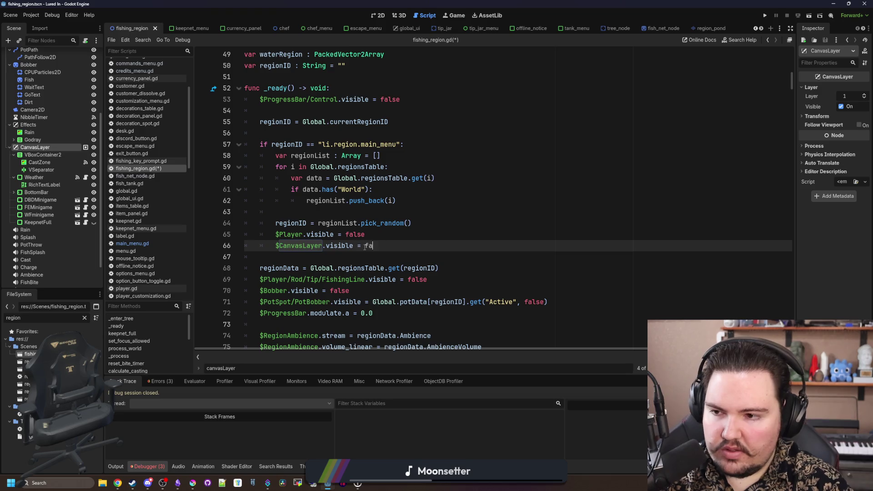
Step: Complete it as $CanvasLayer.visible = false, save the script, and run the game
type("lse")
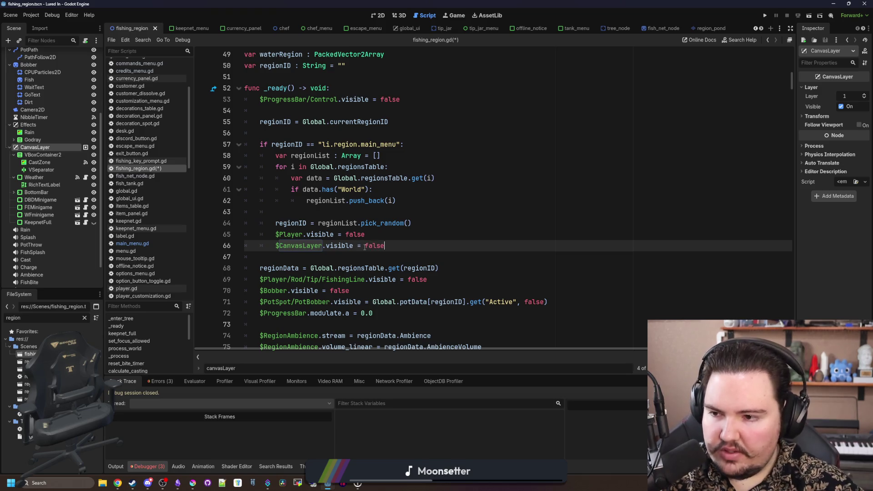
key("Up")
key("ctrl+s")
left_click(765, 17)
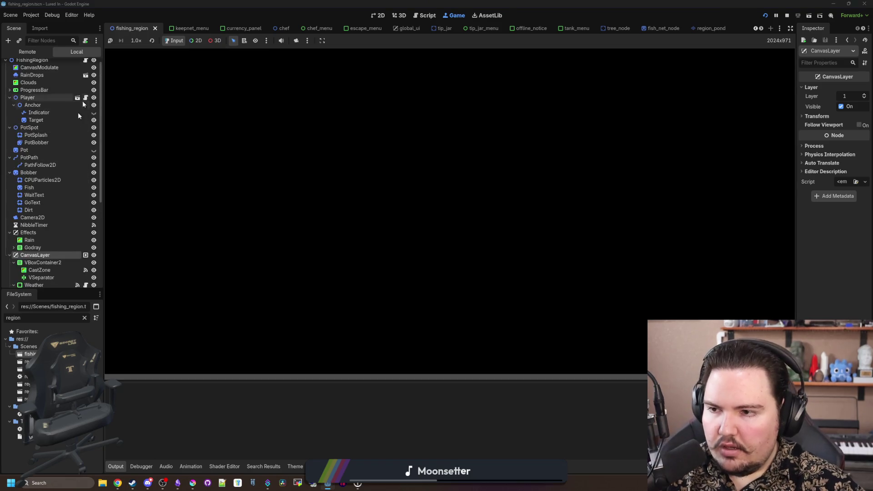
scroll(73, 135, "up", 5)
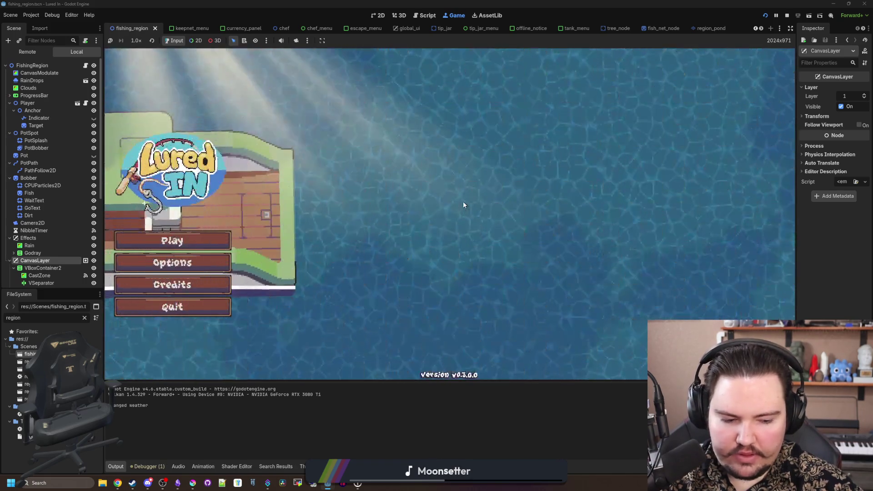
left_click(202, 284)
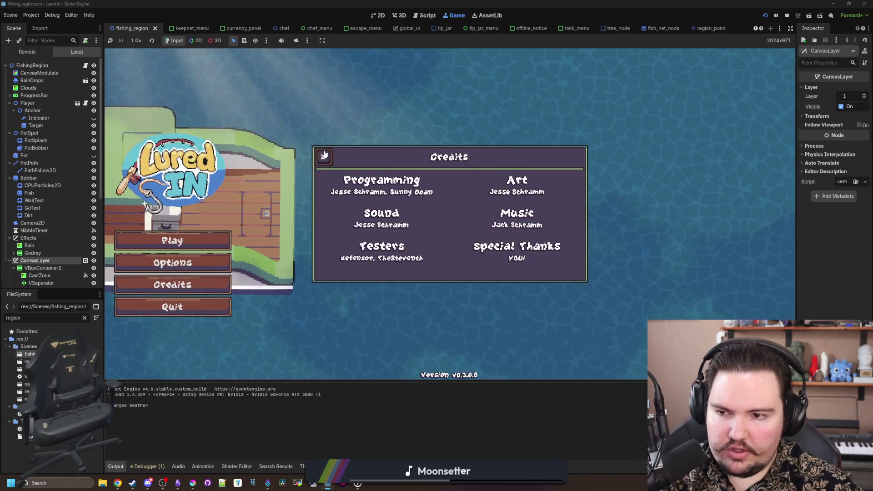
left_click(324, 156)
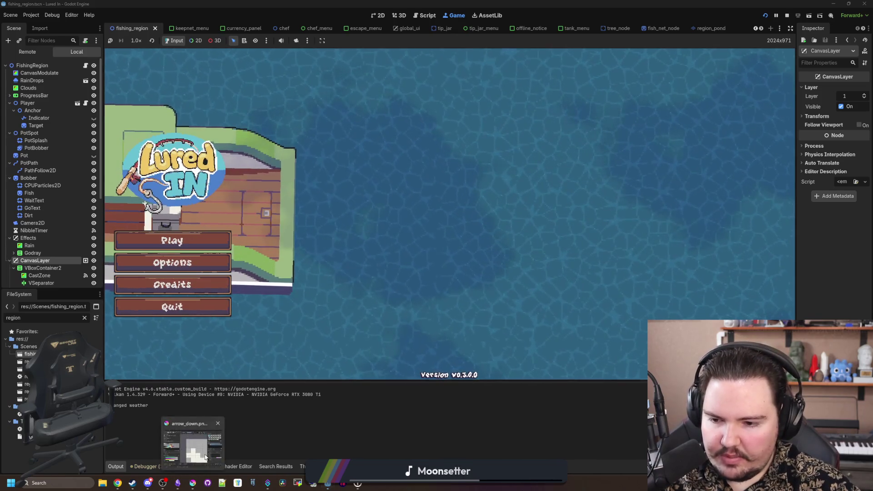
Step: Open lured_in_logo.png in Krita and bring up Layer Style for its Background layer
key("alt+Tab")
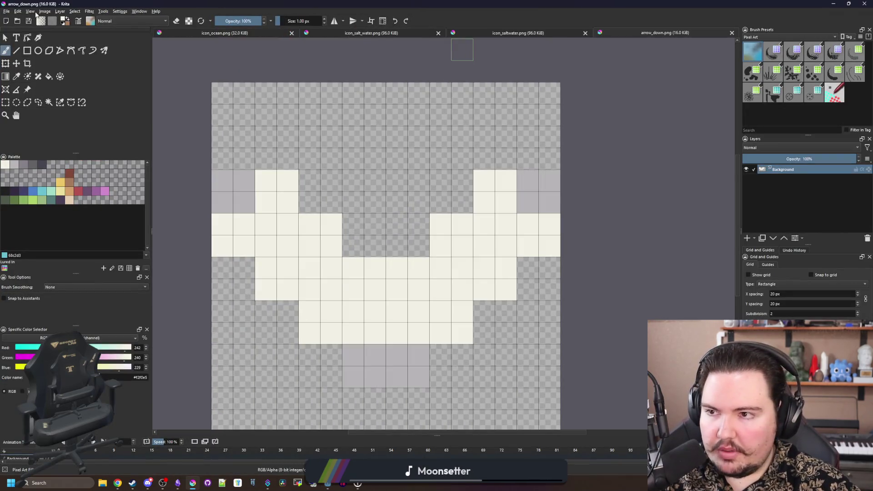
left_click(10, 13)
left_click(17, 28)
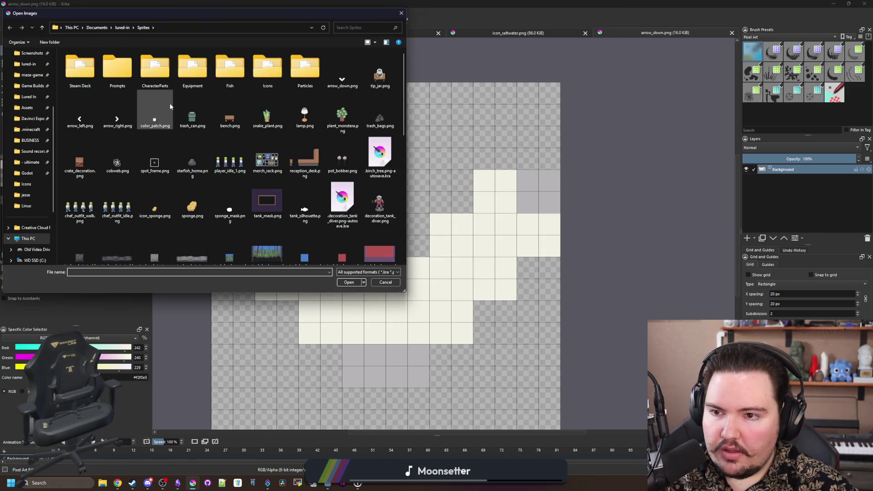
scroll(200, 139, "down", 2)
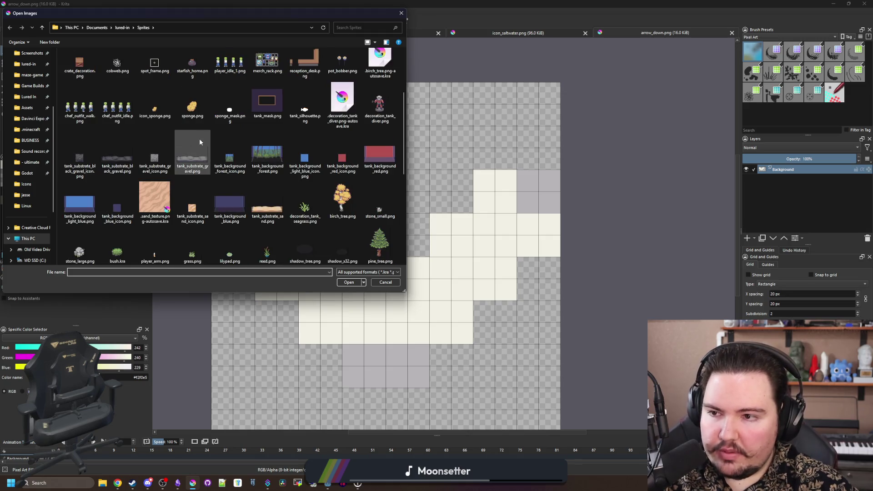
scroll(199, 138, "down", 5)
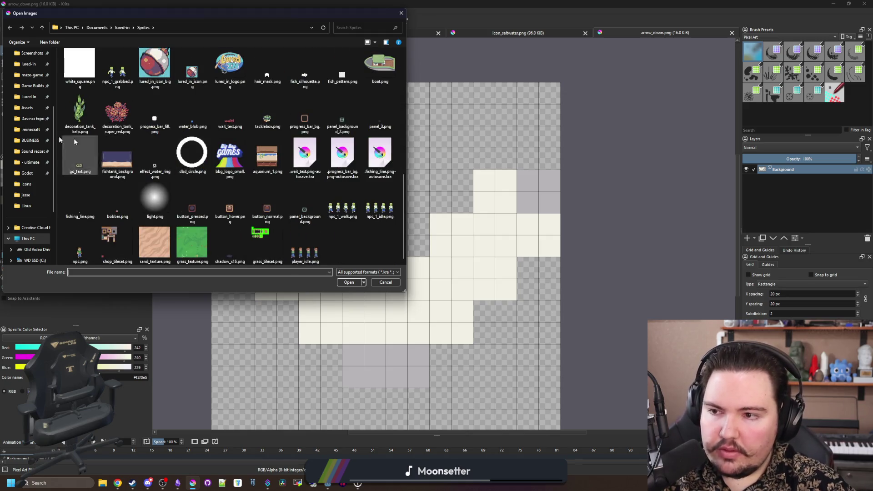
double_click(223, 74)
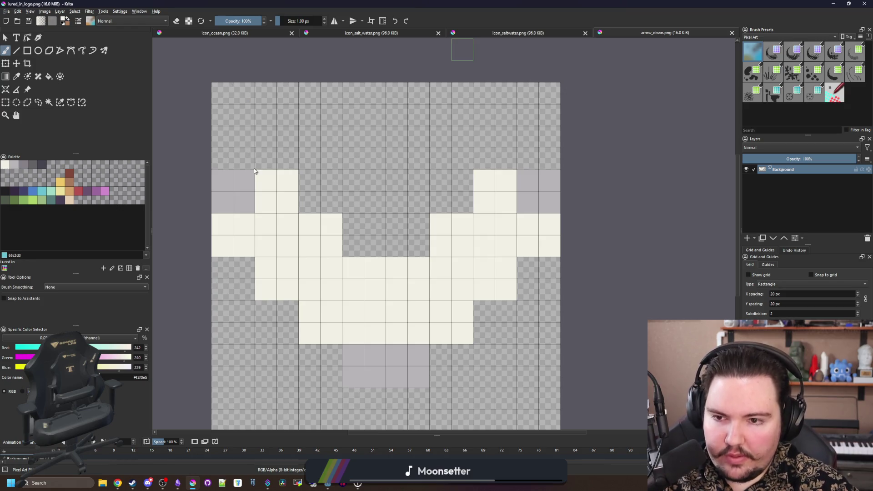
scroll(241, 168, "down", 1)
scroll(519, 240, "up", 1)
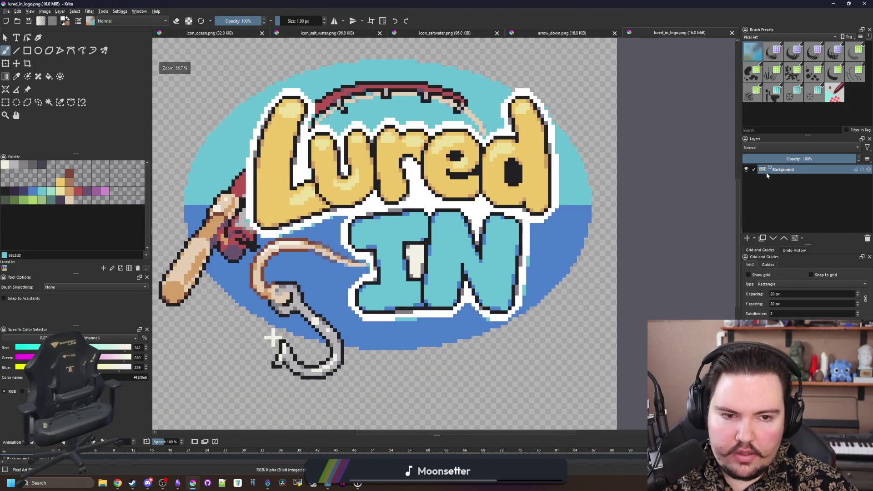
left_click(803, 239)
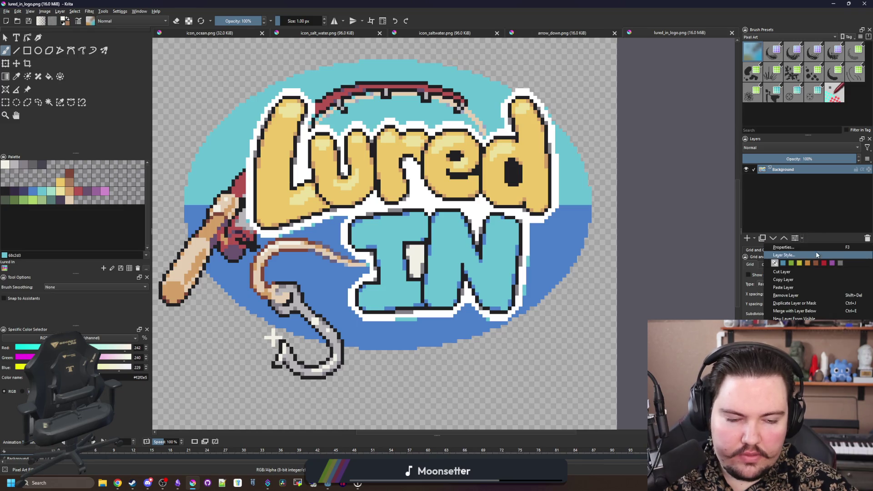
left_click(787, 255)
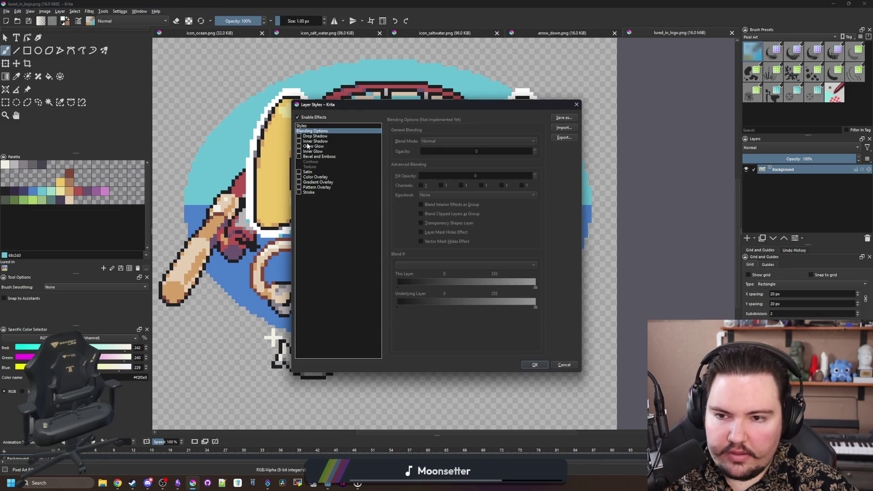
Step: Enable Drop Shadow with Multiply blend mode and a 0 px distance
left_click(299, 137)
left_click(313, 136)
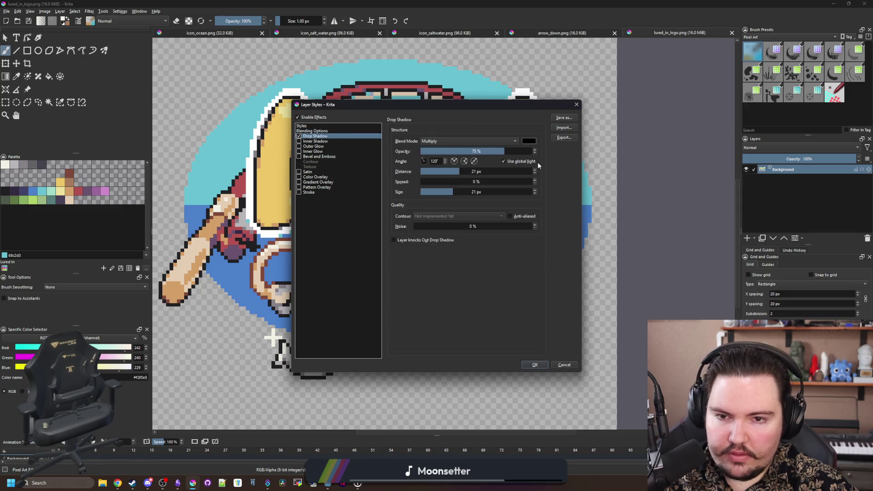
left_click(505, 142)
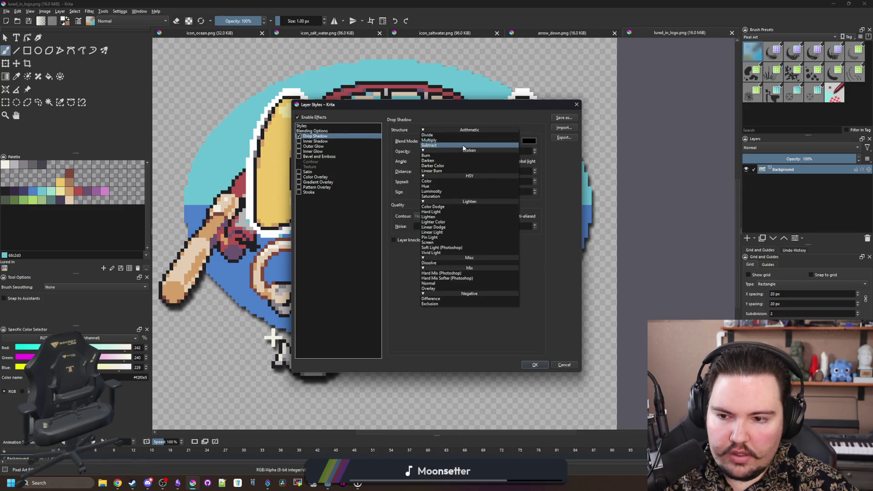
left_click(420, 310)
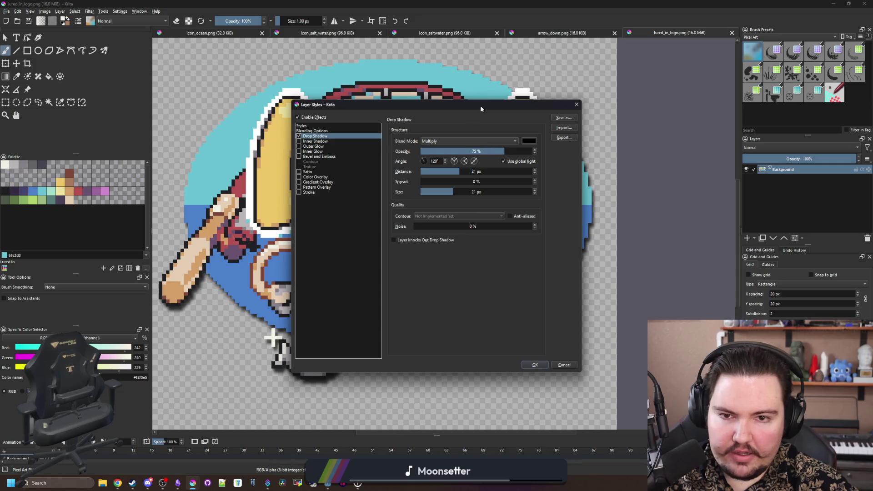
left_click_drag(481, 109, 708, 161)
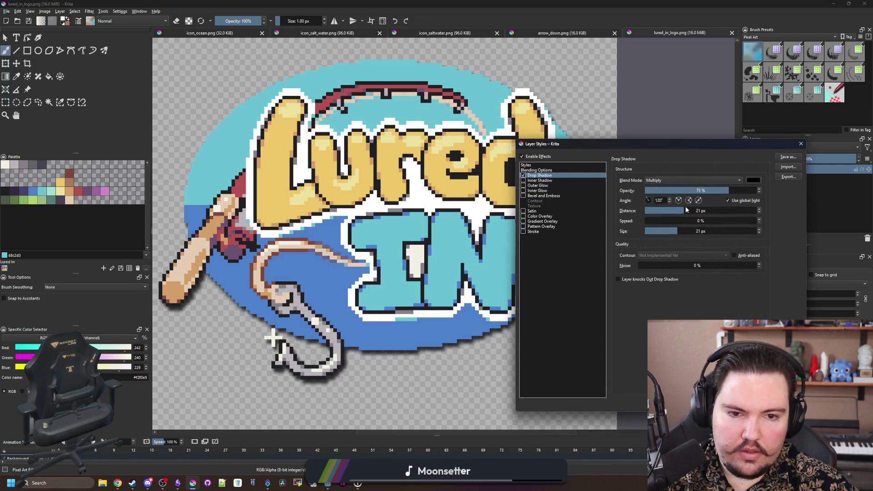
left_click_drag(680, 231, 764, 226)
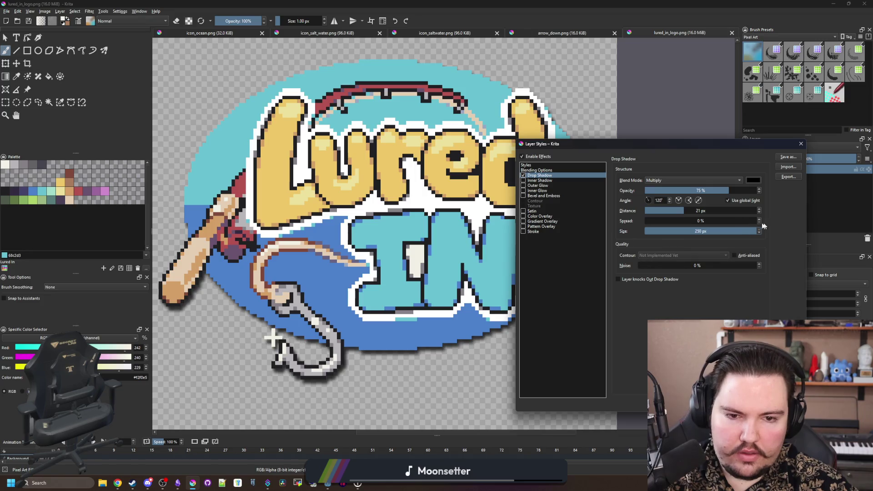
left_click(701, 210)
type("0")
key("Return")
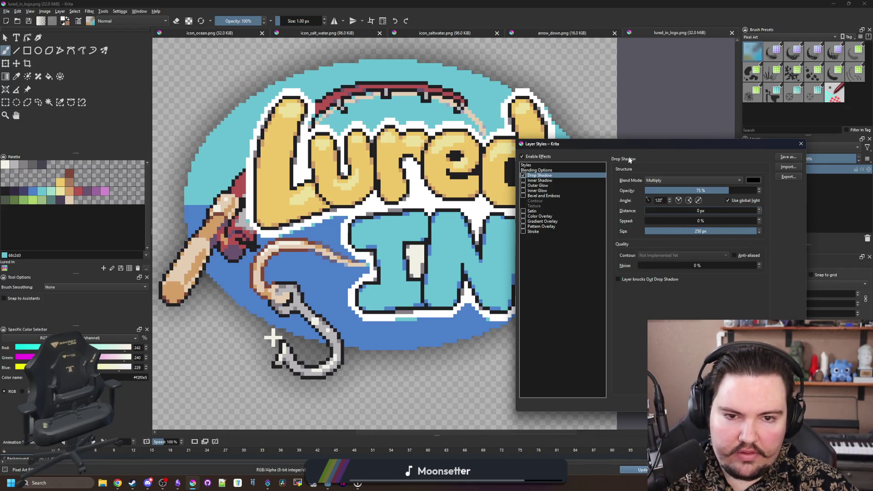
Step: Set the shadow size to 100 px and spread to 0%, then apply with OK
mouse_move(640, 147)
left_mouse_down()
mouse_move(444, 416)
mouse_move(448, 328)
mouse_move(497, 124)
left_mouse_up()
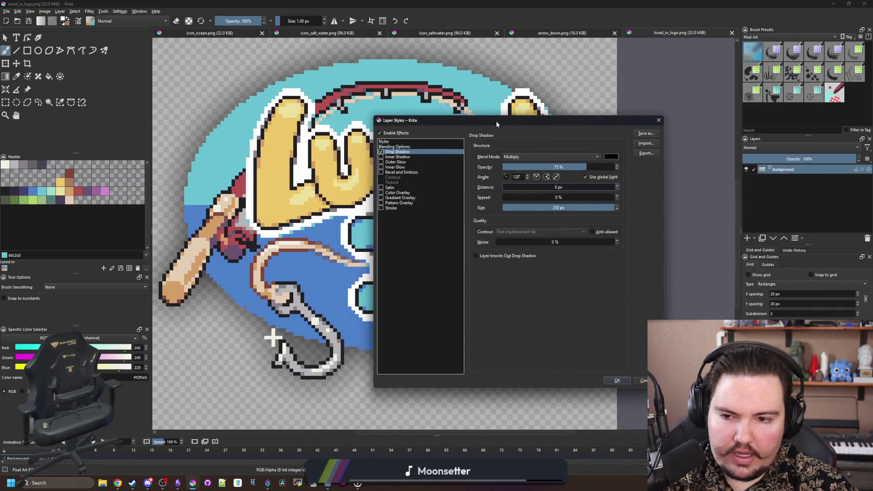
left_click(570, 208)
type("100")
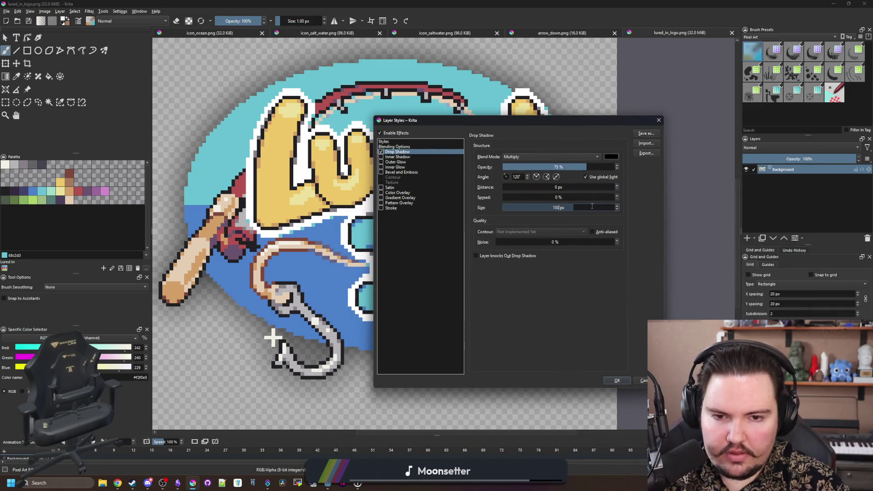
left_click_drag(607, 197, 585, 195)
left_click(565, 197)
type("0")
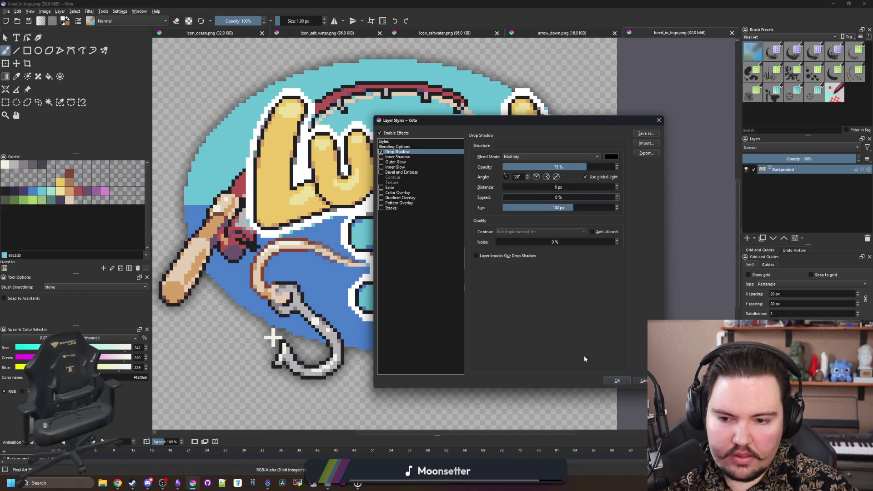
left_click(617, 380)
scroll(401, 258, "down", 5)
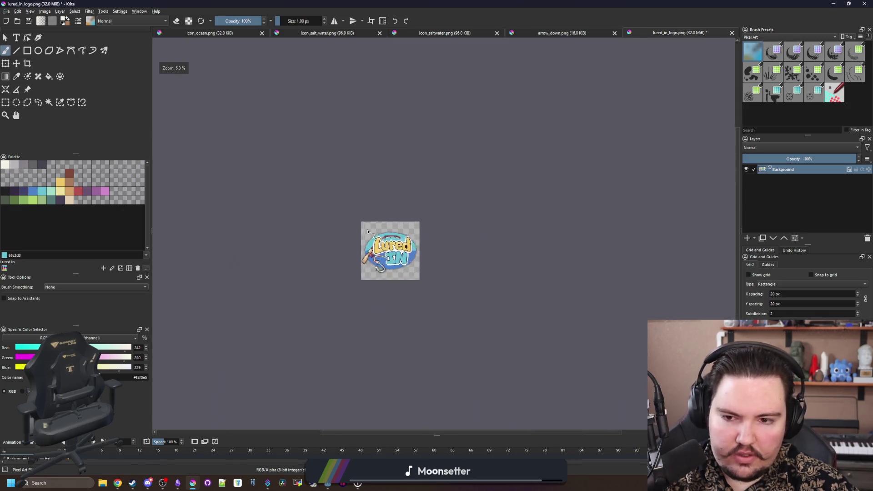
scroll(400, 258, "up", 3)
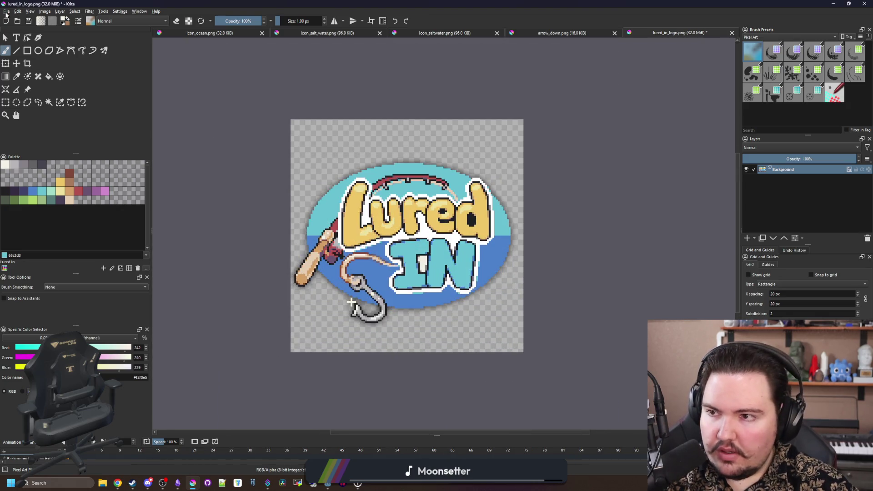
Step: Save the logo as lured_in_logo_shadow.png with default PNG options, then return to Godot
left_click(6, 14)
left_click(20, 49)
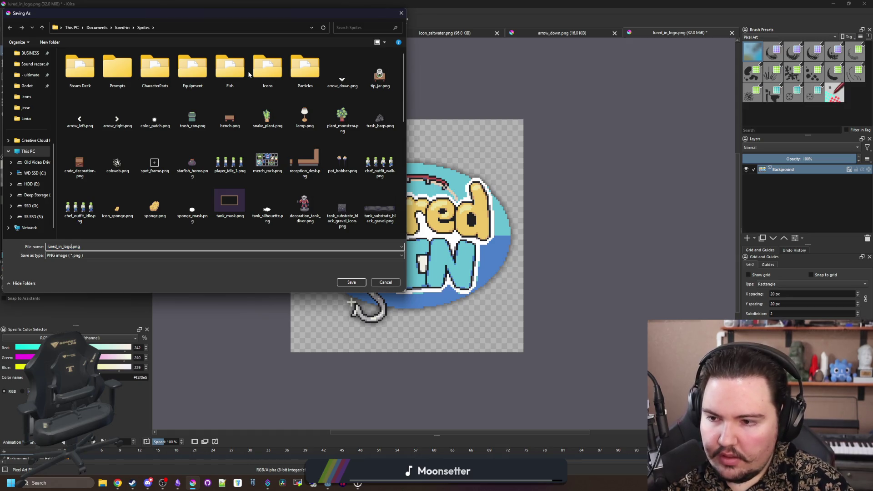
type("_shadow")
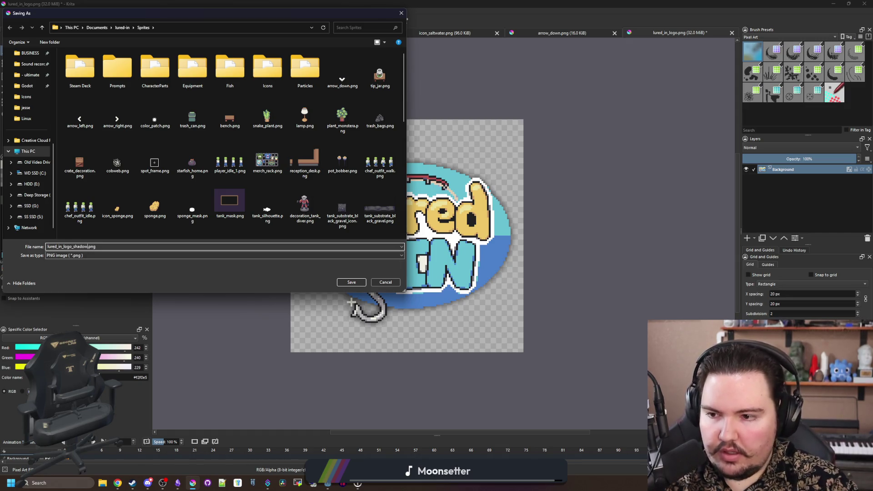
left_click(355, 282)
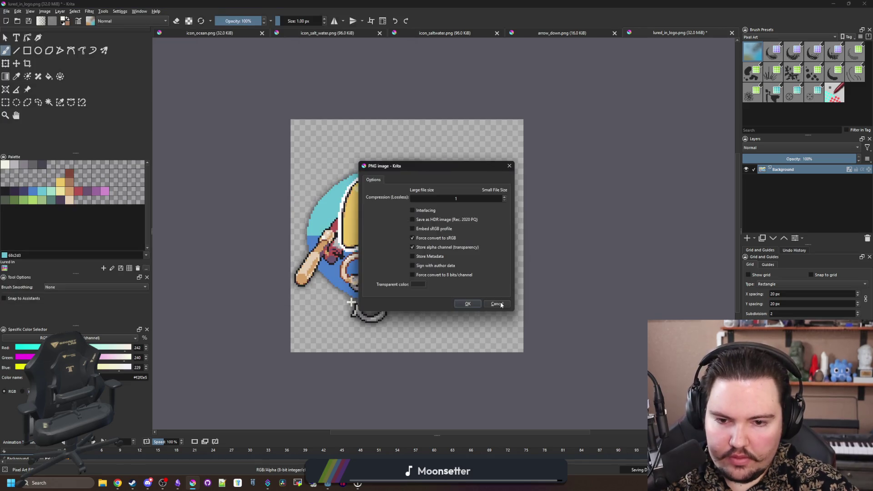
left_click(501, 304)
key("alt+Tab")
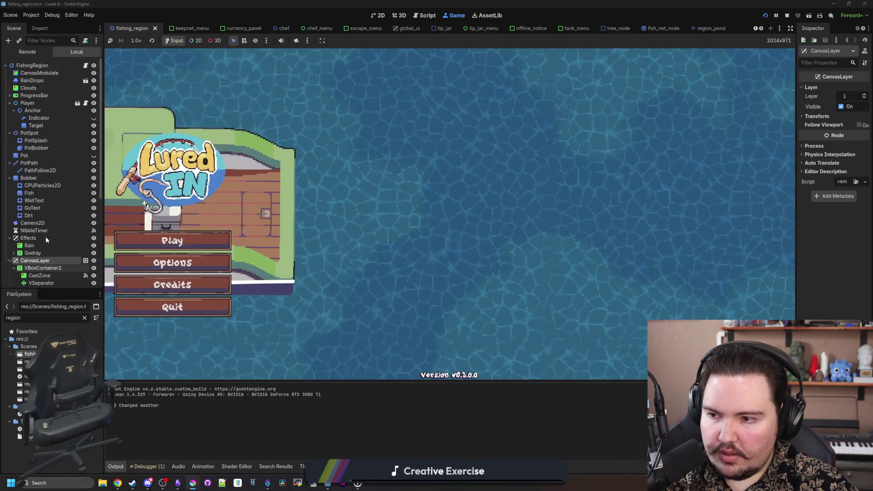
Step: Open main_menu.tscn by filtering the FileSystem dock for 'main'
left_click(9, 102)
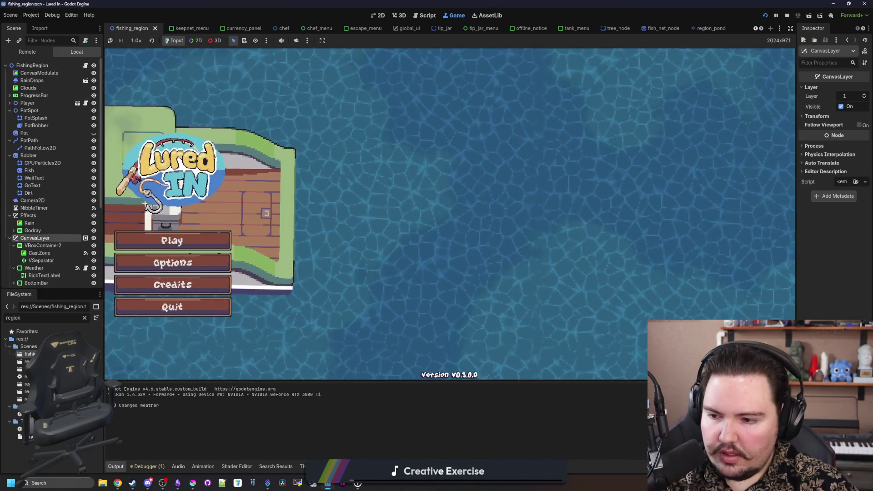
double_click(67, 317)
type("m")
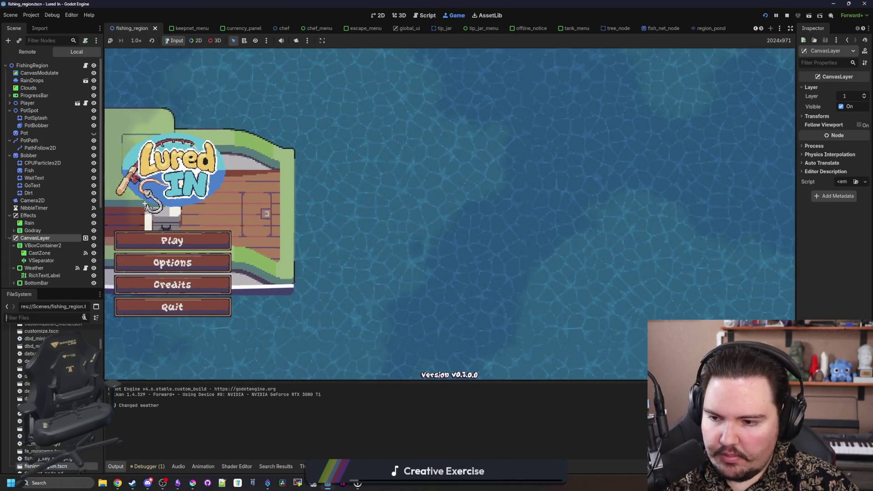
type("ain")
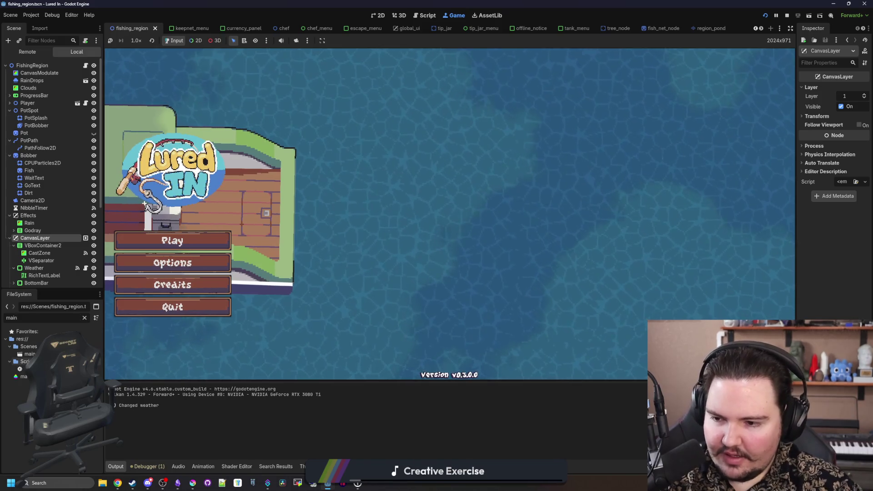
double_click(29, 354)
Step: Load the shadowed Lured In logo, found by searching 'shadow', as the TextureRect's texture
left_click(50, 103)
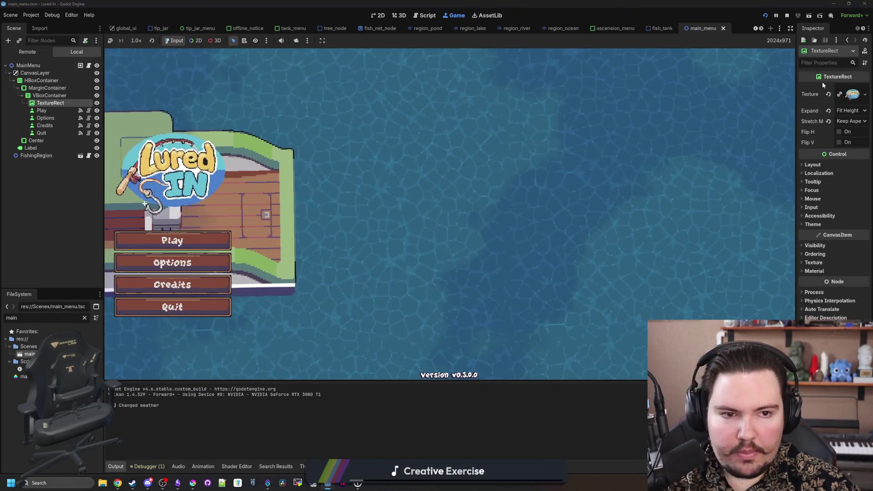
left_click(849, 87)
left_click(797, 254)
right_click(313, 147)
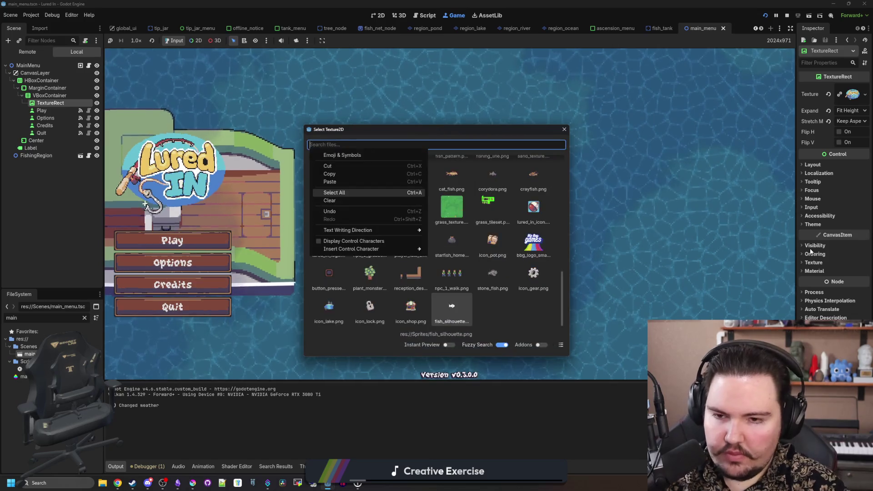
left_click(523, 144)
type("shadow")
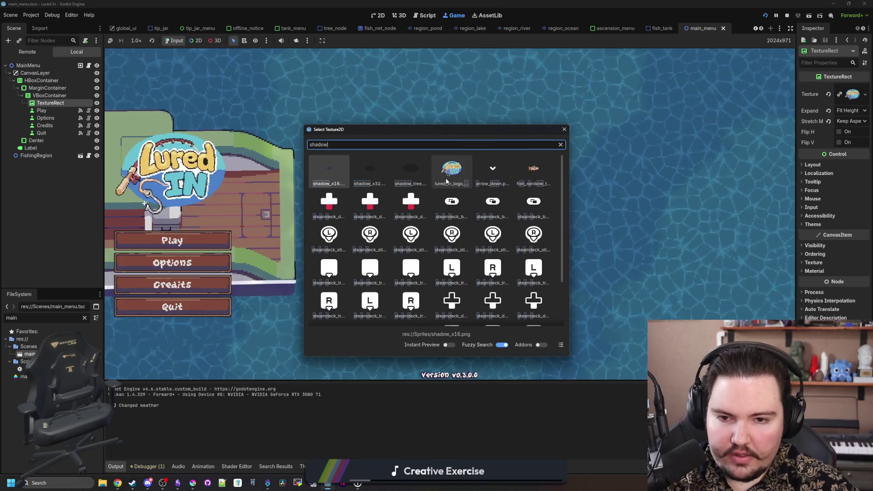
double_click(452, 168)
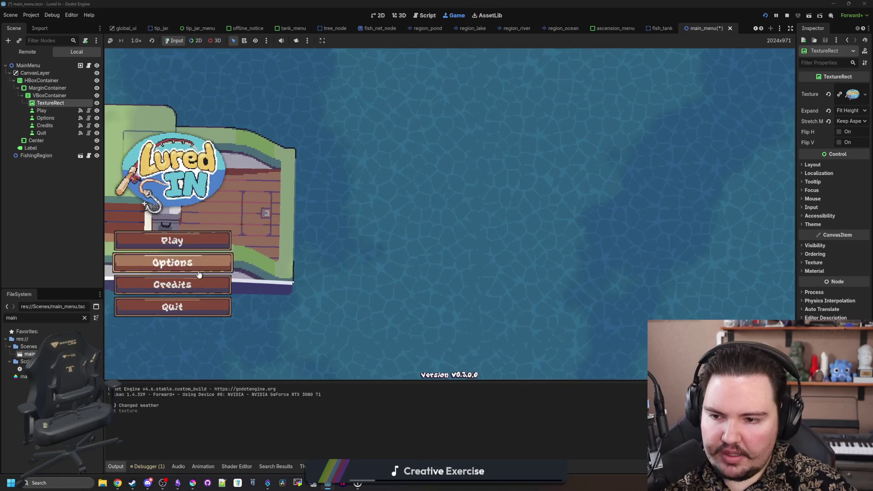
left_click(49, 95)
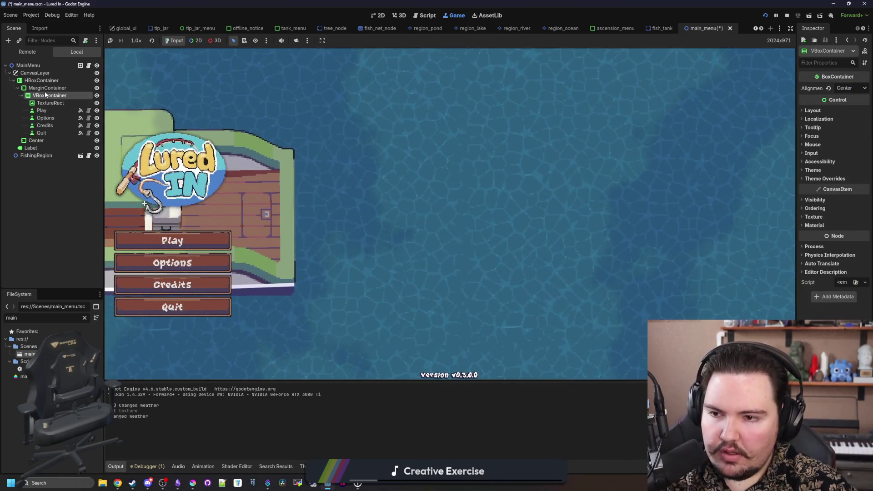
Step: Rename the TextureRect node to Logo
left_click(382, 16)
scroll(305, 239, "up", 3)
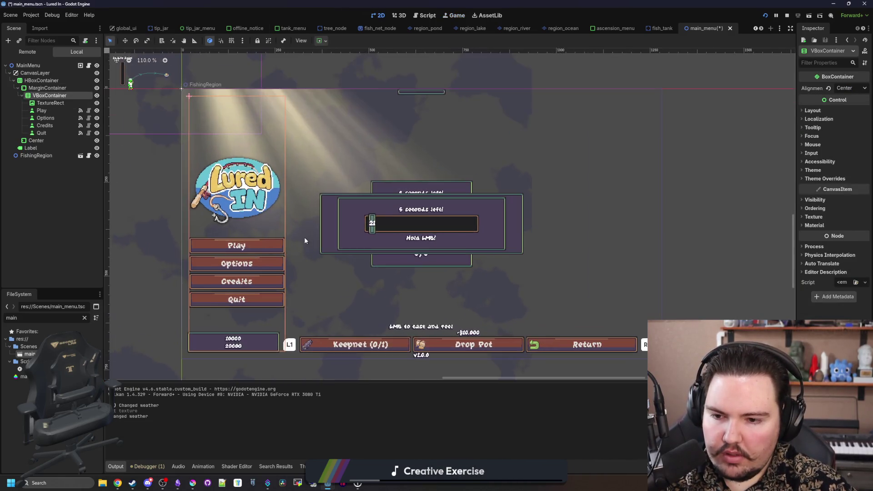
left_click(48, 133)
left_click(47, 125)
left_click(51, 118)
left_click(52, 103)
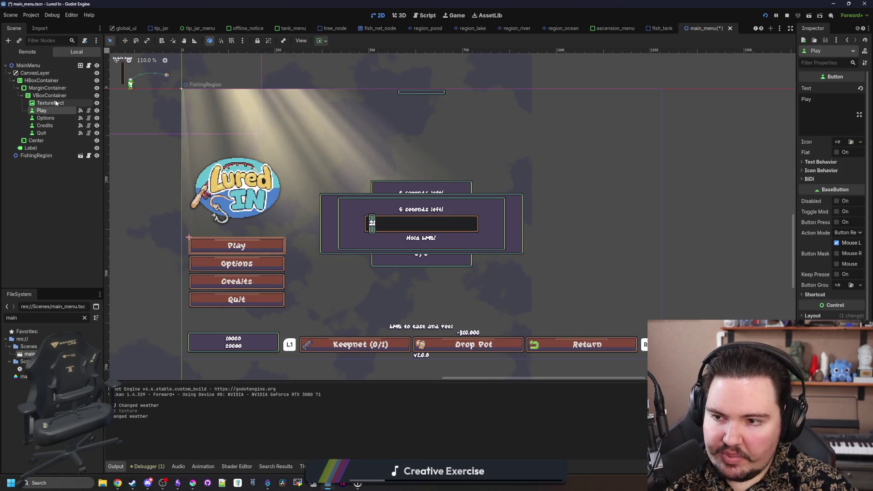
double_click(69, 104)
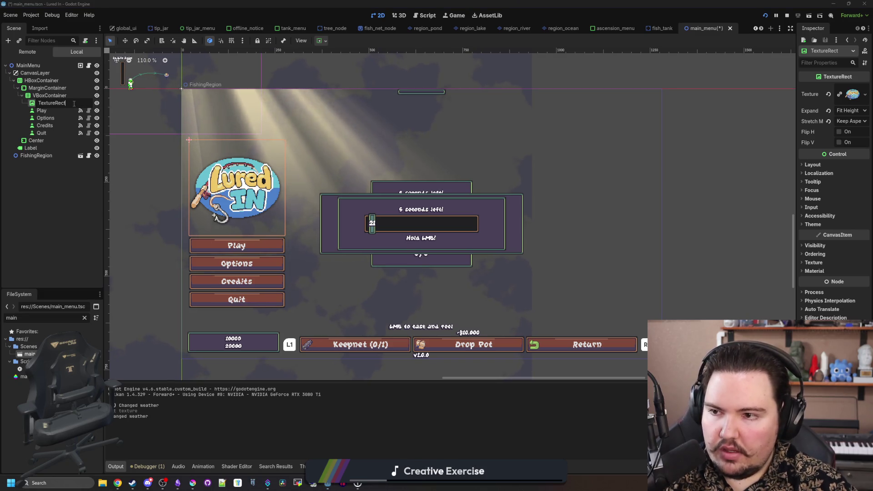
type("Logo")
key("Return")
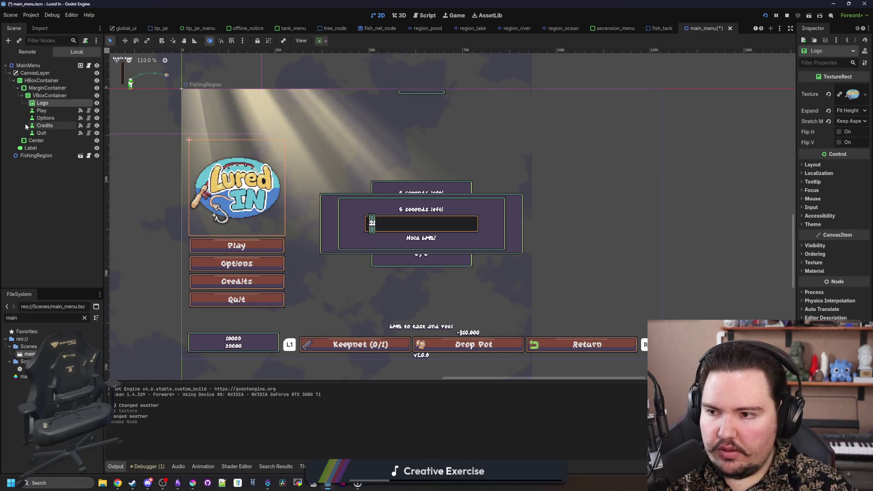
Step: Set the VBoxContainer's Theme Overrides > Constants > Separation to 16
scroll(268, 229, "down", 1)
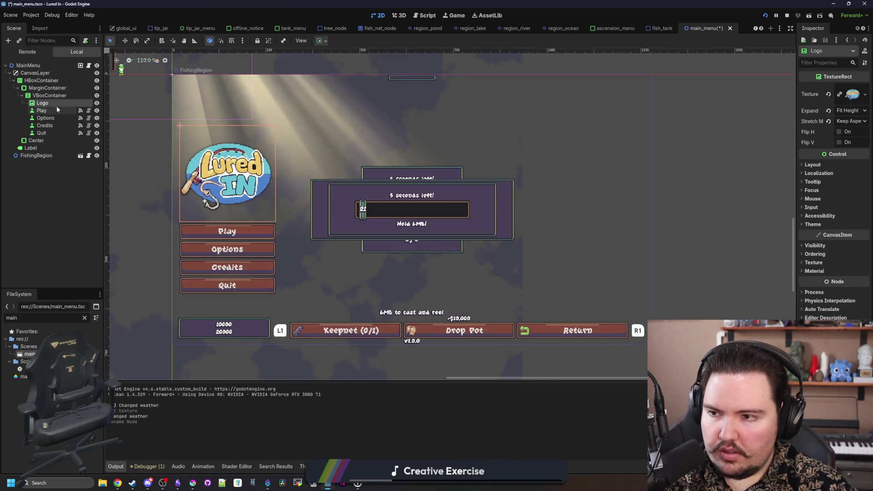
left_click(51, 96)
left_click(812, 111)
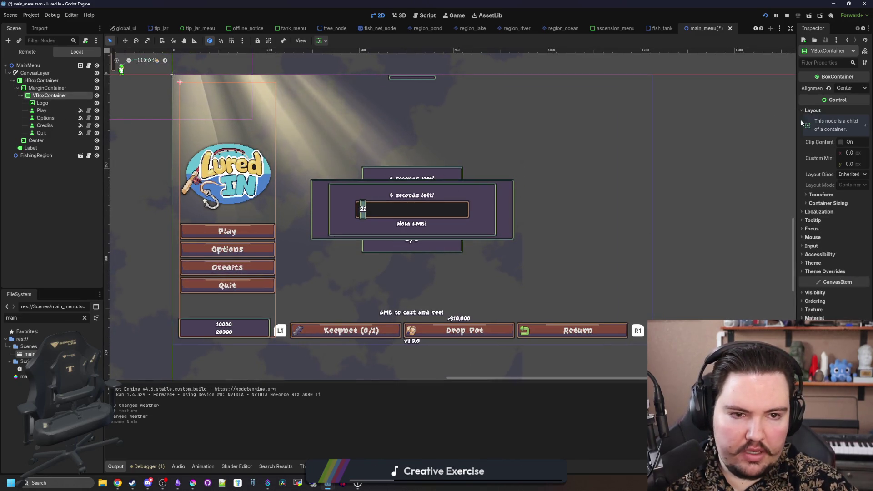
left_click_drag(797, 126, 645, 127)
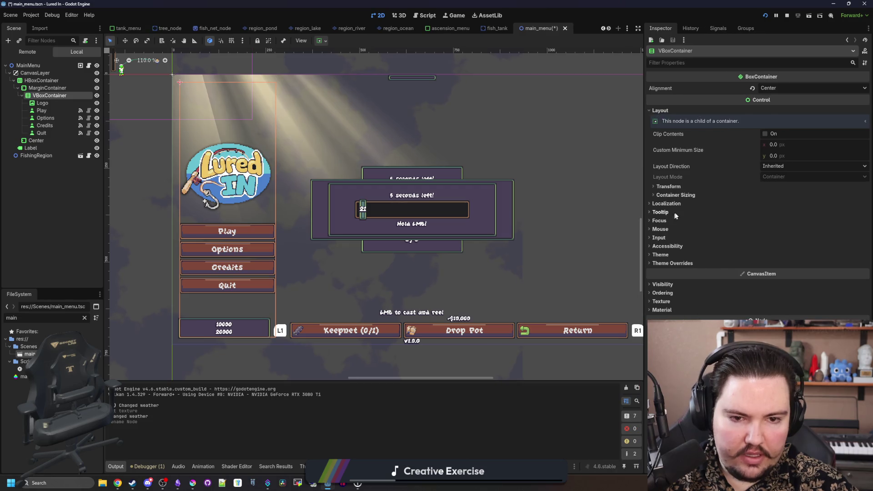
left_click(672, 264)
left_click(677, 274)
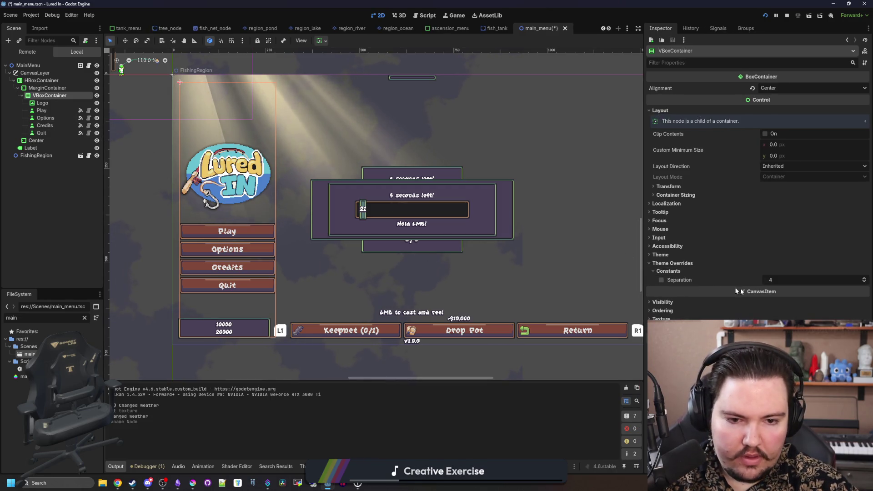
type("8")
key("Return")
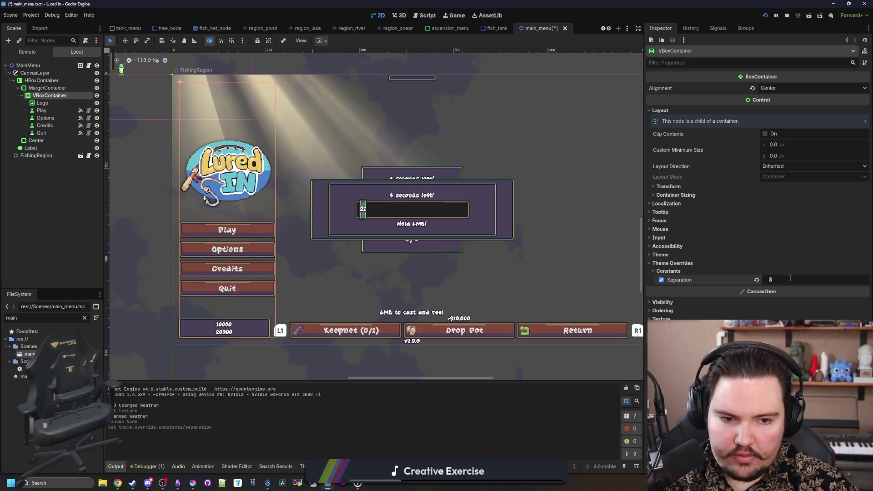
type("16")
key("Return")
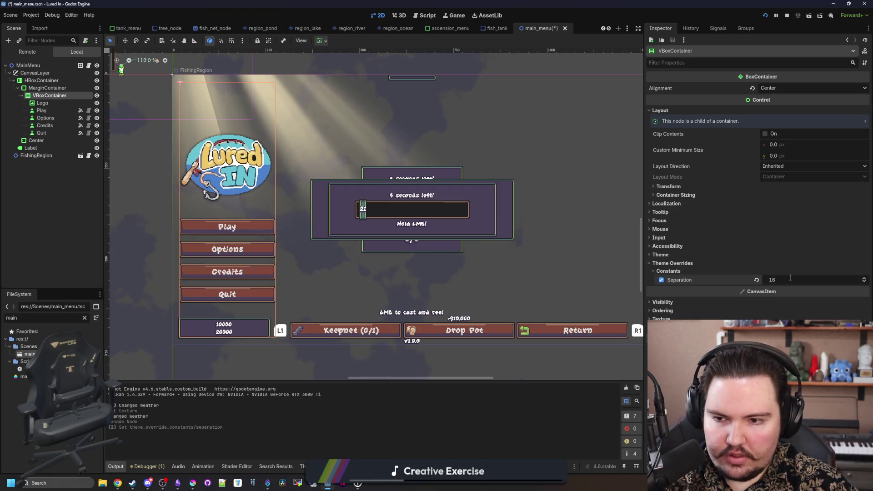
Step: Save main_menu.tscn and reselect the VBoxContainer node
key("ctrl+s")
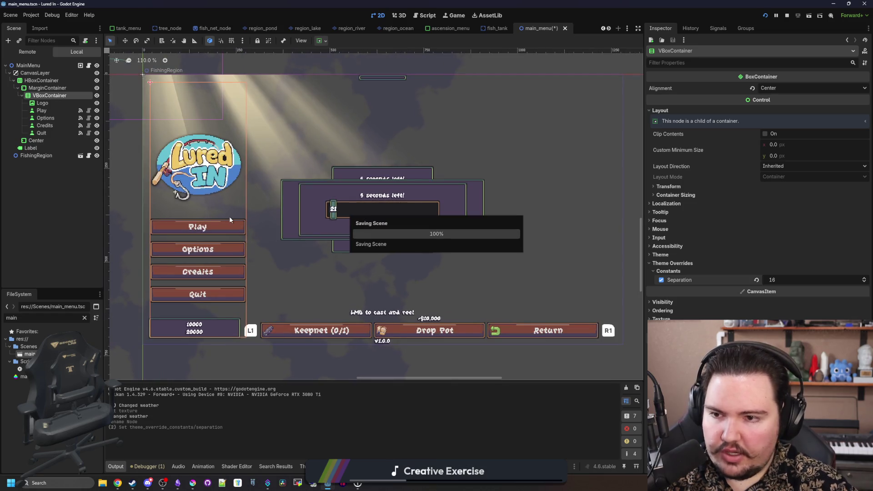
left_click(209, 207)
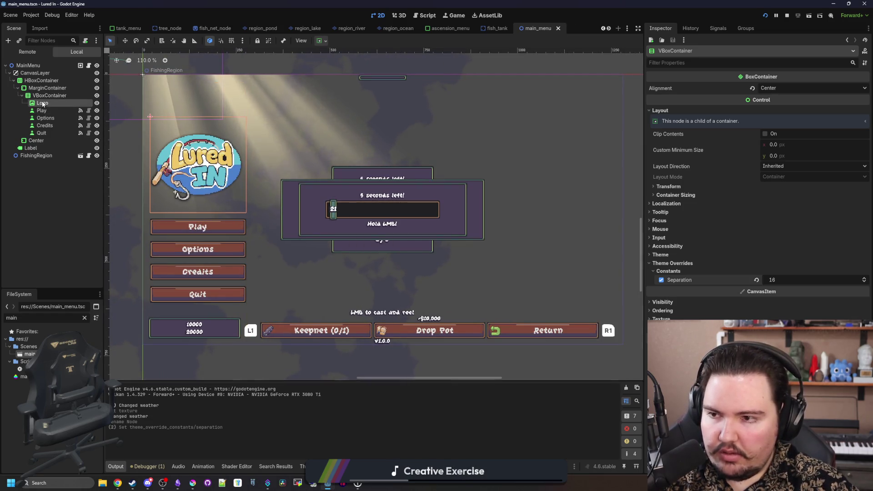
key("ctrl+s")
key("ctrl+s")
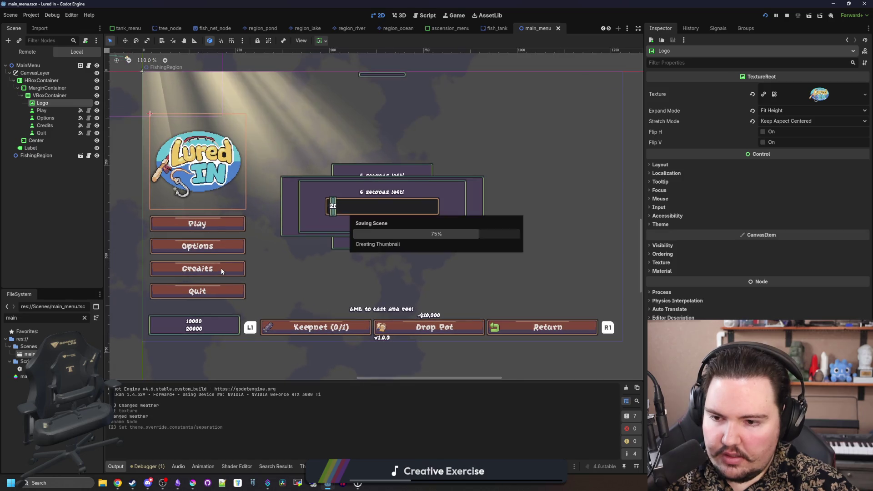
key("ctrl+s")
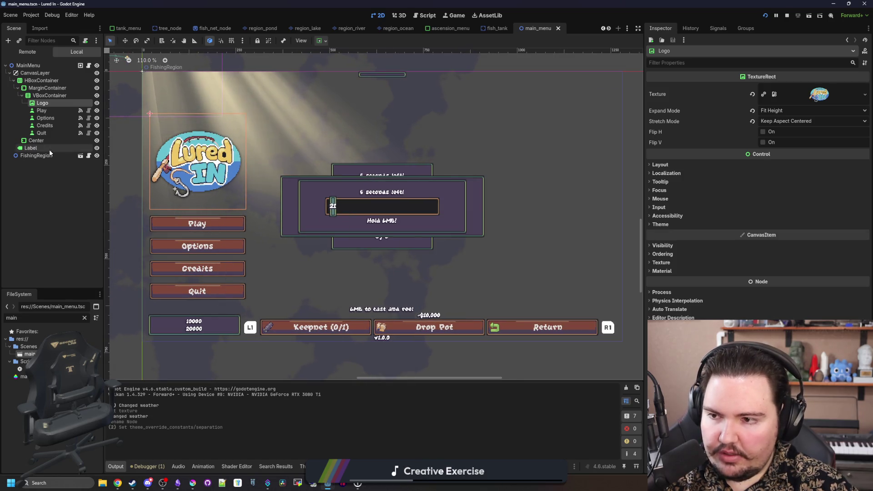
left_click(49, 95)
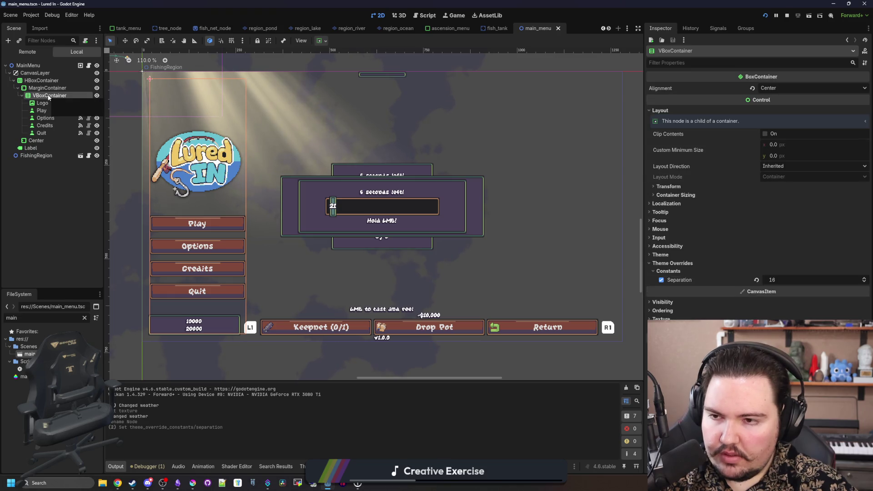
right_click(52, 95)
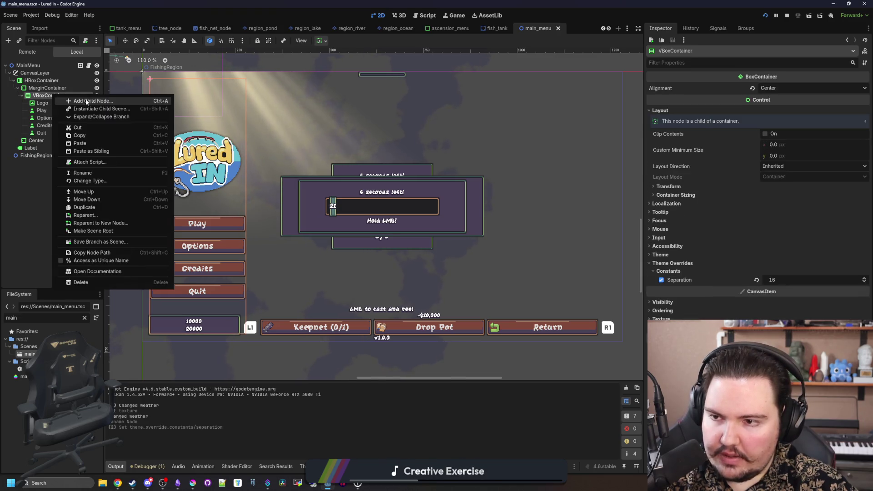
Step: Add a Control child under VBoxContainer with a 32 px minimum height
left_click(85, 100)
type("control")
key("Return")
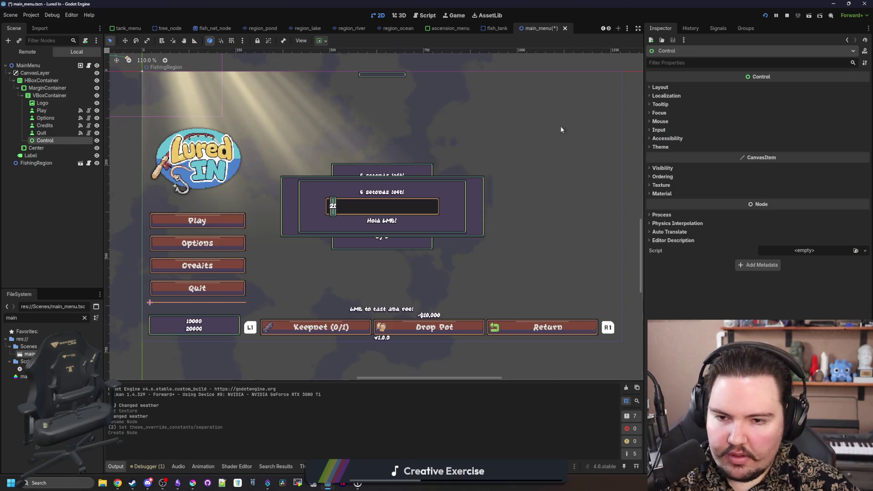
left_click(660, 87)
left_click_drag(779, 132, 806, 132)
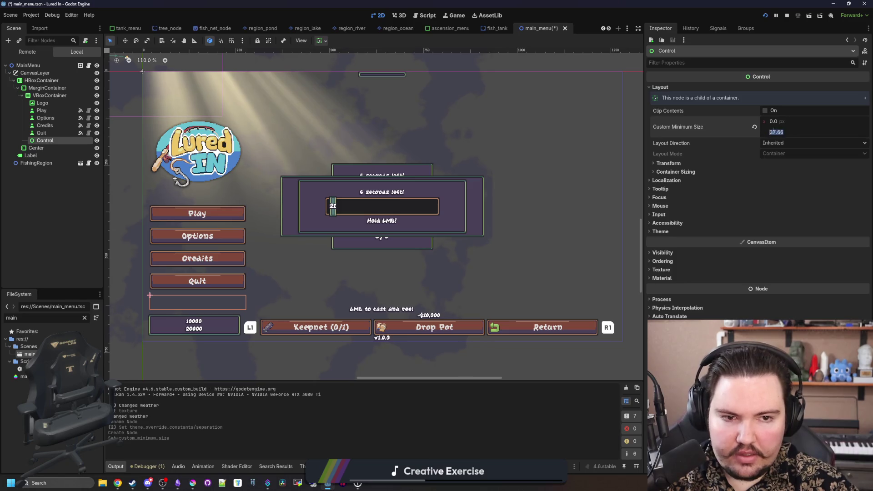
type("32")
key("Return")
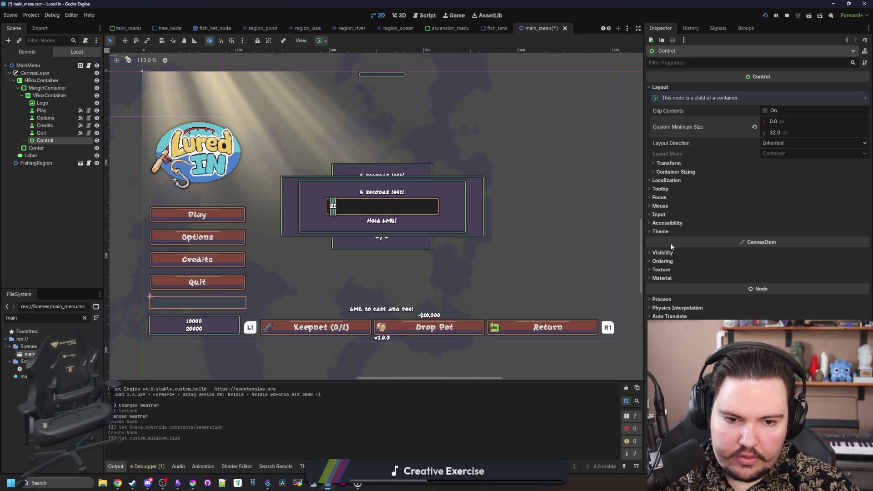
Step: Set the new Control's mouse filter to Ignore
left_click(664, 253)
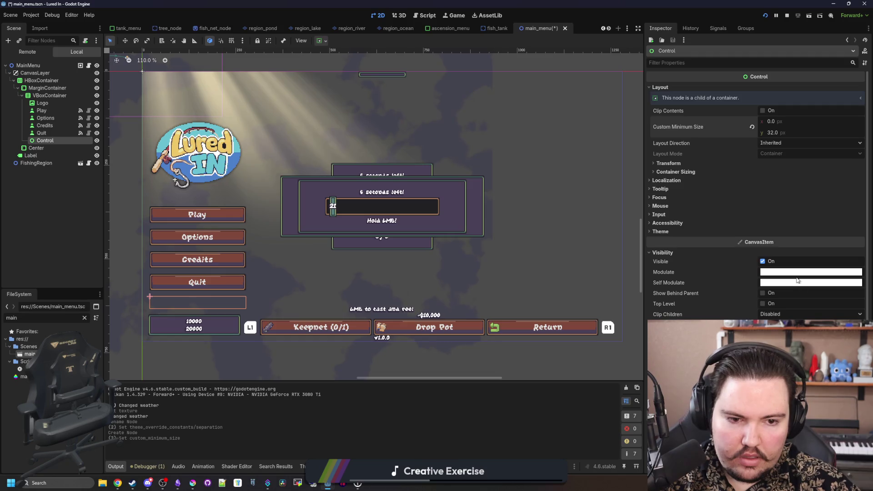
left_click(796, 273)
left_click(664, 207)
left_click(661, 206)
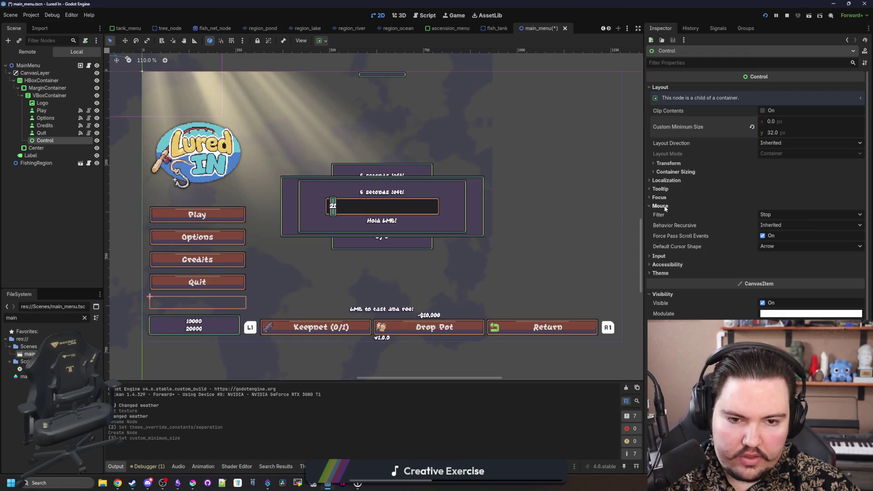
left_click(773, 244)
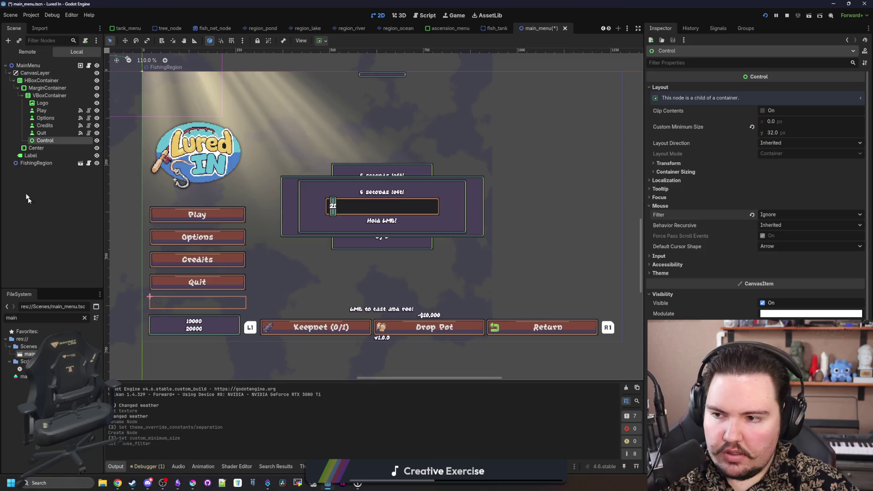
Step: Rename the Control node to Spacer and save main_menu.tscn
double_click(59, 141)
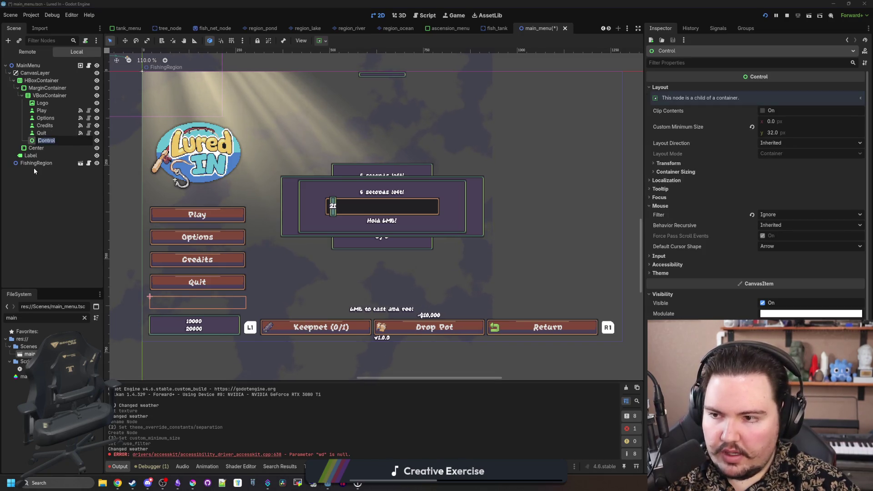
type("Spacer")
key("Return")
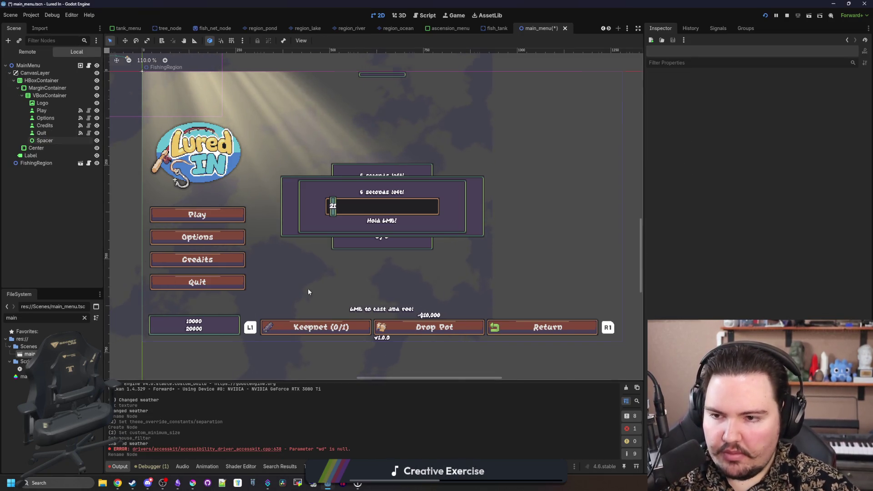
key("ctrl+s")
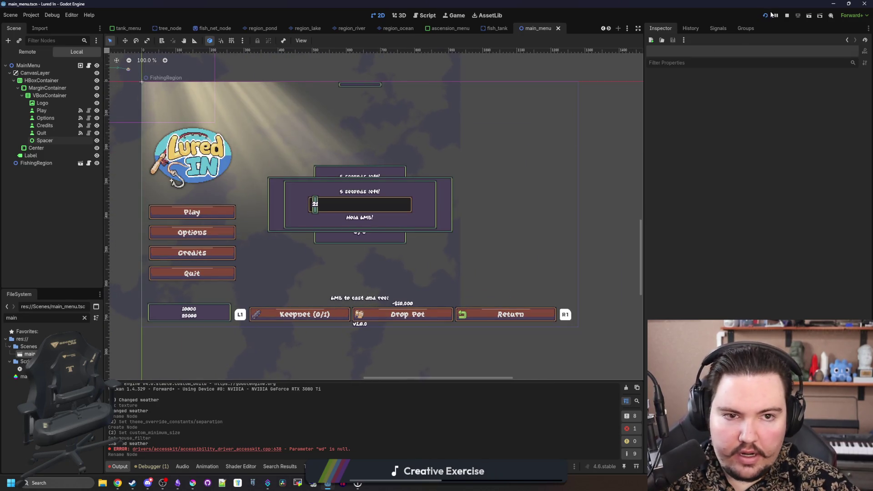
left_click(461, 16)
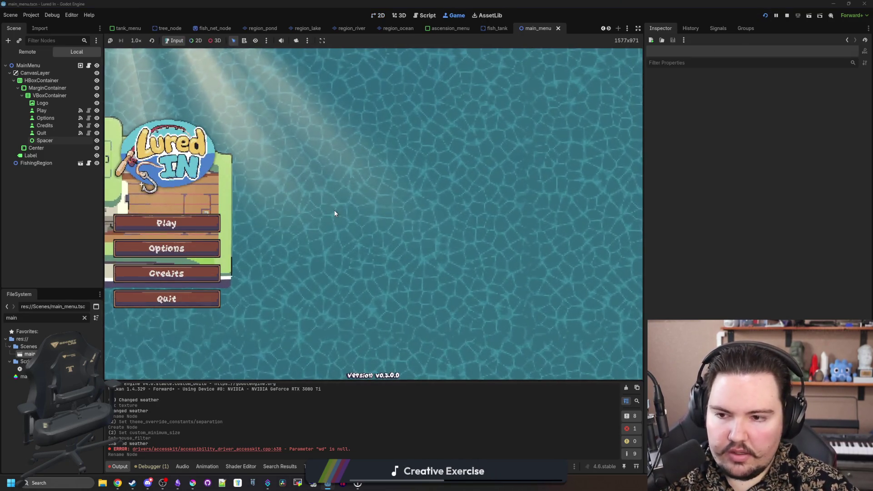
Step: Relaunch the game in the editor and check the Options screen
key("F8")
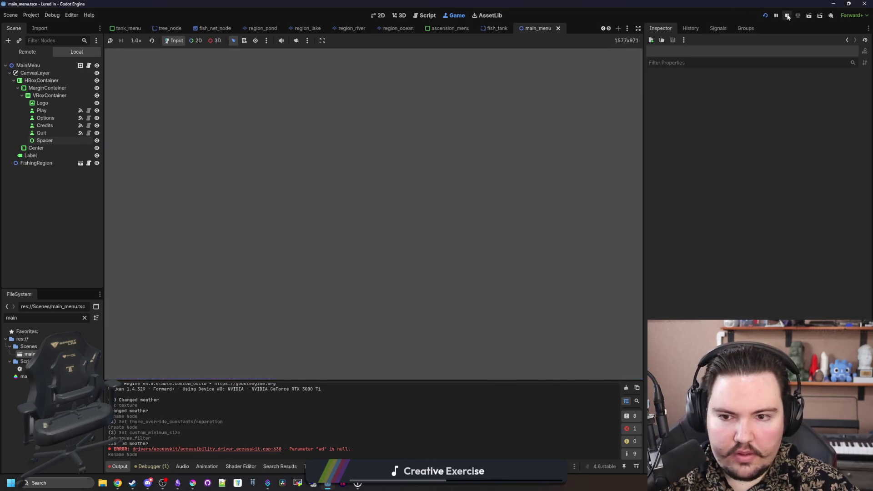
key("ctrl+s")
left_click(766, 16)
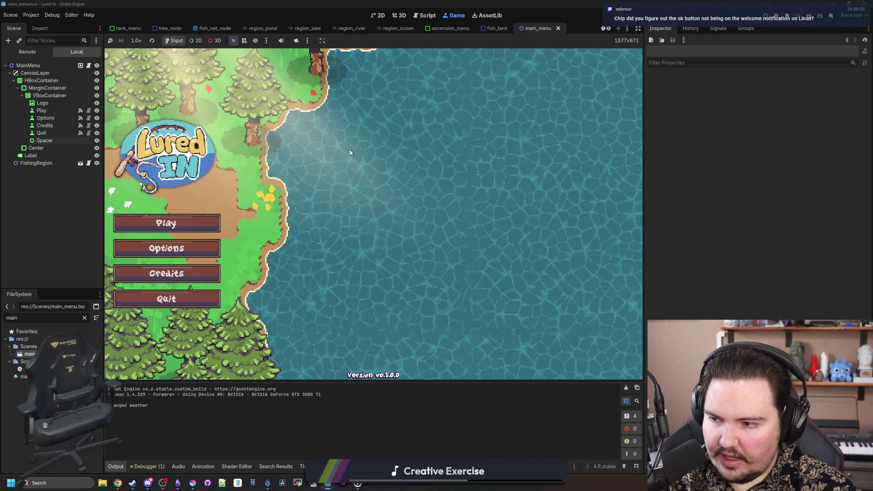
left_click(204, 241)
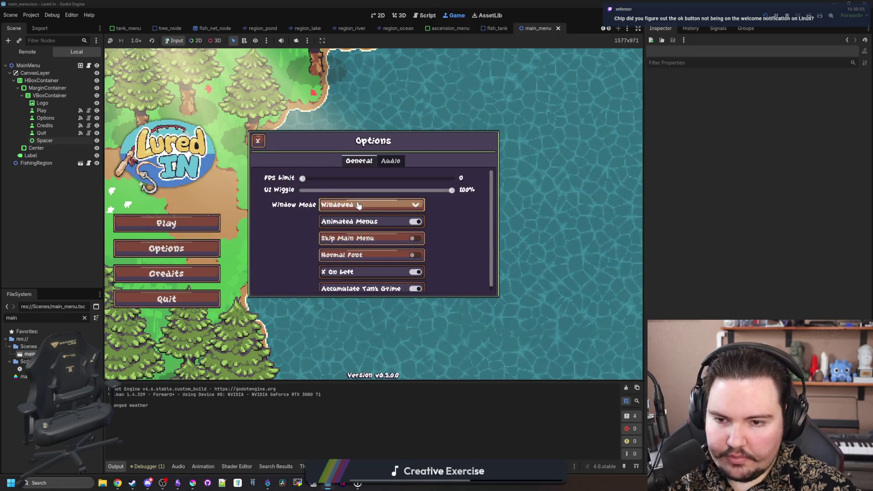
left_click(481, 248)
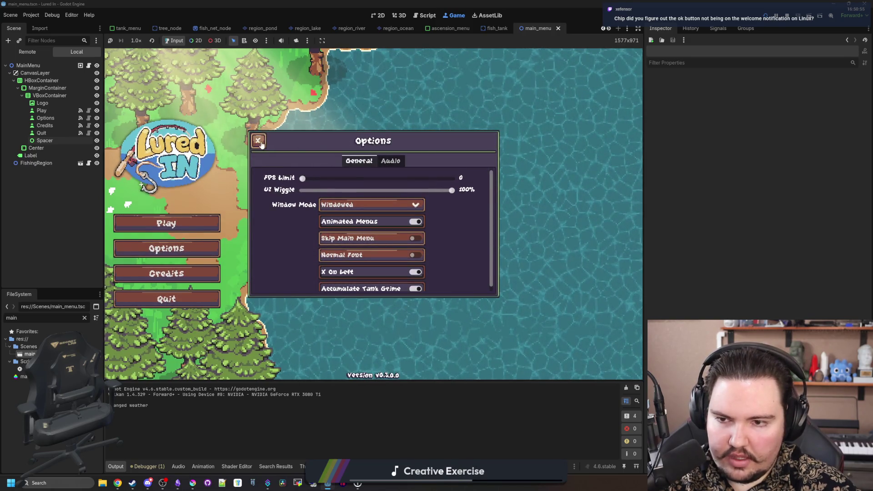
Step: Start playing, dismiss Welcome Back, and return to the title menu via the pause menu
left_click(156, 222)
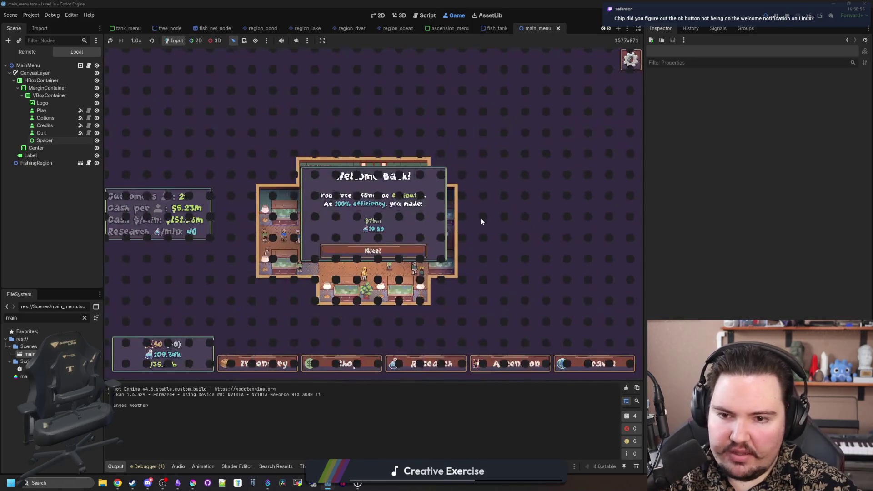
left_click(412, 257)
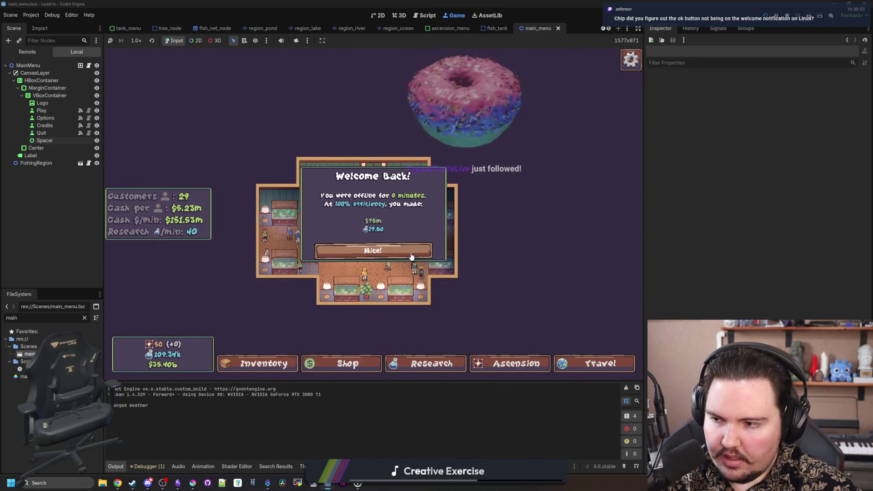
key("Escape")
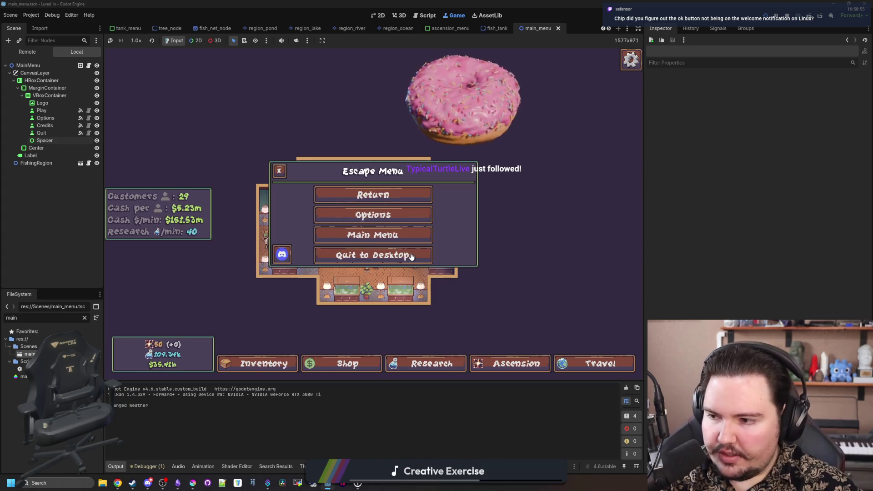
left_click(398, 234)
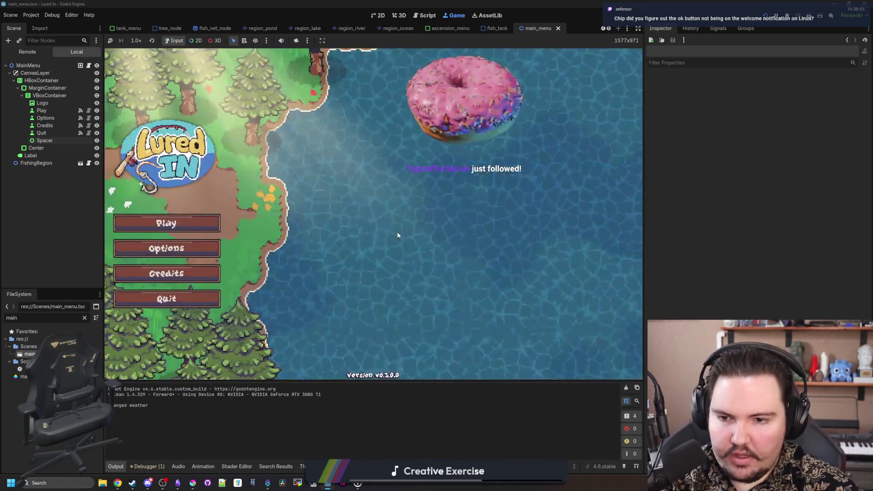
Step: Repeat the Options, Play and pause-menu Main Menu round trips several times
left_click(175, 223)
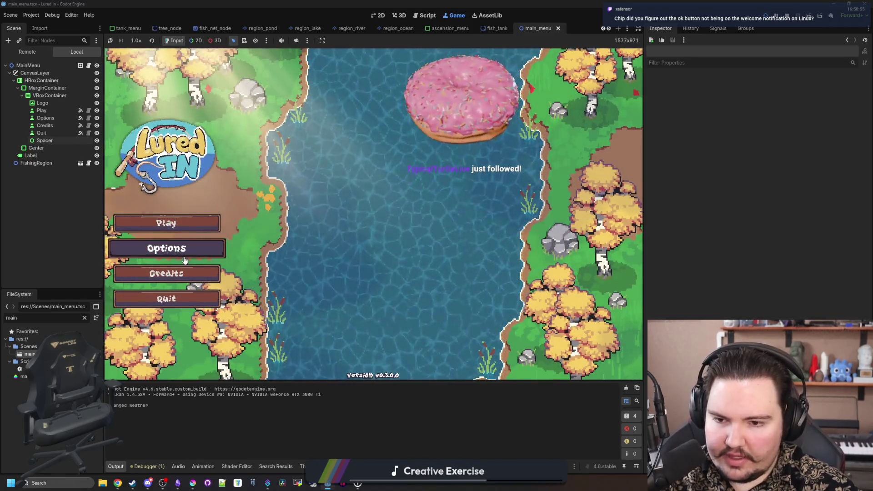
left_click(167, 248)
scroll(324, 248, "down", 1)
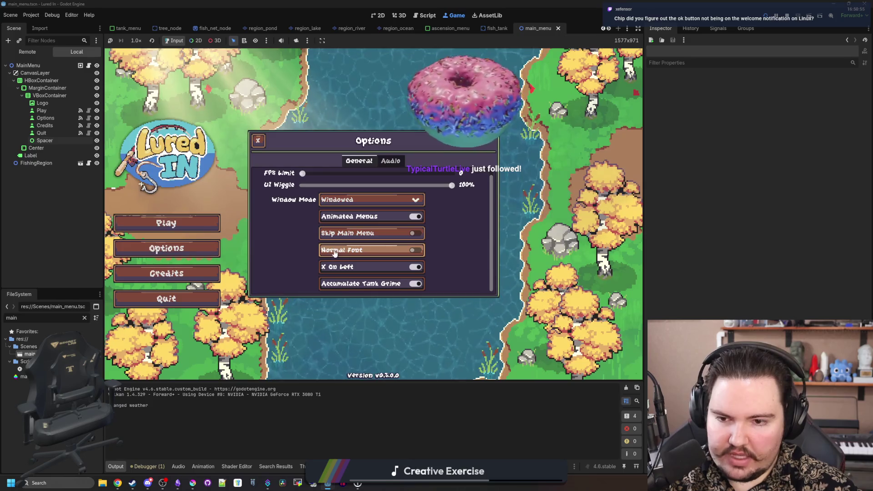
key("Escape")
left_click(210, 226)
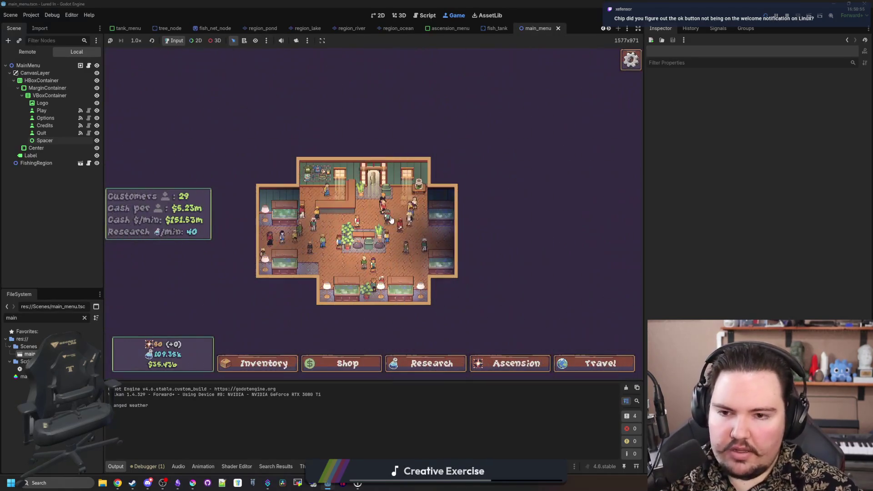
key("Escape")
left_click(402, 234)
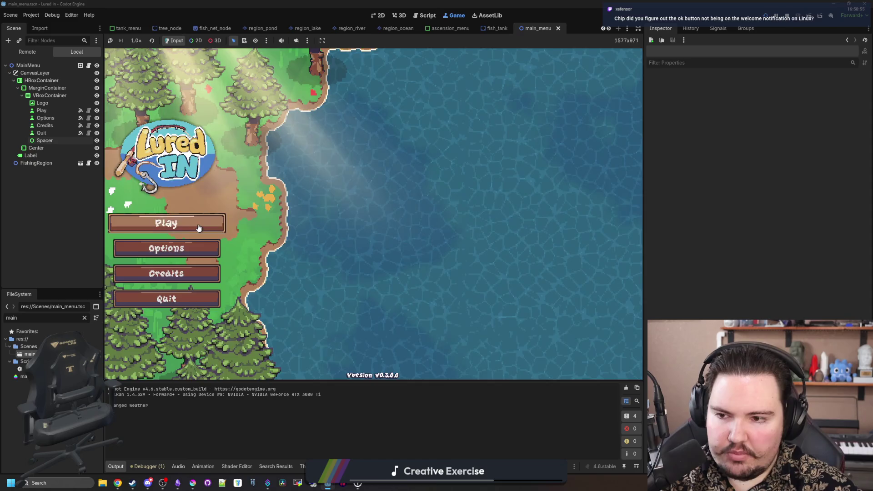
left_click(199, 228)
key("Escape")
left_click(397, 245)
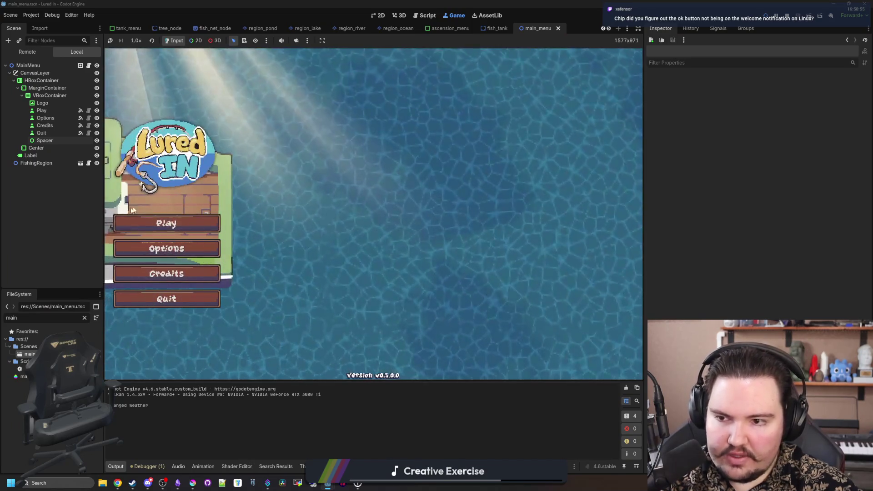
left_click(200, 248)
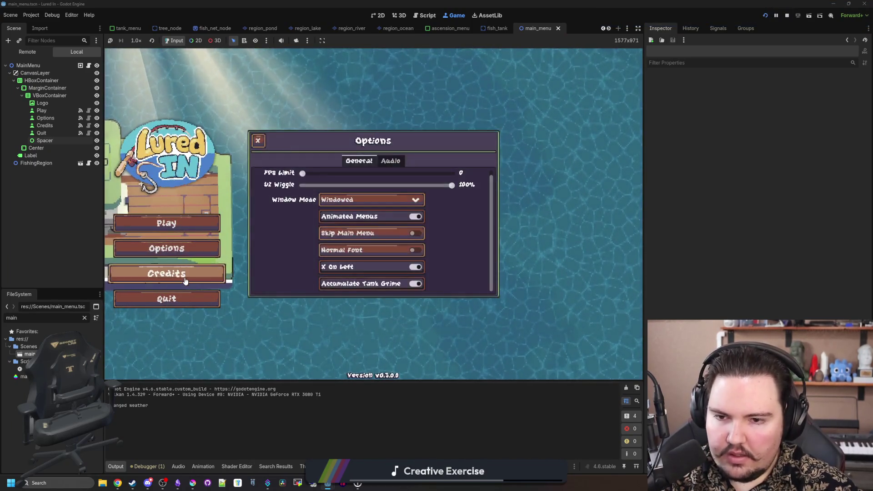
left_click(213, 276)
left_click(258, 162)
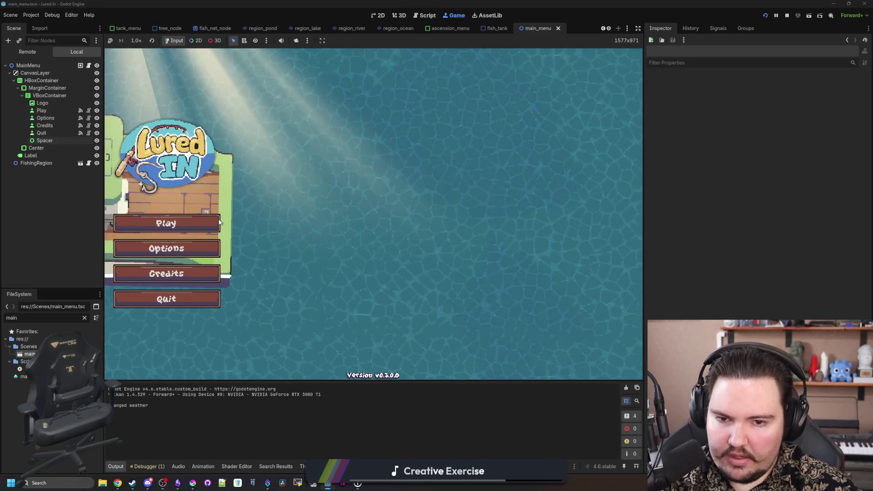
left_click(190, 246)
left_click(203, 271)
left_click(196, 249)
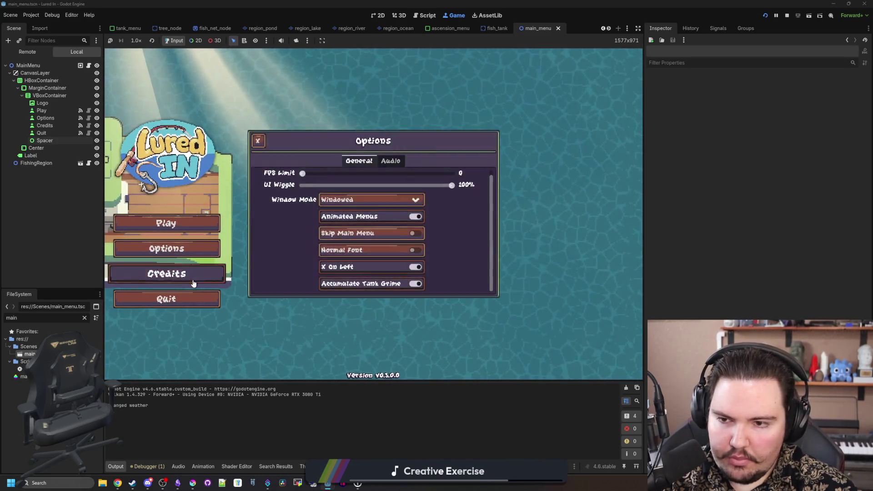
left_click(201, 267)
left_click(201, 268)
left_click(196, 248)
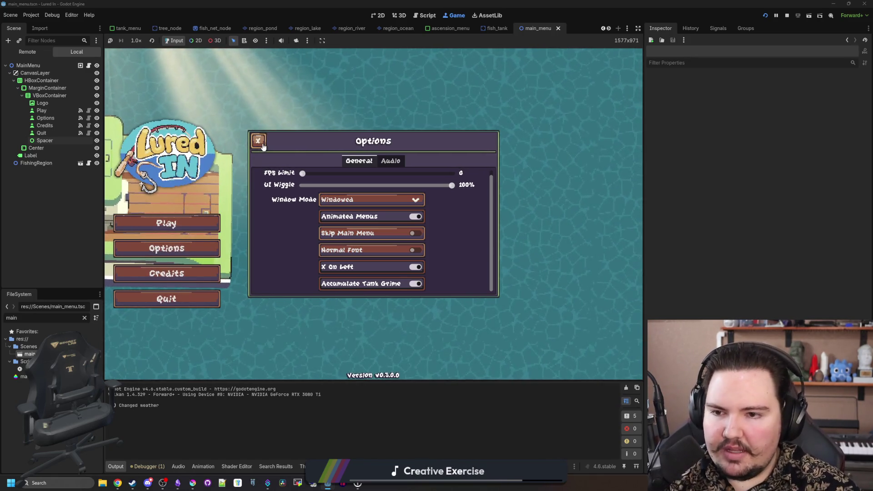
left_click(260, 142)
left_click(196, 221)
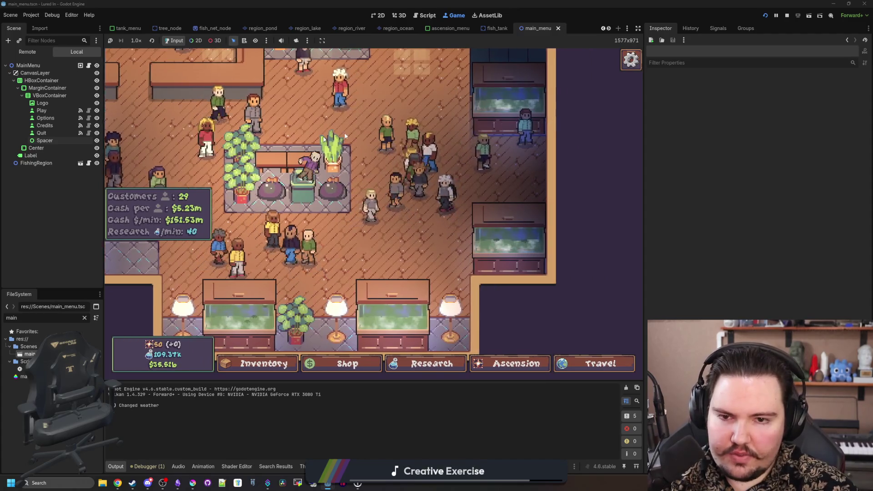
scroll(416, 230, "down", 5)
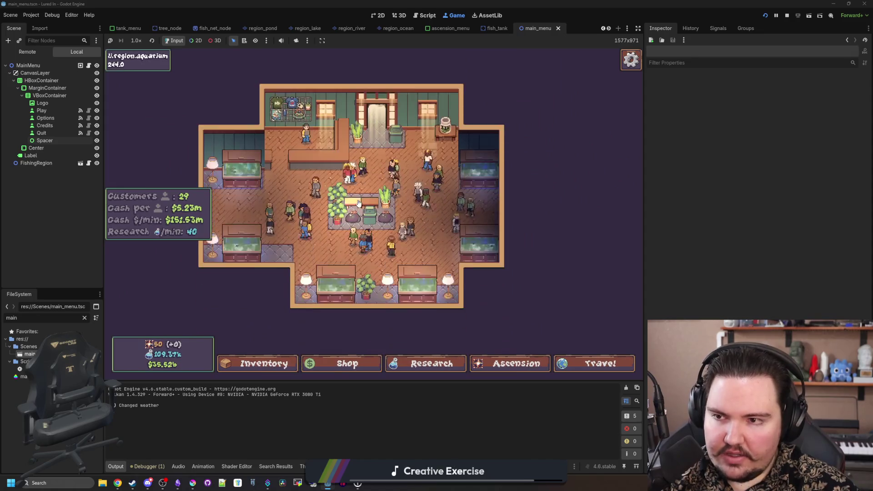
scroll(359, 203, "up", 3)
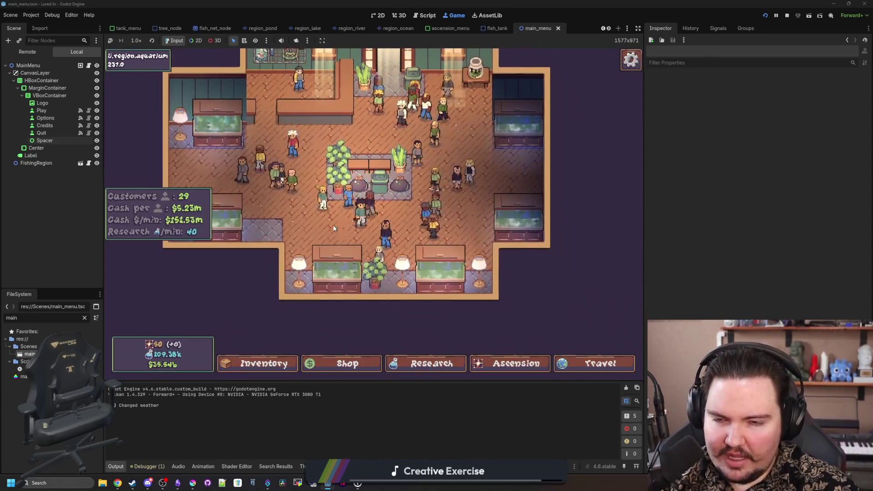
key("Escape")
left_click(412, 241)
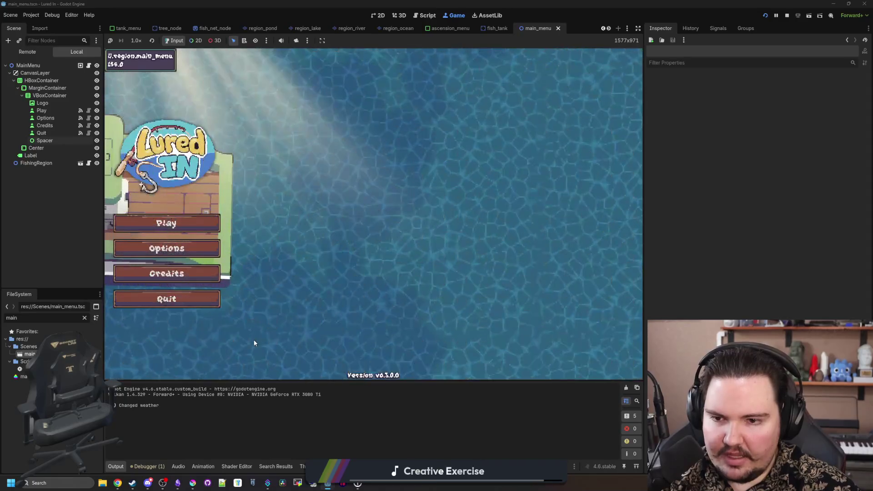
Step: Search 'wsl' in the Start menu and launch WSL Settings from the results
left_click(51, 482)
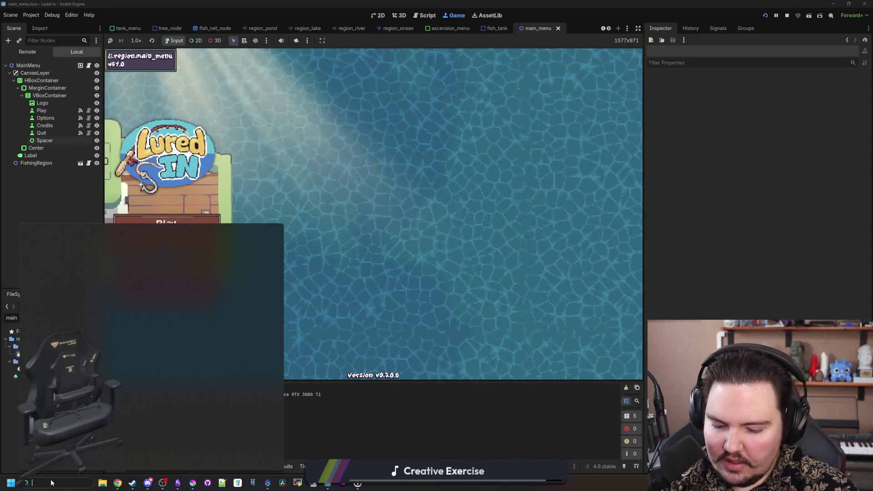
type("wsl")
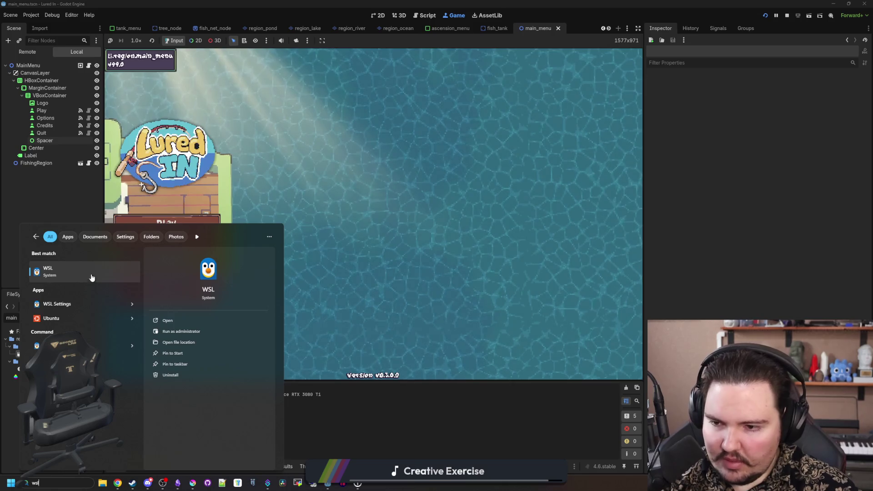
left_click(95, 273)
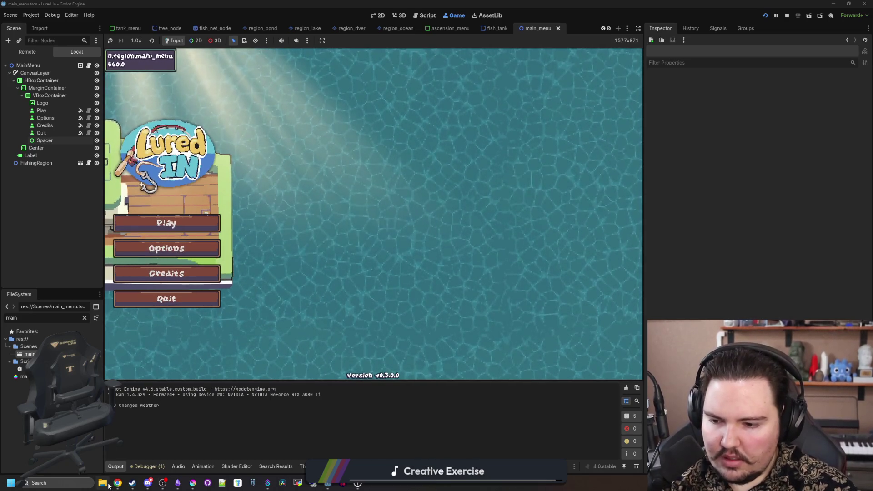
left_click(76, 483)
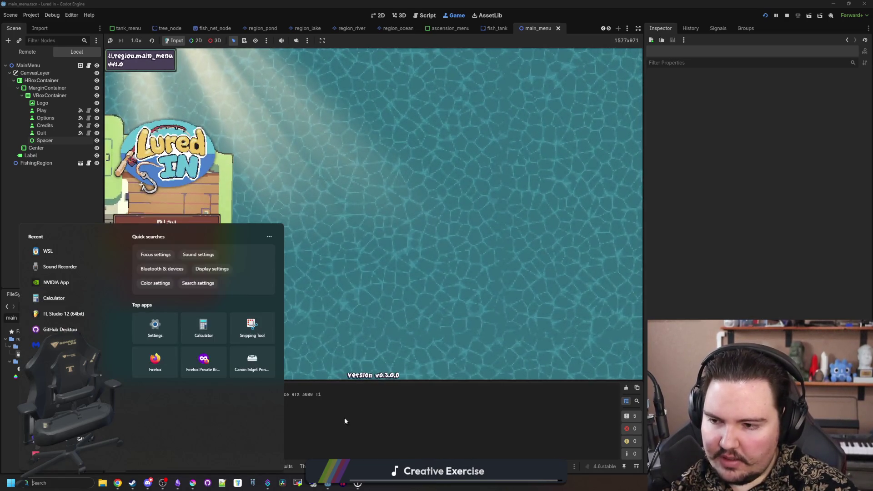
type("wsl")
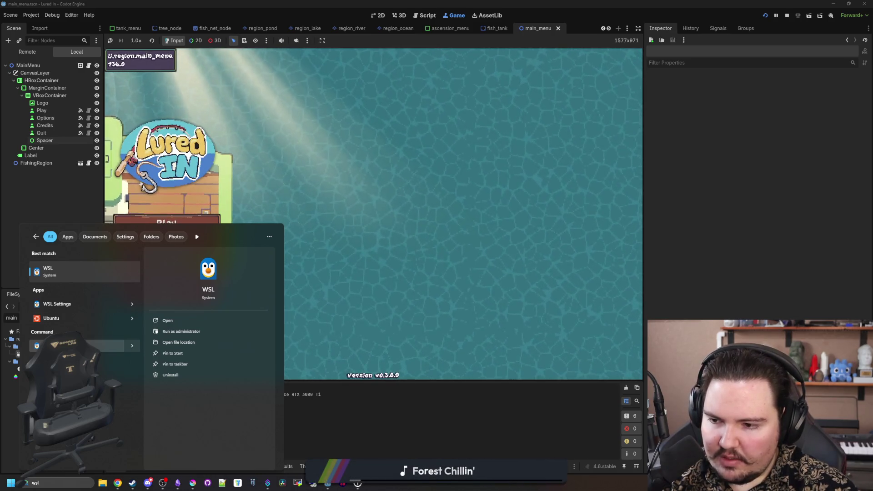
key("Return")
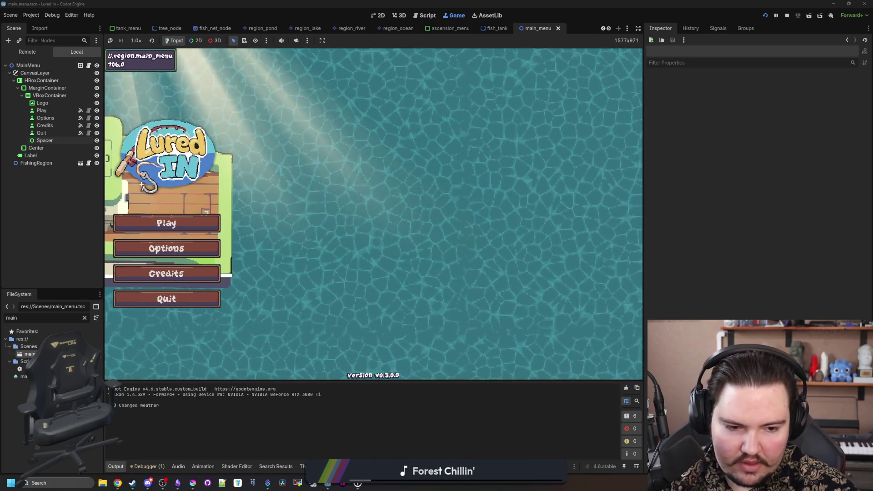
left_click(53, 484)
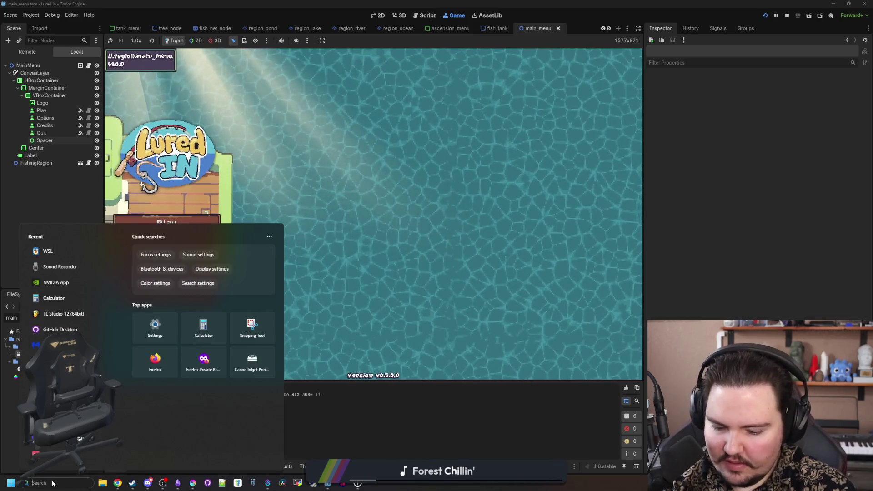
type("linux")
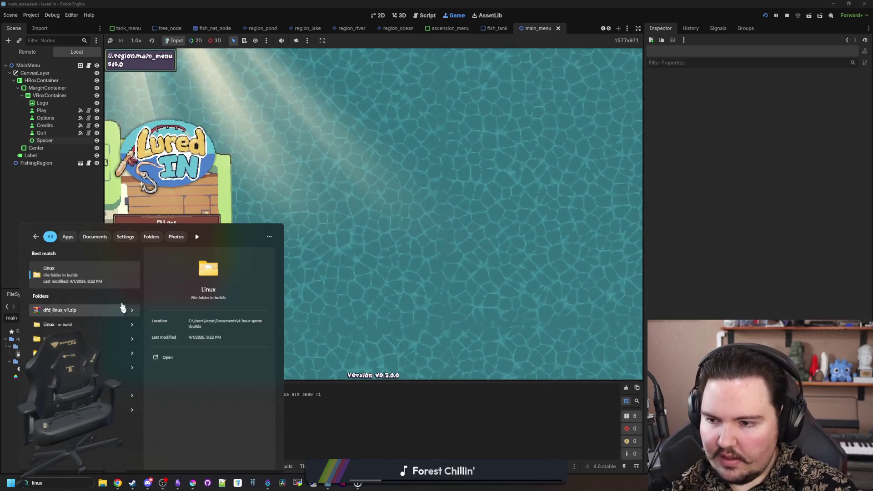
key("BackSpace")
key("BackSpace")
key("BackSpace")
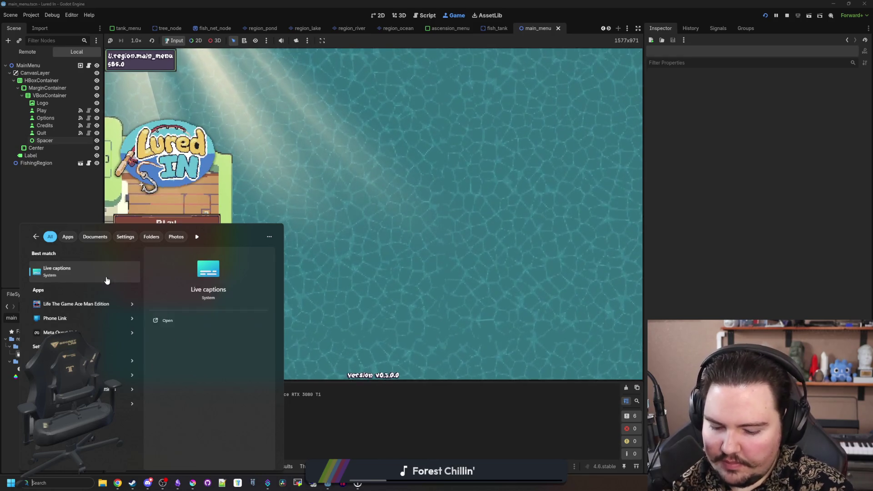
type("wsl")
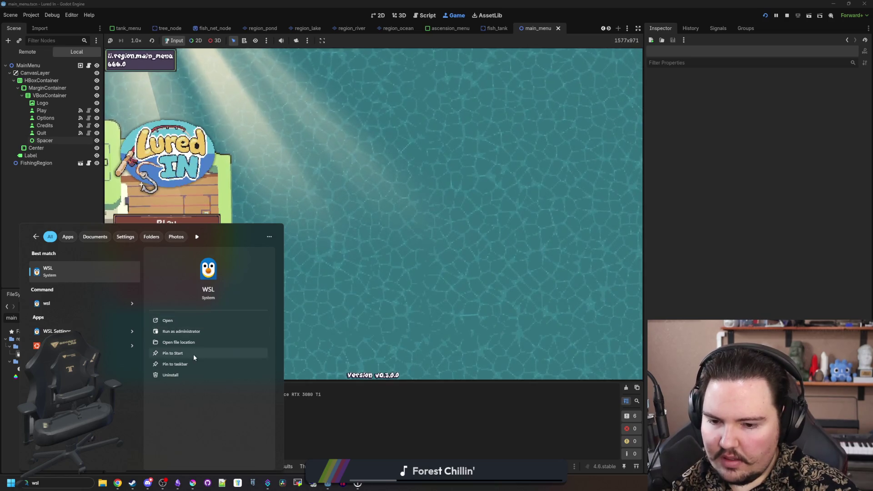
left_click(178, 320)
left_click(70, 484)
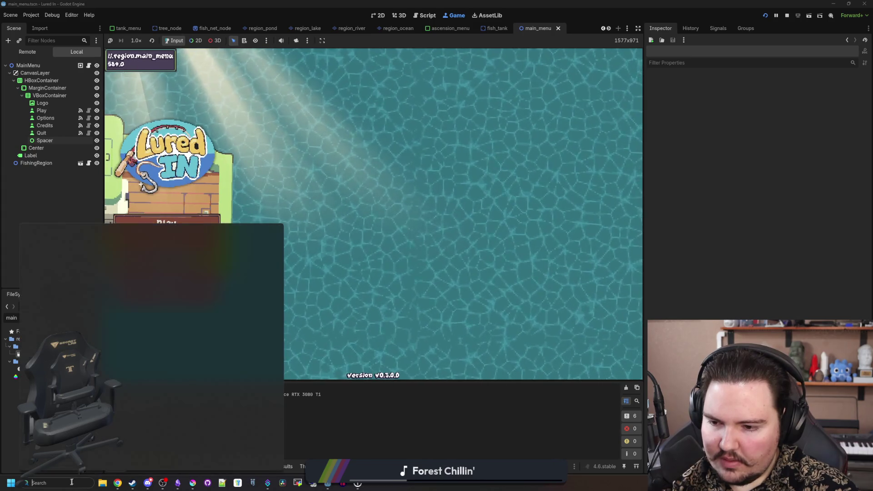
type("wsl")
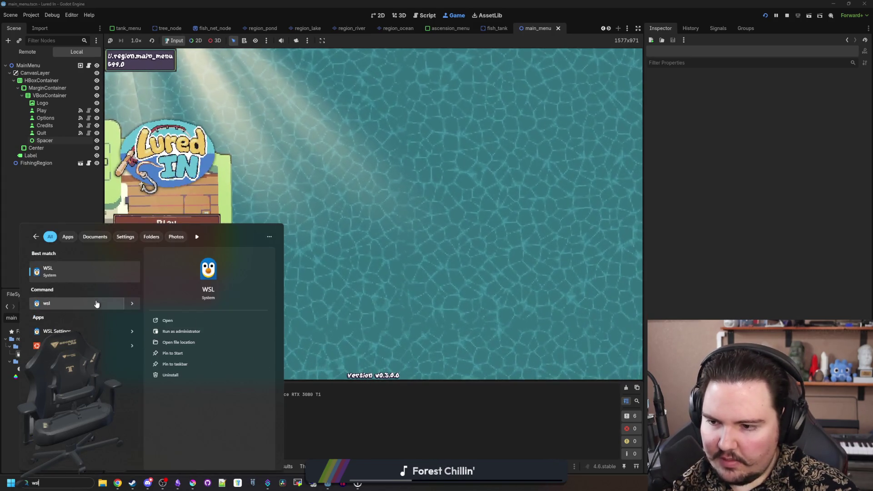
left_click(71, 330)
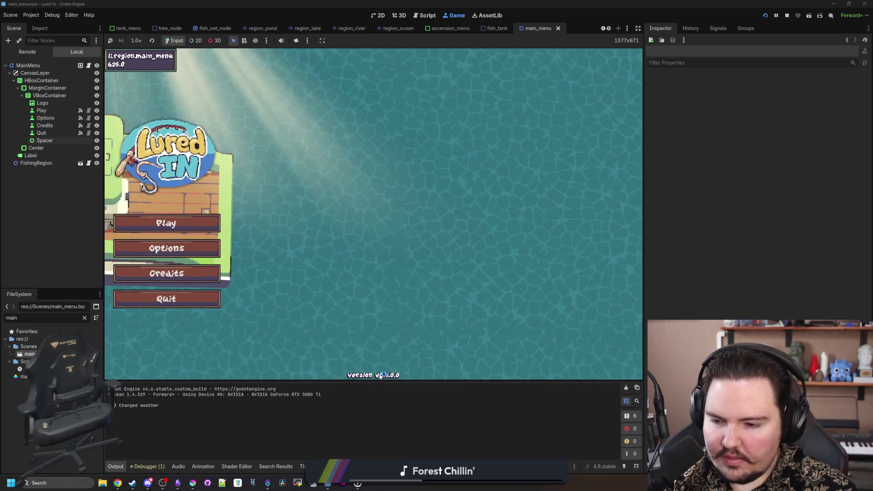
Step: Search 'cmd' in the Start menu and launch Command Prompt from the results
left_click(63, 483)
type("wsl")
key("BackSpace")
key("BackSpace")
key("BackSpace")
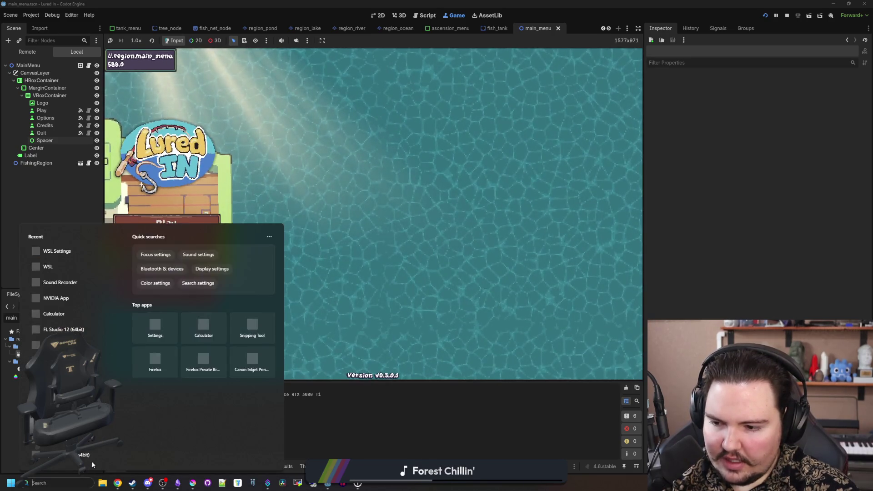
type("cmd")
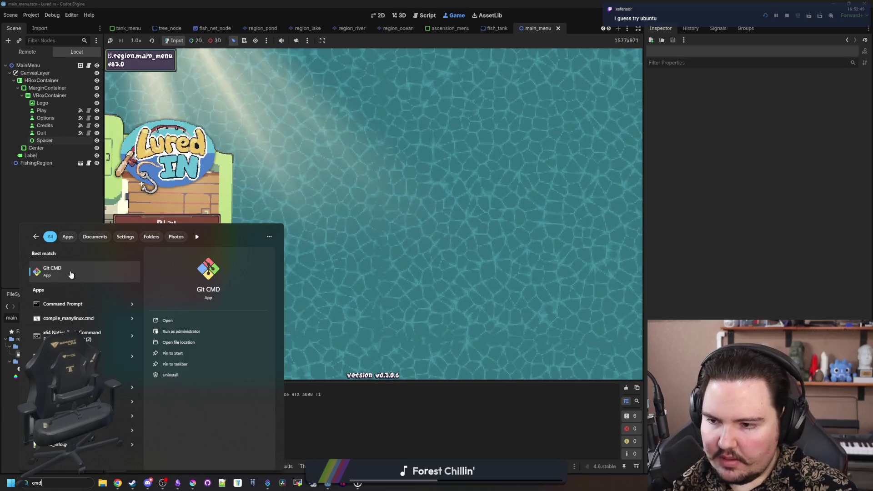
mouse_move(373, 486)
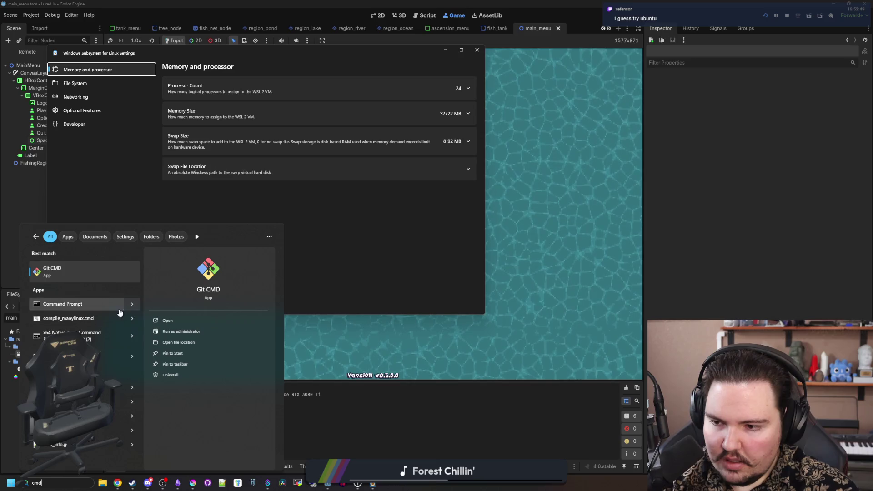
right_click(132, 305)
key("Escape")
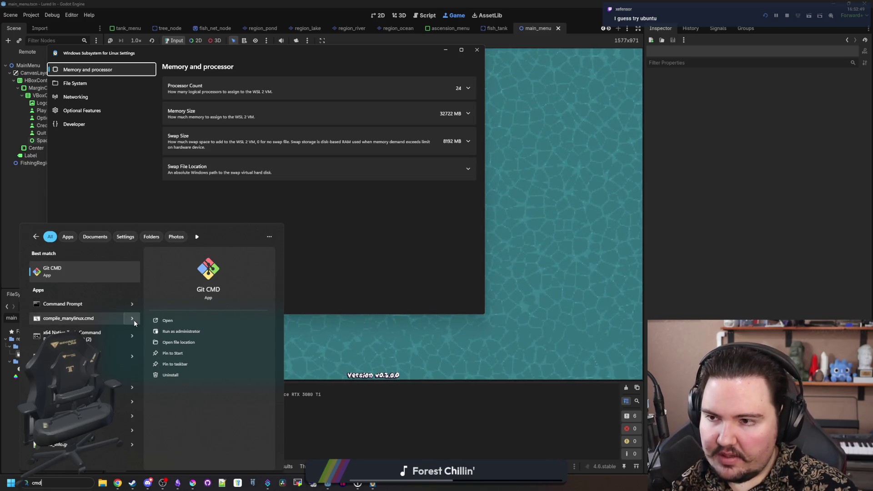
left_click(134, 322)
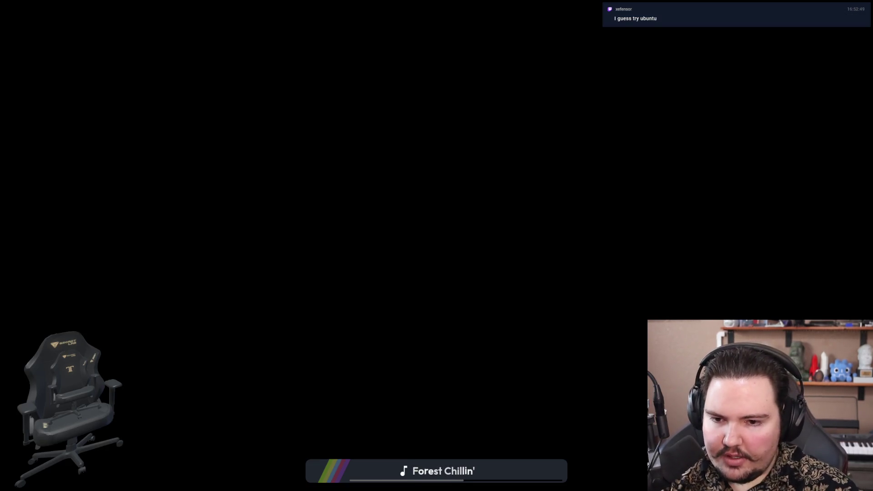
Step: Approve the elevated Command Prompt so wsl starts Ubuntu, then close WSL Settings
key("alt+y")
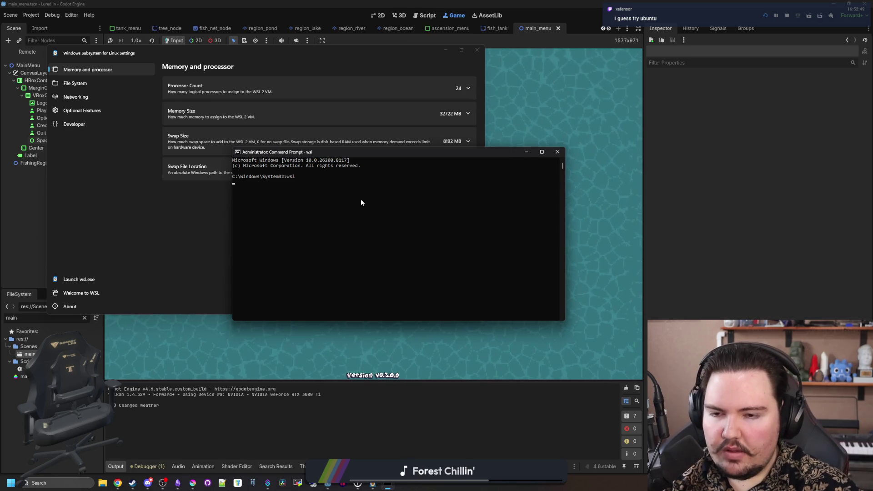
left_click(361, 201)
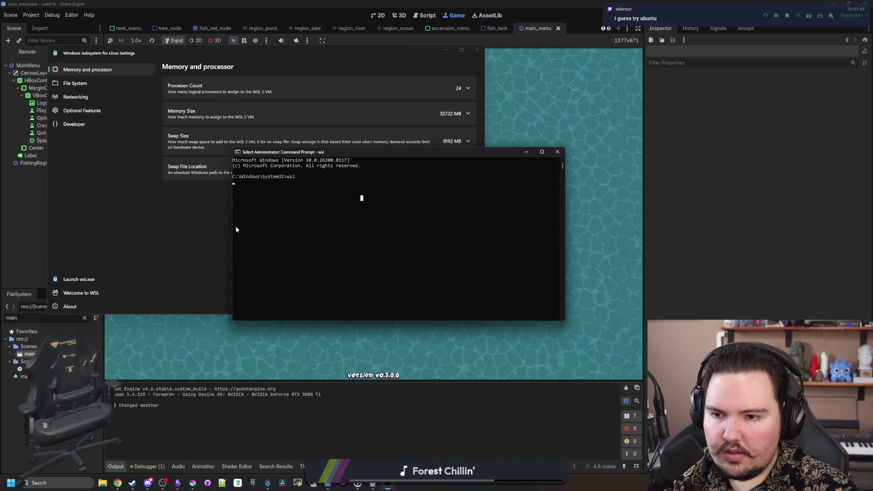
left_click(294, 193)
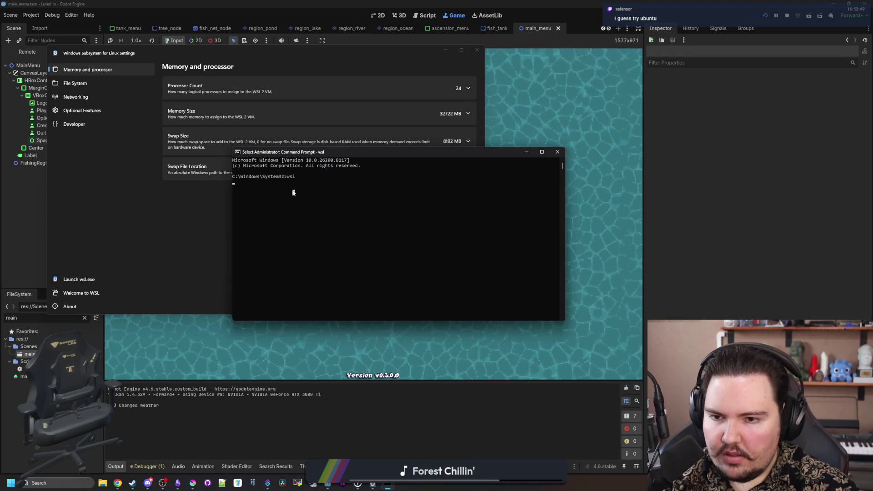
key("Escape")
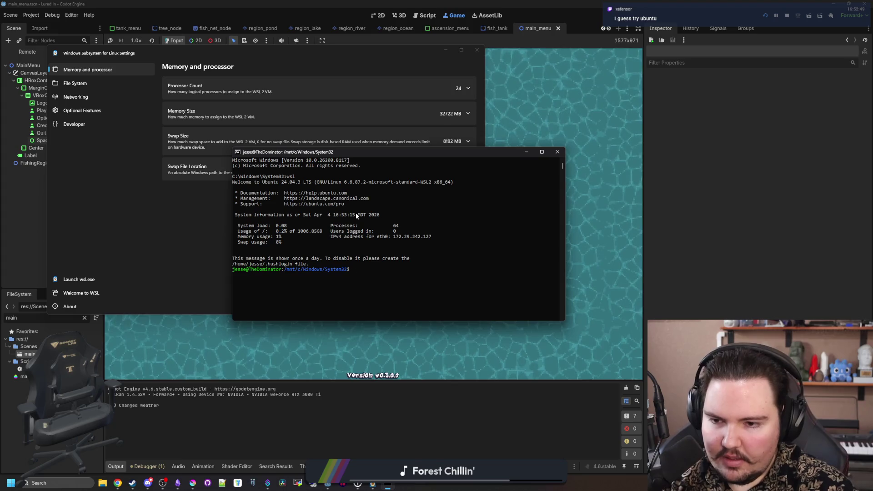
left_click(373, 484)
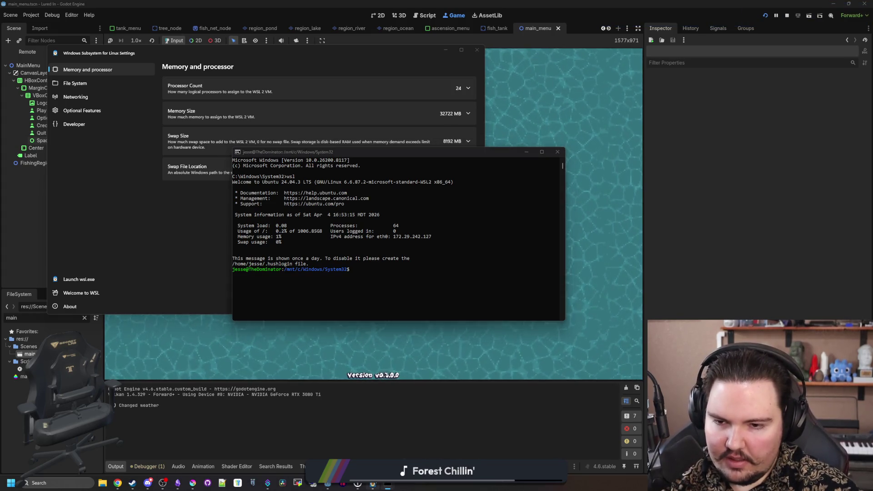
left_click(446, 50)
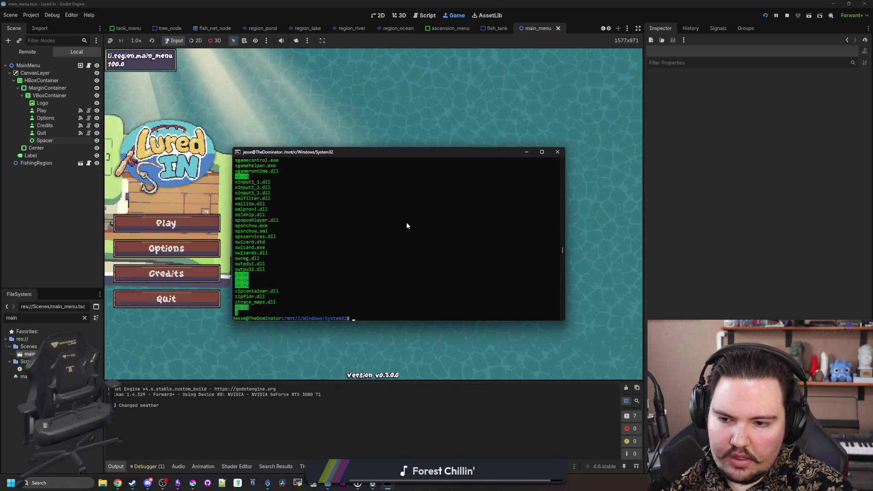
Step: Scroll through and select parts of the terminal's System32 listing output
scroll(293, 253, "up", 10)
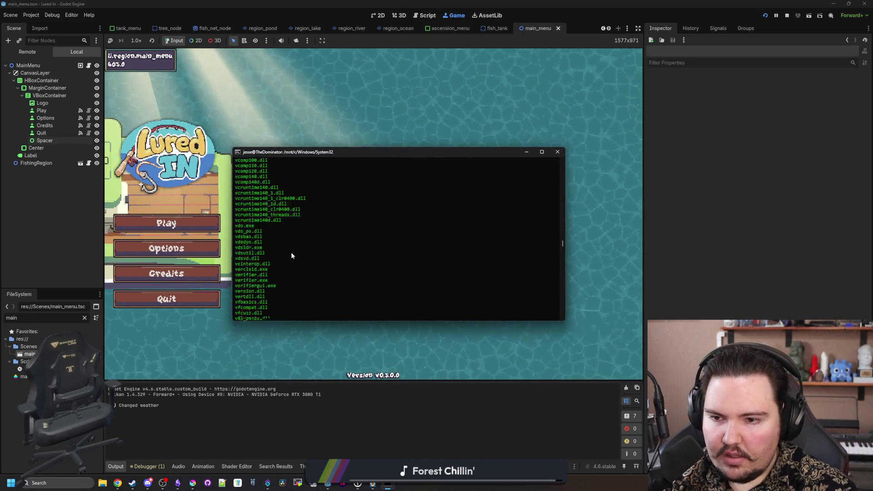
scroll(300, 256, "up", 15)
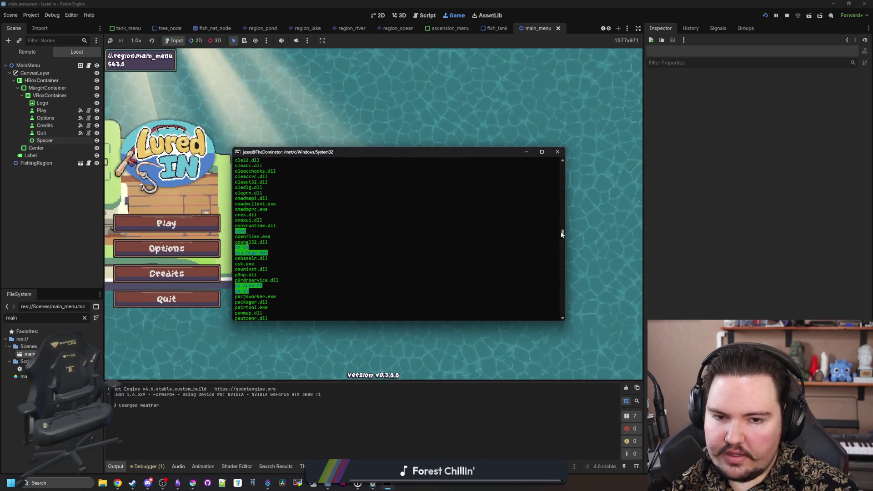
left_click_drag(562, 234, 570, 159)
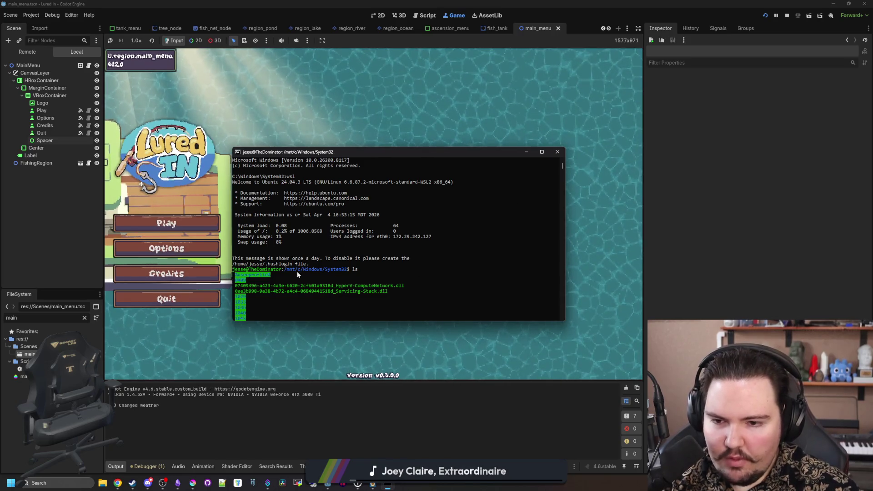
left_click(359, 269)
scroll(554, 208, "down", 7)
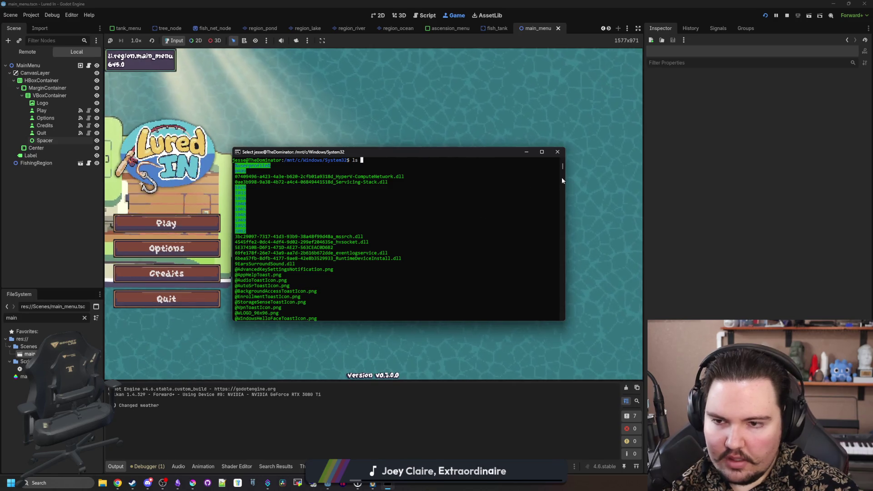
mouse_move(563, 167)
left_mouse_down()
mouse_move(549, 337)
mouse_move(555, 315)
left_mouse_up()
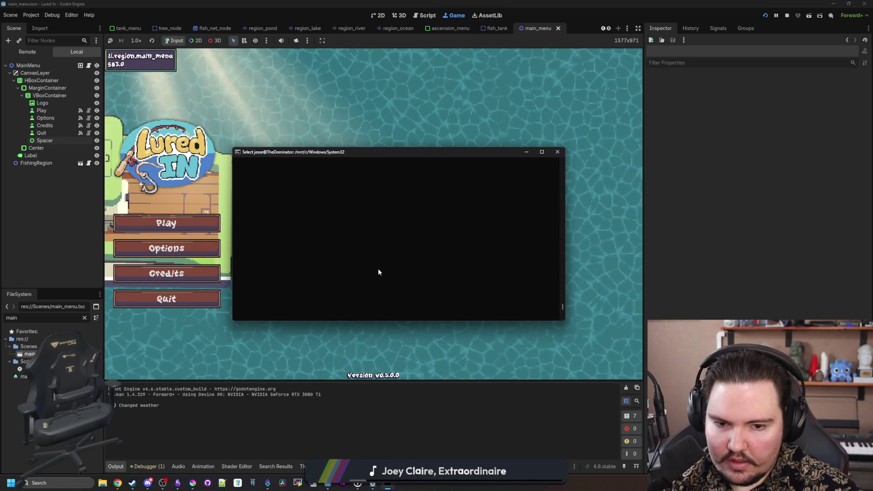
scroll(410, 277, "up", 3)
scroll(397, 279, "up", 3)
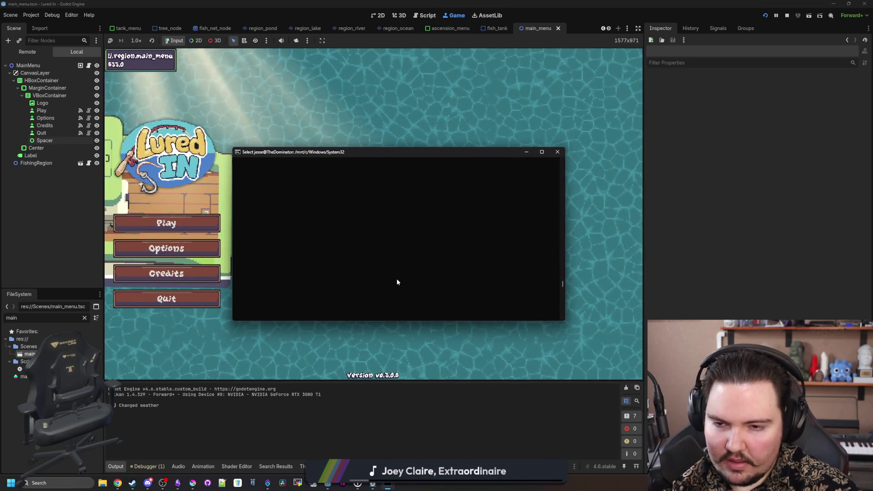
Step: Run cd .. repeatedly in the Ubuntu terminal to climb up to the filesystem root
type("cd ..")
key("Return")
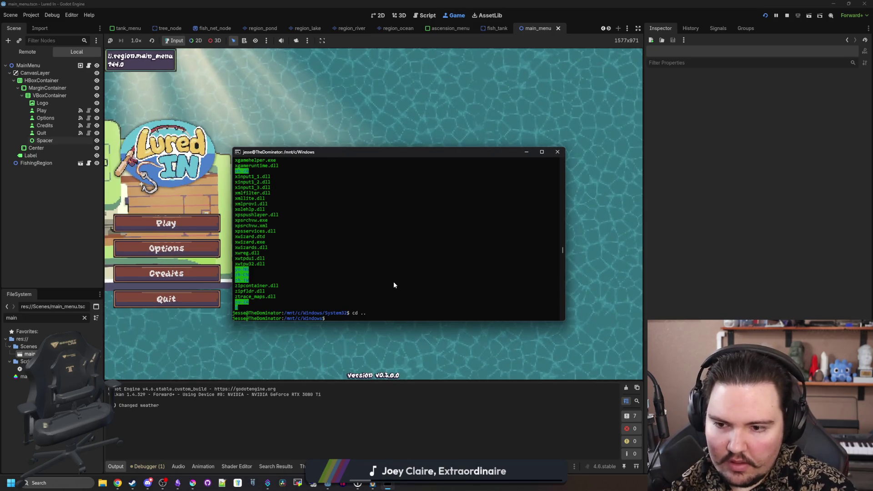
type("cd ..")
key("Return")
type("cd ..")
key("Return")
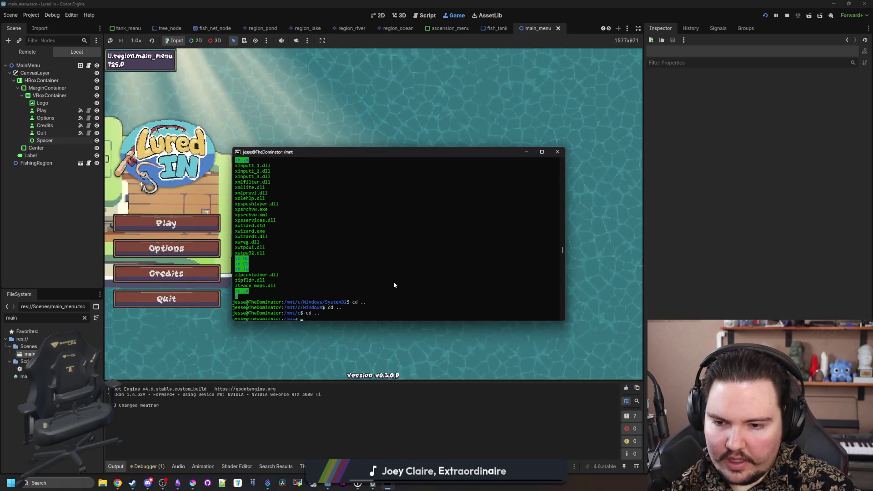
type("cd ..")
key("Return")
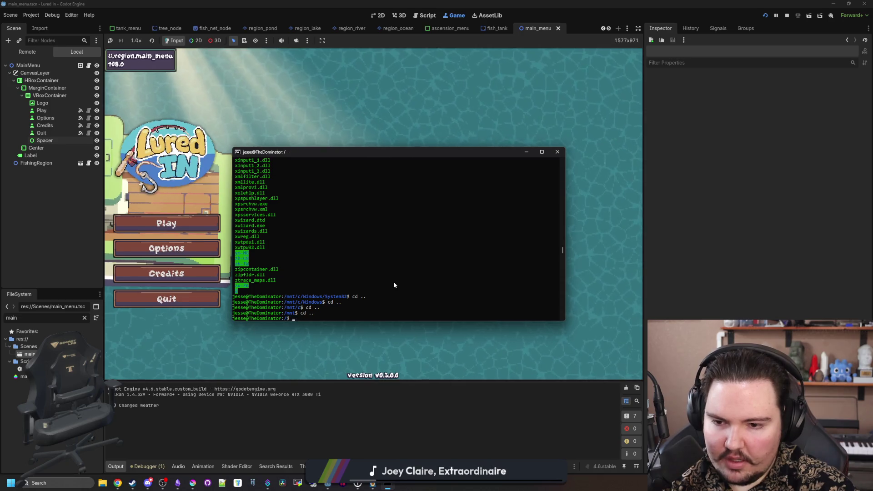
type("cd ..")
key("Return")
type("cd ..")
key("Return")
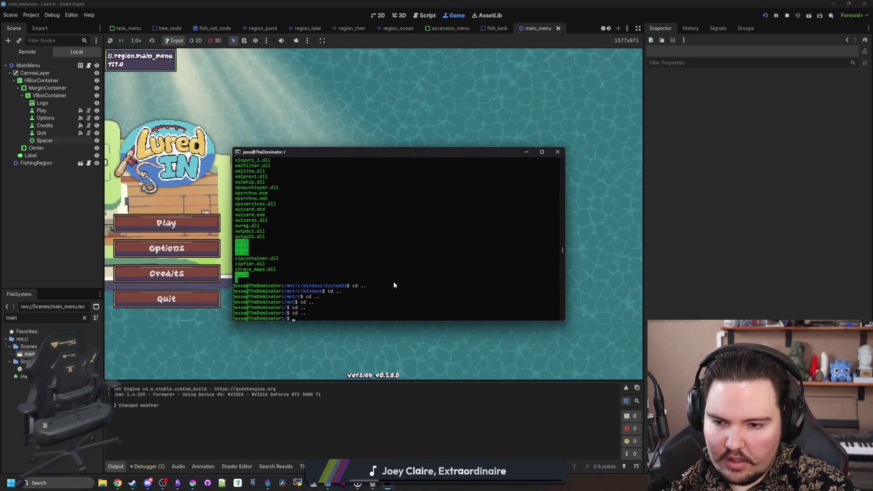
Step: Close the leftover terminal windows, keeping one Ubuntu console, and open File Explorer with Win+E
left_click(104, 485)
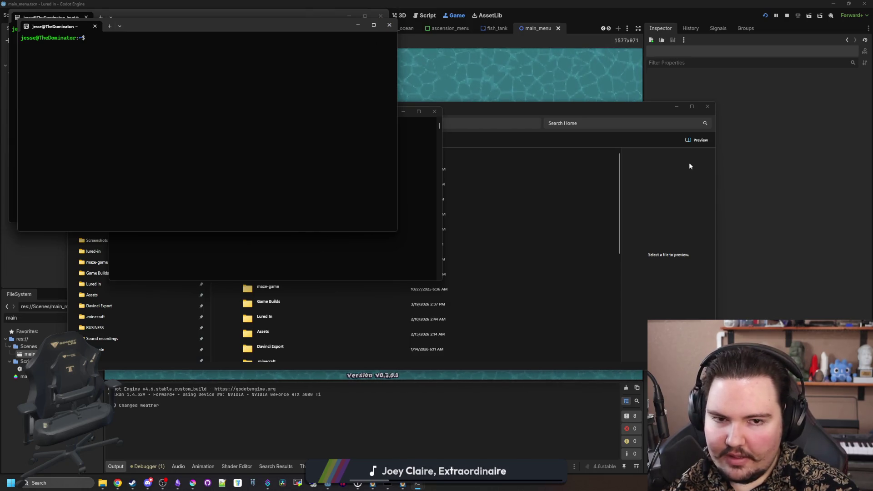
left_click(676, 106)
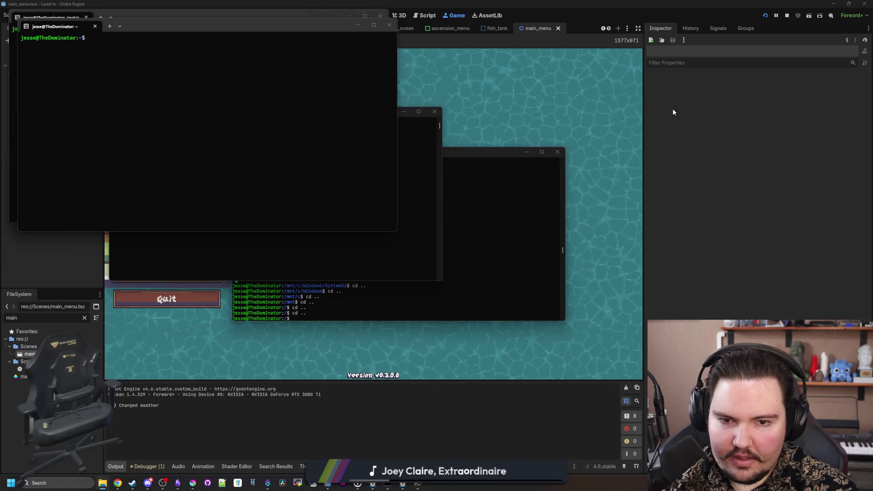
left_click(478, 199)
mouse_move(481, 157)
left_mouse_down()
mouse_move(439, 196)
mouse_move(372, 227)
left_mouse_up()
left_click(444, 220)
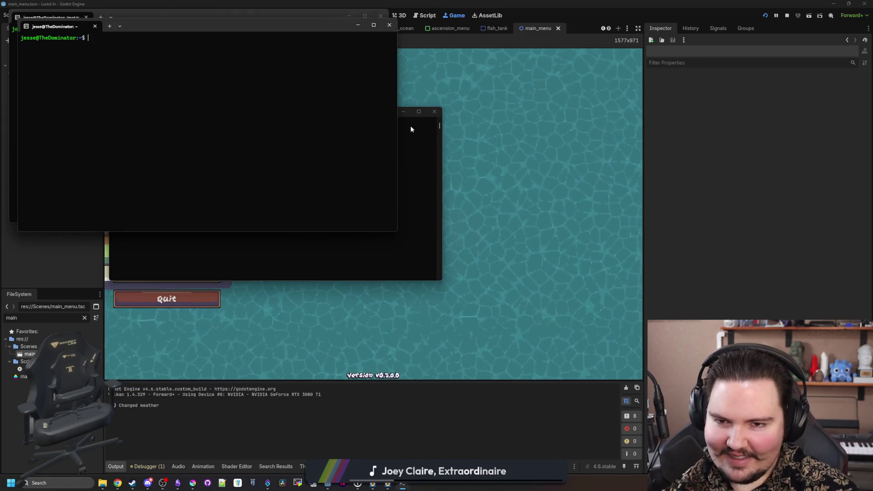
left_click_drag(403, 111, 656, 184)
left_click(390, 25)
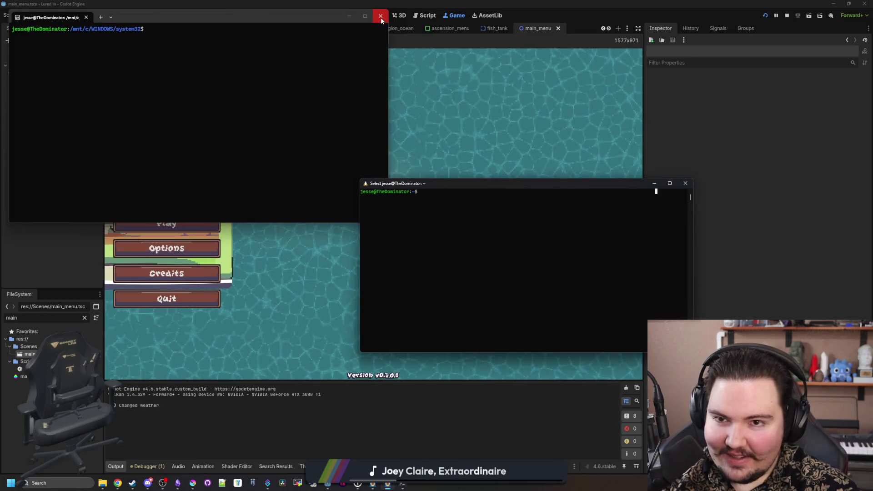
left_click(380, 17)
mouse_move(385, 485)
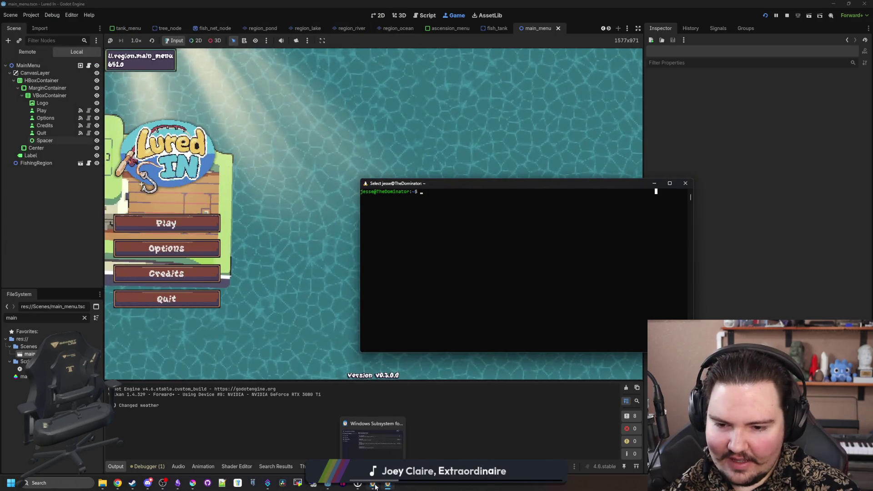
left_click(417, 425)
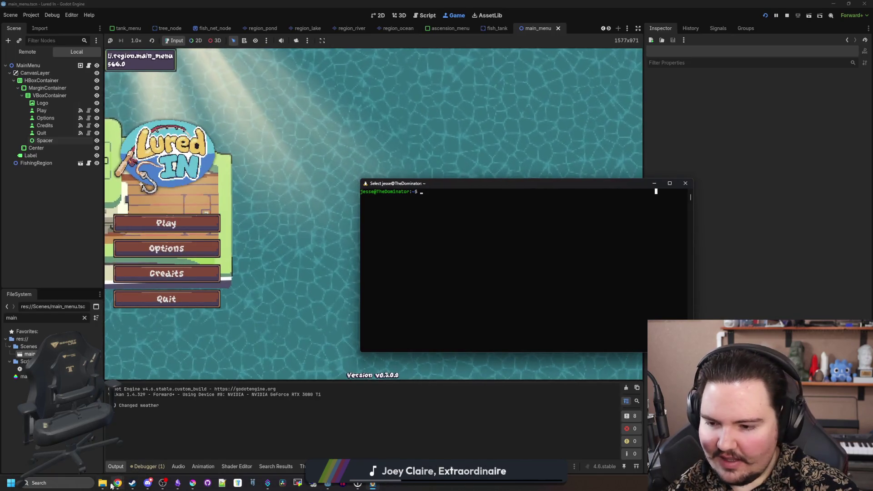
key("super+e")
scroll(150, 273, "down", 2)
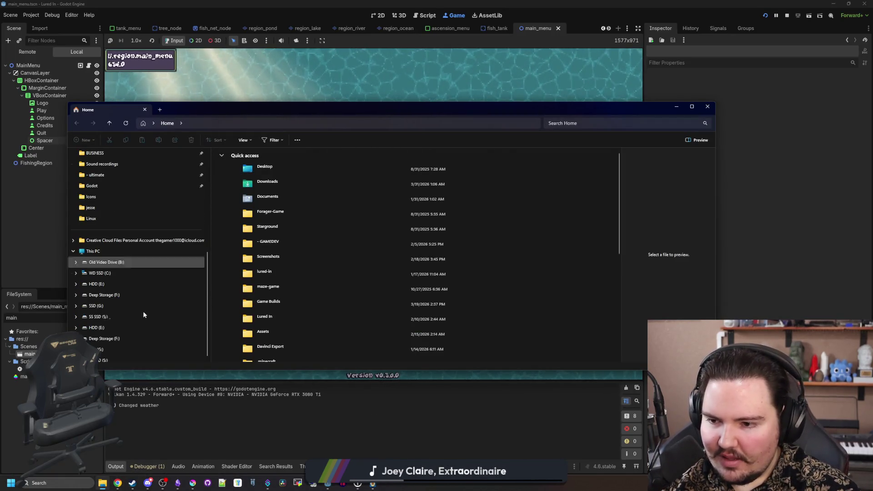
Step: Open the Linux location from Explorer's sidebar and move the window aside
left_click(106, 341)
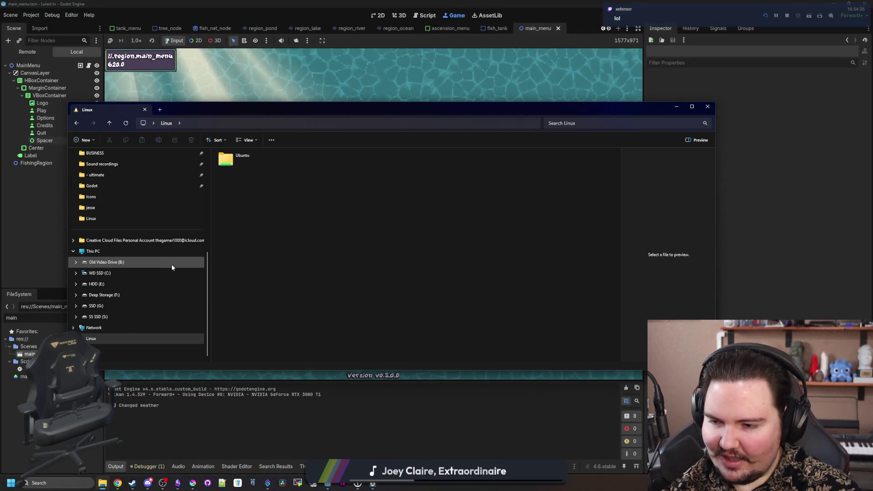
mouse_move(344, 113)
left_mouse_down()
mouse_move(389, 266)
mouse_move(415, 289)
left_mouse_up()
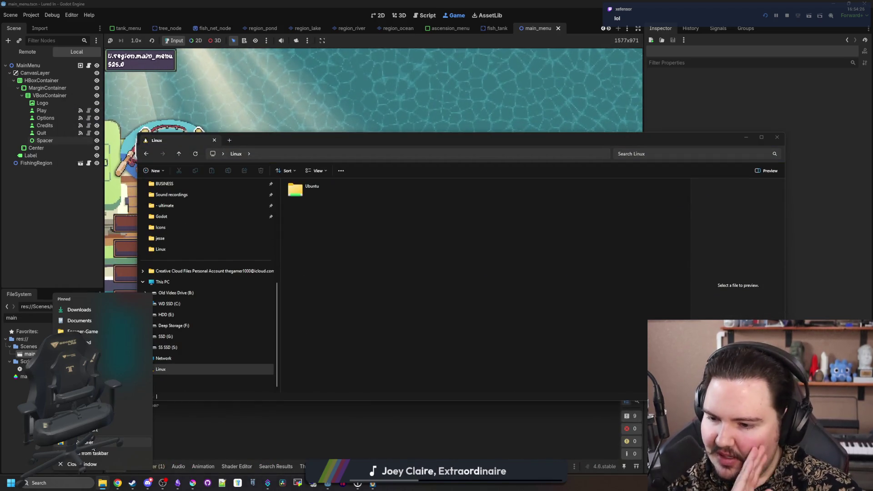
key("ctrl+n")
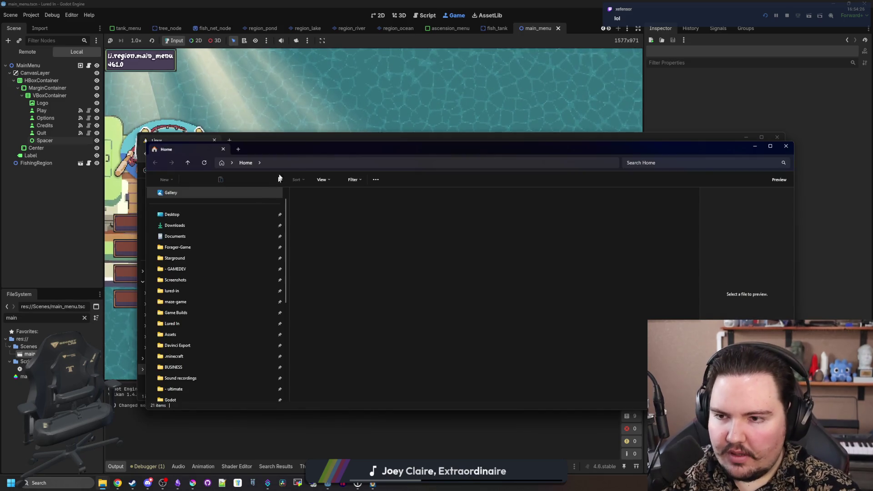
key("ctrl+w")
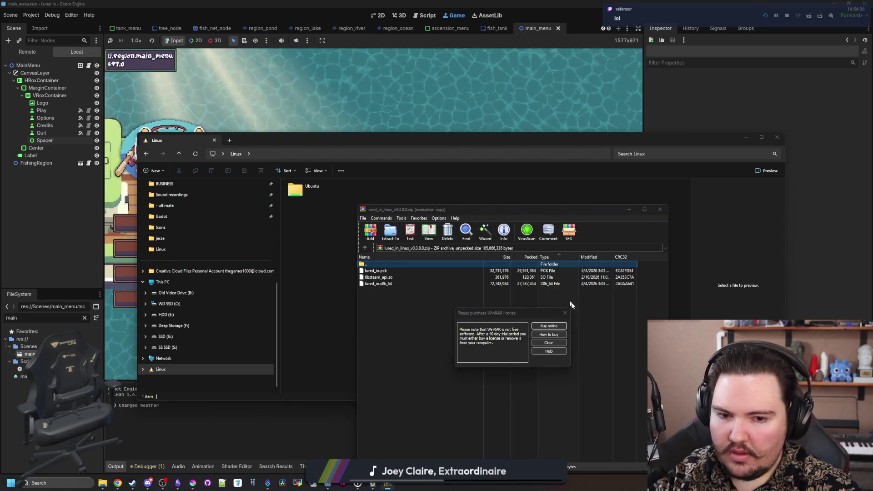
Step: Paste the game files into the Ubuntu folder, retry the denied copy, then cancel it
left_click(565, 313)
left_click_drag(585, 226, 0, 214)
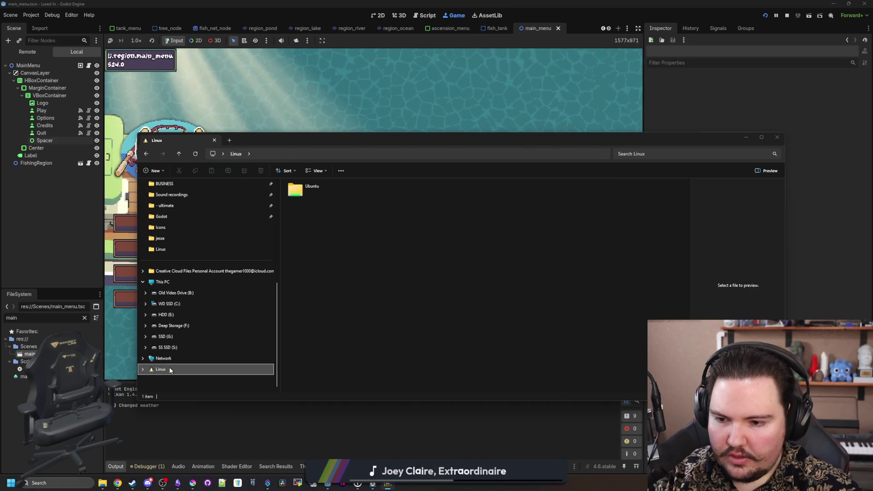
double_click(312, 195)
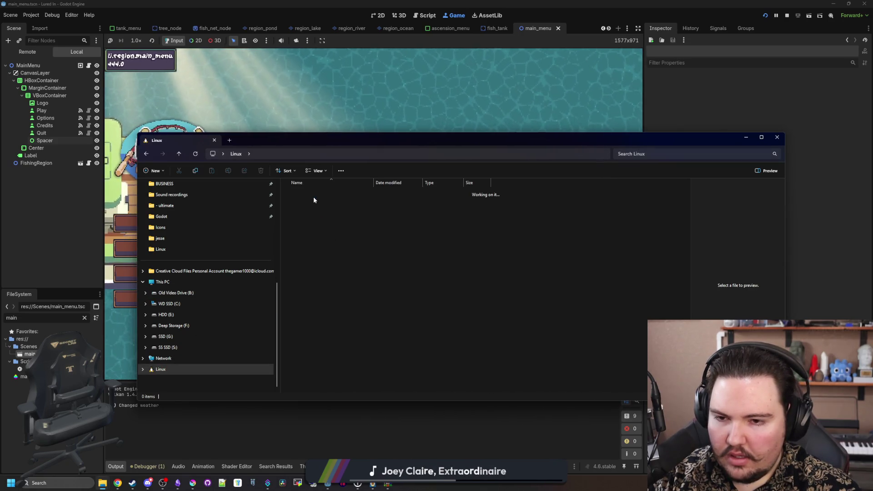
scroll(209, 287, "up", 5)
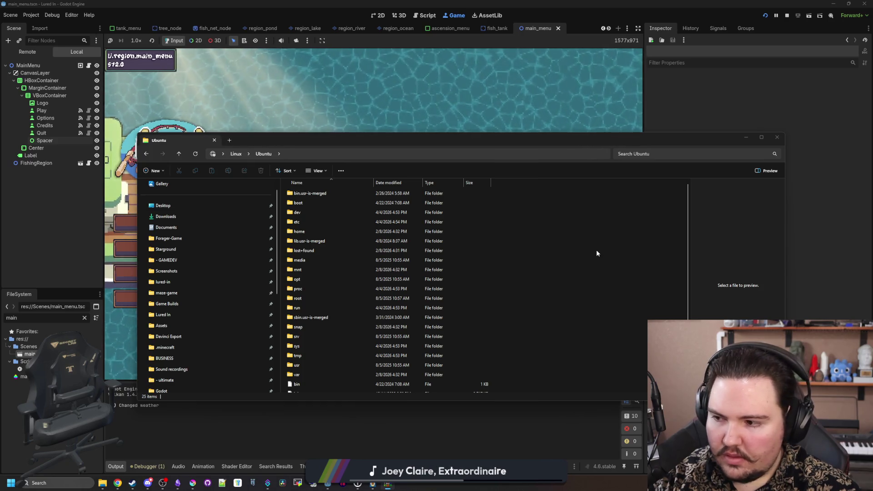
key("ctrl+v")
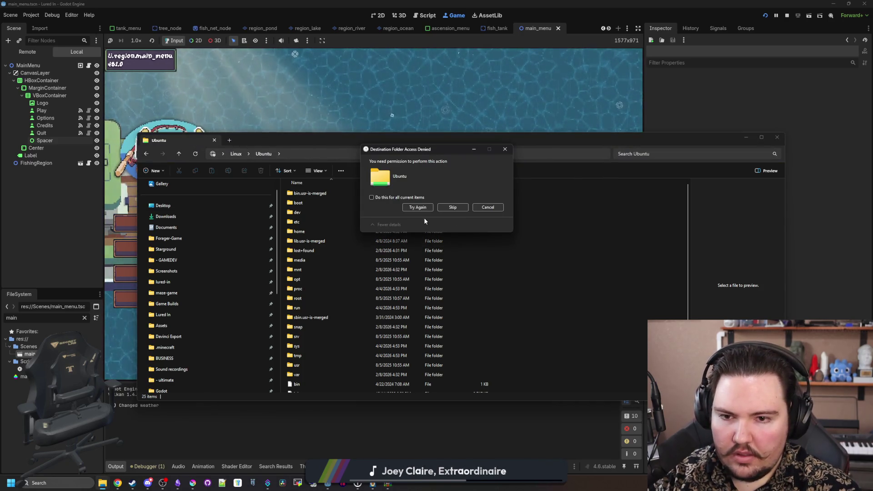
left_click(395, 199)
left_click(421, 211)
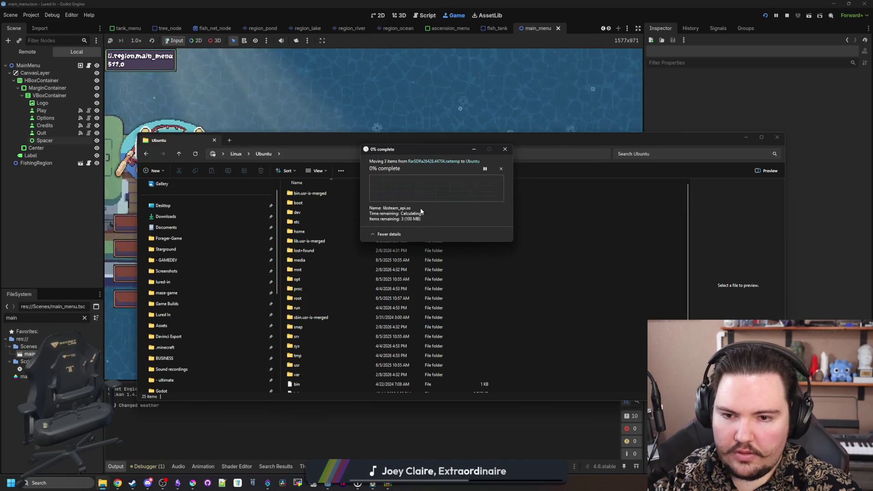
left_click(418, 208)
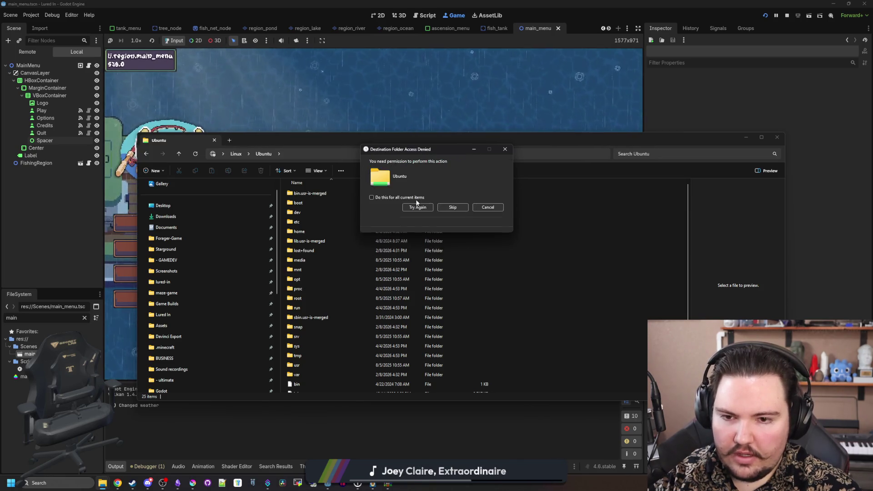
left_click(416, 207)
left_click(488, 207)
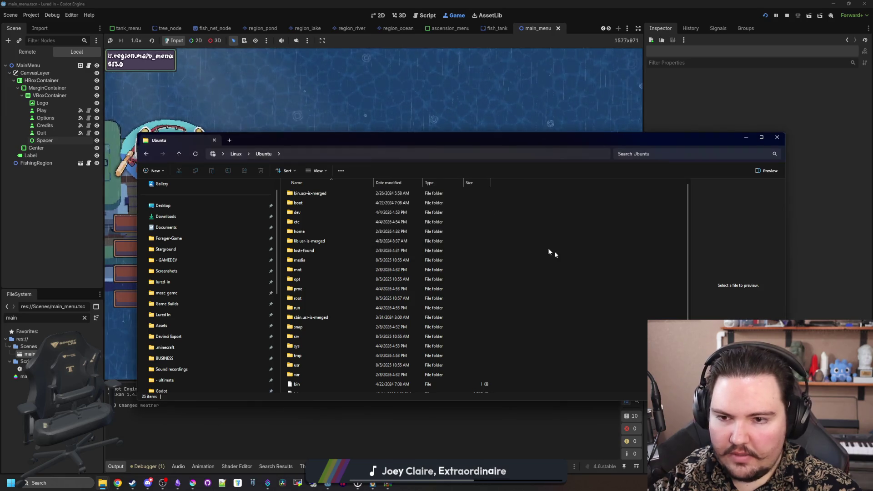
Step: Rearrange the Explorer and terminal windows, drag the game files onto Ubuntu again, and cancel the refusal
mouse_move(325, 145)
left_mouse_down()
mouse_move(580, 393)
mouse_move(255, 272)
mouse_move(272, 241)
left_mouse_up()
left_click(413, 195)
left_click_drag(413, 185, 475, 61)
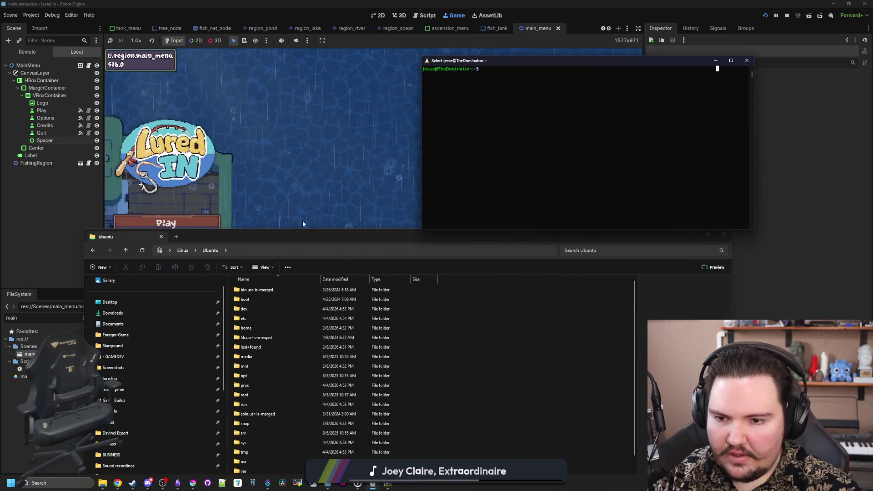
left_click_drag(302, 232, 324, 160)
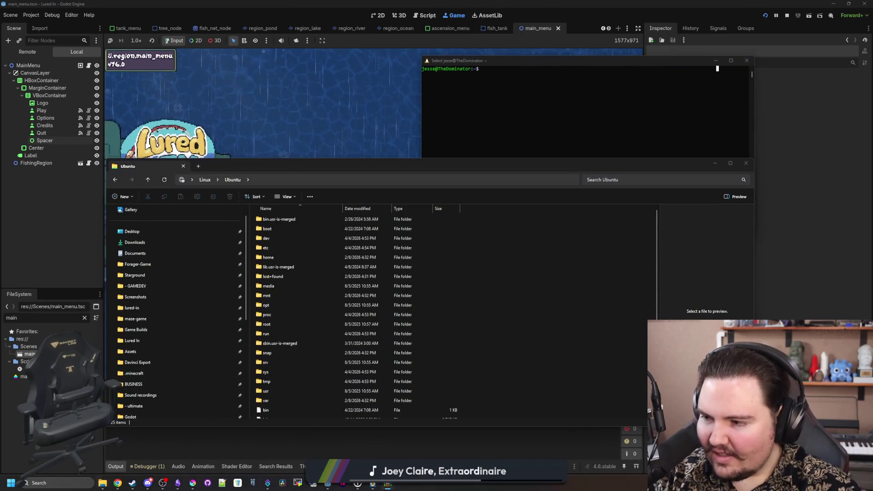
left_click_drag(549, 327, 547, 326)
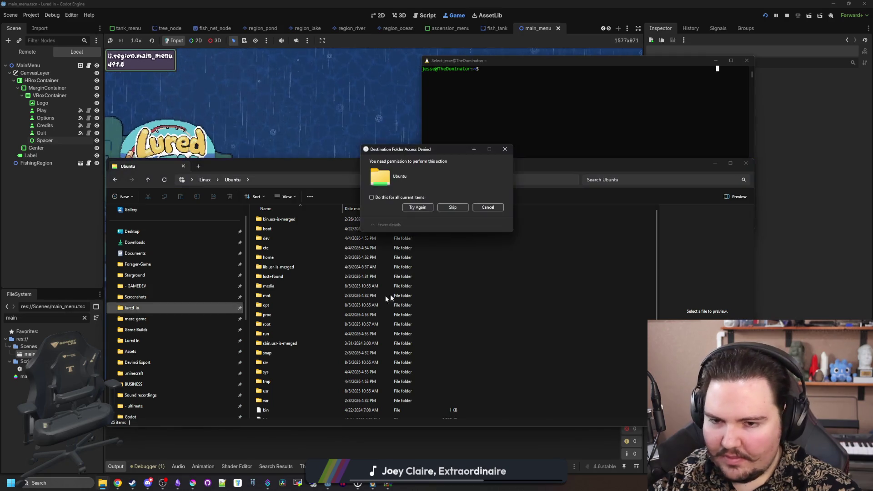
left_click(488, 207)
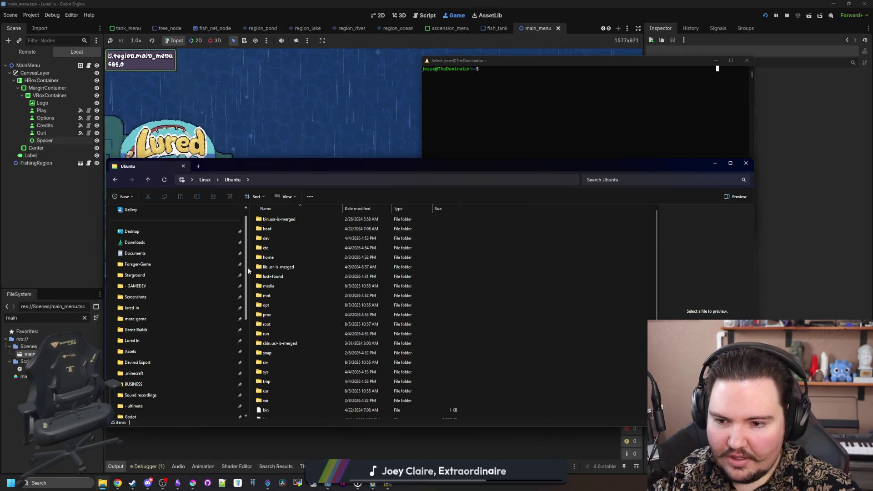
Step: Browse into usr, go back to the Ubuntu folder, and open the home folder
double_click(274, 392)
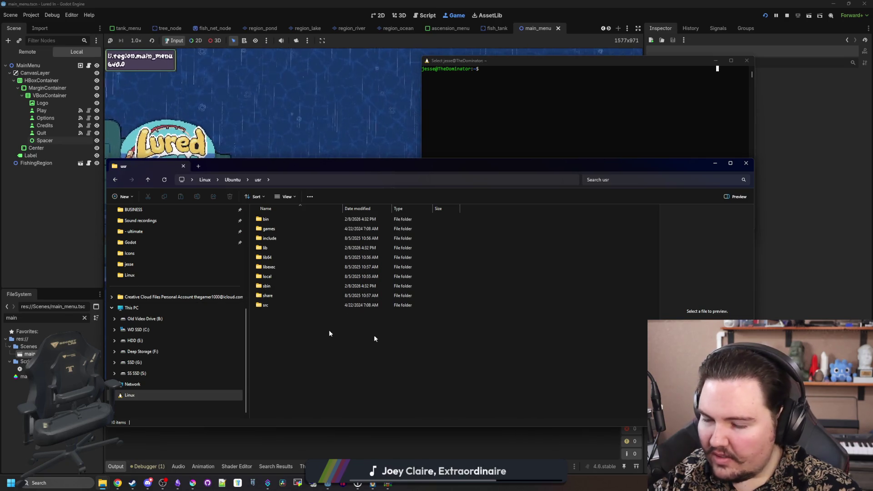
key("alt+Left")
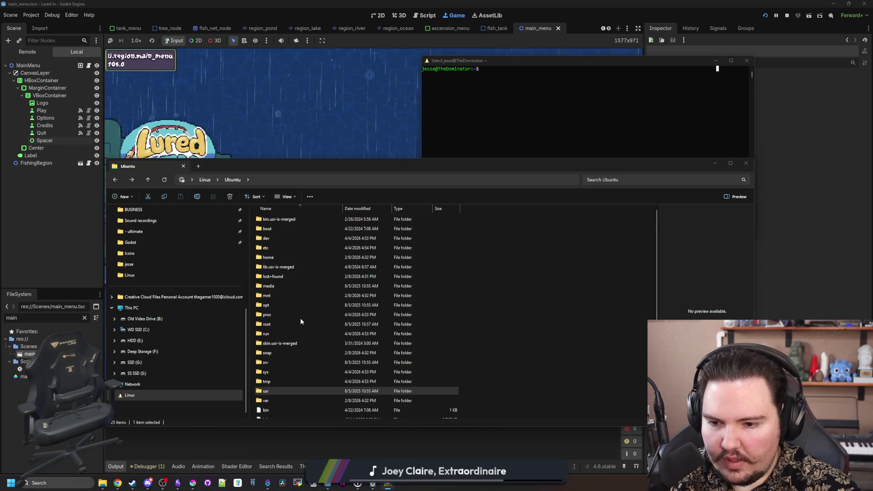
scroll(300, 321, "down", 2)
scroll(288, 367, "up", 2)
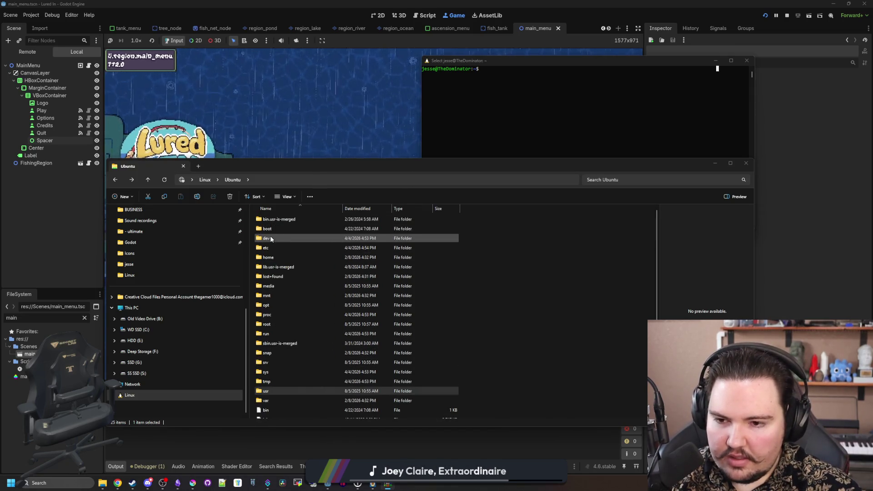
double_click(273, 258)
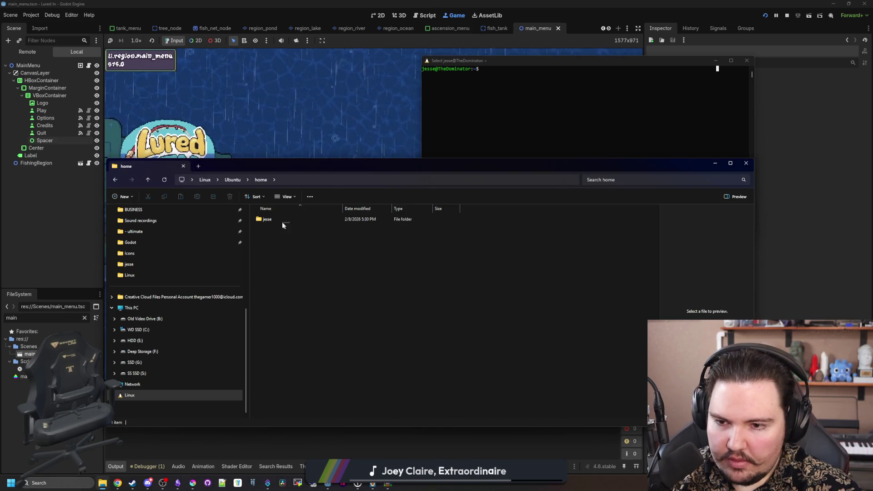
Step: Drop the game files into the user's home folder, replacing the existing libsteam_api.so
double_click(282, 220)
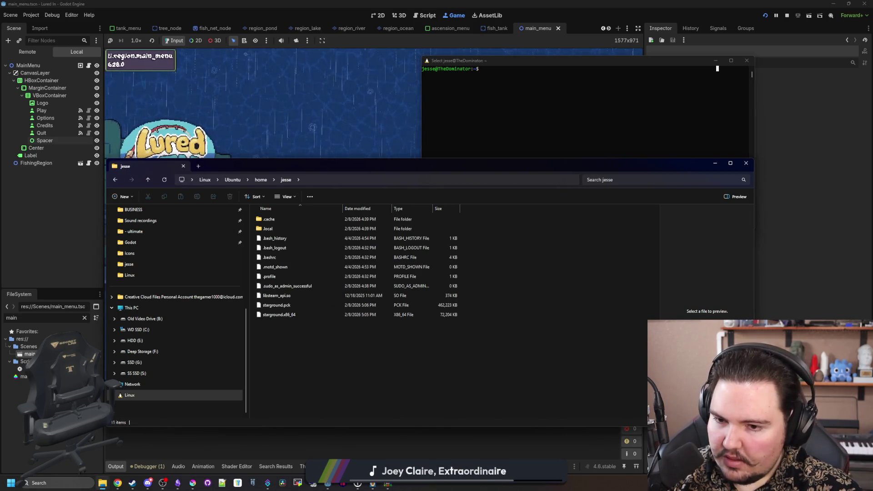
mouse_move(285, 335)
left_mouse_down()
mouse_move(286, 295)
mouse_move(285, 334)
left_mouse_up()
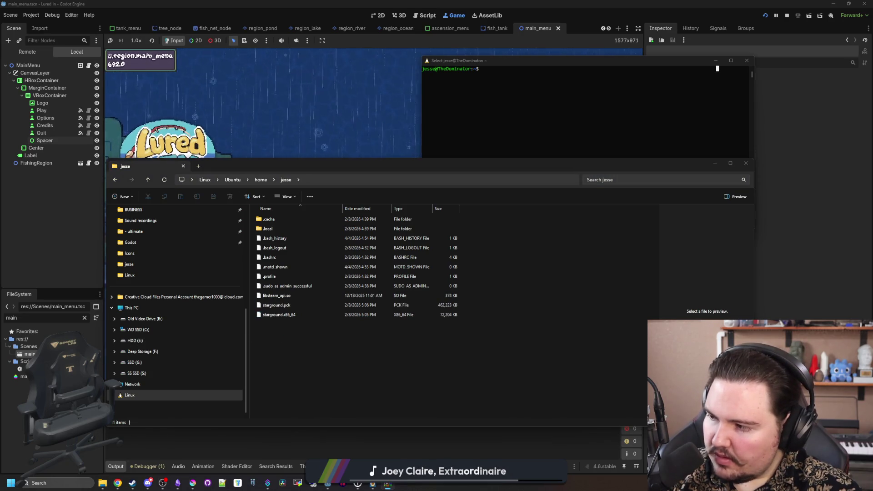
left_click(342, 369)
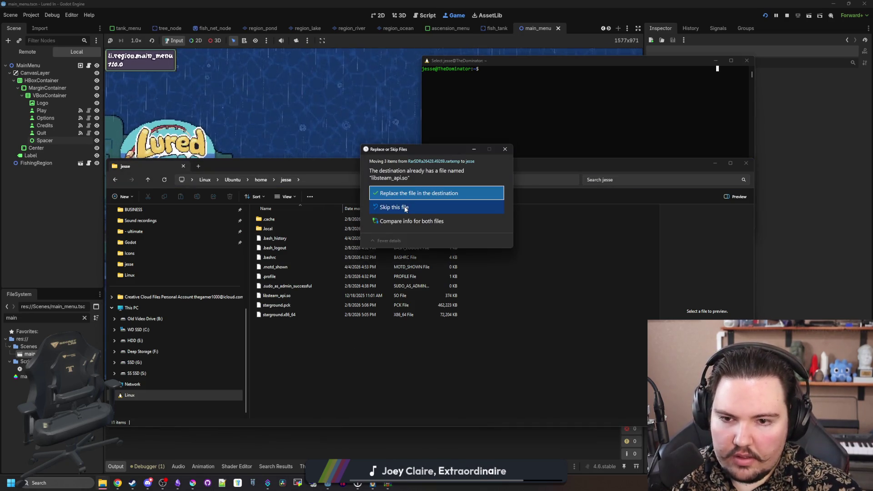
left_click(412, 193)
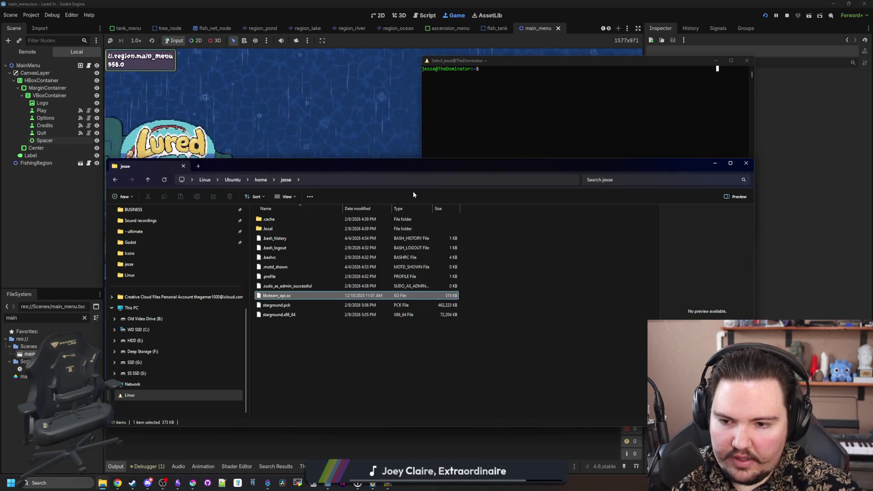
mouse_move(458, 167)
left_mouse_down()
mouse_move(370, 177)
mouse_move(228, 156)
mouse_move(0, 177)
left_mouse_up()
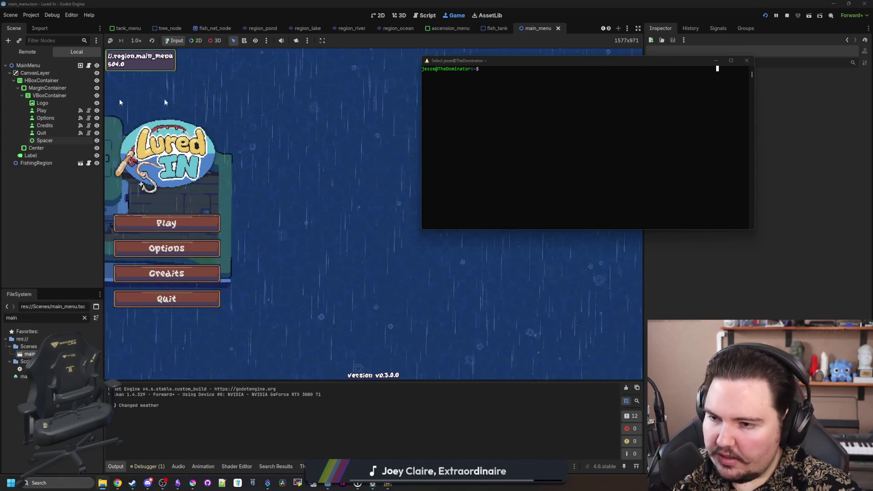
Step: Centre the terminal, change into home/Ubuntu with cd, and list its files
left_click_drag(509, 60, 369, 109)
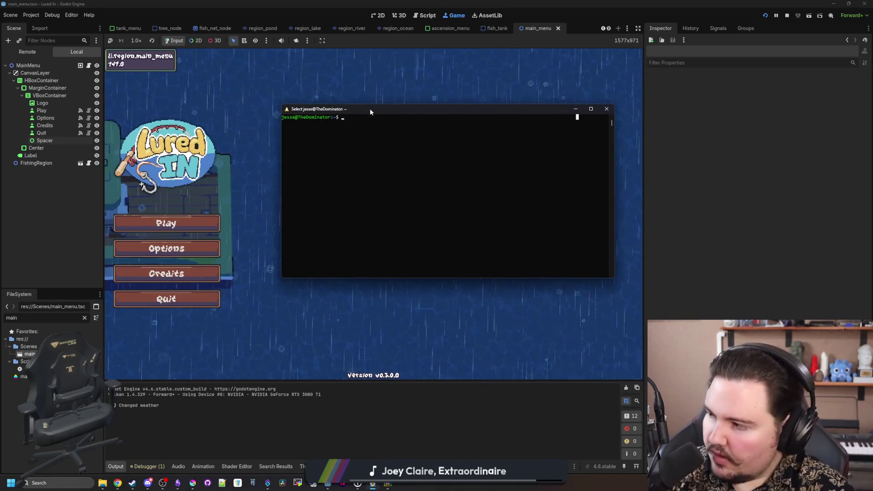
type("cd ho")
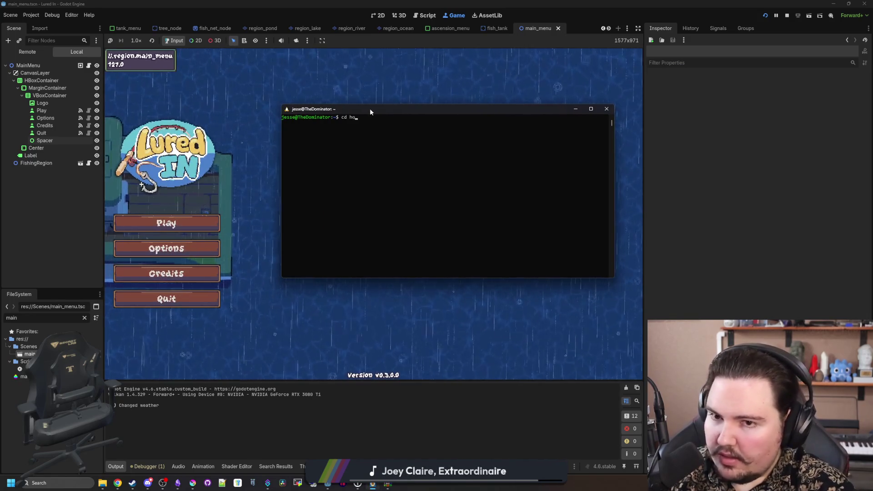
type("me")
key("Return")
type("cd ubu")
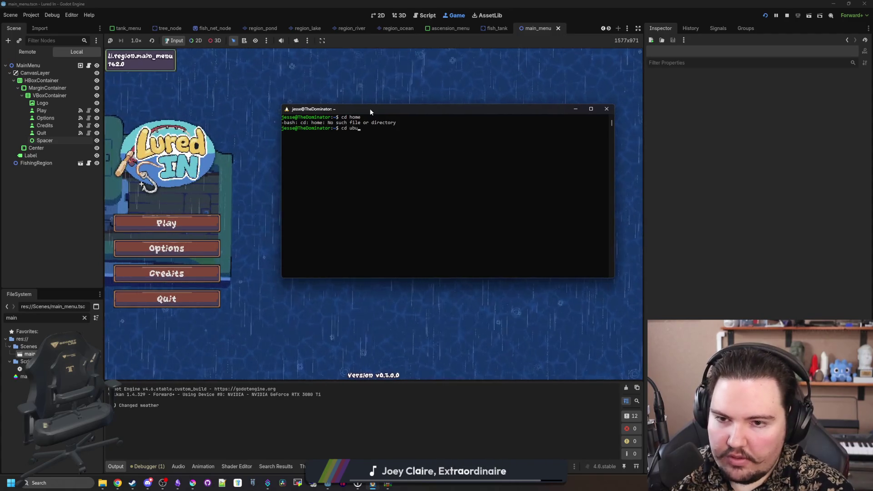
type("ntu")
key("Return")
type("cd ")
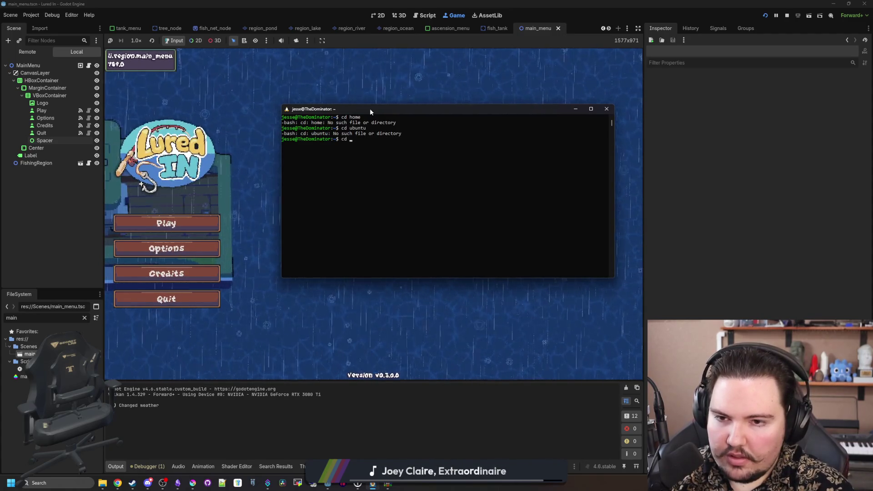
type("Ubuntu")
key("Return")
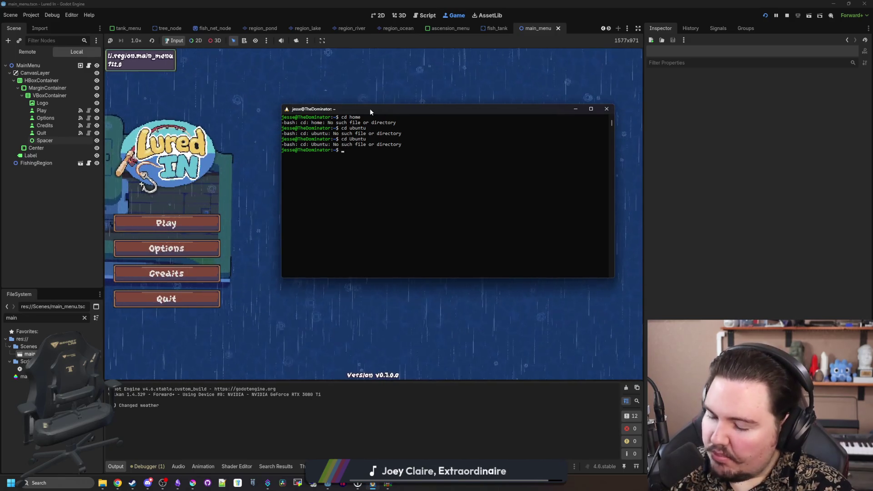
type("ls")
key("Return")
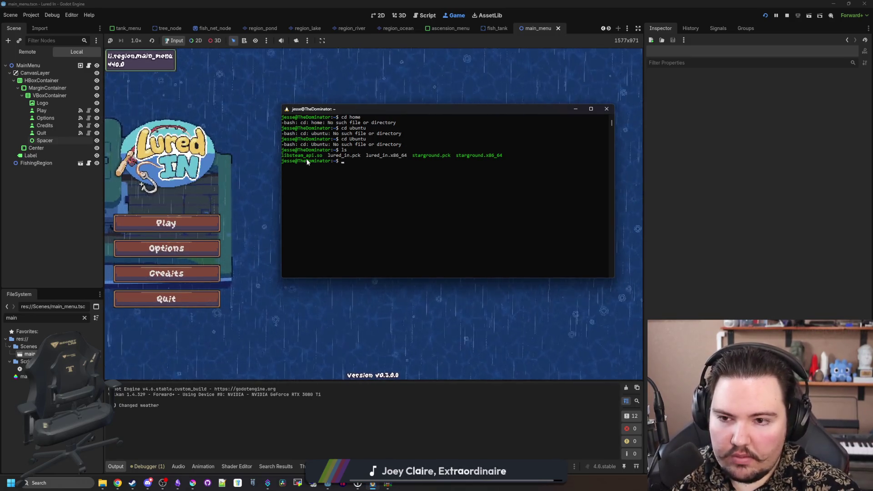
left_click(424, 167)
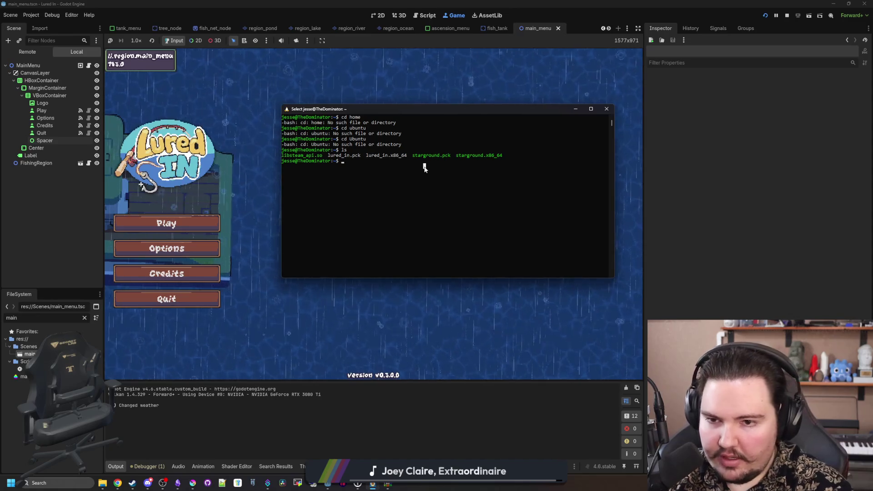
key("Escape")
type("chmod")
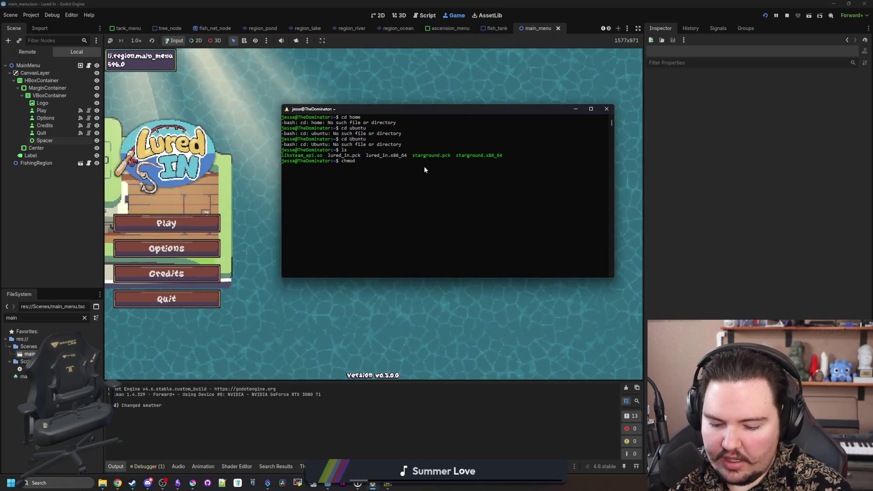
Step: Run chmod 777 -R . on the folder, then launch ./lured_in.x86_64 with Tab completion
type("777")
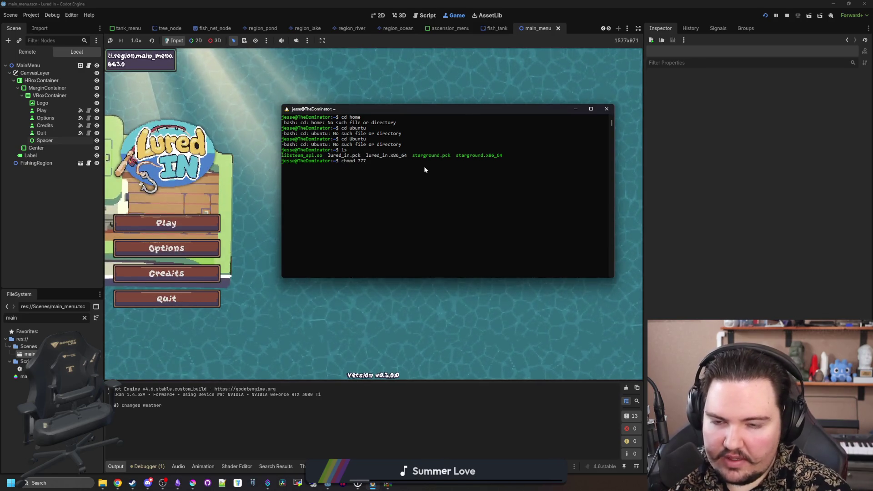
type(" -R .")
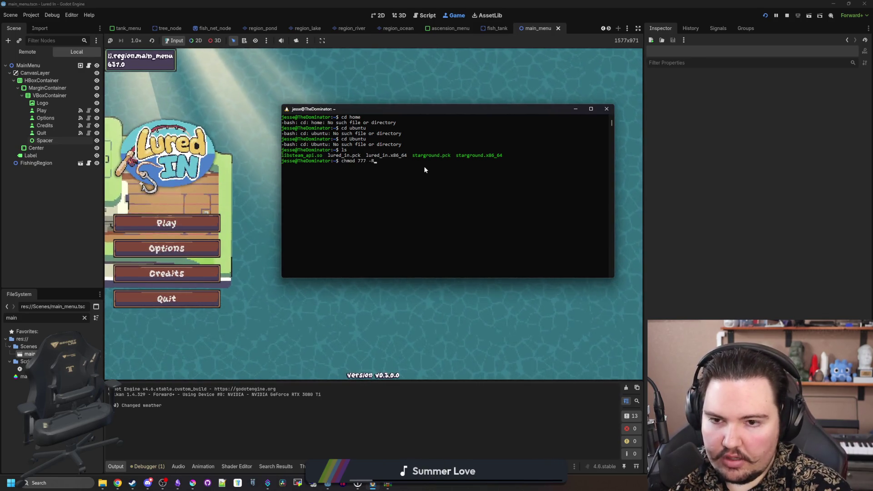
key("Return")
type("ls")
key("Return")
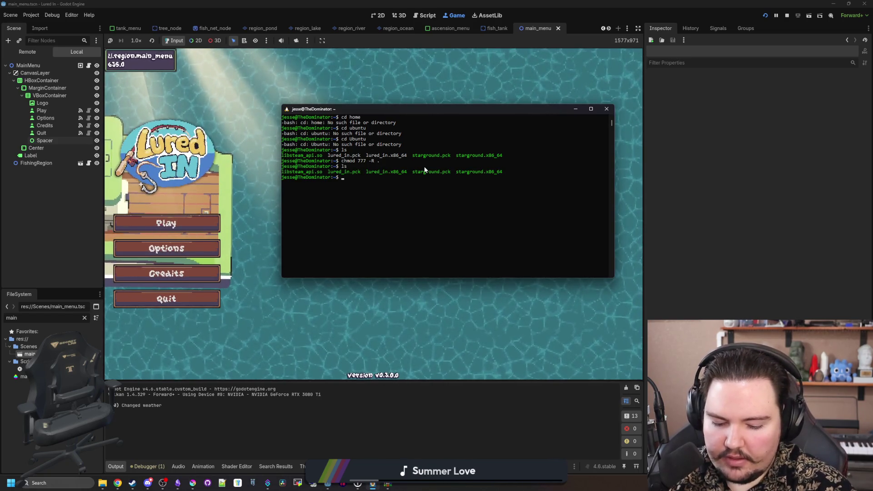
type("./lure")
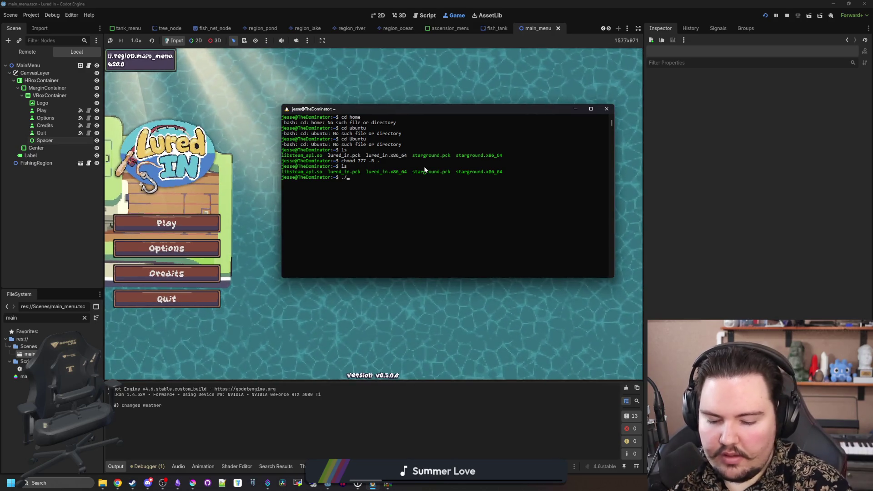
key("Tab")
type("x")
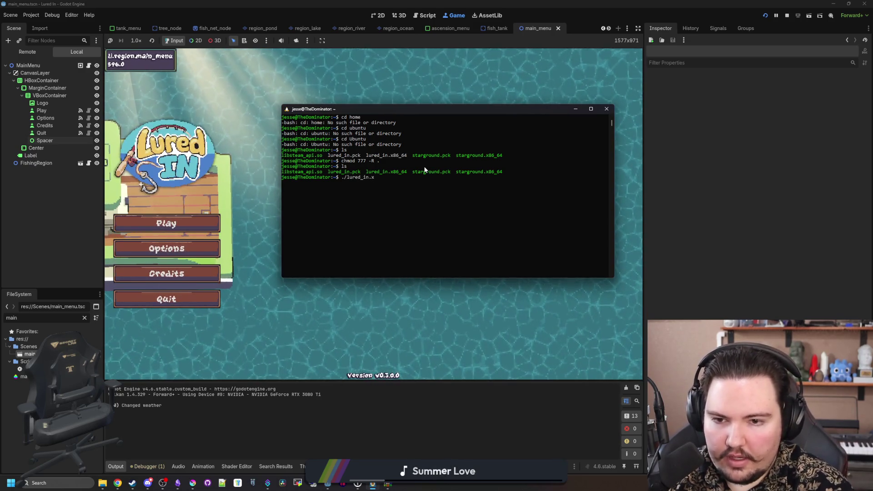
key("Tab")
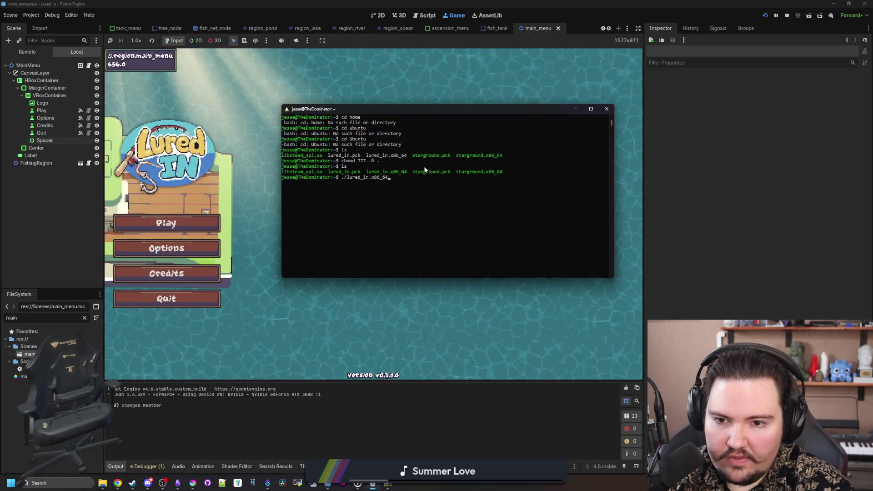
key("Return")
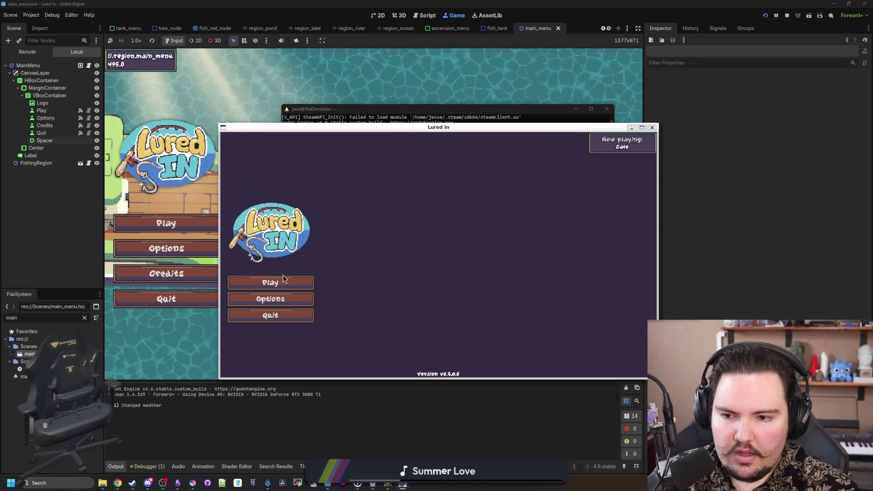
Step: Start playing and zoom around the aquarium shop room
left_click(283, 278)
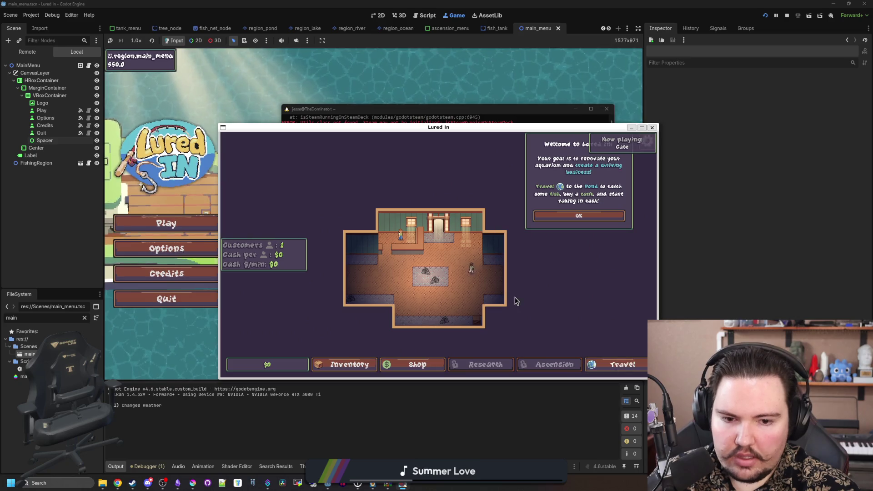
scroll(435, 289, "up", 5)
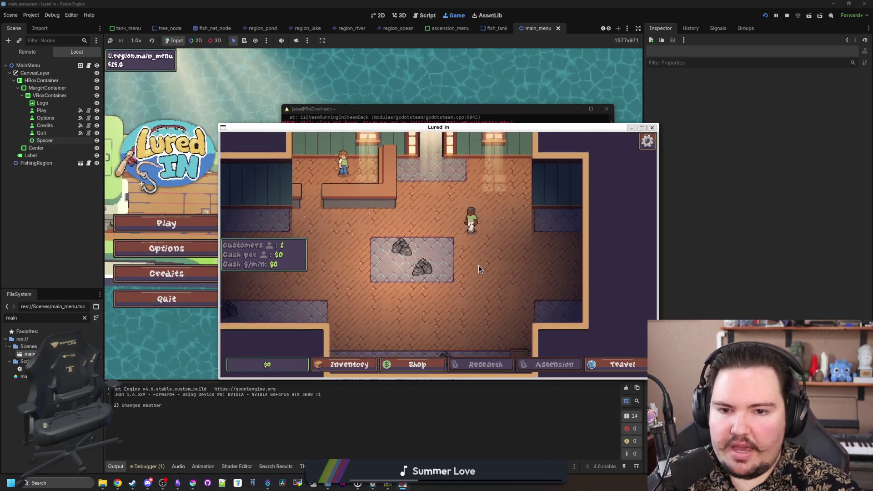
scroll(478, 266, "down", 5)
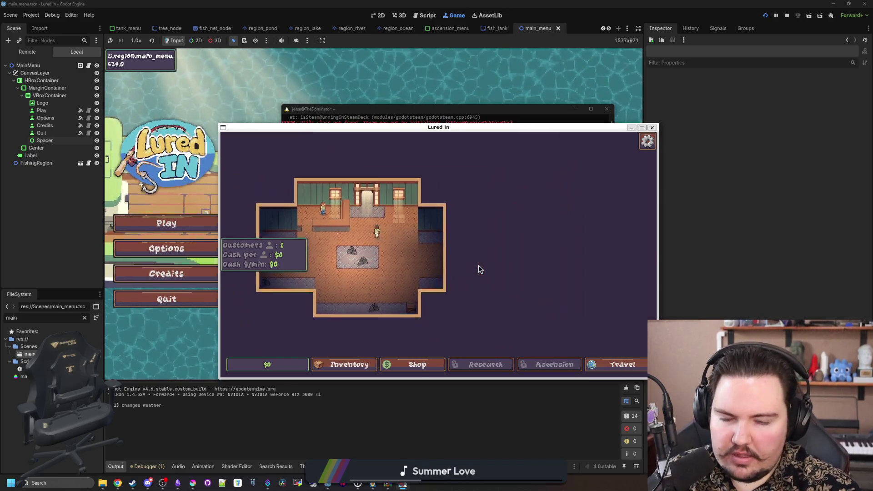
scroll(479, 266, "up", 3)
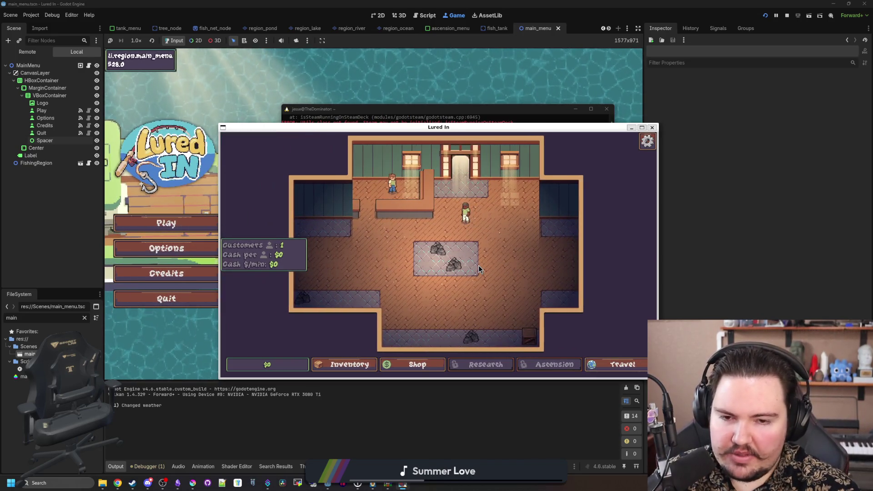
scroll(479, 266, "up", 3)
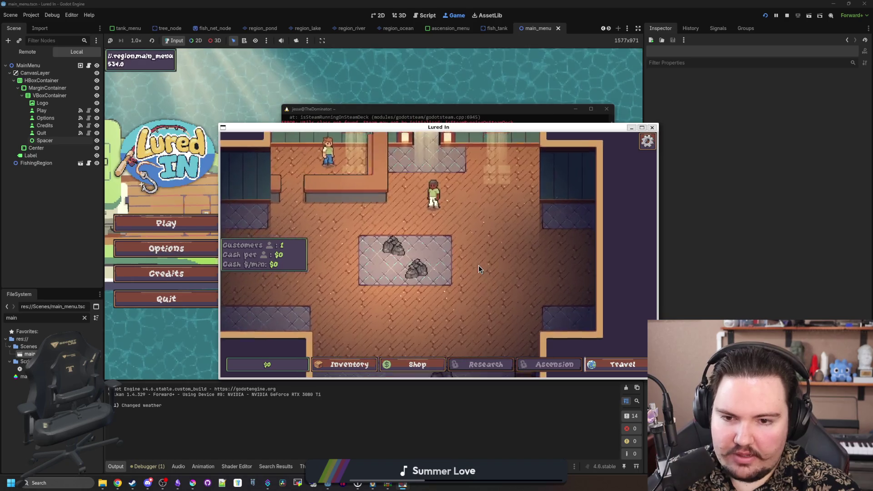
Step: Return to the main menu, play again, toggle the inventory, then quit the game
key("Escape")
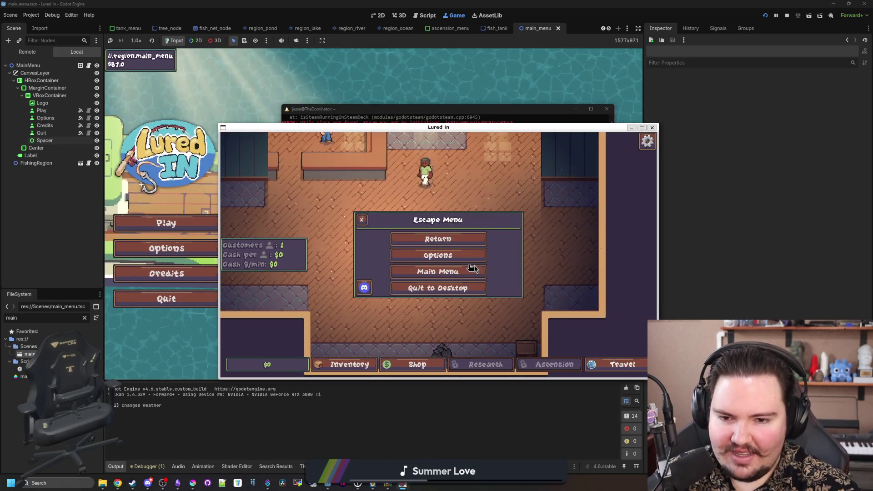
left_click(472, 271)
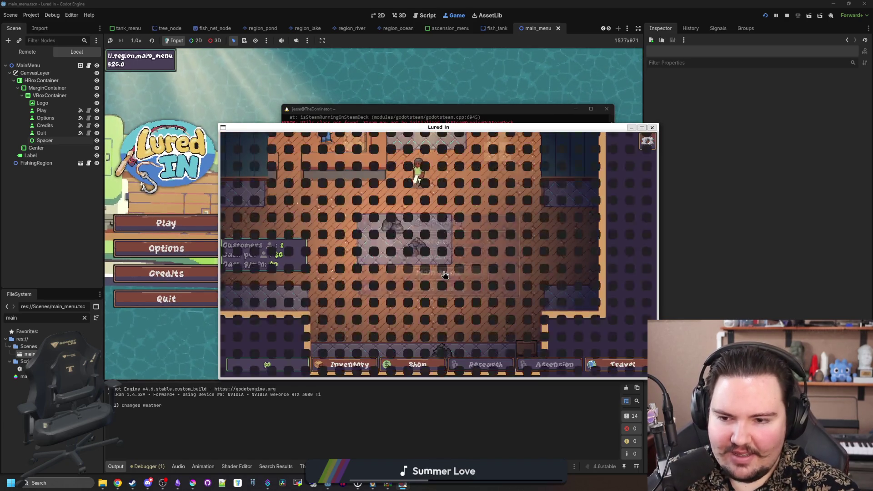
left_click(292, 283)
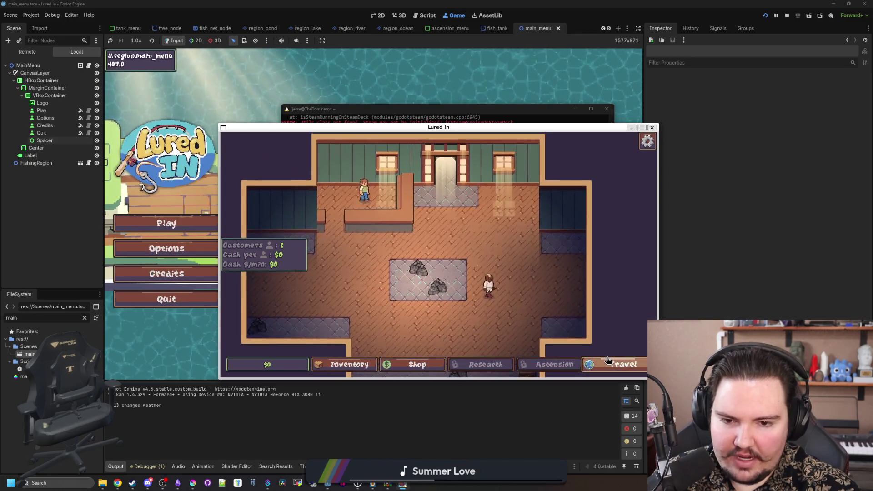
left_click(338, 363)
left_click(338, 363)
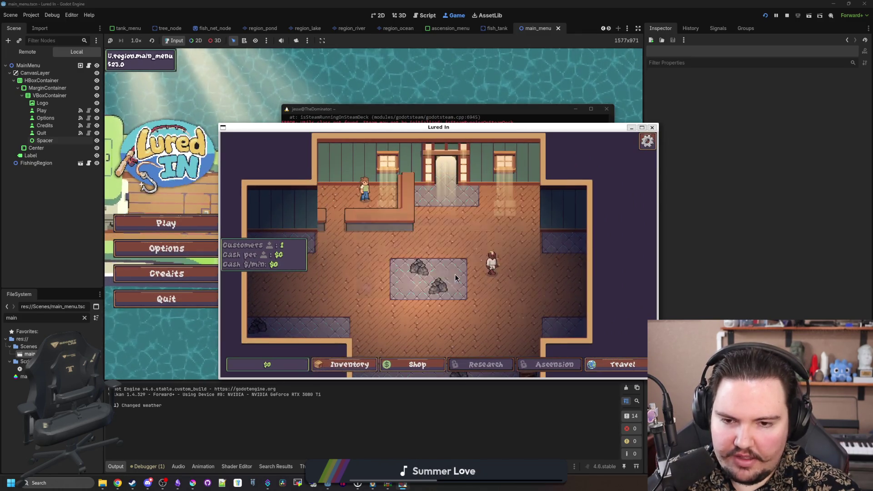
key("Escape")
left_click(427, 286)
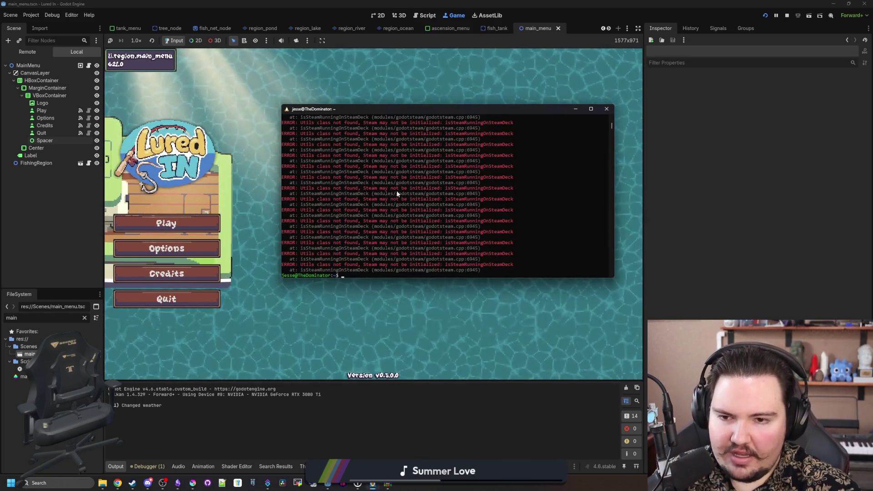
Step: Rerun ./lured_in.x86_64 from the terminal history and choose Play on the title screen
left_click(529, 188)
key("Escape")
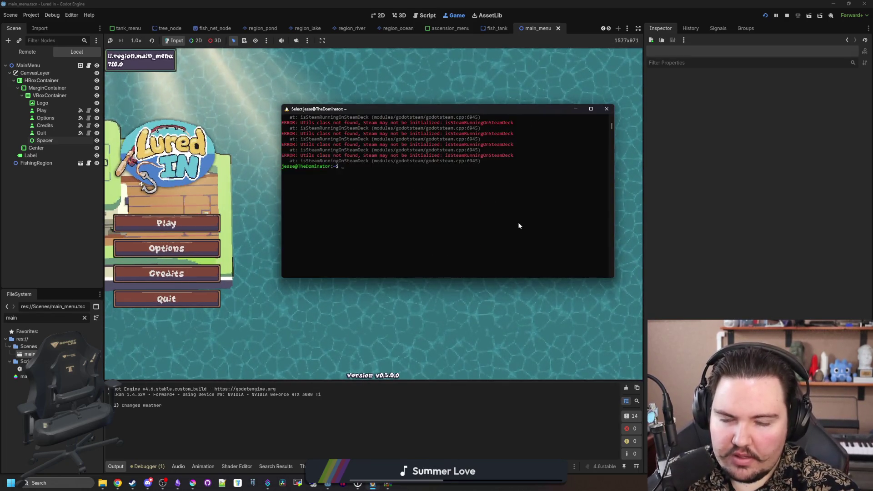
key("Up")
key("Return")
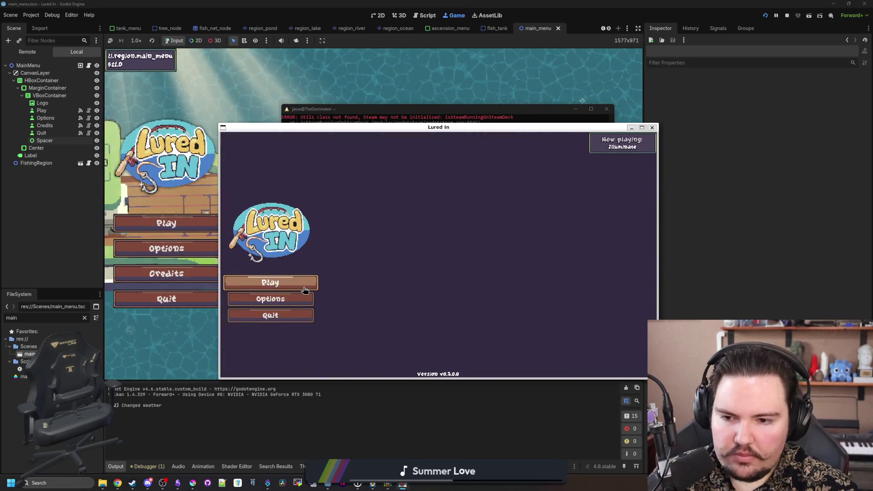
left_click(269, 285)
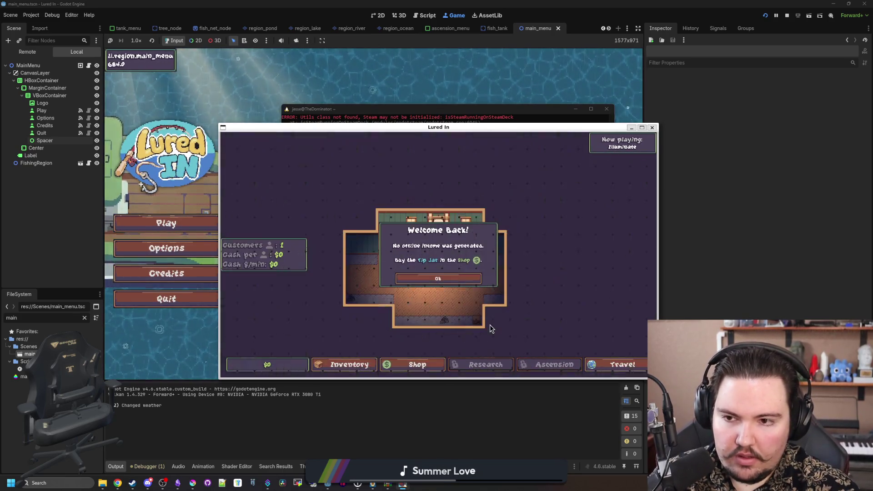
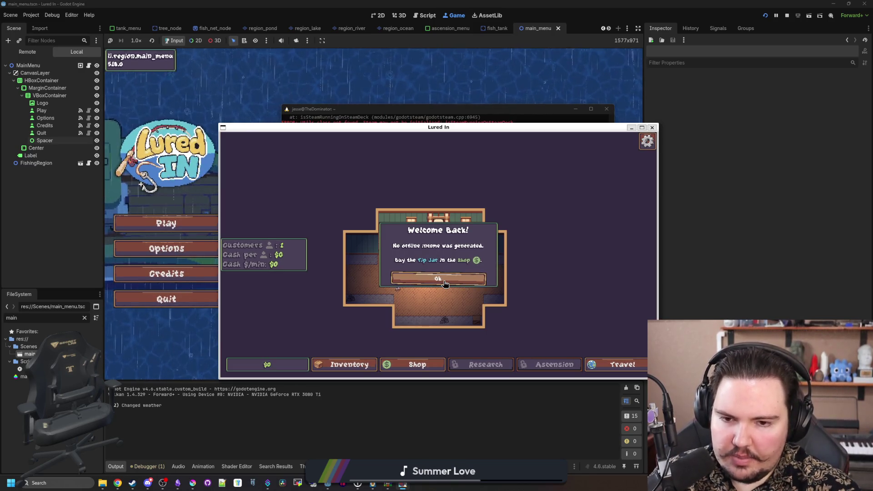
Step: Dismiss the Welcome Back notice, then open the shop and close it again
left_click(446, 284)
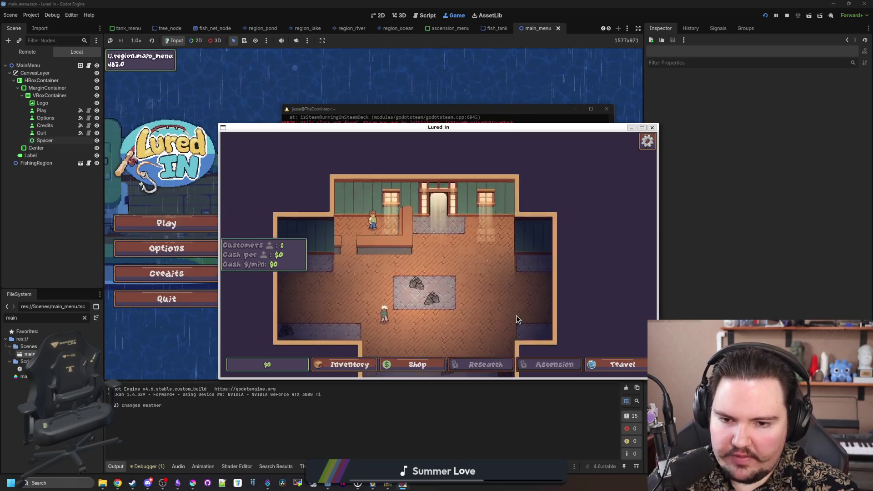
left_click(414, 364)
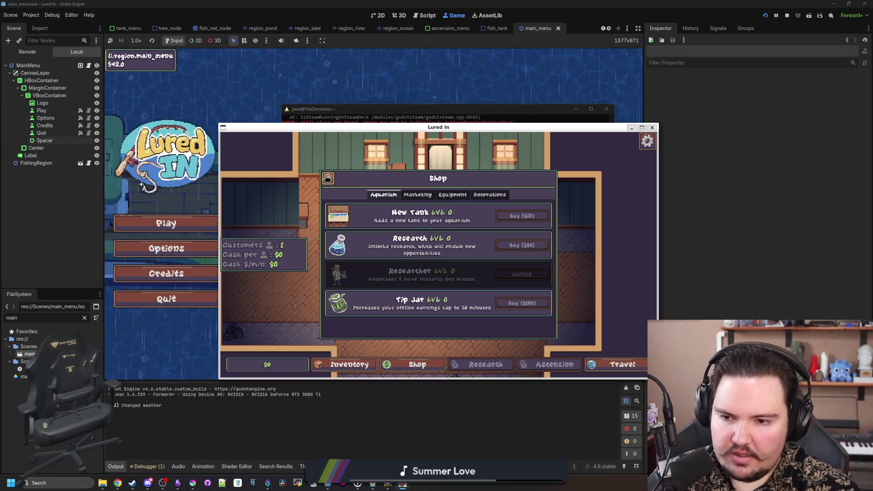
left_click(327, 179)
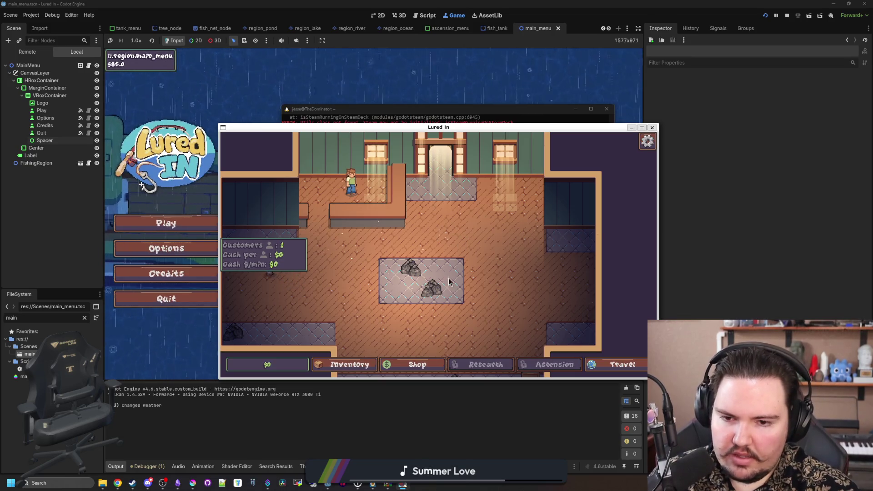
Step: Flip the lower rock pile decoration through its edit options, then close the game window
left_click(425, 294)
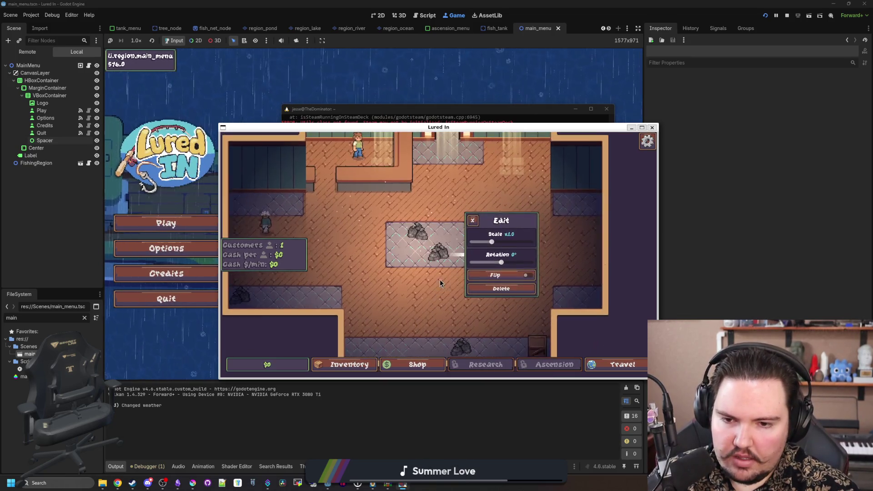
left_click(474, 222)
left_click(417, 232)
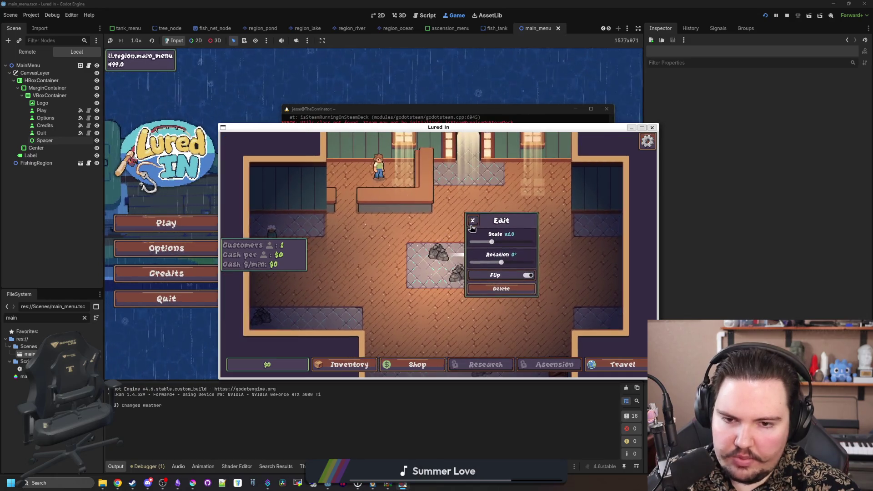
left_click(471, 220)
left_click(653, 127)
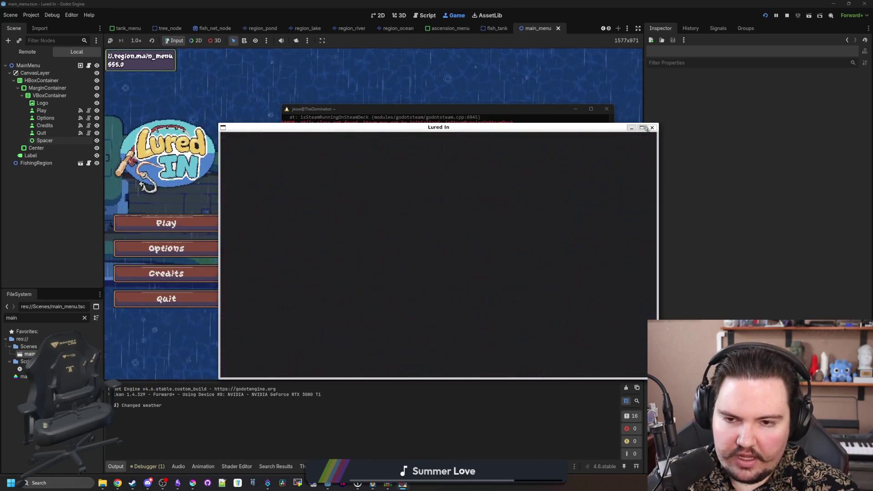
Step: Close the console, set Master Volume to 55 and SFX to 100 in Audio options, and close Options
left_click(607, 109)
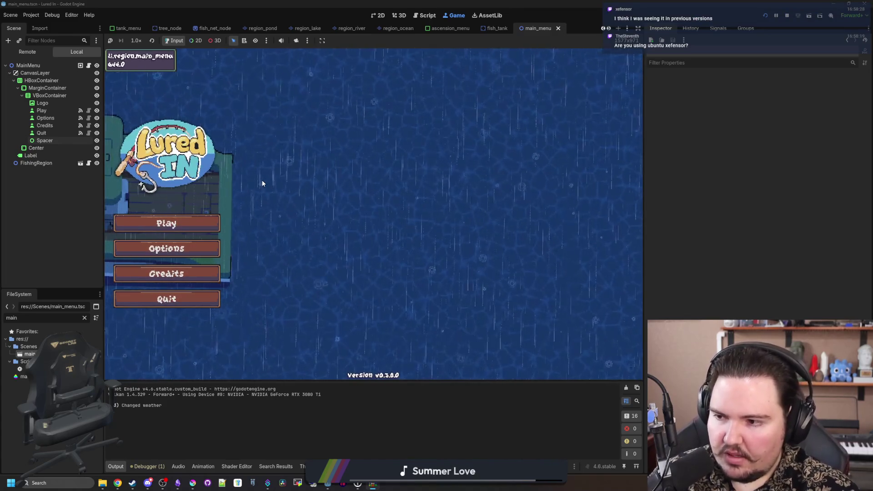
left_click(205, 252)
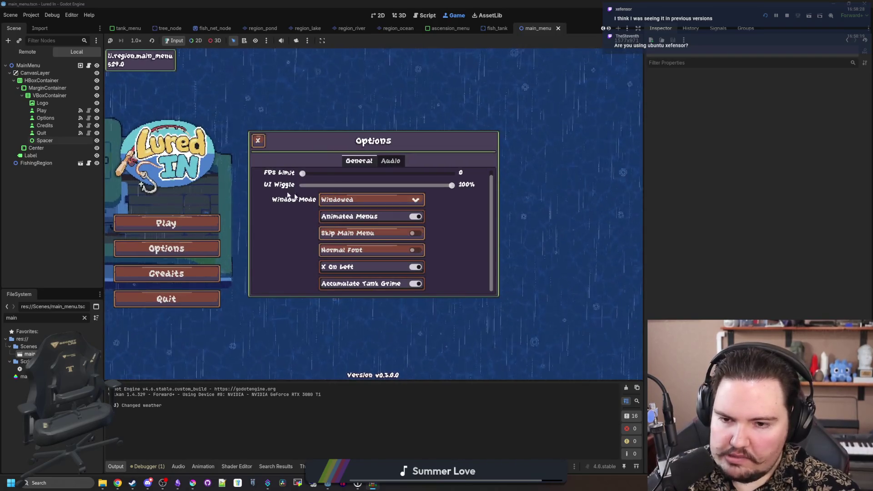
left_click(390, 161)
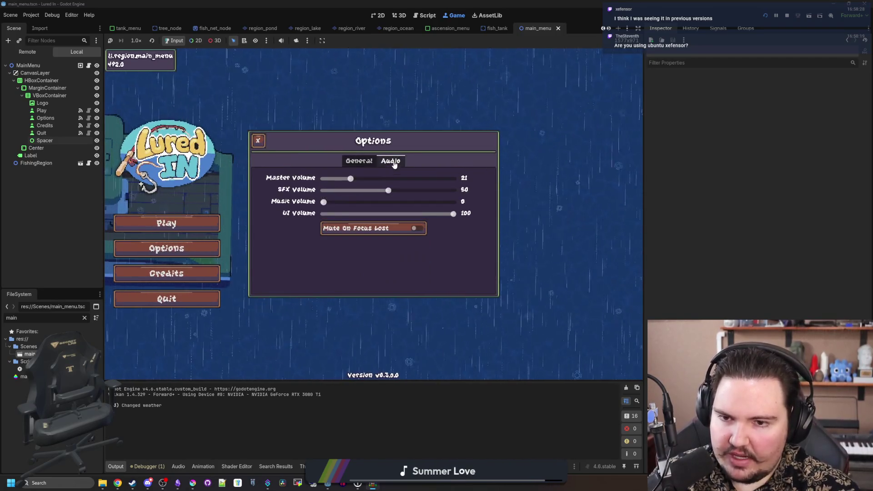
left_click_drag(358, 179, 464, 192)
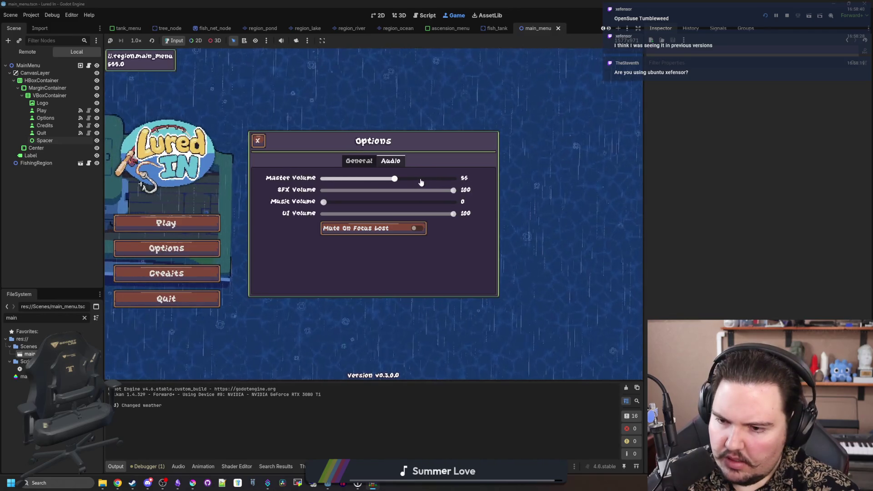
left_click(255, 142)
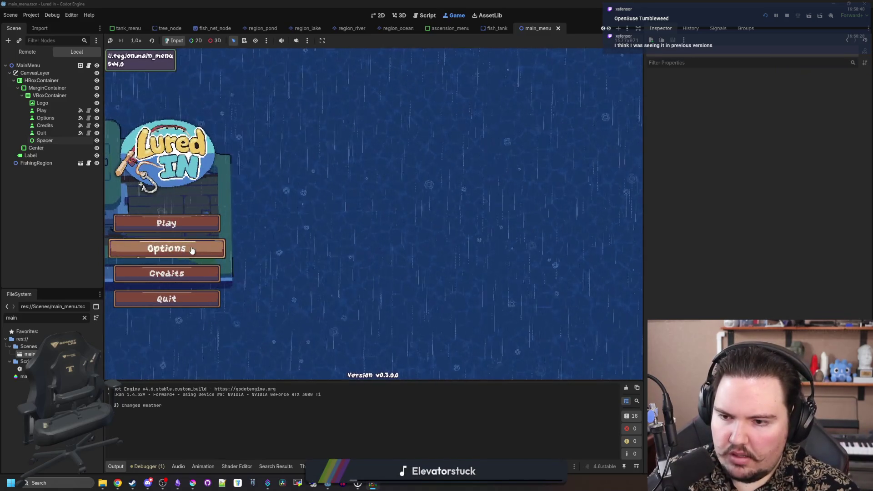
Step: Start the game, pause back to the title menu, and start it again
left_click(199, 230)
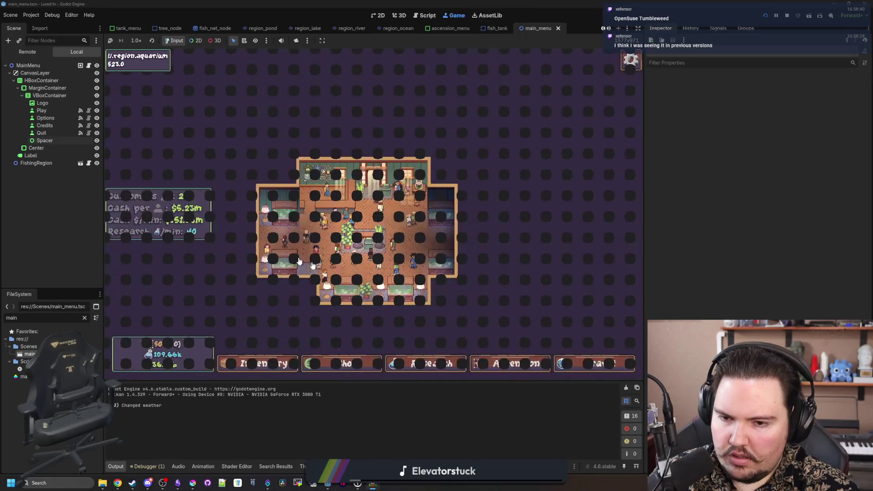
key("Escape")
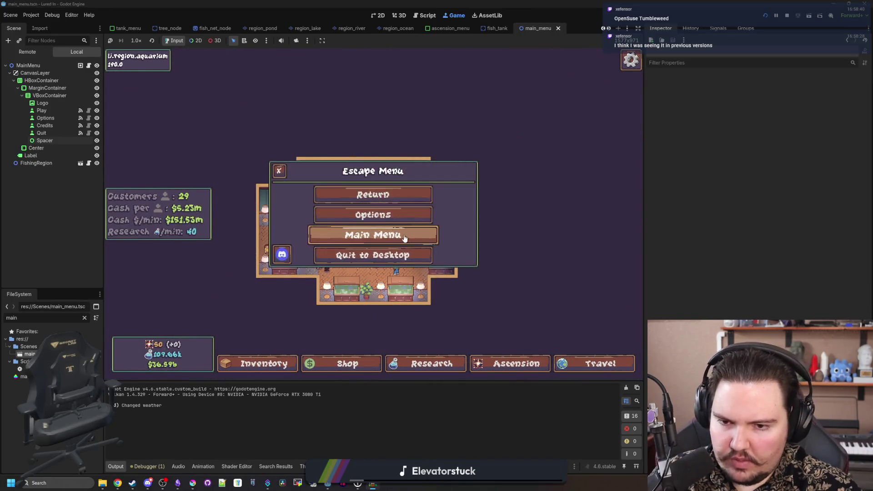
left_click(404, 232)
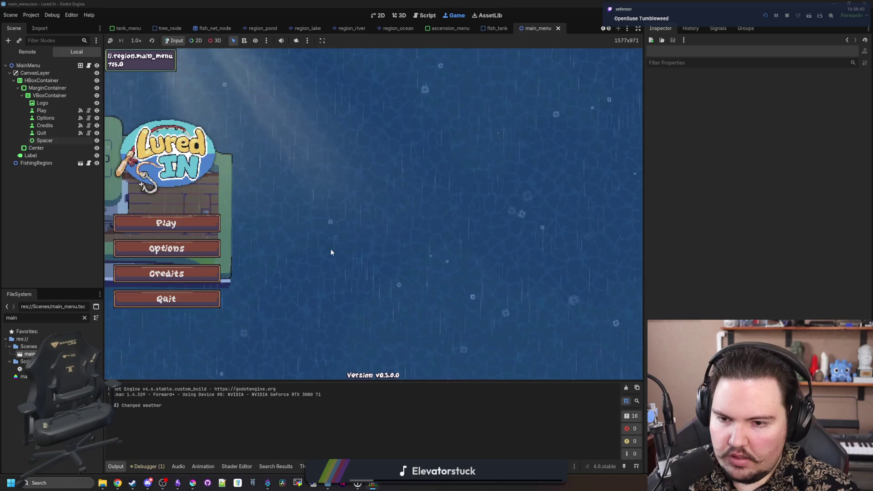
left_click(173, 225)
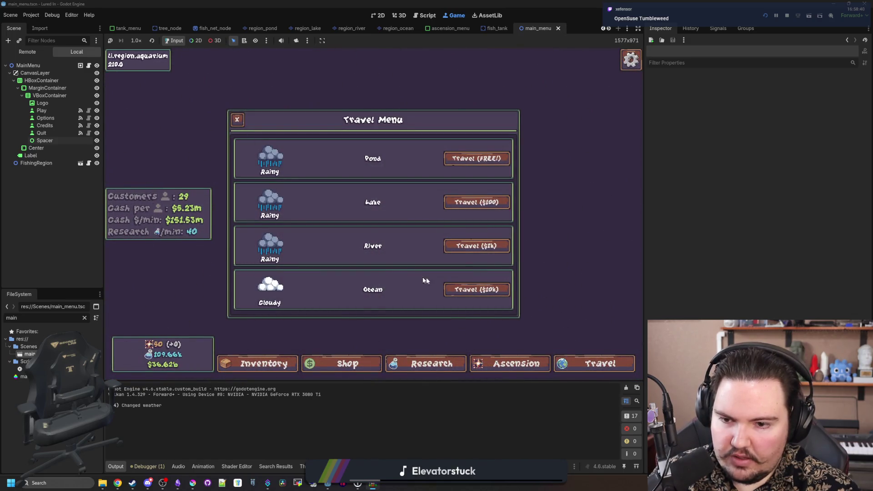
Step: Travel to the Ocean, charge a cast over the water, then leave the region
left_click(487, 289)
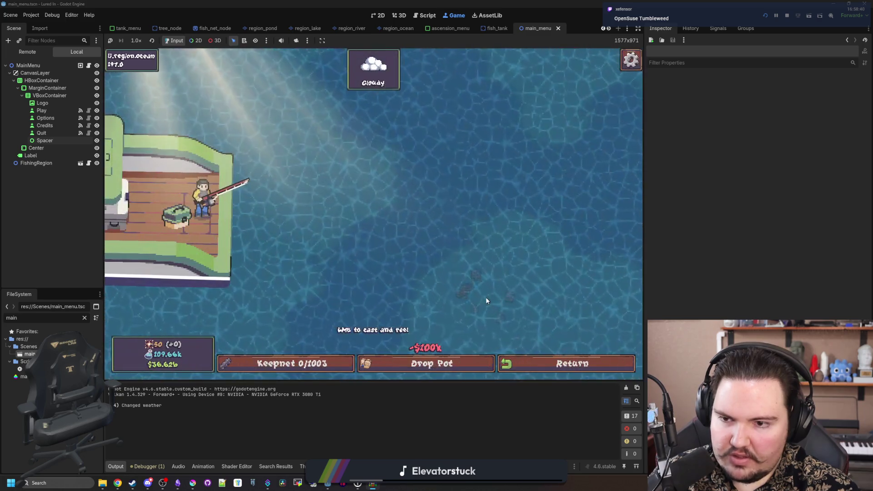
left_click_drag(486, 296, 343, 143)
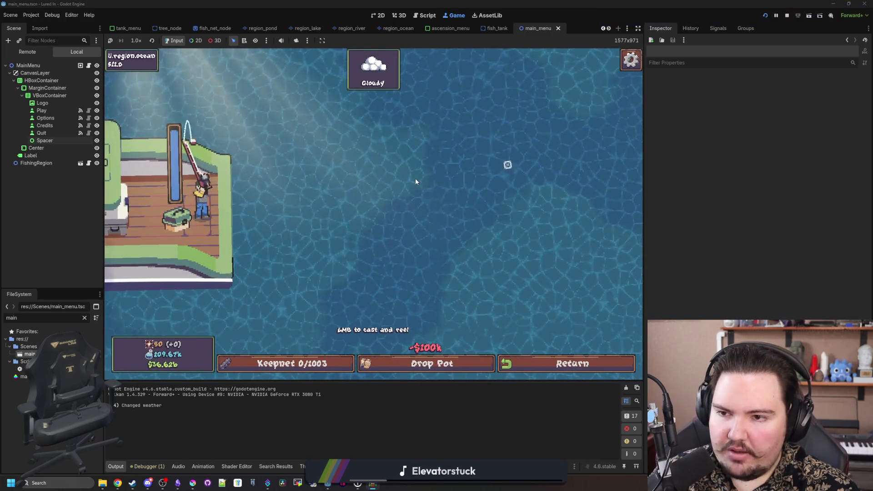
left_click(554, 362)
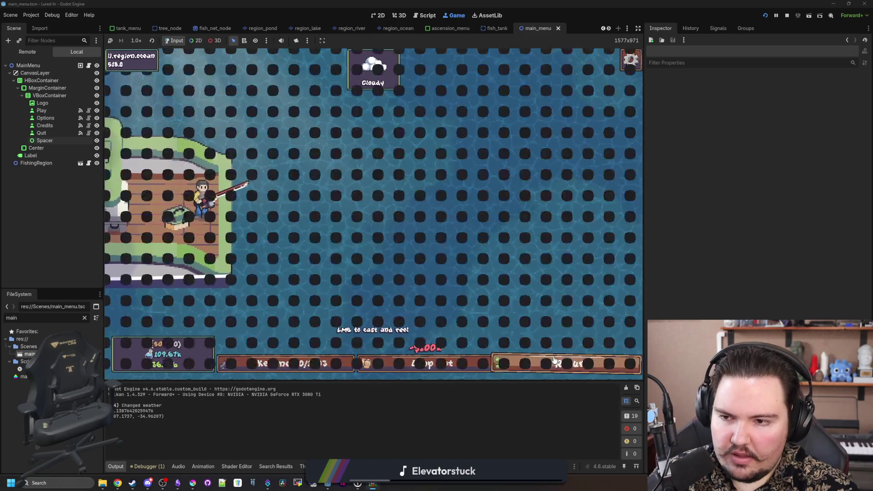
Step: Travel free to the Pond, return to the aquarium, then travel to the River
left_click(591, 363)
left_click(457, 158)
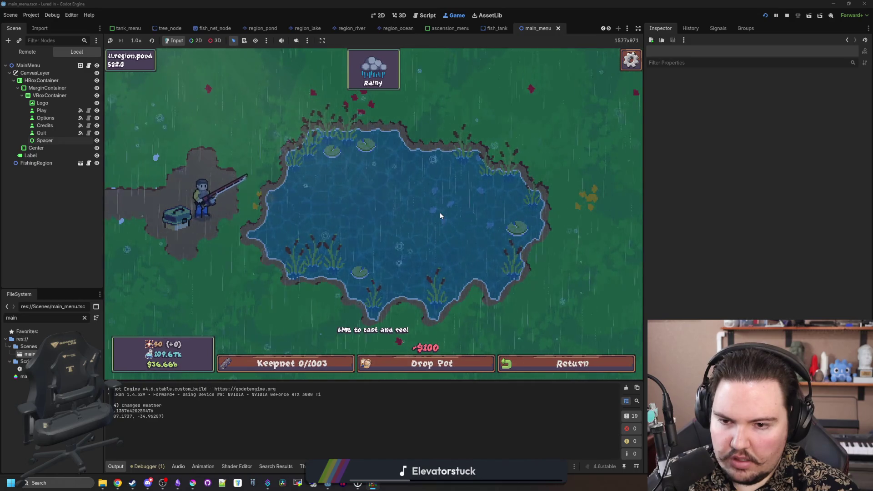
left_click(543, 371)
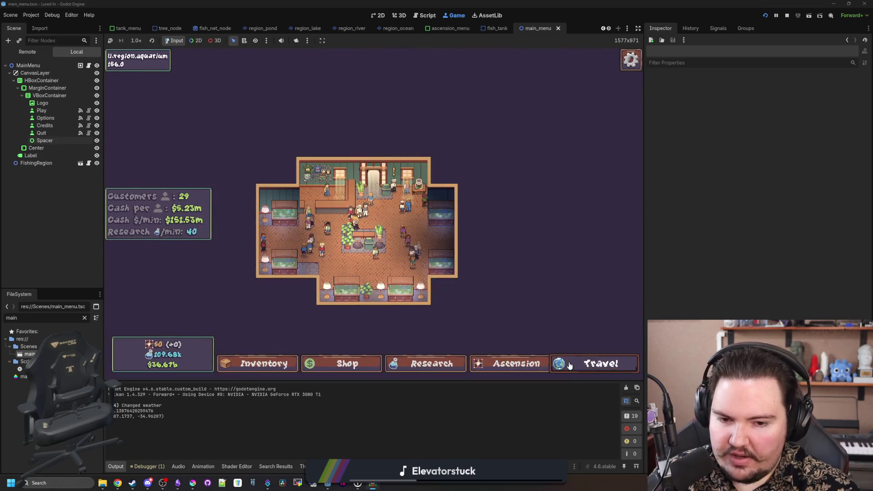
left_click(591, 363)
left_click(482, 248)
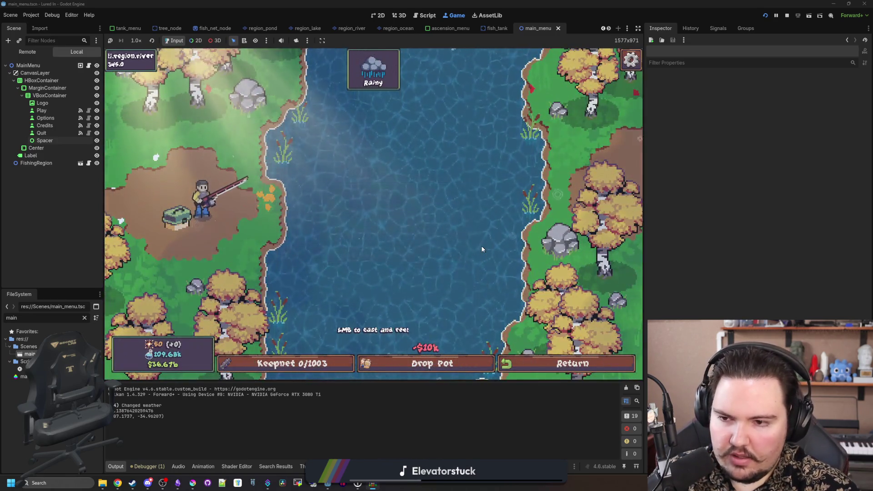
Step: Repeatedly start and exit to the title menu via Esc, then clear the FileSystem filter
key("Escape")
left_click(405, 235)
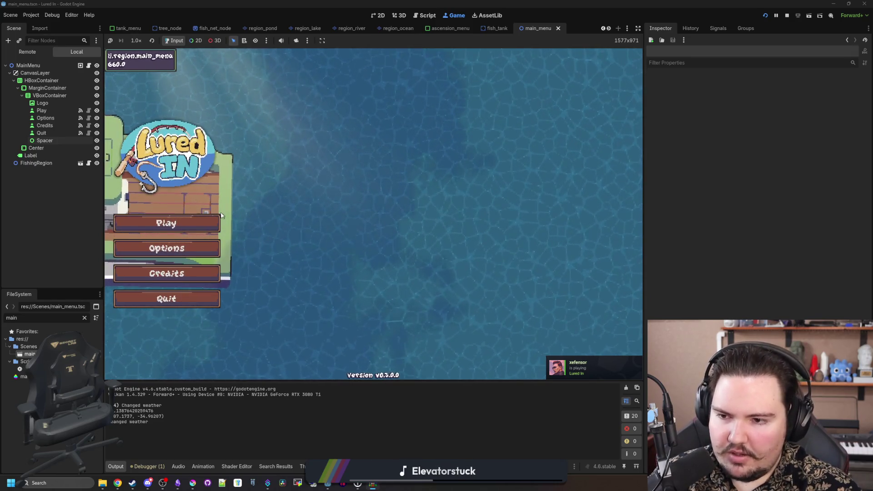
left_click(190, 228)
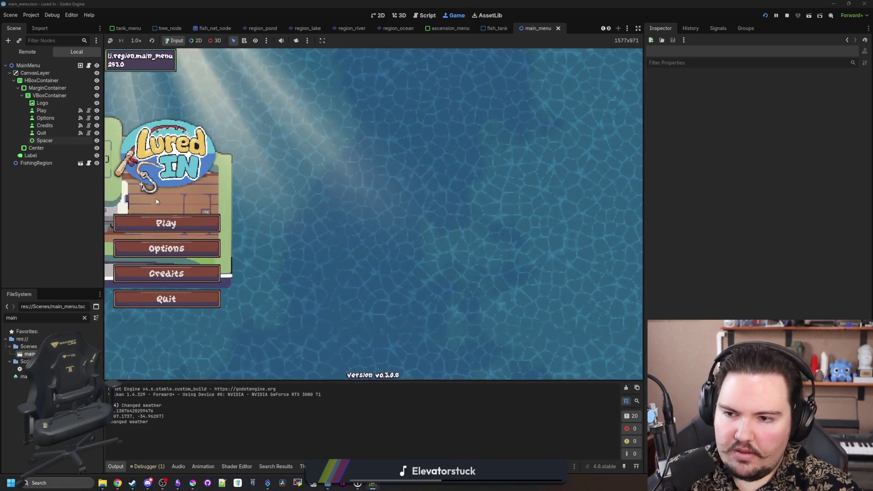
left_click(173, 223)
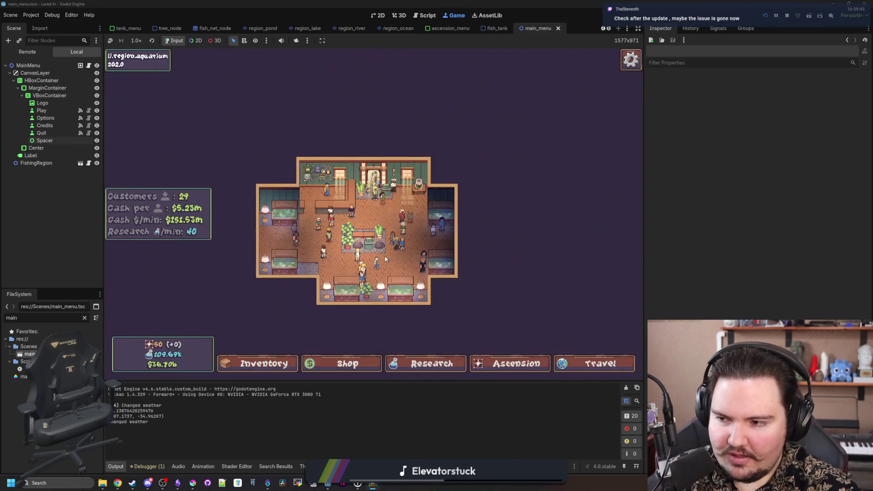
key("Escape")
left_click(391, 238)
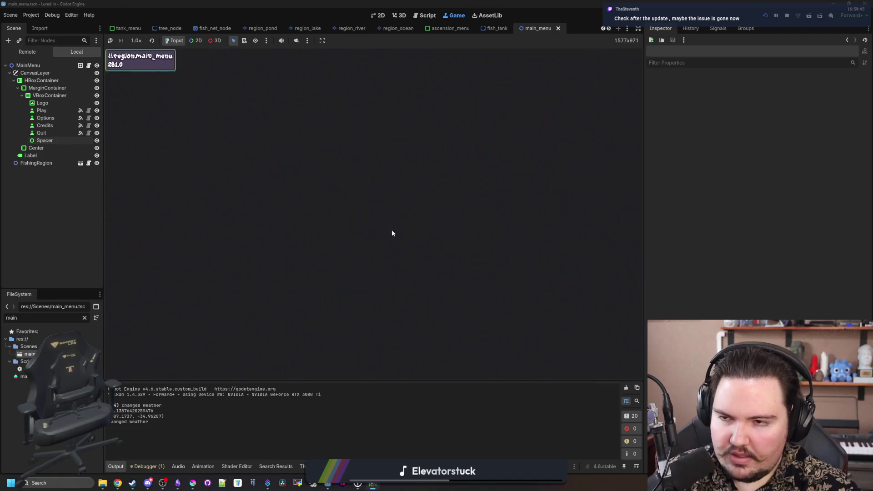
key("Escape")
left_click(409, 236)
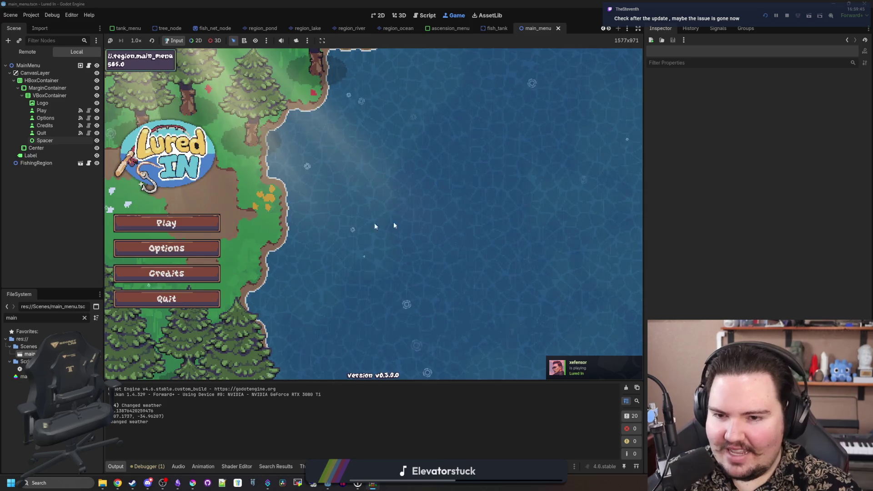
left_click(85, 319)
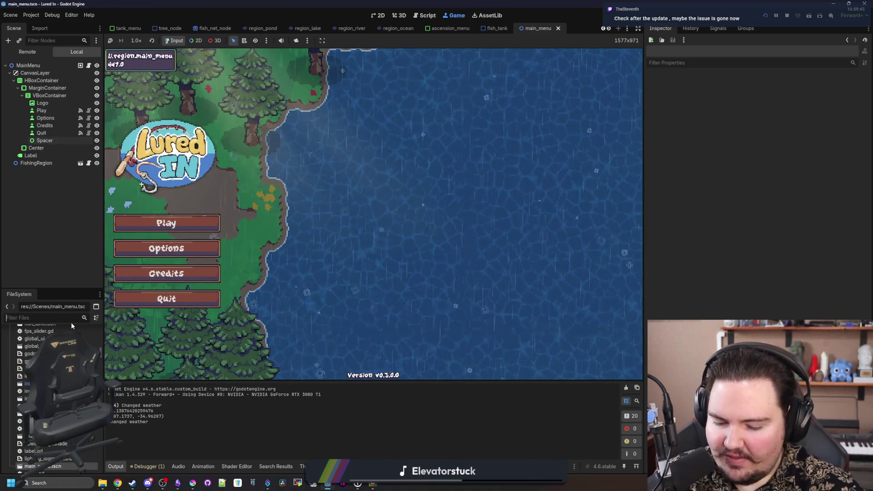
Step: Filter files by REGION, open the fishing_region scene, and select its FishStruggle sound node
type("REGION")
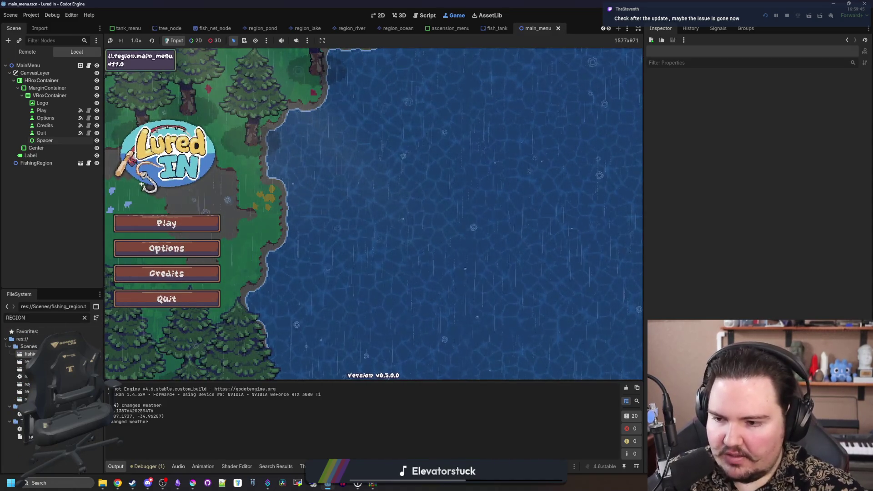
double_click(30, 354)
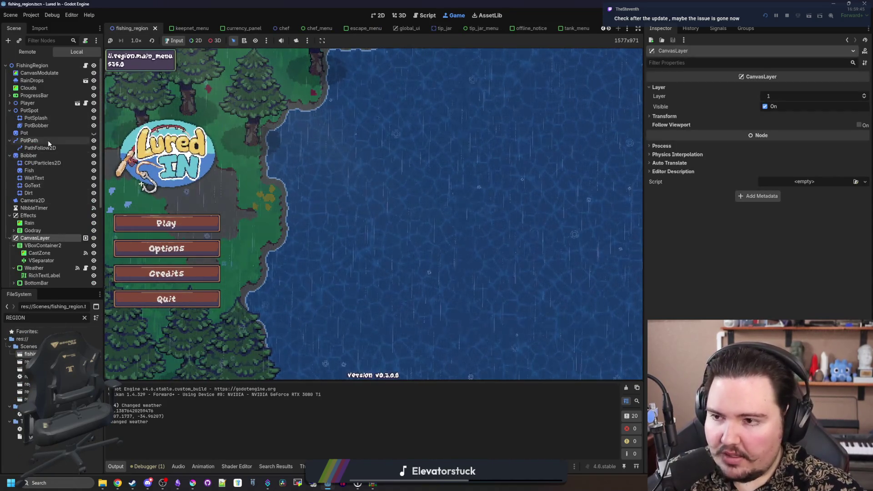
scroll(48, 140, "down", 5)
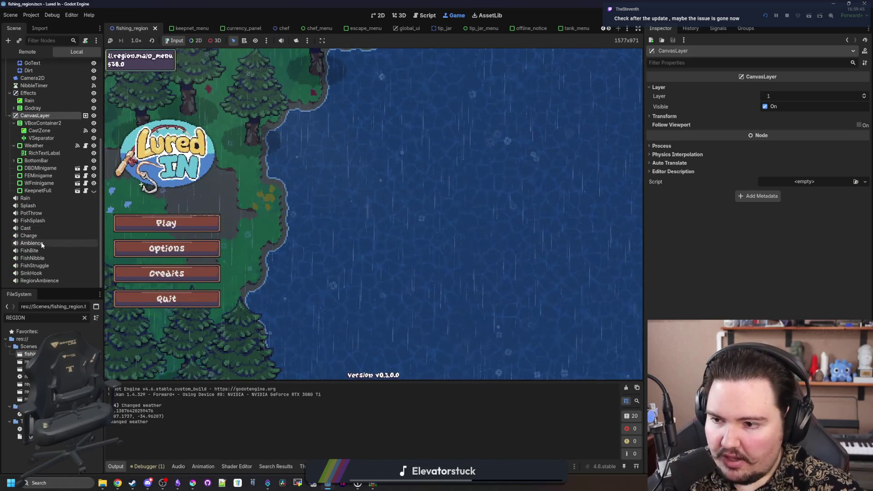
left_click(42, 267)
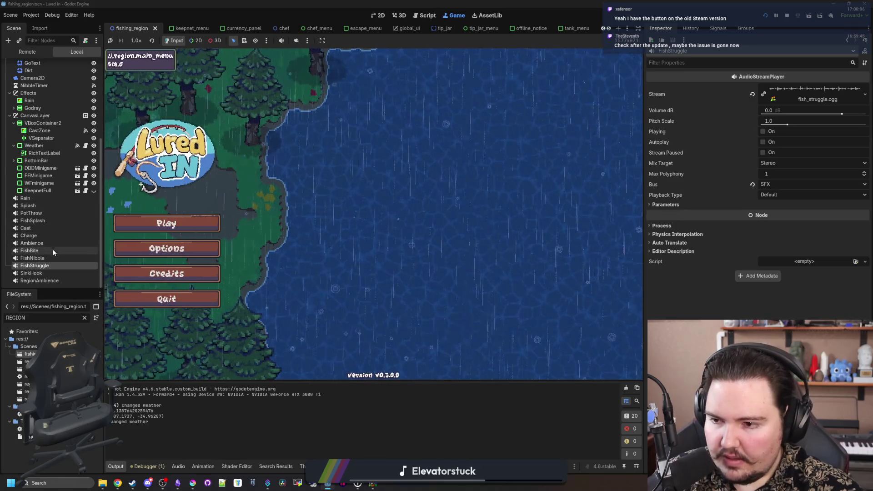
scroll(46, 255, "up", 5)
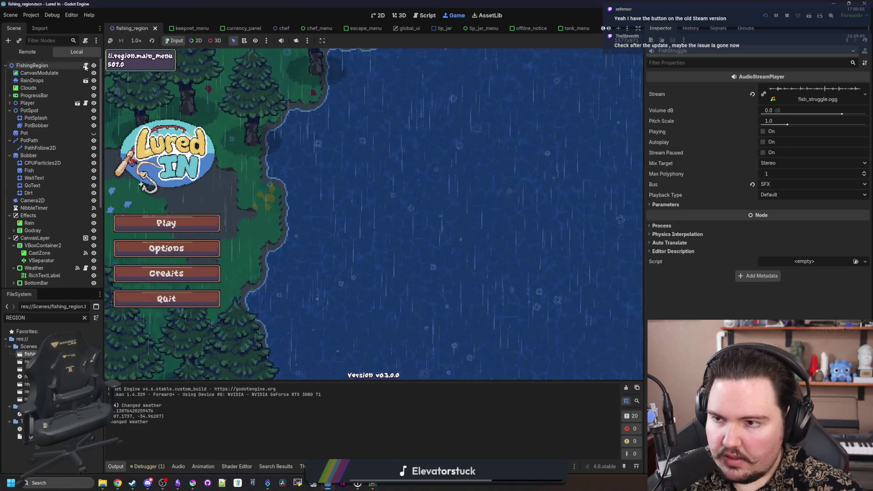
Step: Switch to the fishing_region script and search it for volume_linear
left_click(86, 66)
key("ctrl+f")
type("volume_linear =")
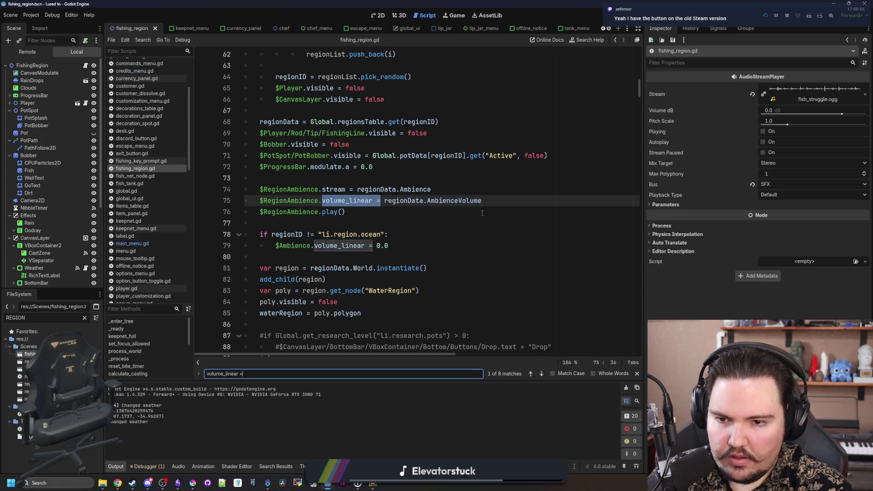
Step: Step through the volume_linear matches, select the Charge node, and search for the _ready function
key("Return")
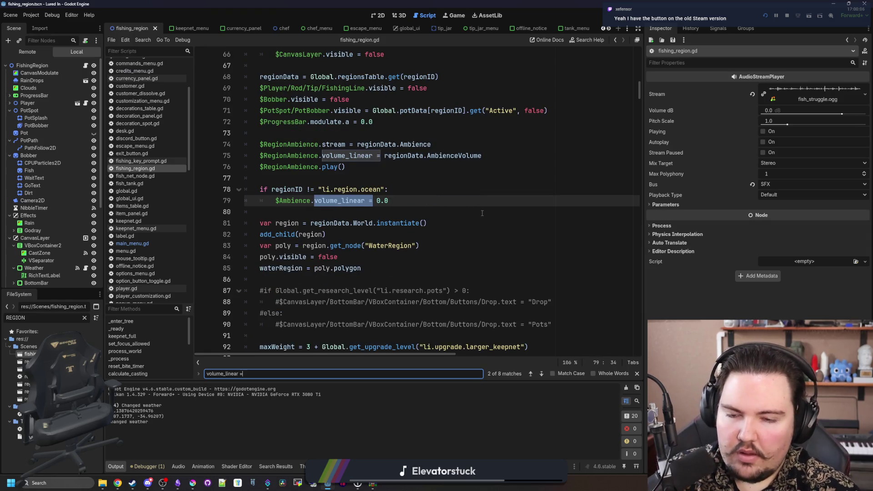
key("Return")
key("Return")
key("Return")
key("Return")
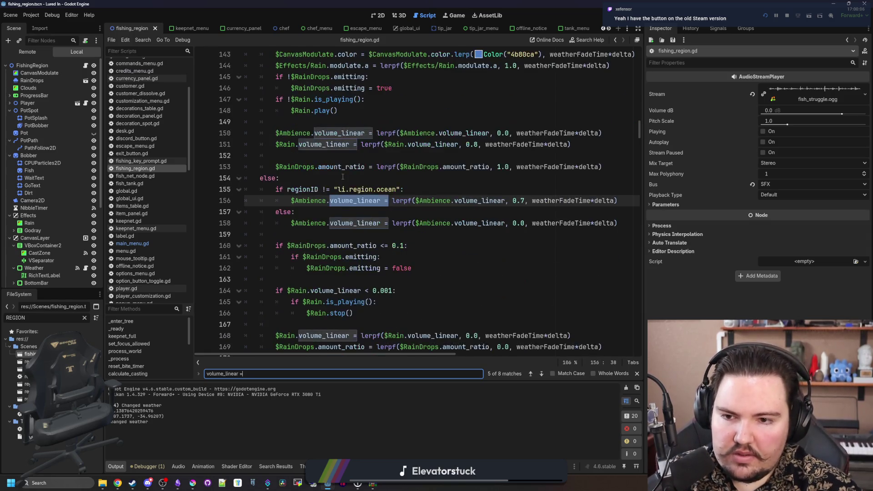
key("Return")
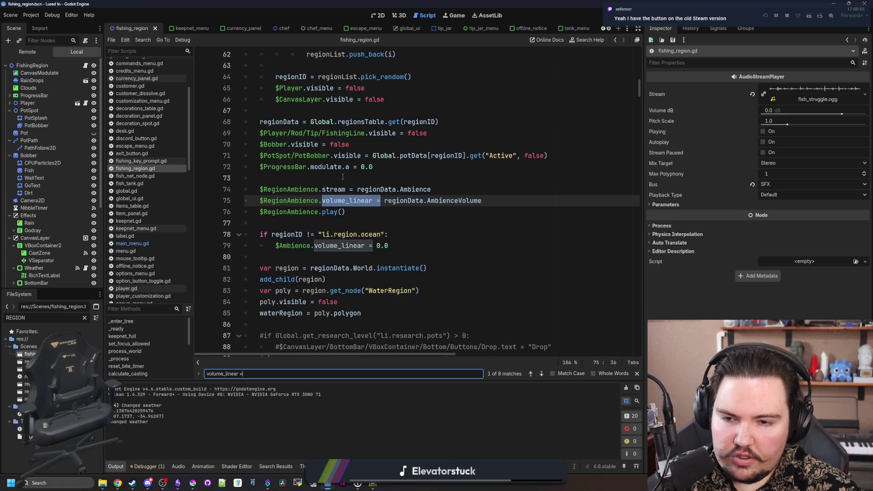
scroll(58, 273, "down", 5)
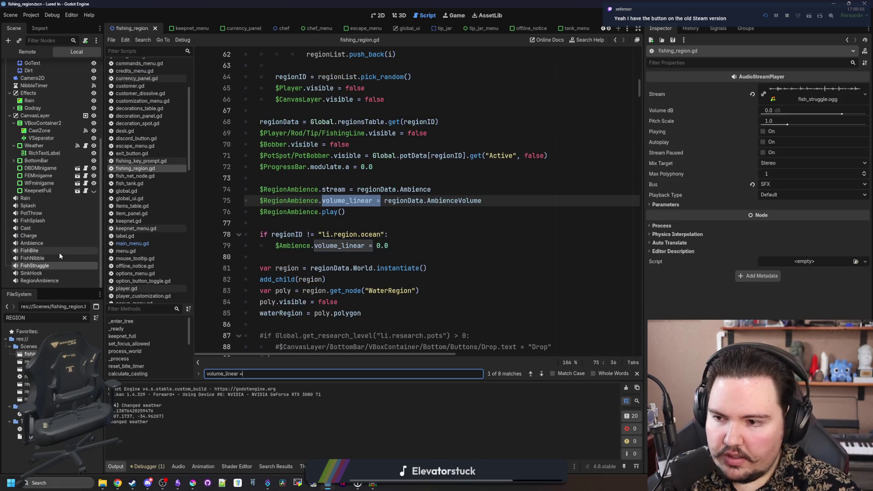
left_click(28, 236)
key("ctrl+f")
type("_rewady")
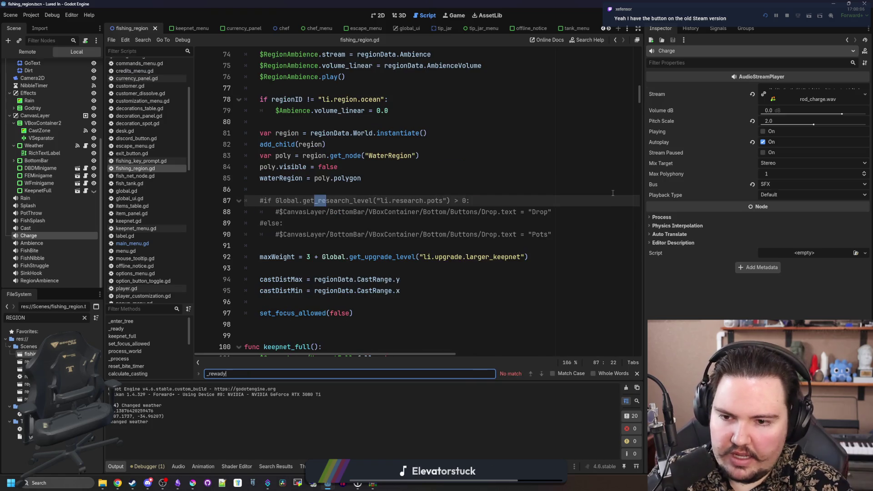
Step: Insert $Charge.volume_linear = 0 on line 77 and save the script
scroll(307, 255, "up", 2)
left_click(306, 256)
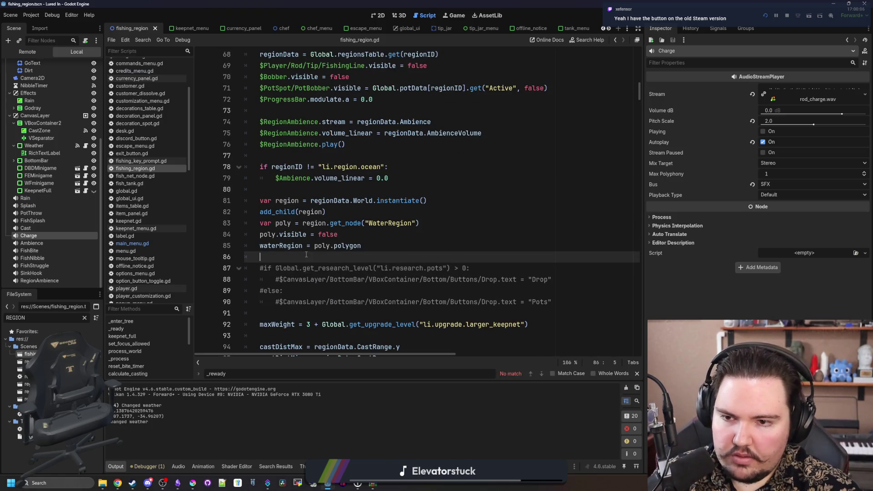
scroll(349, 222, "up", 2)
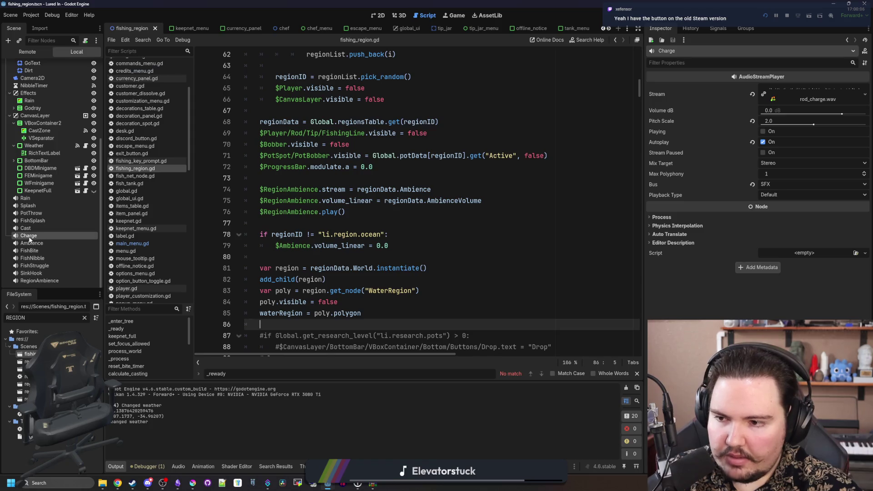
mouse_move(29, 239)
left_mouse_down()
mouse_move(323, 230)
mouse_move(346, 221)
left_mouse_up()
type("volu")
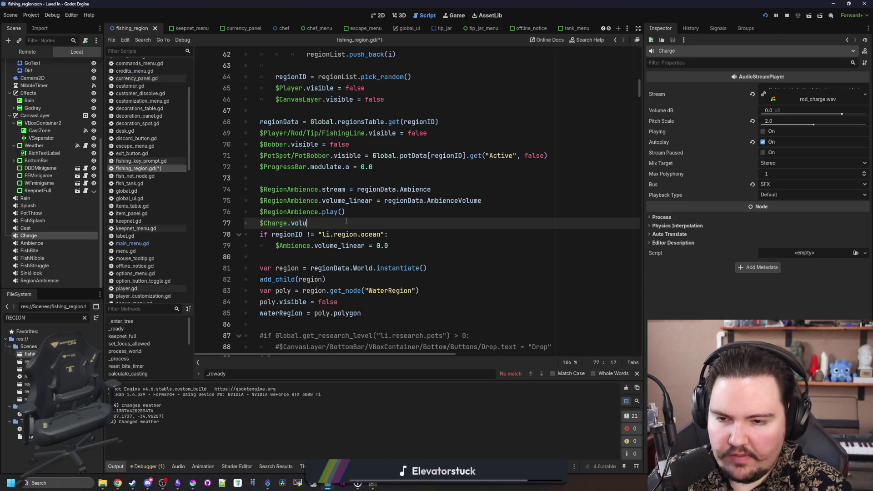
type("me_linear ")
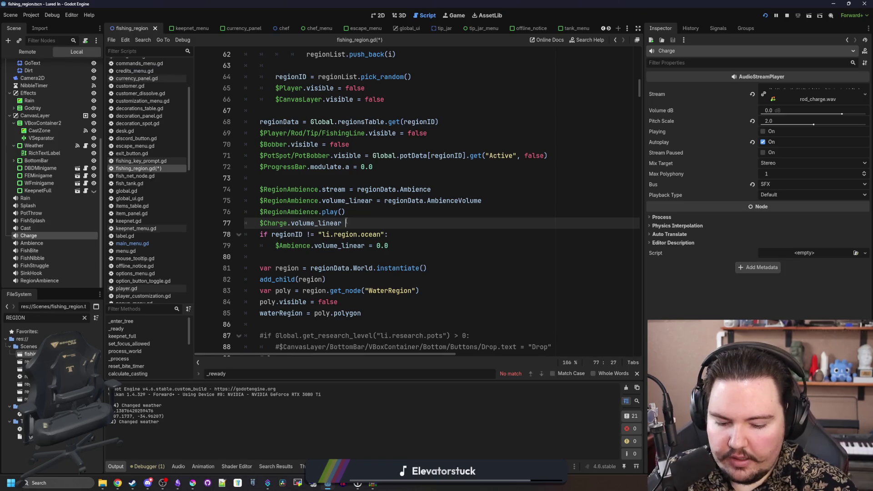
type("= 0")
key("Return")
left_click(390, 209)
key("ctrl+s")
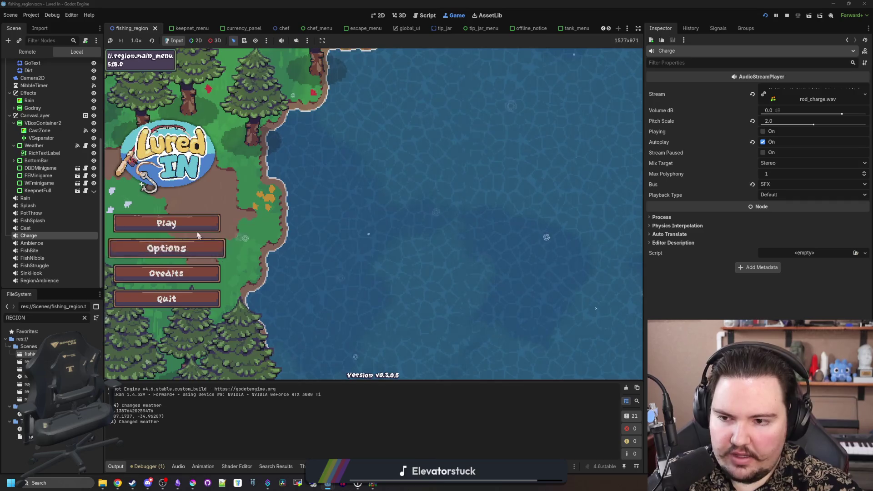
Step: Run the game, start playing, exit to the main menu, and start again
left_click(196, 230)
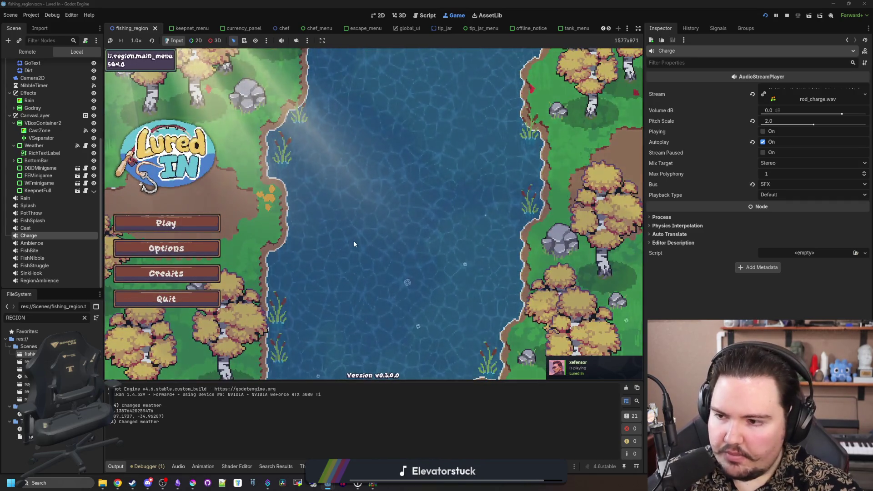
left_click(192, 225)
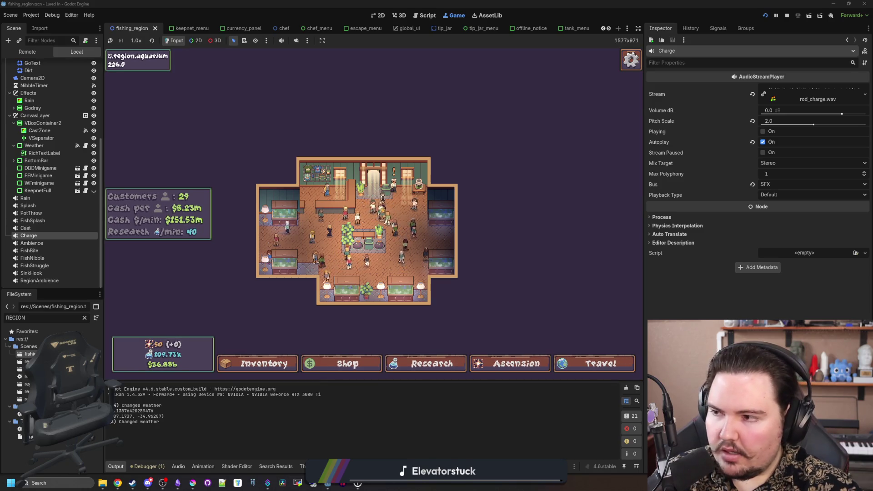
key("Escape")
left_click(416, 242)
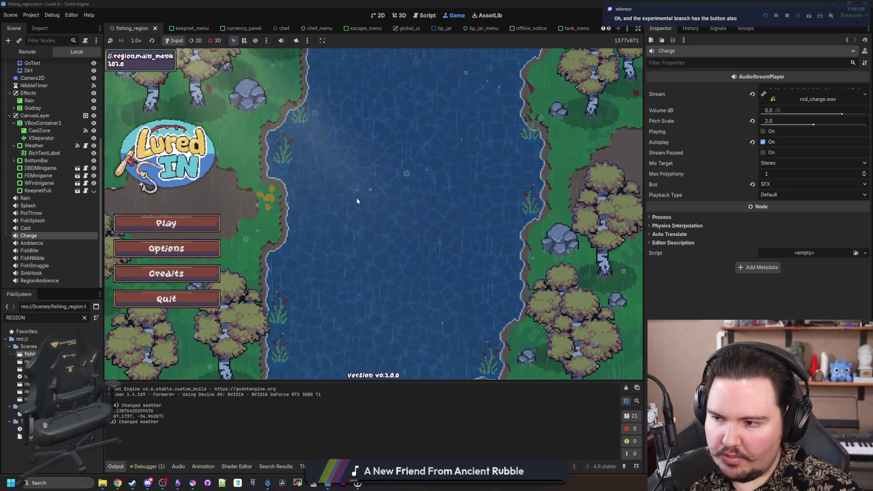
left_click(170, 226)
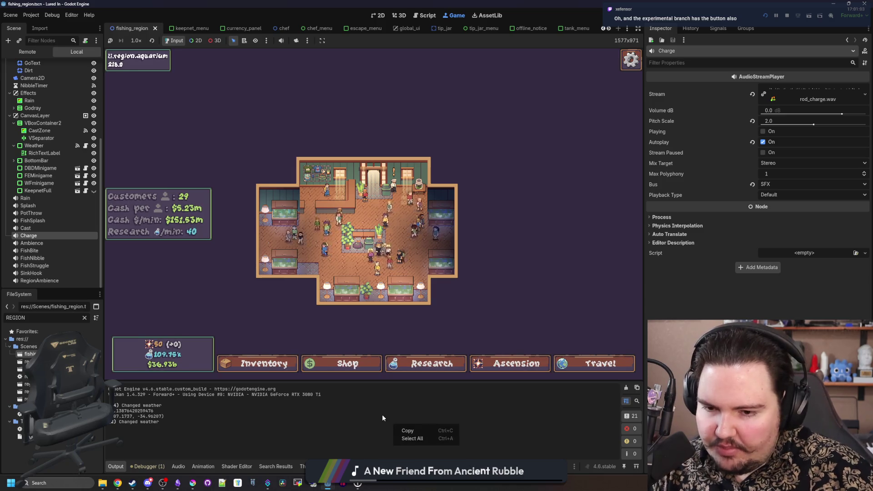
Step: Scroll around the aquarium, then exit to the main menu and restart into the aquarium
scroll(391, 301, "up", 3)
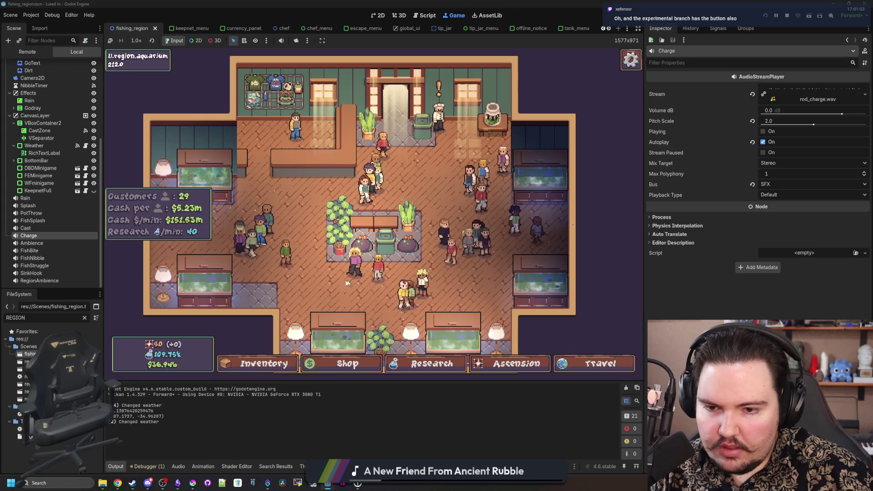
scroll(363, 241, "down", 2)
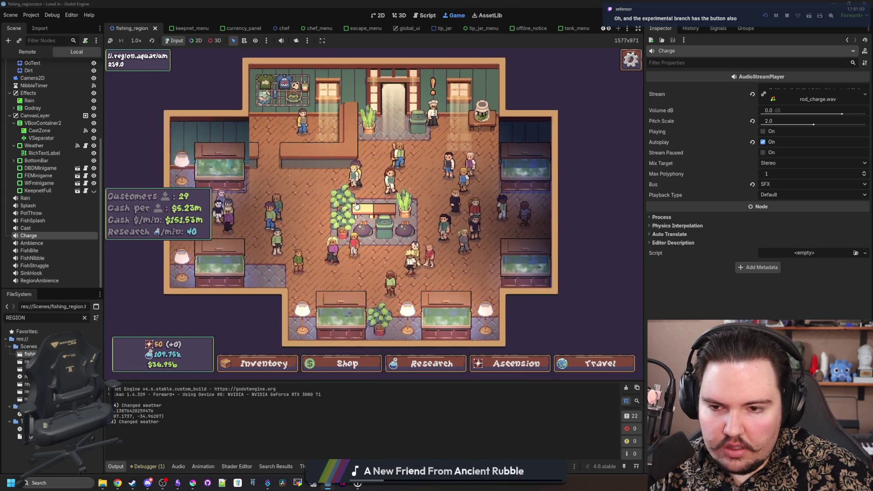
scroll(357, 206, "down", 3)
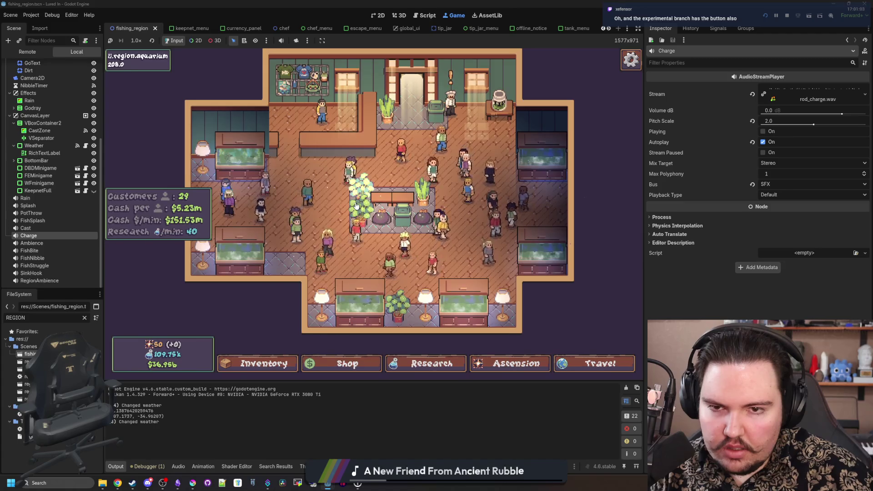
scroll(356, 206, "down", 2)
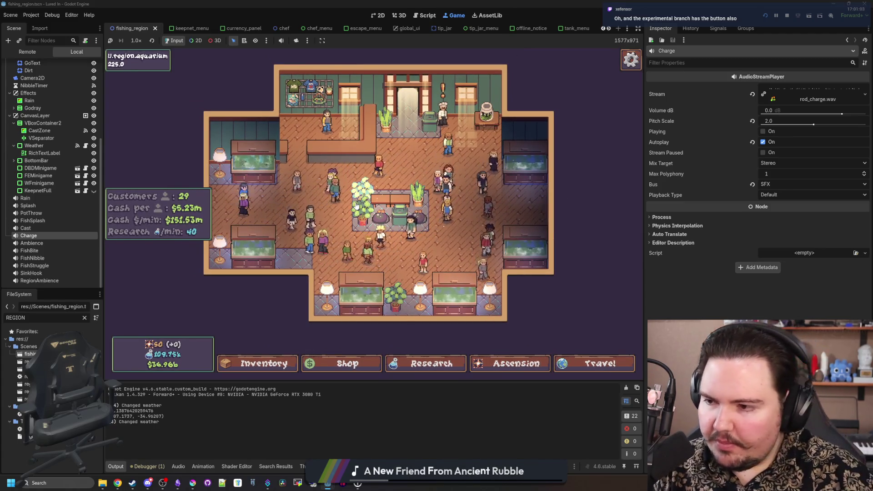
scroll(356, 206, "up", 2)
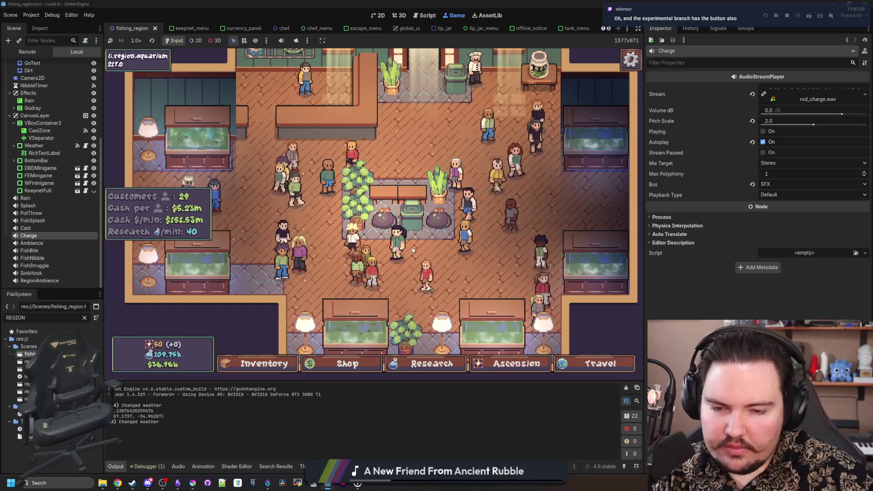
scroll(410, 250, "down", 3)
scroll(413, 250, "up", 3)
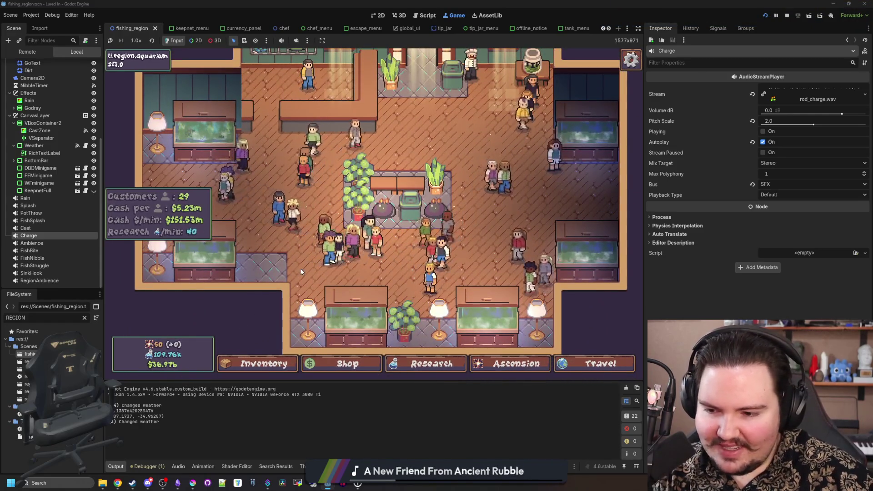
scroll(387, 227, "down", 3)
key("Escape")
left_click(405, 235)
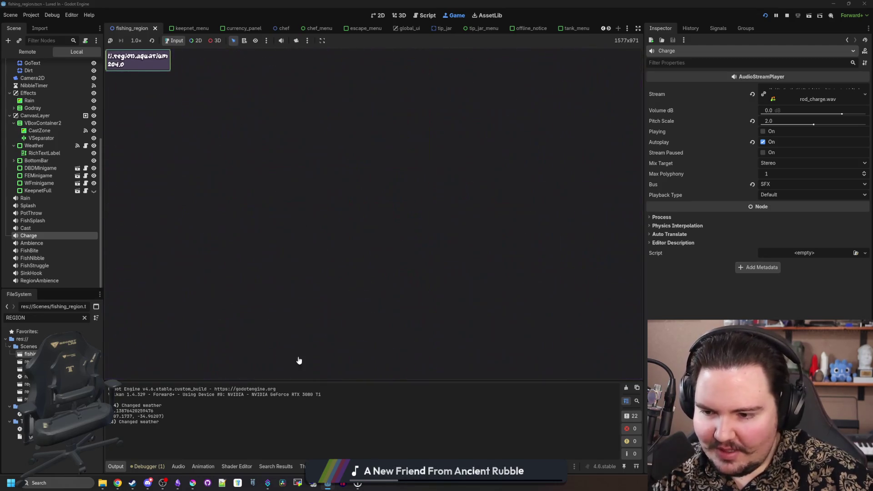
left_click(211, 224)
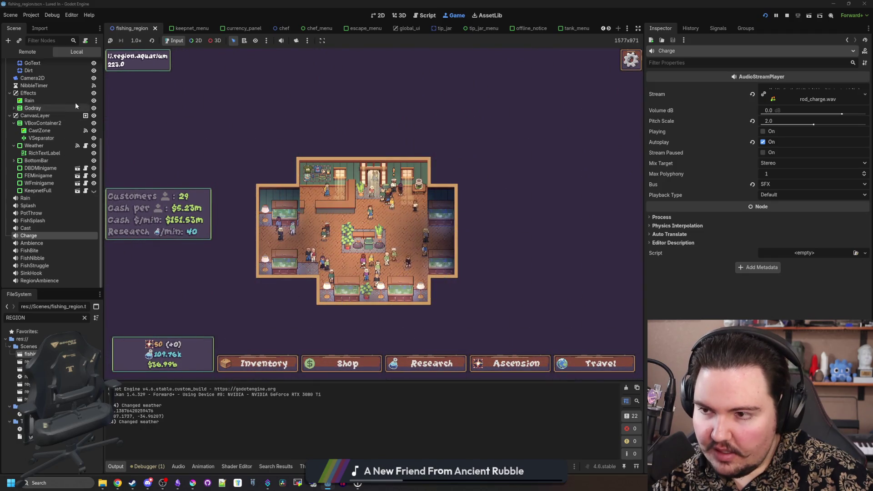
Step: Search all project files for print( and open the print(fish) result in tank_menu.gd
scroll(75, 103, "up", 5)
left_click(85, 66)
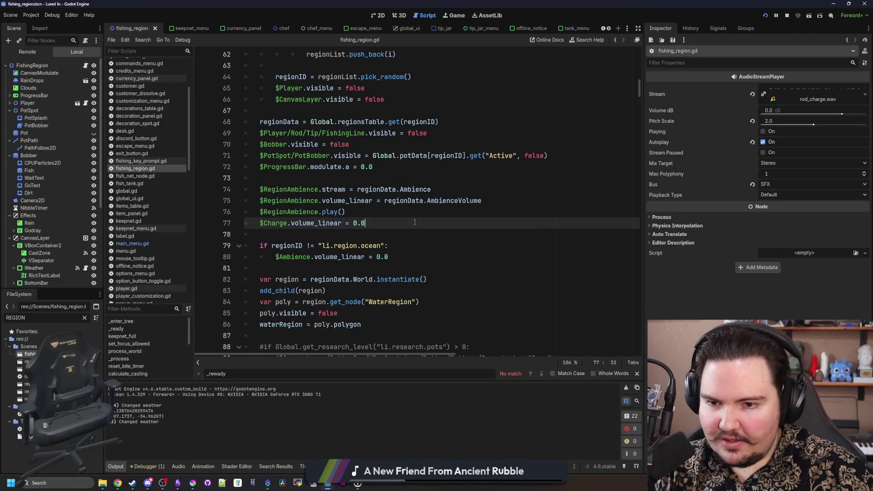
key("ctrl+shift+f")
type("print(")
key("Return")
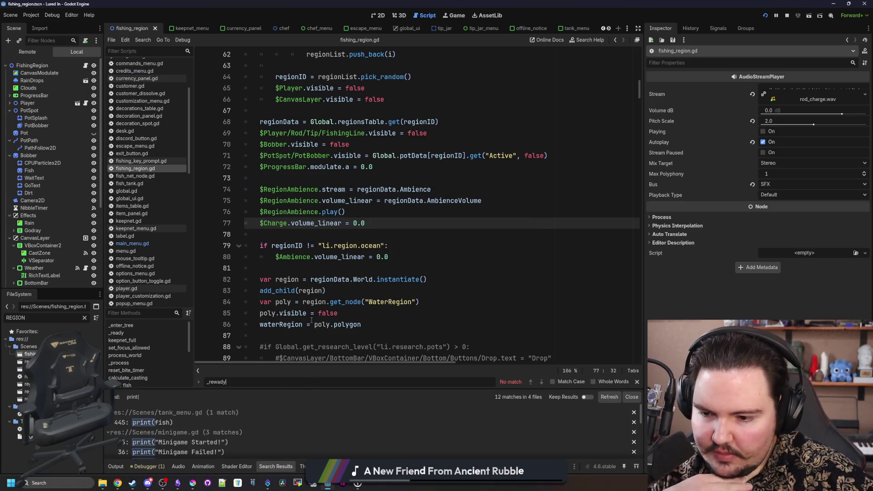
left_click_drag(235, 390, 235, 302)
left_click(204, 335)
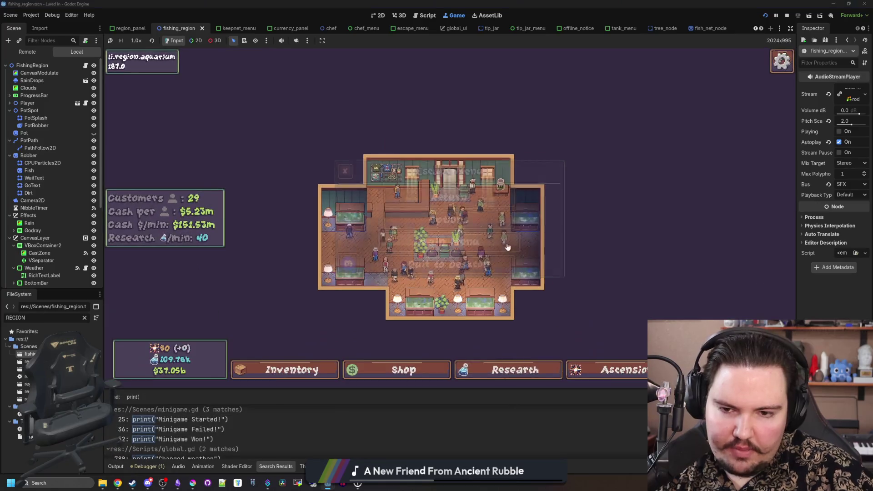
Step: Lower the in-game master volume to about 27 and reduce SFX volume, then resume play
key("Escape")
left_click(411, 217)
left_click(461, 159)
left_click_drag(473, 177, 433, 178)
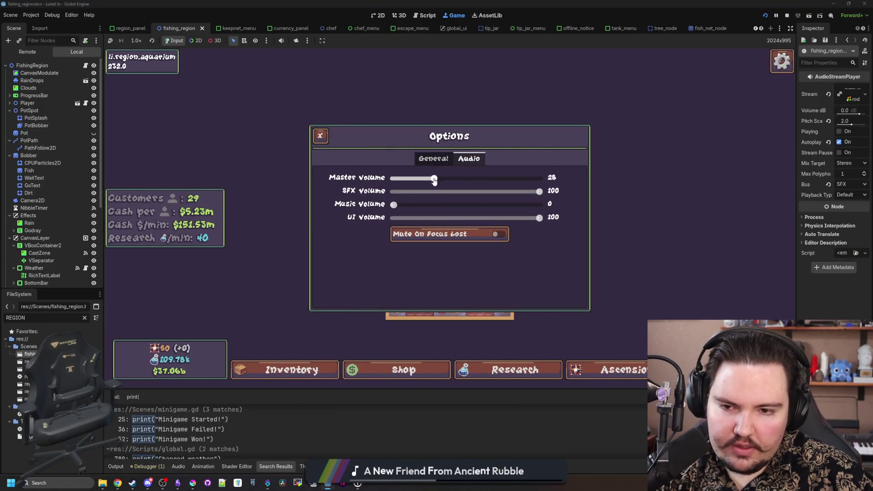
left_click_drag(539, 191, 470, 191)
key("Escape")
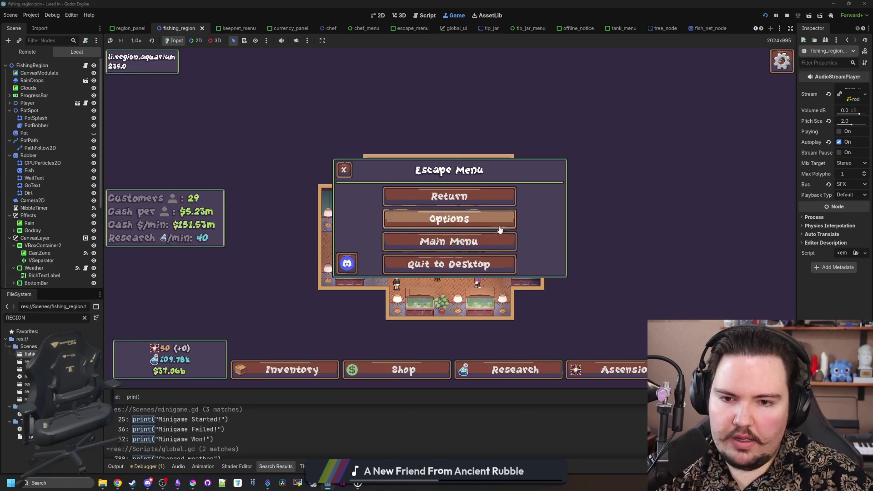
key("Escape")
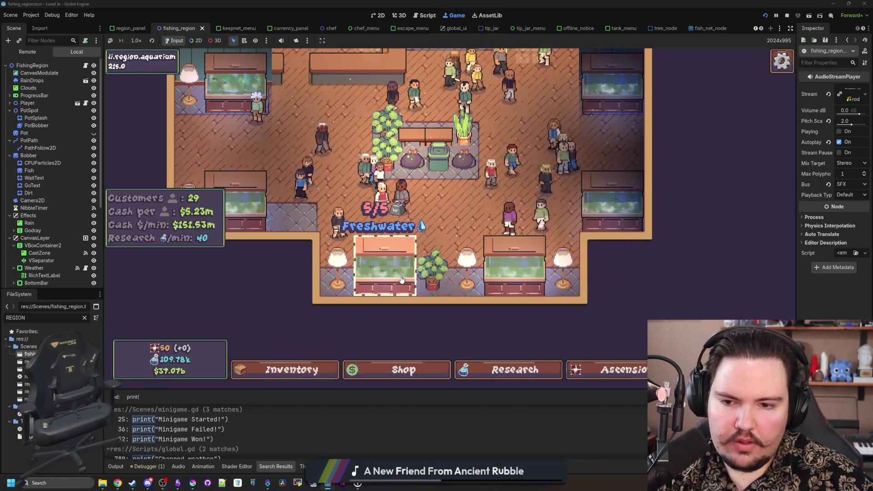
Step: Travel free to the Pond, cast and recast the line several times, then stop the game
scroll(410, 194, "up", 1)
key("t")
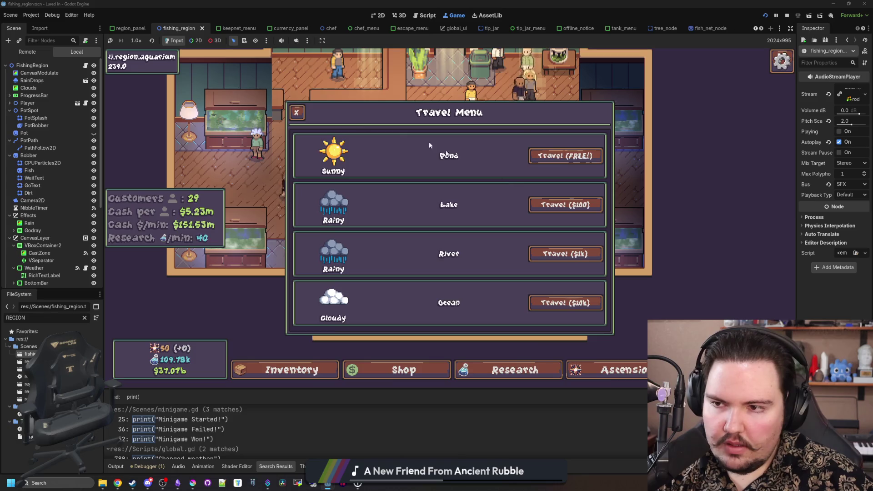
left_click(582, 164)
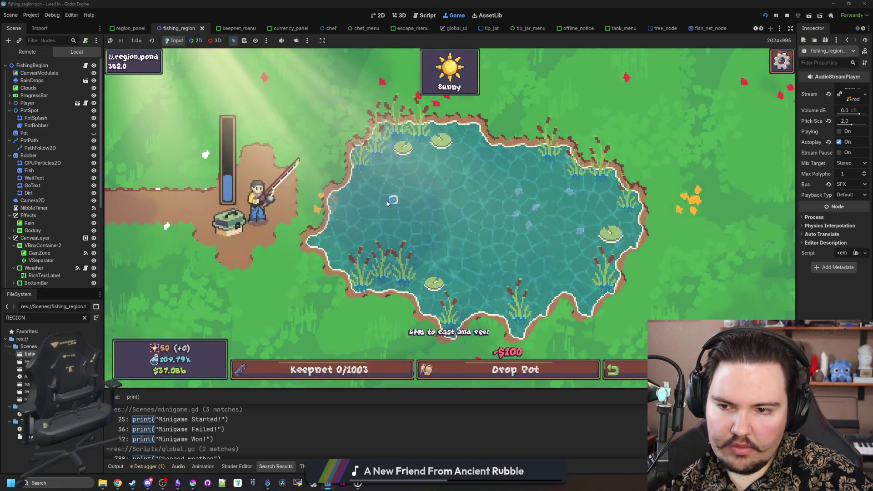
left_click(386, 200)
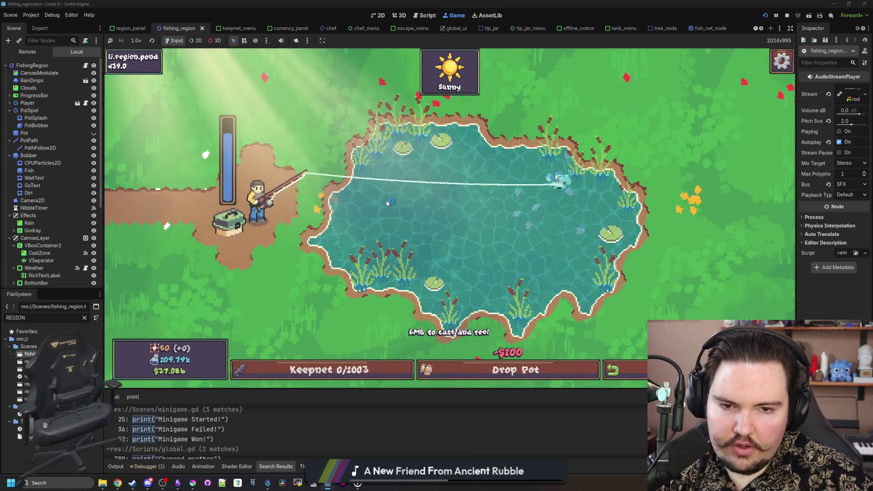
left_click(439, 196)
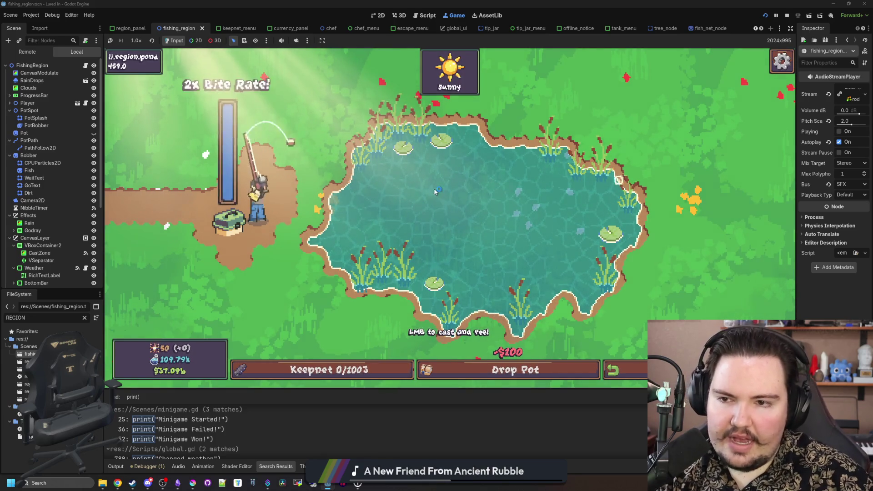
left_click(445, 191)
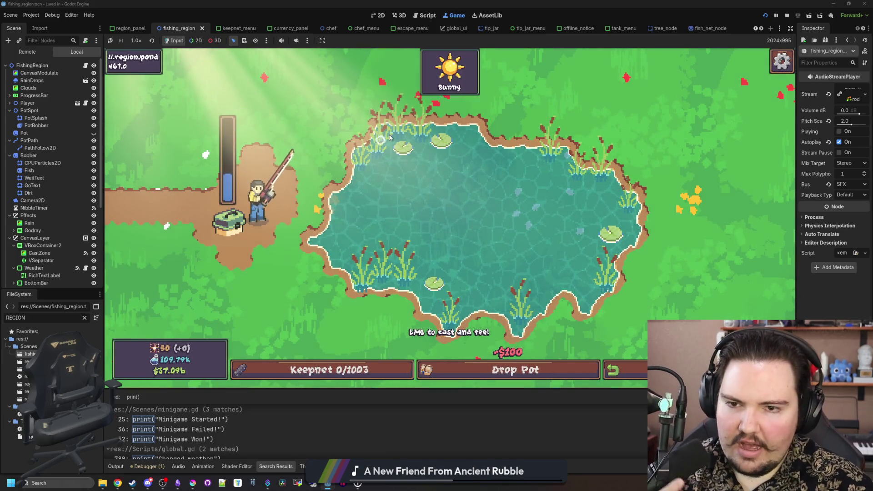
left_click(333, 79)
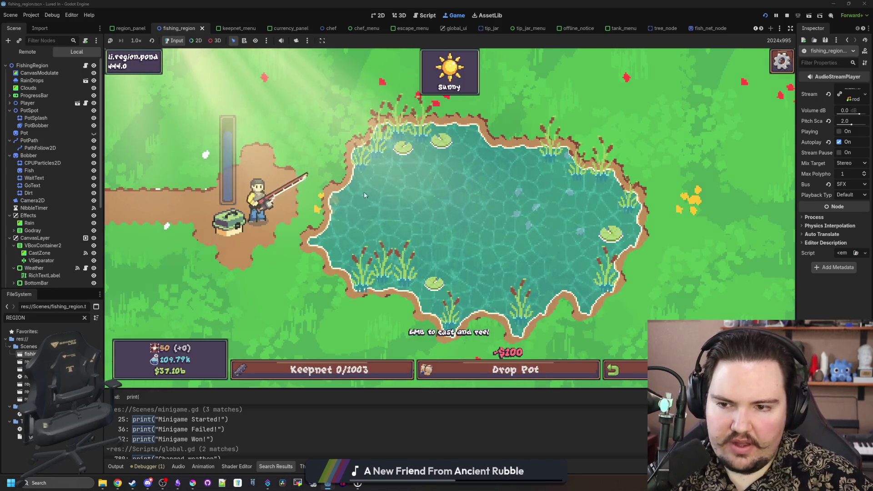
left_click(231, 61)
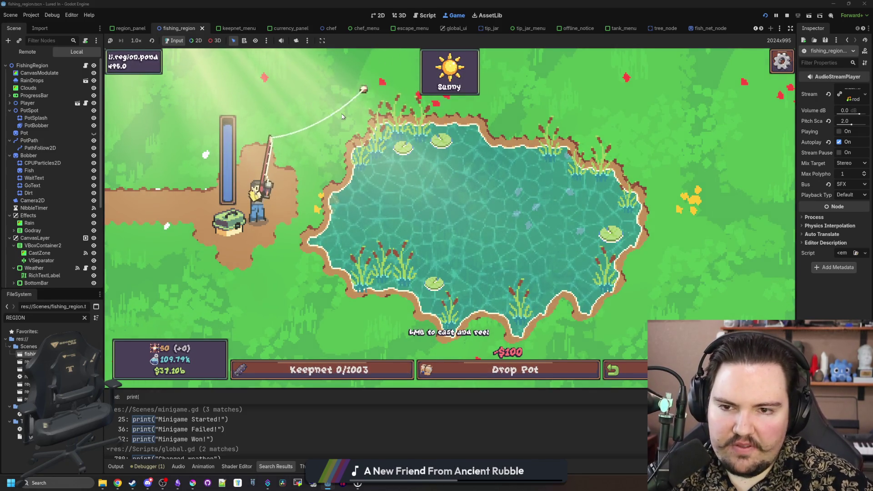
left_click(373, 60)
left_click(787, 15)
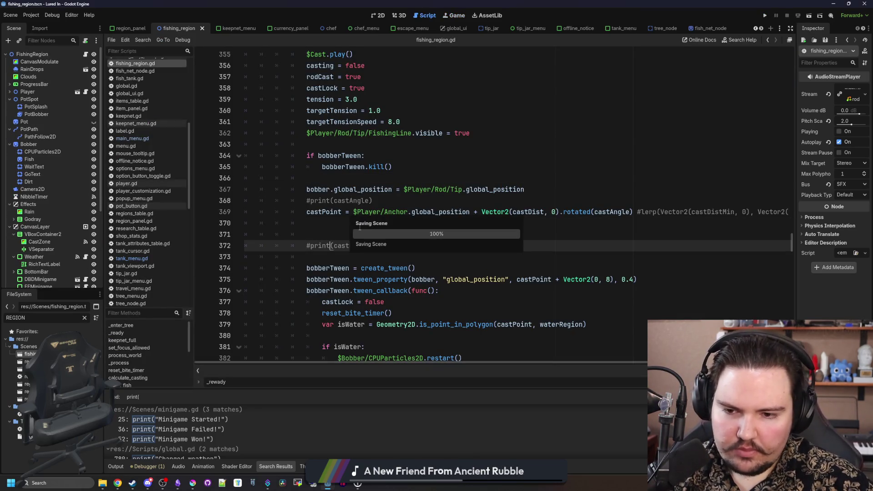
Step: Delete empty line 370 in fishing_region.gd and narrow the Scene dock to widen the code
left_click(360, 227)
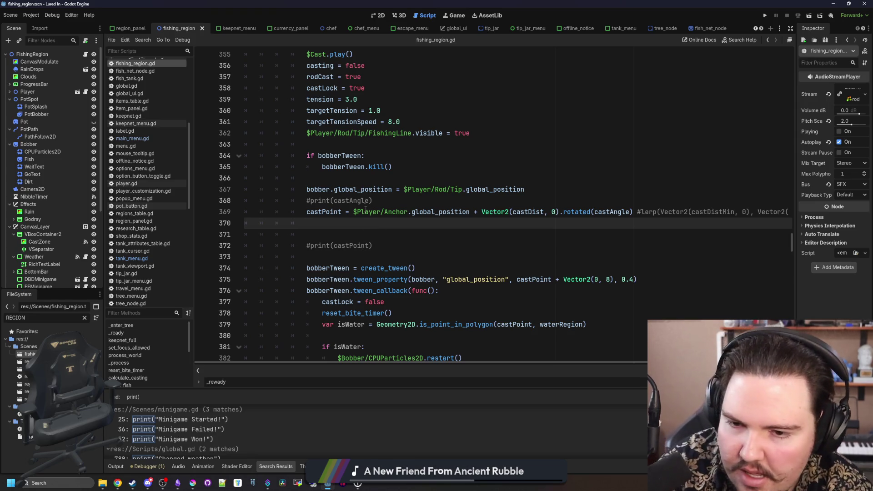
key("BackSpace")
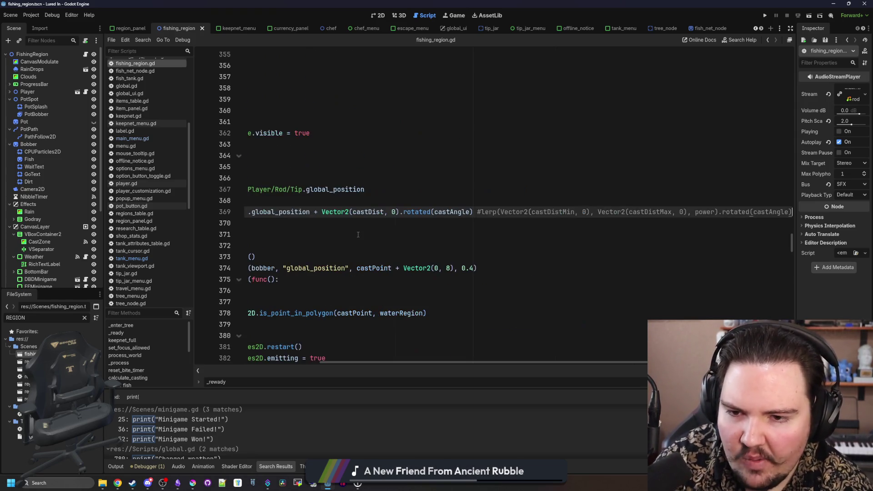
key("Home")
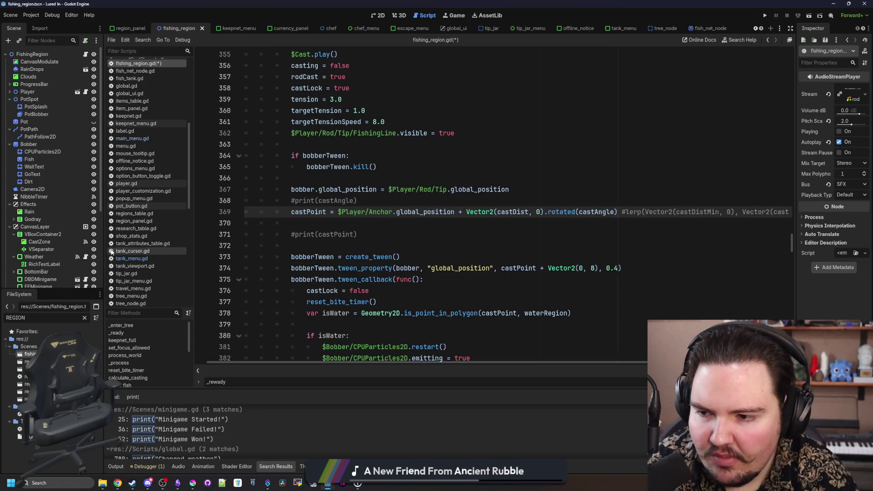
left_click_drag(104, 246, 44, 247)
Step: Search the script for castDist
left_click(415, 222)
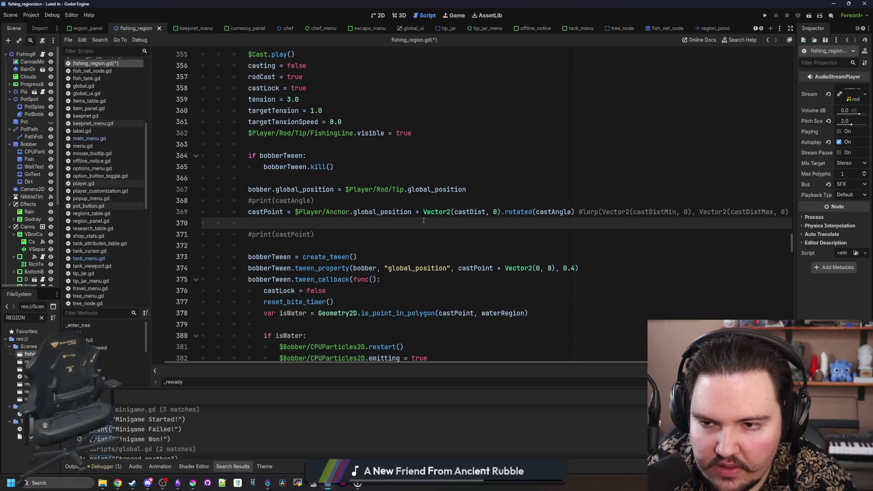
key("ctrl+f")
type("castD")
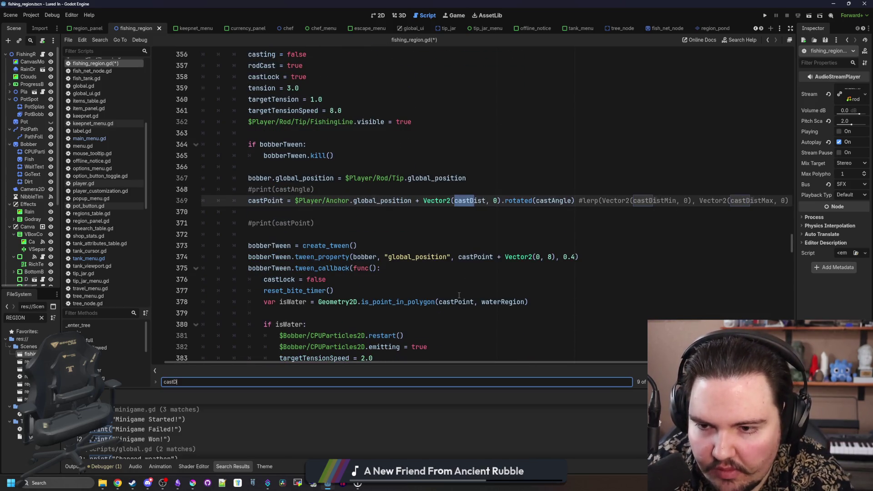
type("ist")
Step: Step through castDist matches to line 267's castDist = lerp(48, 256, lastPower)
key("Return")
key("Return")
key("Return")
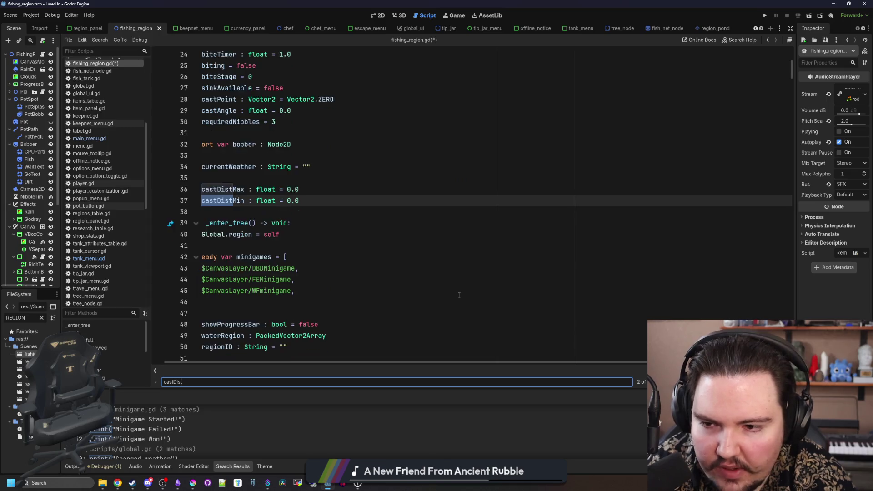
key("Return")
key("Return")
key("Return")
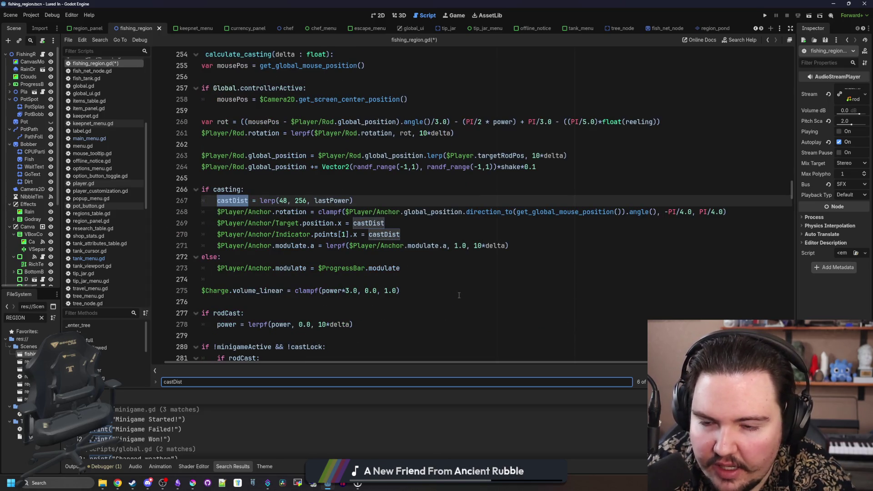
scroll(344, 250, "right", 2)
scroll(347, 255, "left", 3)
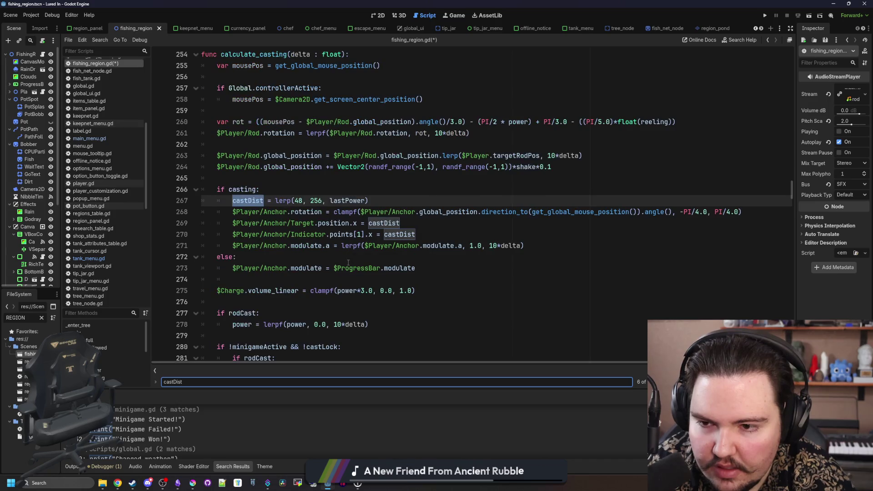
left_click(343, 201)
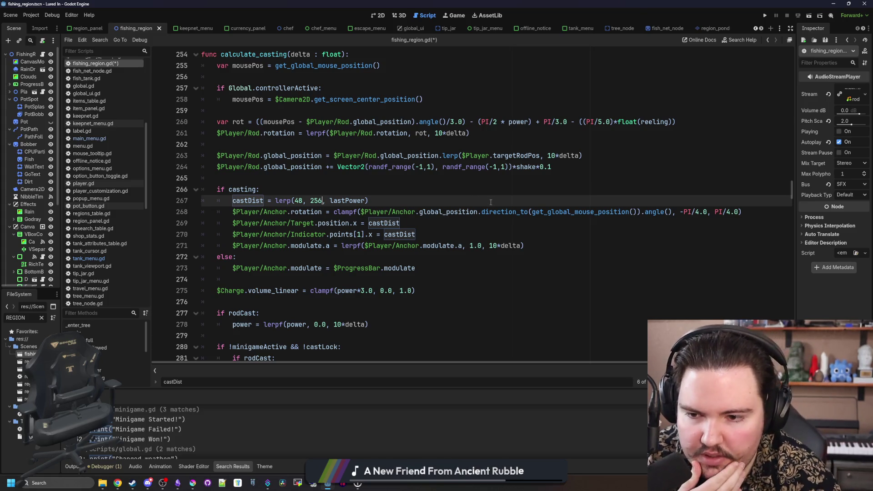
mouse_move(356, 208)
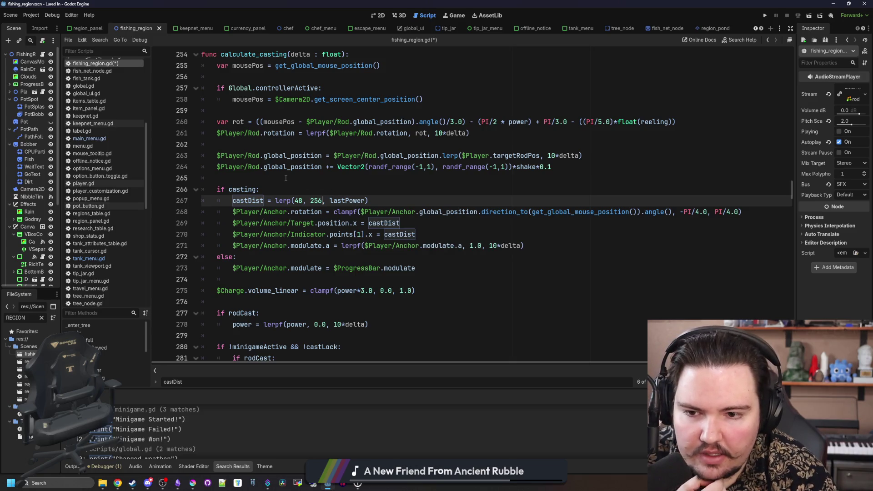
Step: Inspect the surrounding if casting/else block around lines 271-277 and search castDist again
scroll(421, 221, "down", 3)
left_click(455, 200)
scroll(455, 196, "up", 3)
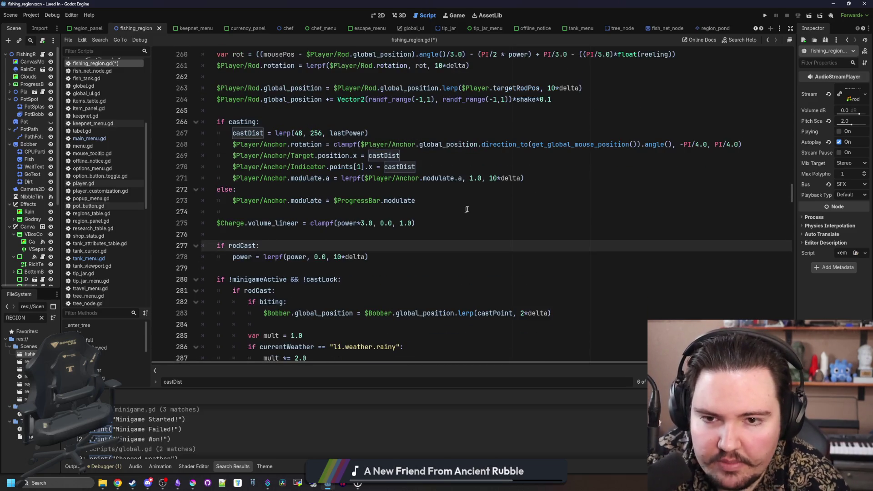
left_click(456, 190)
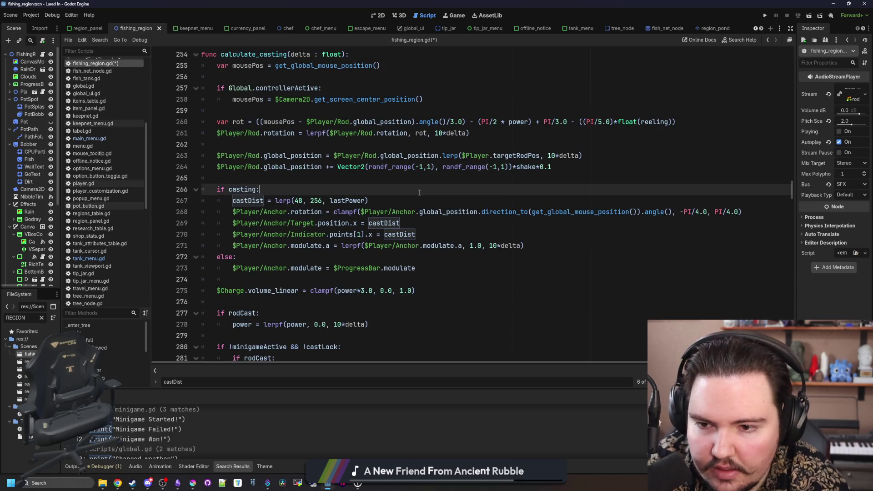
left_click(319, 257)
key("ctrl+f")
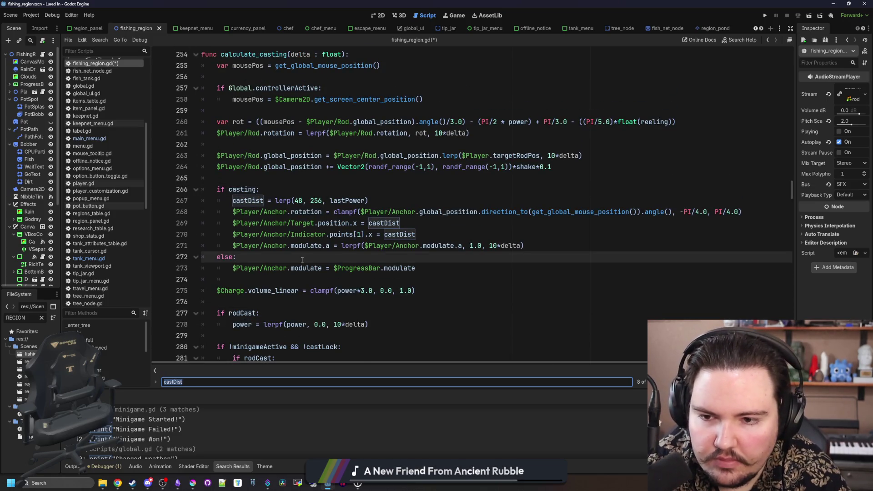
left_click(682, 250)
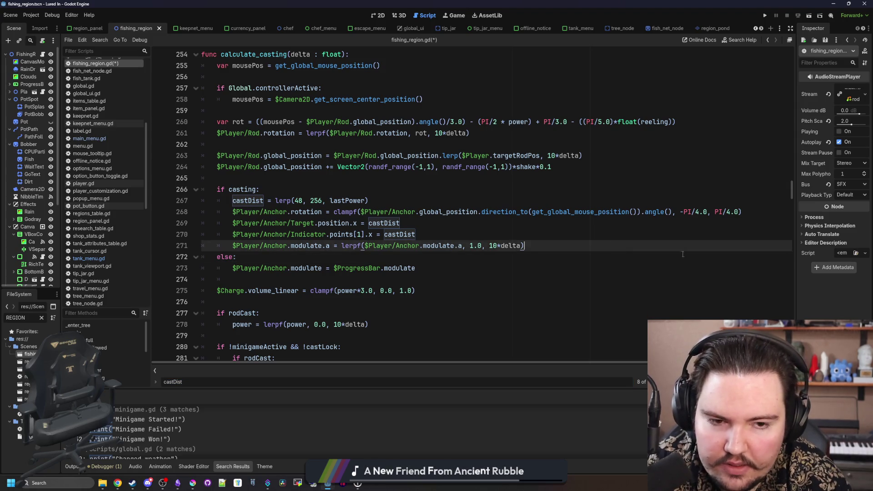
Step: Review the clampf expression on line 268, then save fishing_region.gd
mouse_move(781, 209)
left_mouse_down()
mouse_move(325, 212)
mouse_move(334, 213)
left_mouse_up()
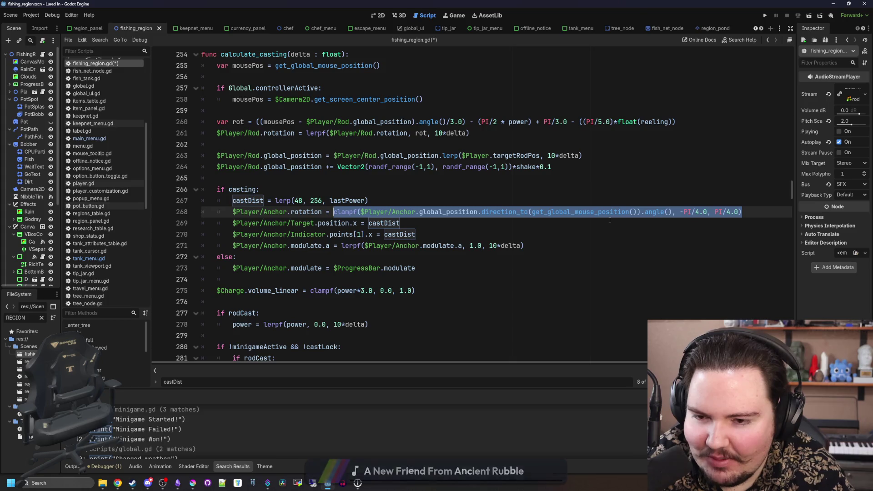
left_click(610, 220)
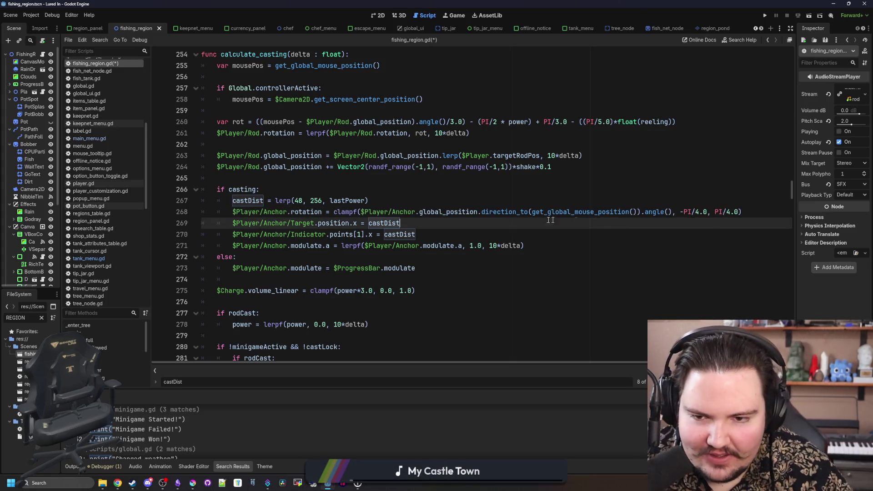
left_click(419, 186)
key("ctrl+s")
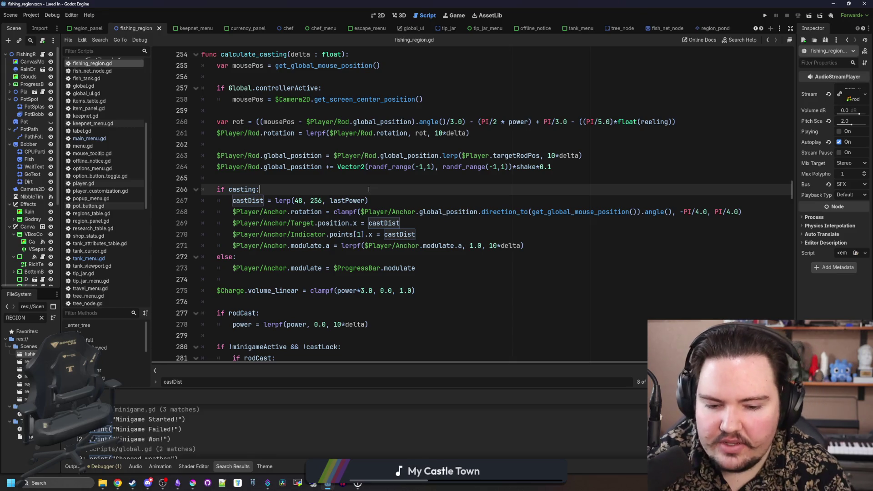
left_click(400, 203)
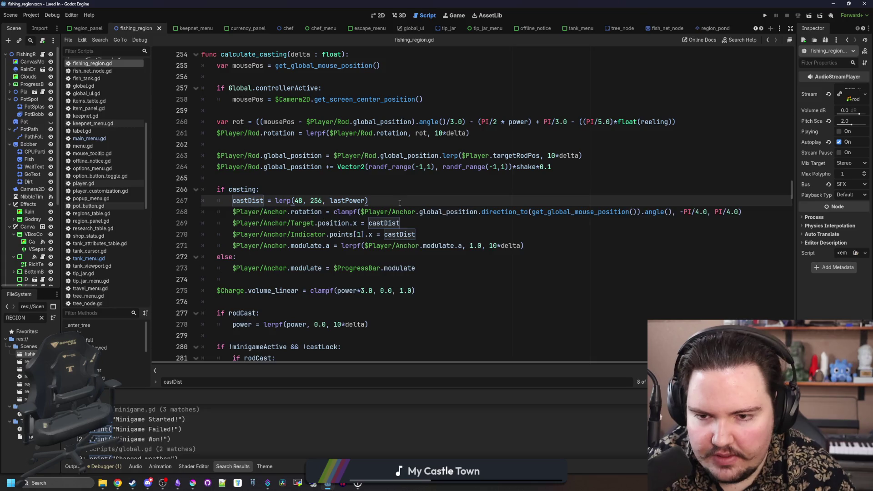
Step: Add a 'var factor =' line below the cast distance line, set to the anchor rotation expression
key("Return")
key("Return")
key("Return")
key("Up")
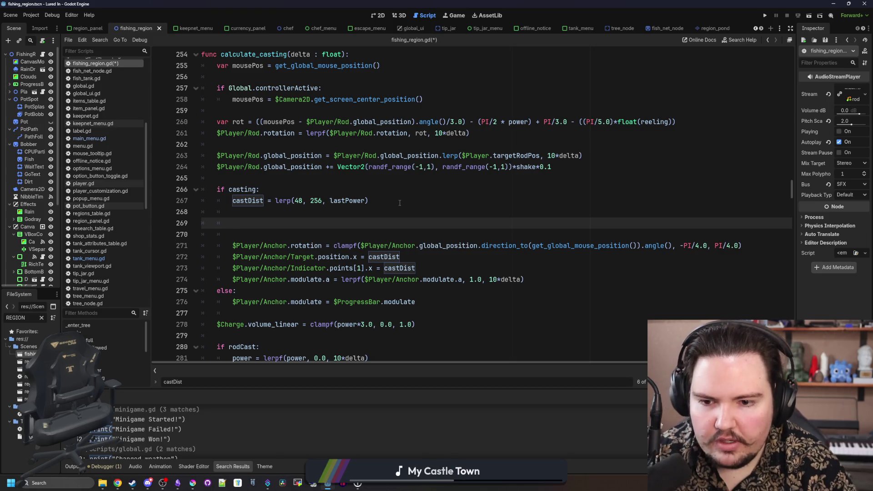
key("BackSpace")
key("BackSpace")
key("BackSpace")
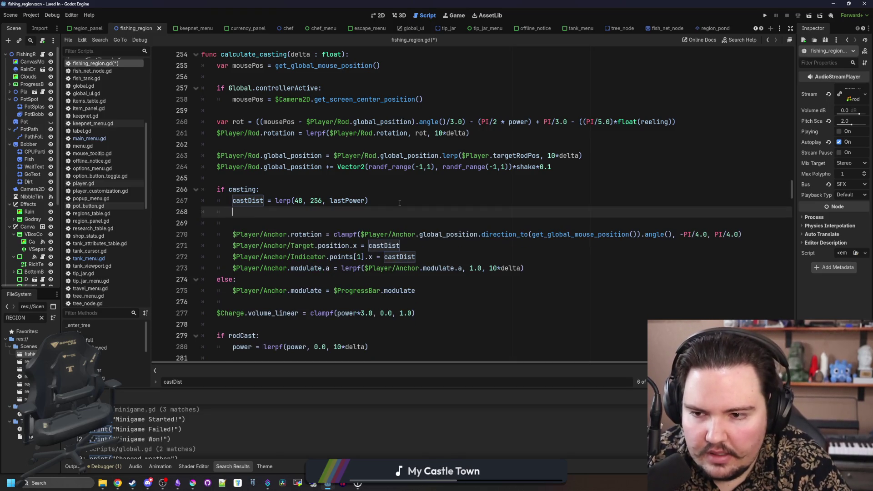
key("BackSpace")
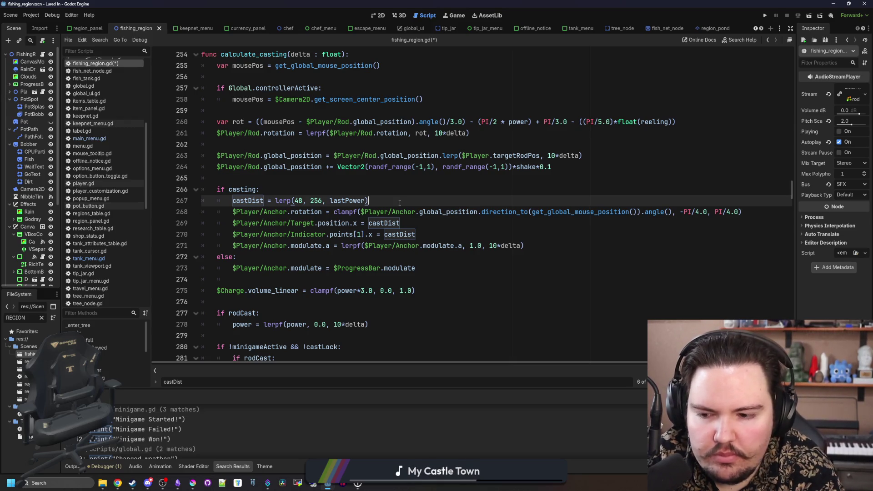
key("Return")
key("Return")
key("Return")
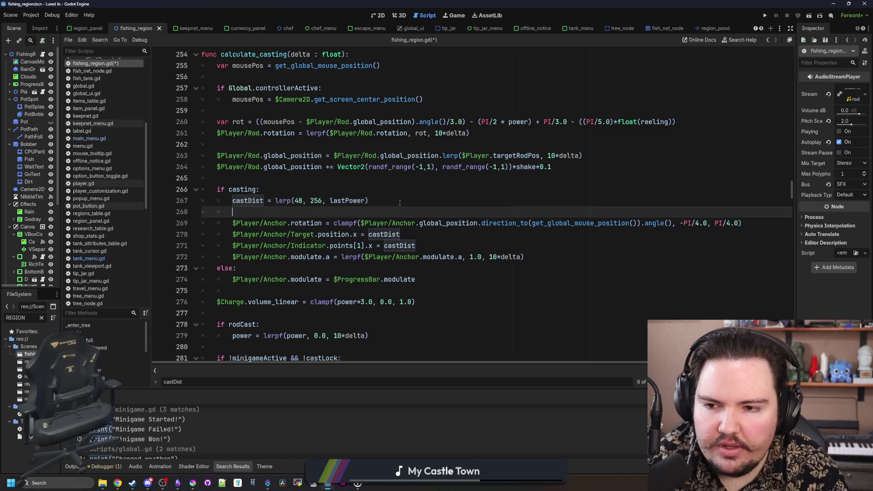
key("Up")
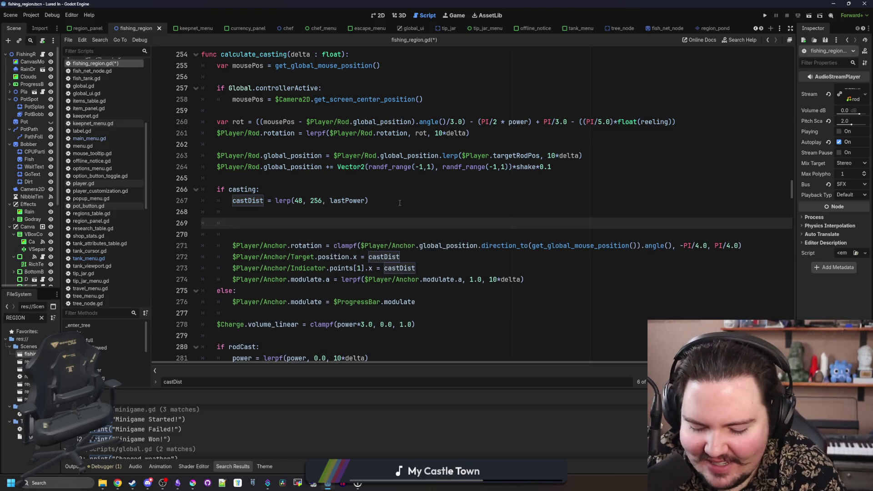
type("var factor =")
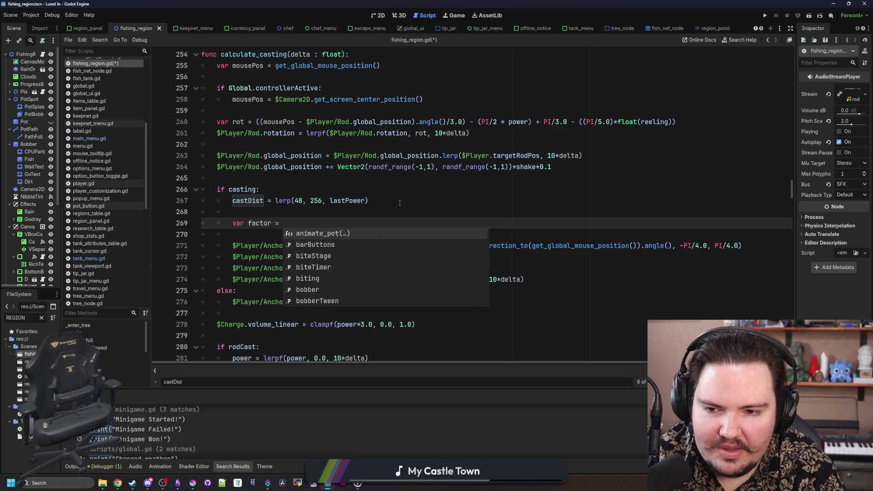
left_click(399, 203)
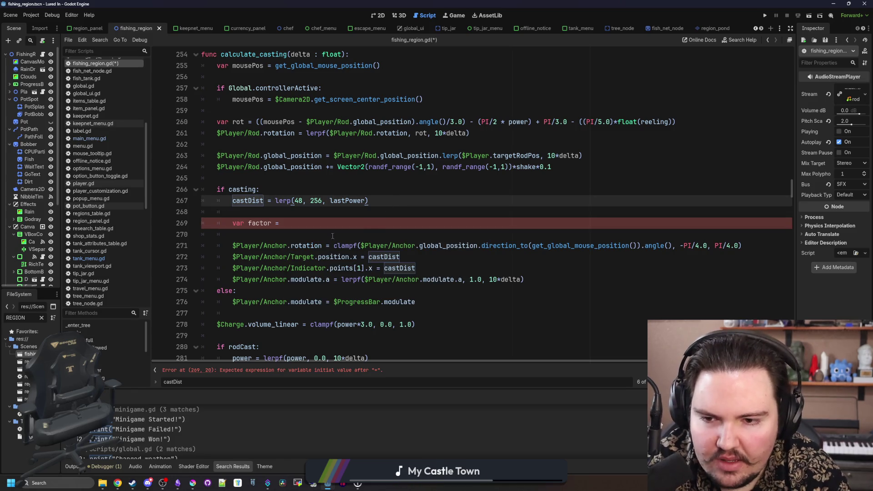
left_click_drag(322, 245, 233, 246)
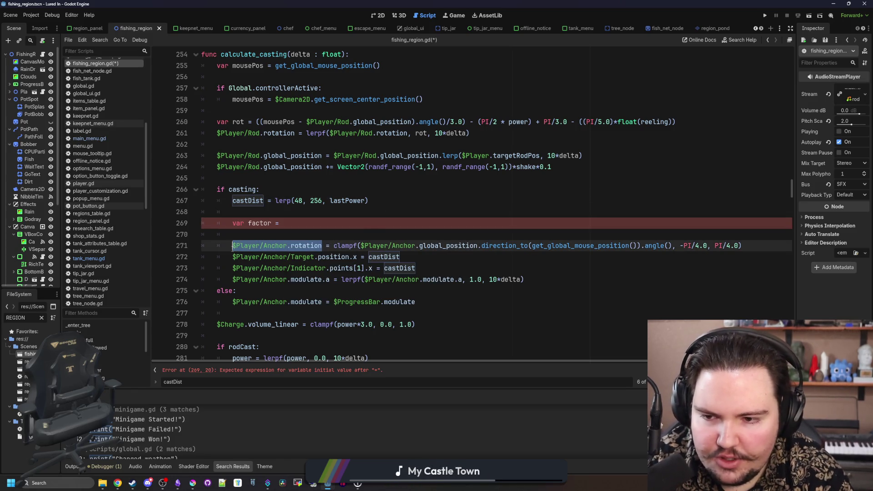
key("ctrl+c")
left_click(297, 224)
key("ctrl+v")
Step: Move the factor line up directly under 'if casting:'
left_click_drag(401, 223, 231, 222)
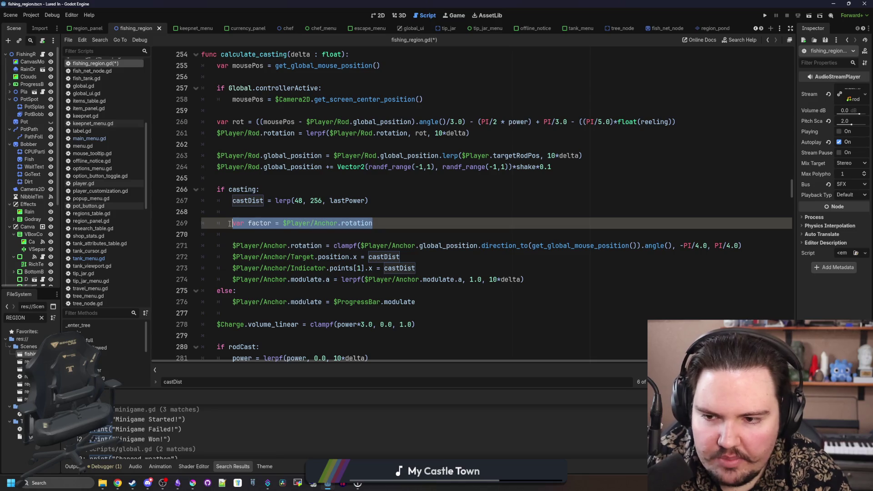
key("ctrl+x")
left_click(294, 191)
key("Return")
key("ctrl+v")
key("Return")
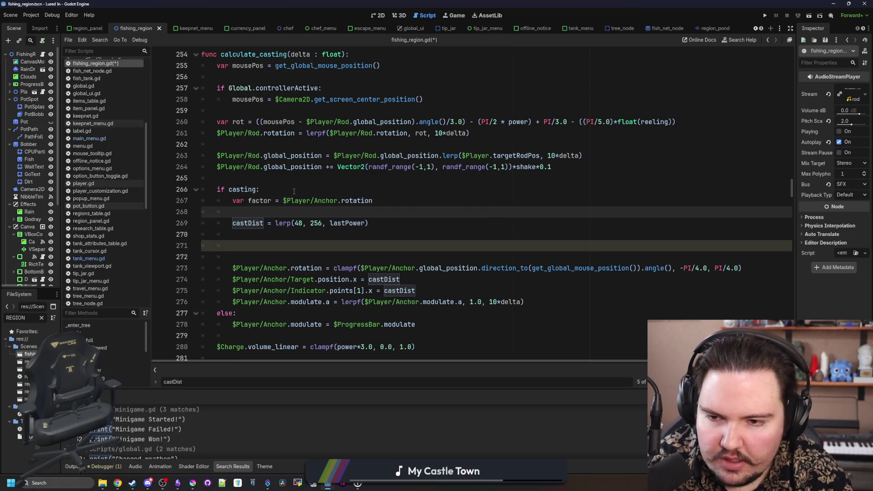
Step: Make factor abs($Player/Anchor.rotation) + 1 and remove the extra blank lines
left_click(282, 200)
type("abs(")
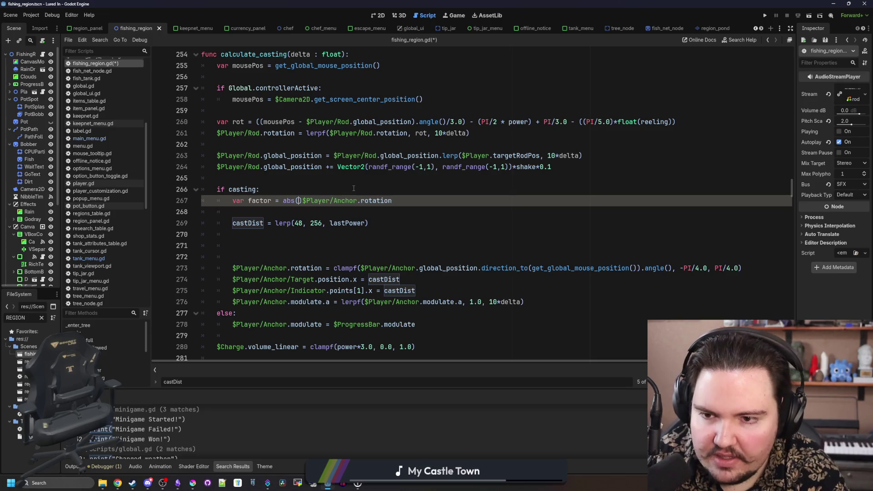
key("Right")
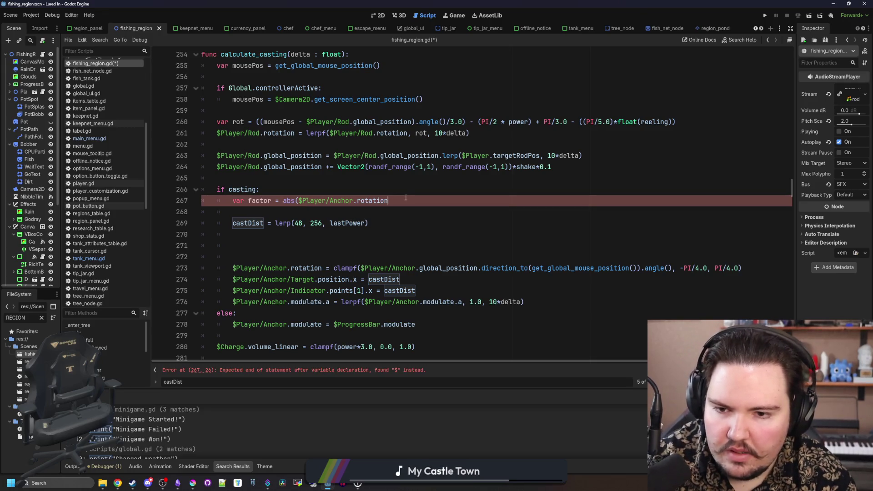
type(")")
left_click(253, 257)
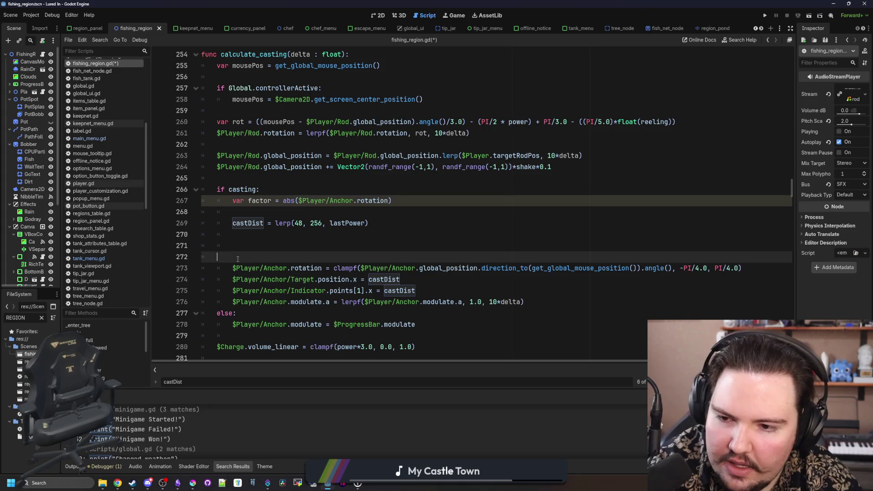
key("BackSpace")
key("BackSpace")
key("BackSpace")
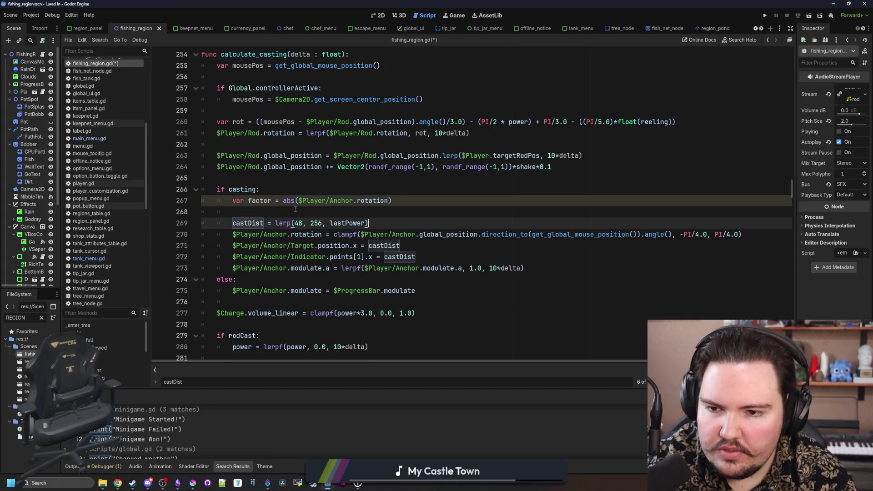
left_click(287, 200)
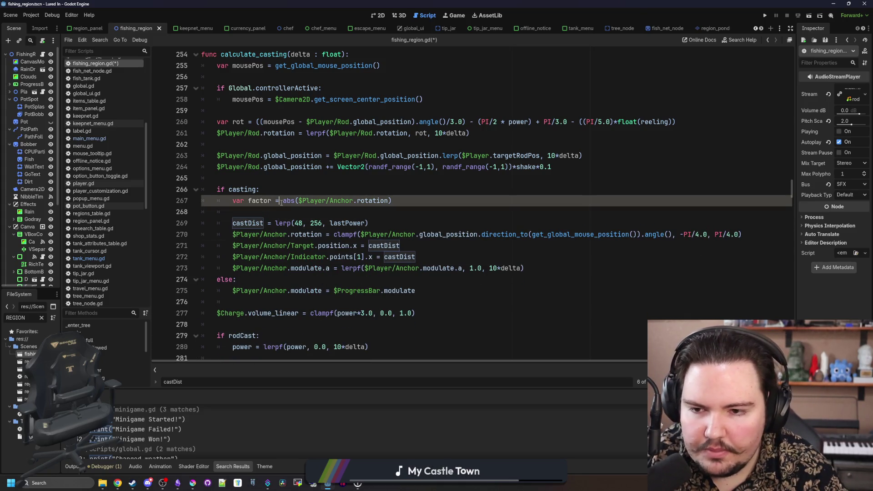
type(" + 1")
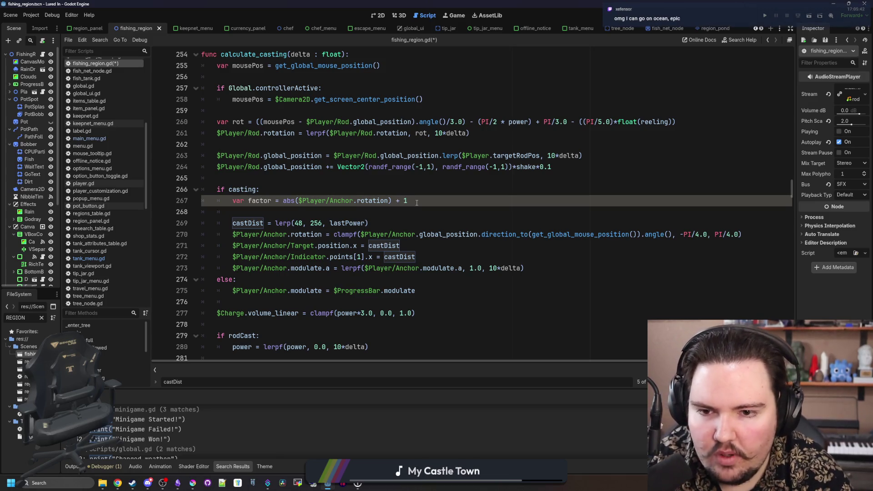
Step: Save the script with the 256/factor maximum and launch the game to test casting
left_click(323, 223)
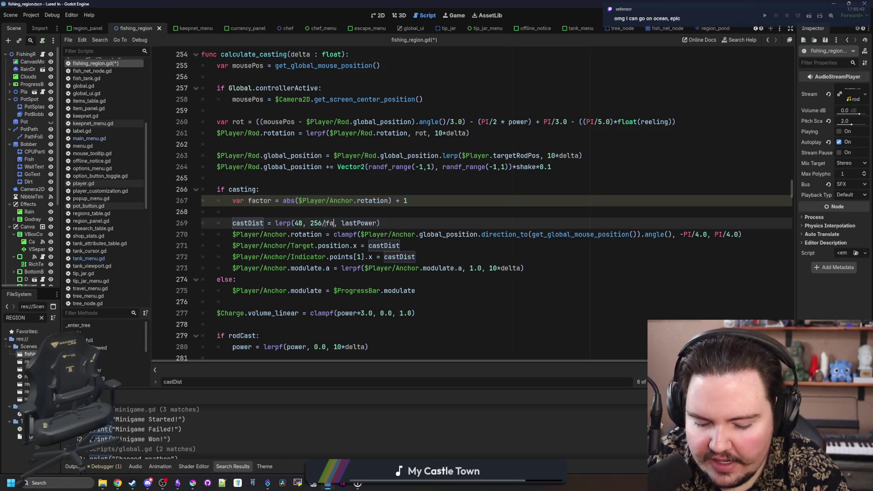
type("ctor")
left_click(384, 201)
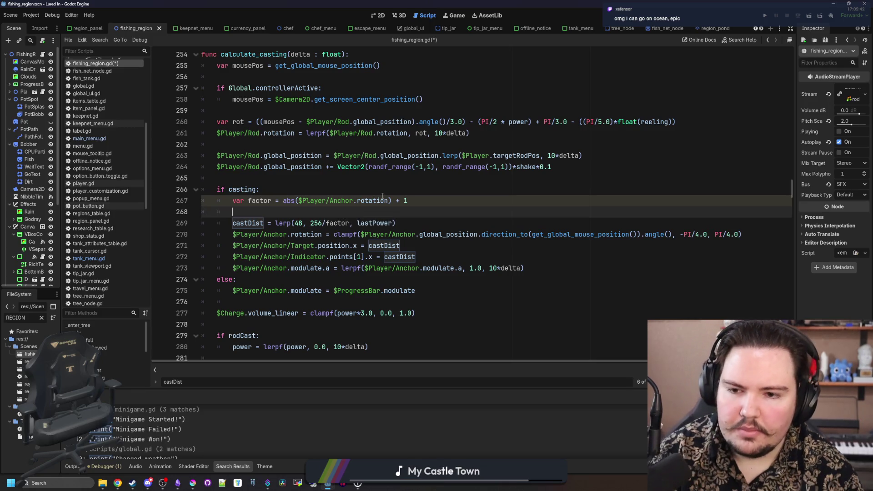
key("ctrl+s")
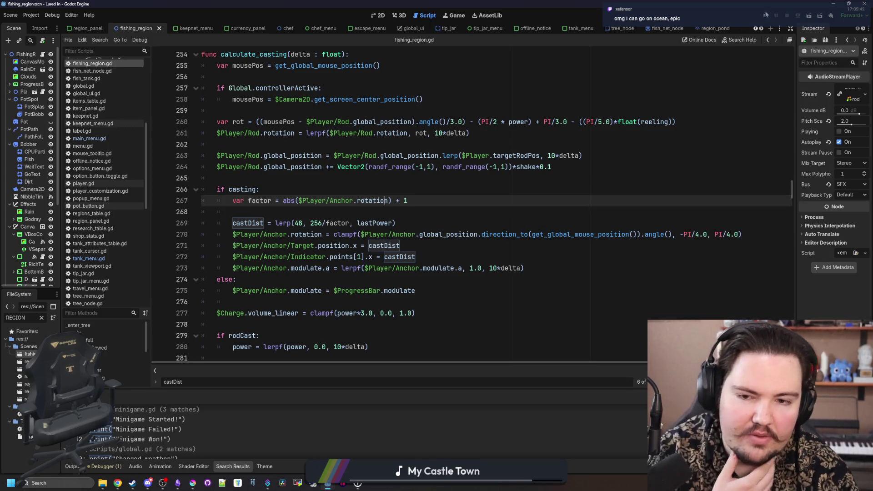
left_click(766, 15)
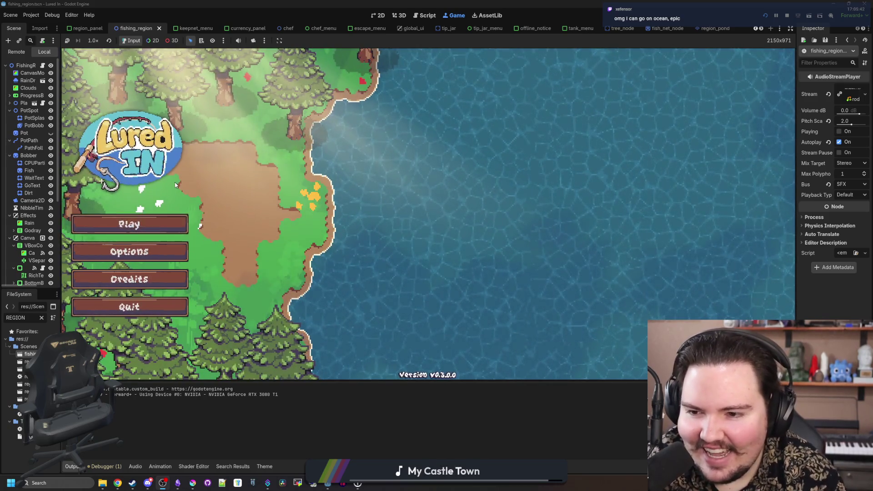
Step: Start playing, dismiss Welcome Back, and travel to the Ocean, hitting the lerp error at line 269
left_click(155, 227)
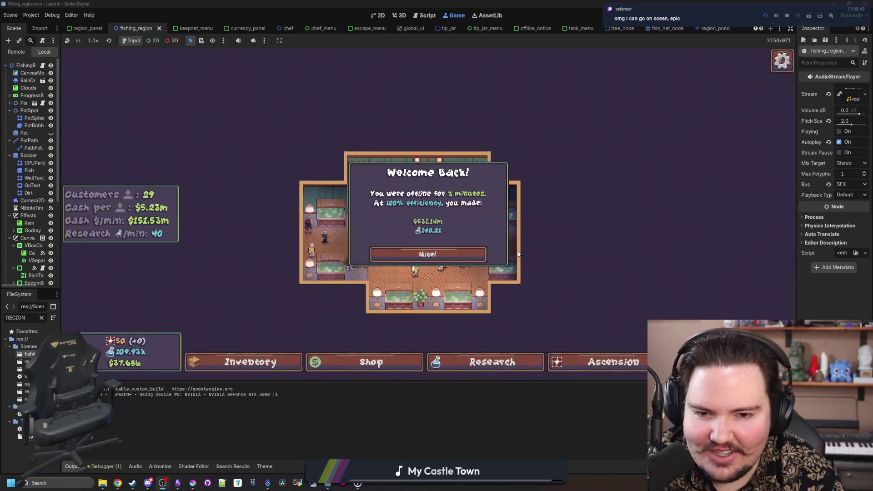
left_click(427, 253)
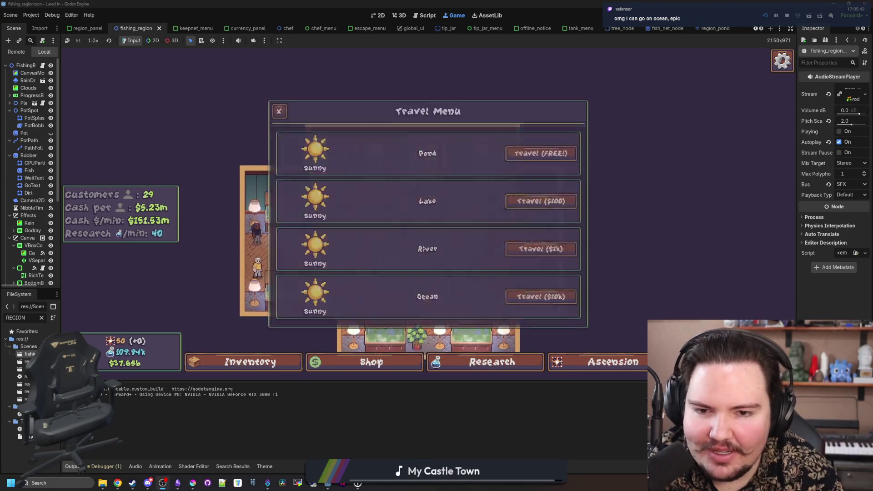
left_click(524, 304)
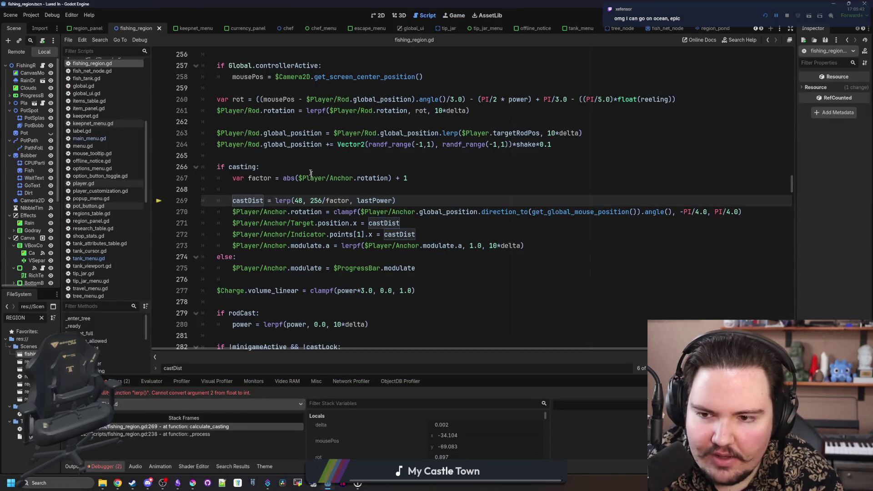
Step: Change line 269 to call lerpf with float values like 48.0
left_click(329, 188)
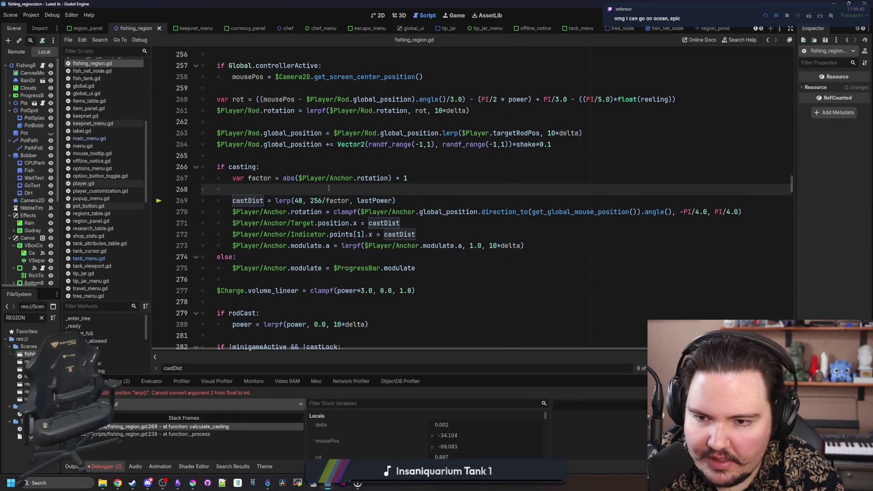
left_click(351, 201)
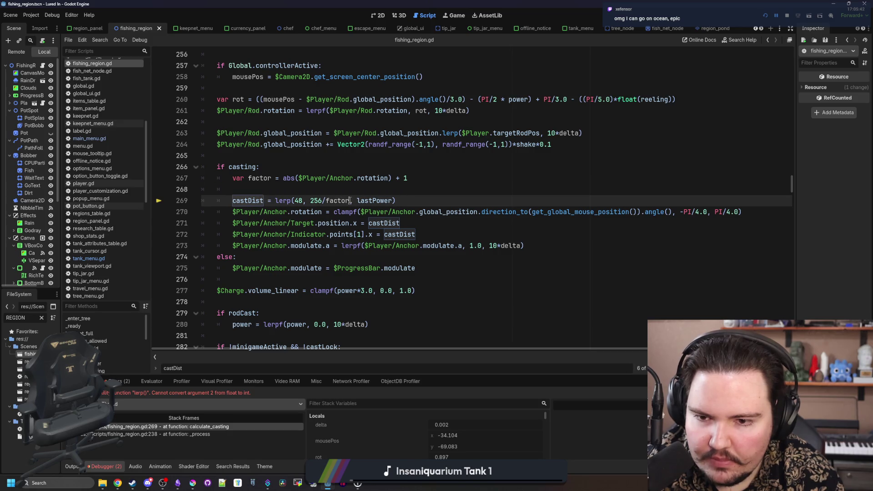
mouse_move(460, 208)
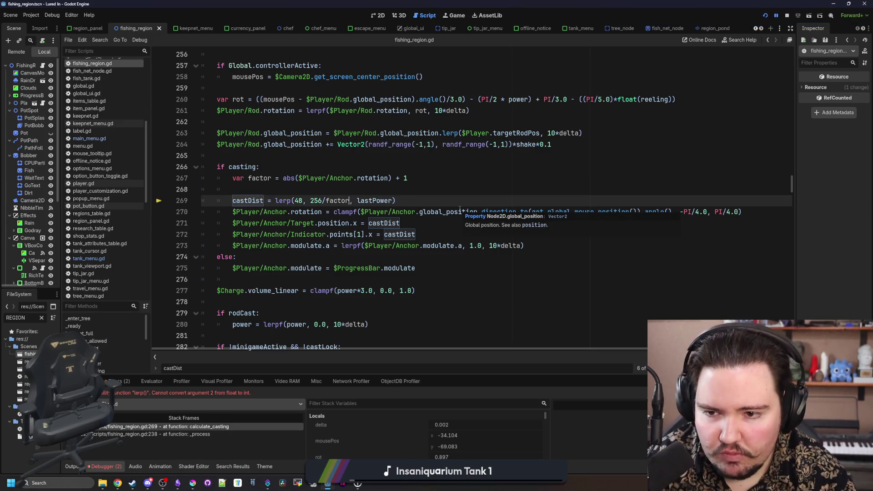
key("Left")
key("Left")
key("Left")
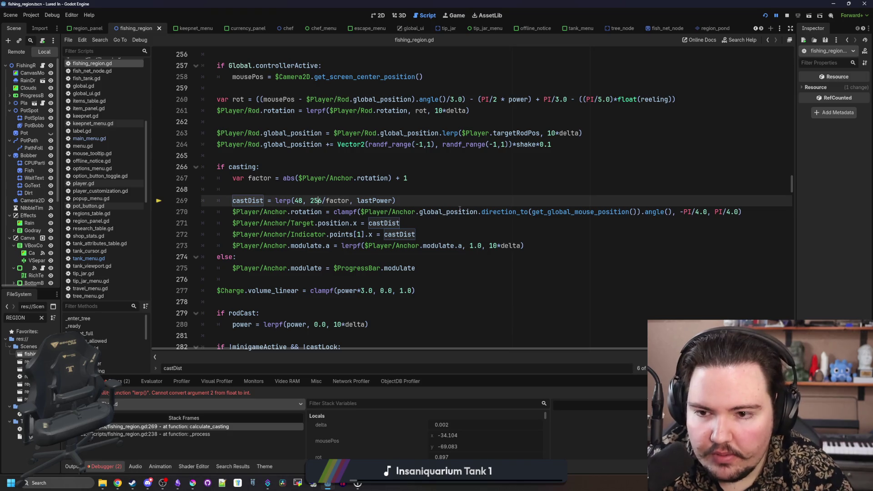
type("f")
key("Right")
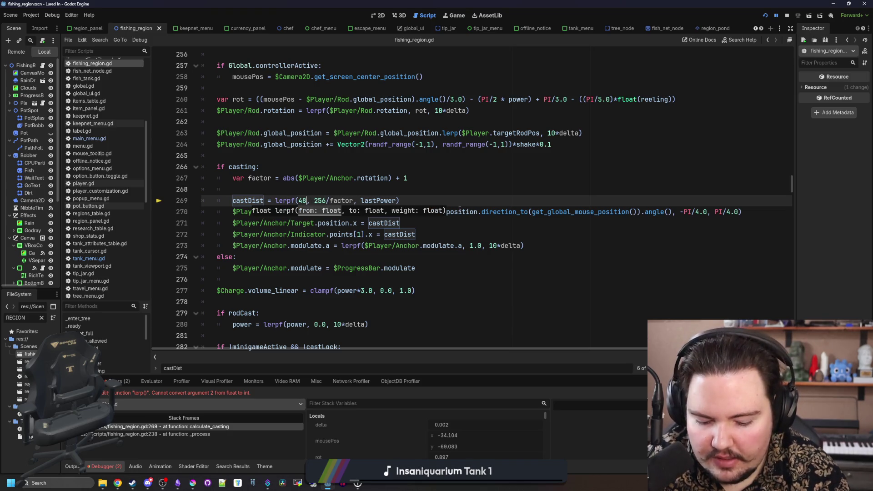
type(".0")
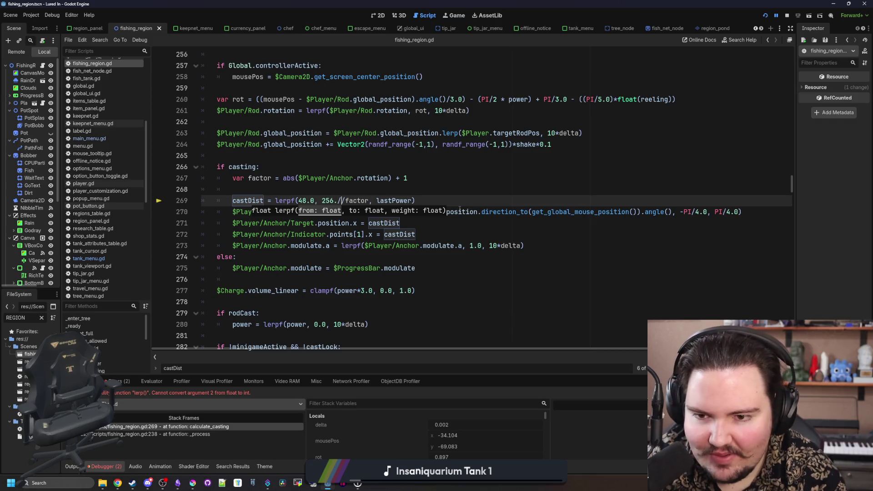
Step: Declare factor as ': float', save the script, and relaunch the game
left_click(276, 178)
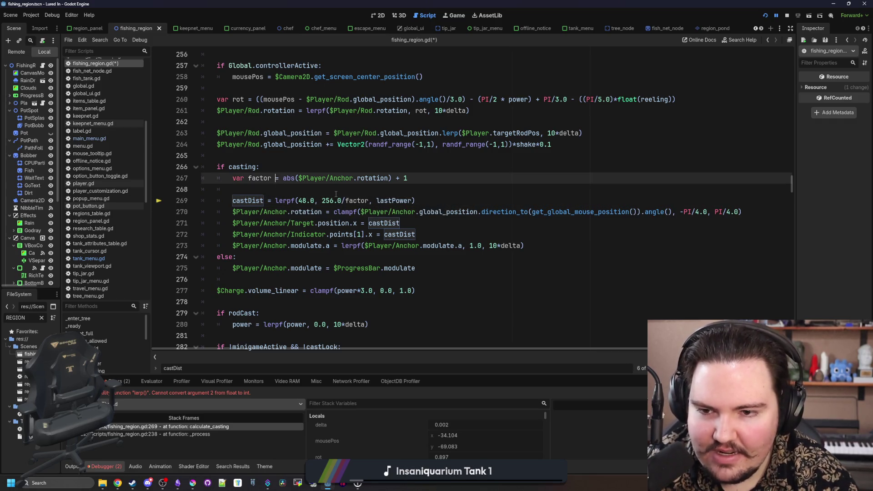
type(": float")
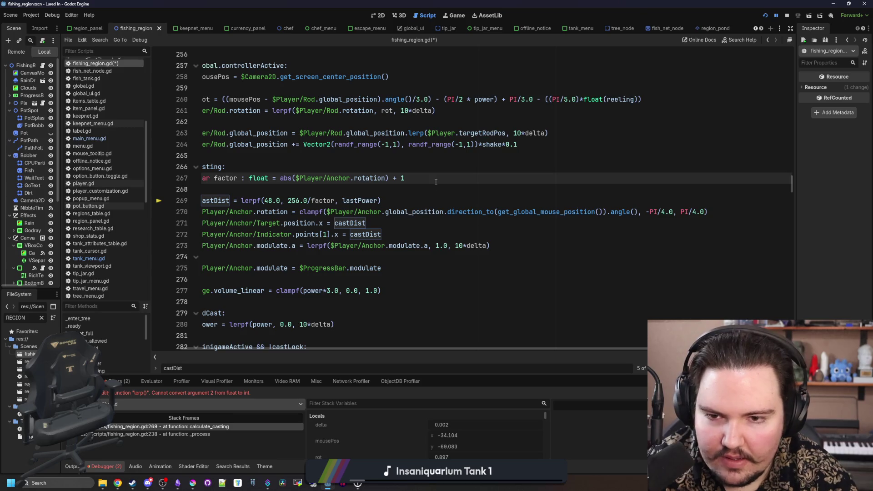
left_click(371, 194)
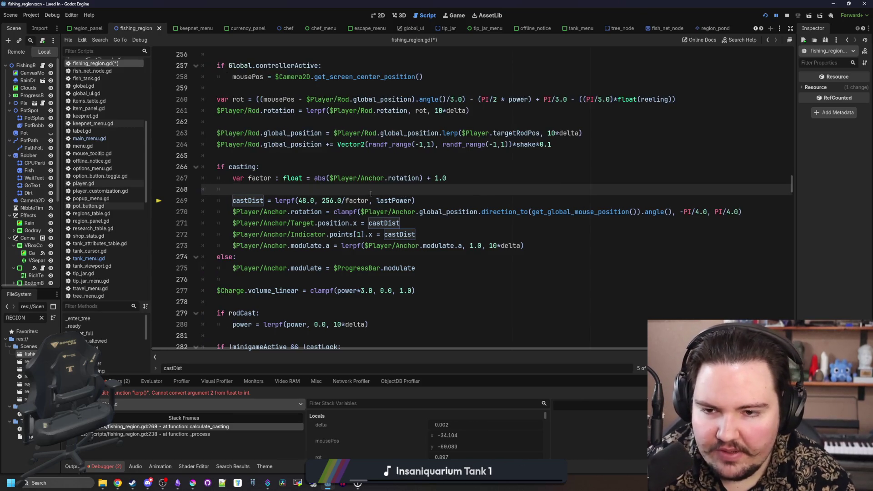
key("ctrl+s")
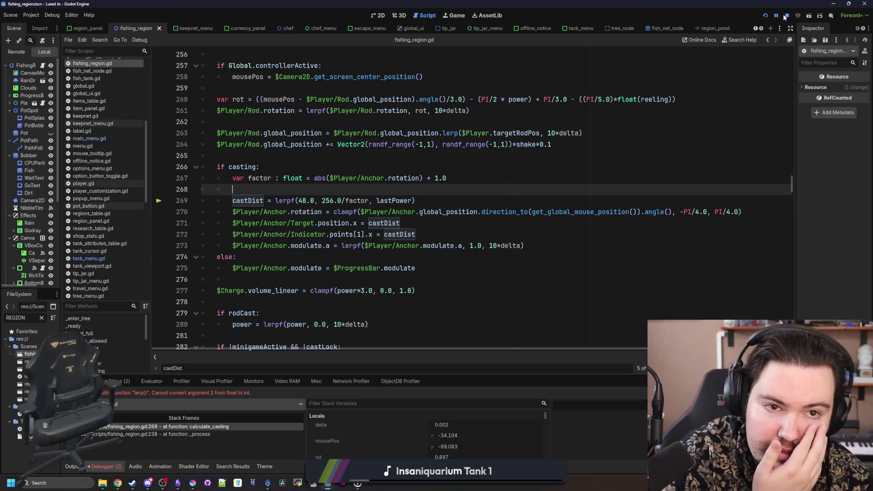
left_click(766, 16)
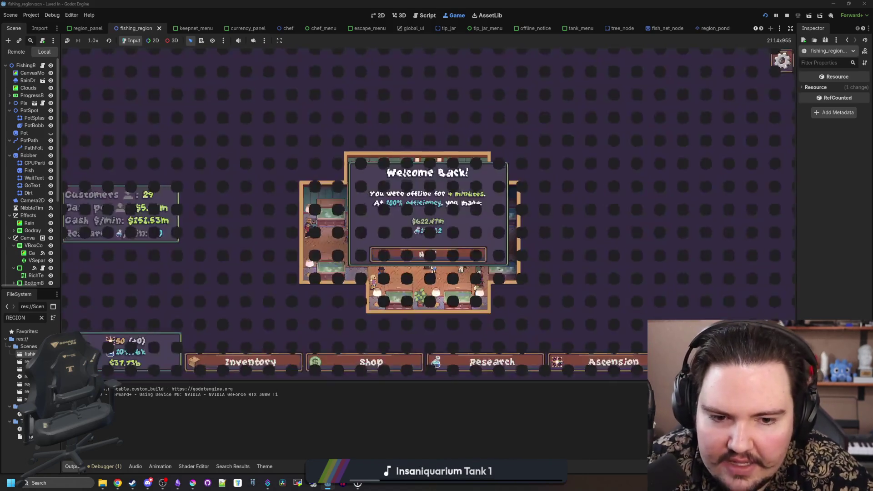
Step: Dismiss the welcome-back notice, go to the pond, and test casts in several directions
left_click(535, 161)
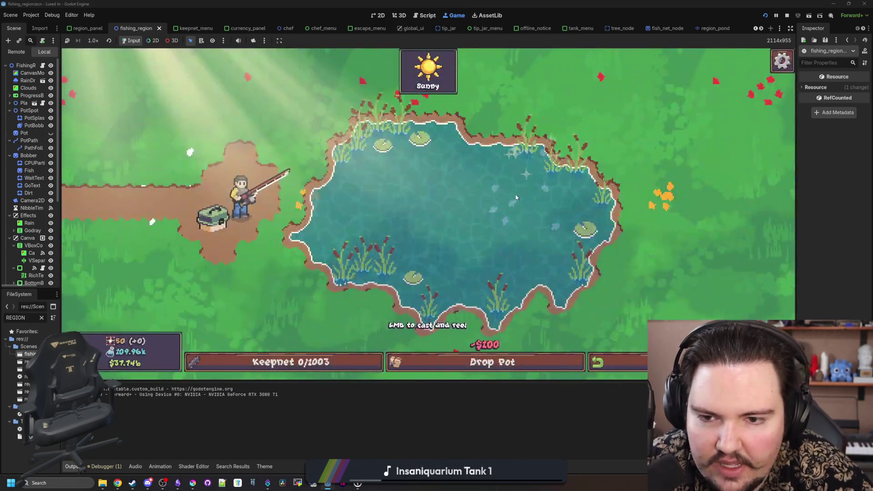
left_click(274, 68)
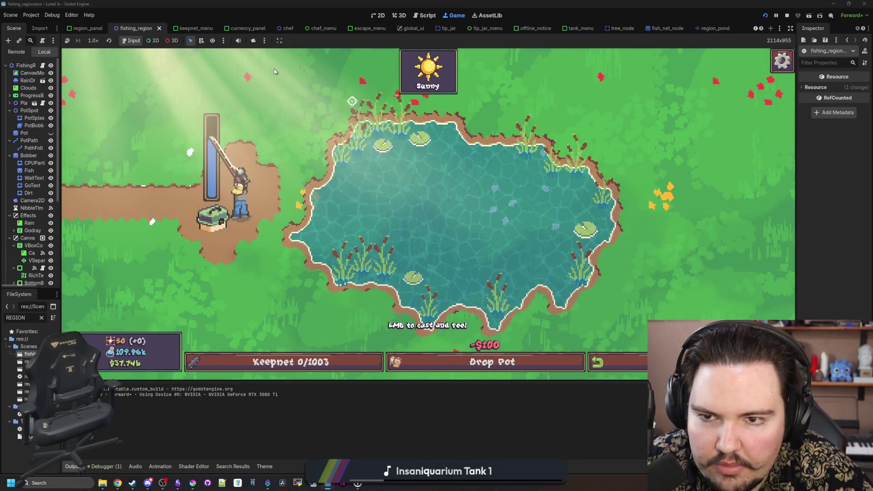
left_click(418, 143)
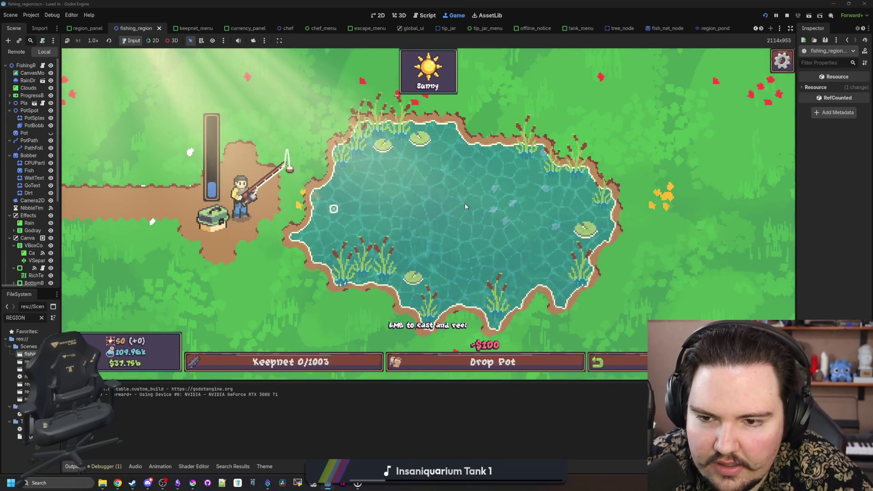
left_click(487, 212)
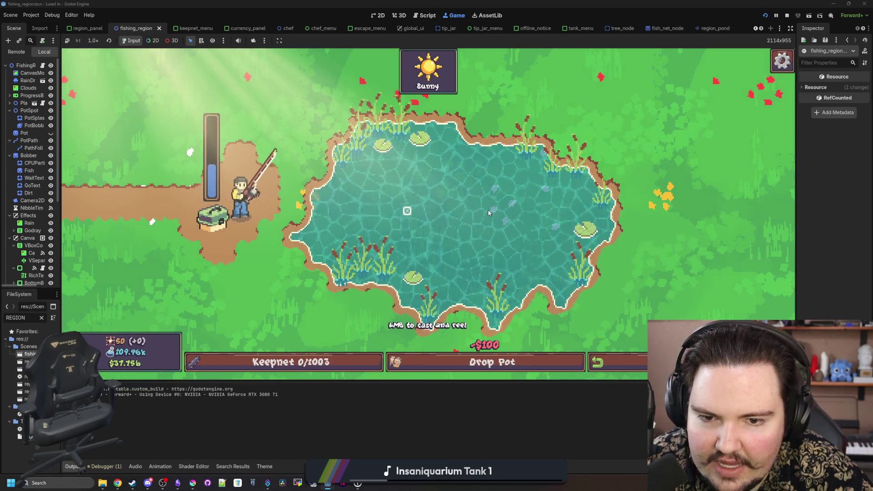
left_click(489, 212)
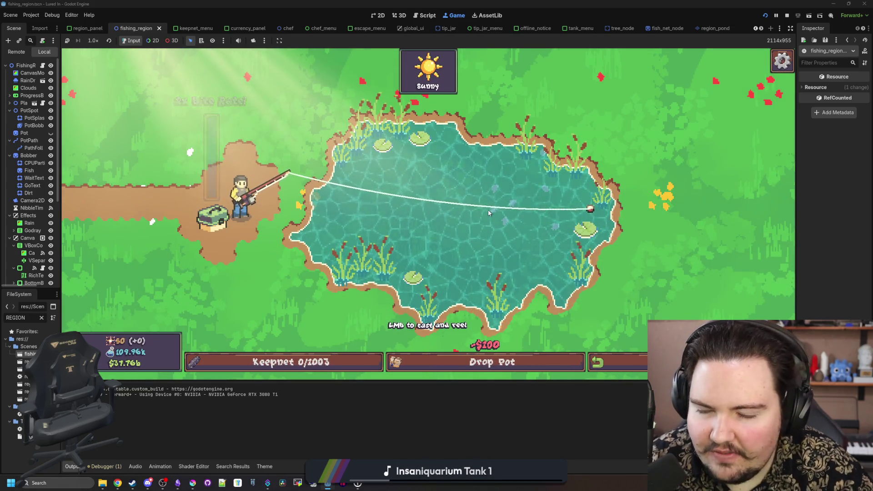
left_click(487, 209)
left_click(320, 94)
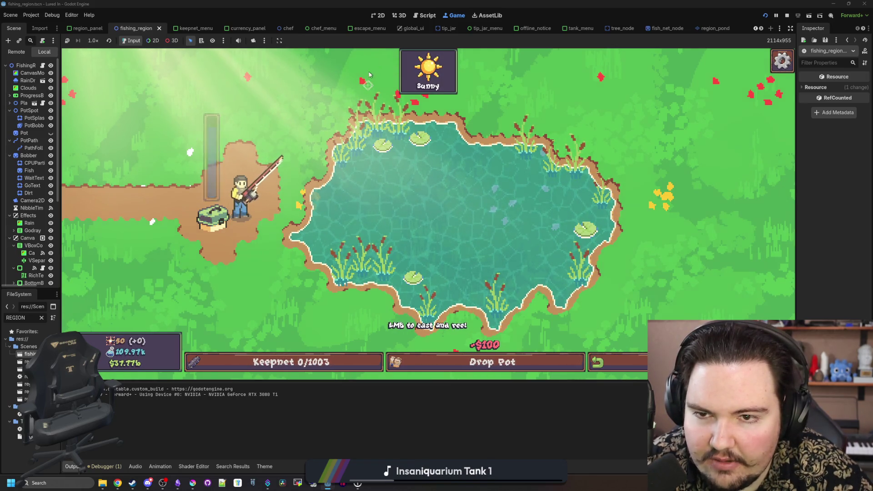
left_click(369, 79)
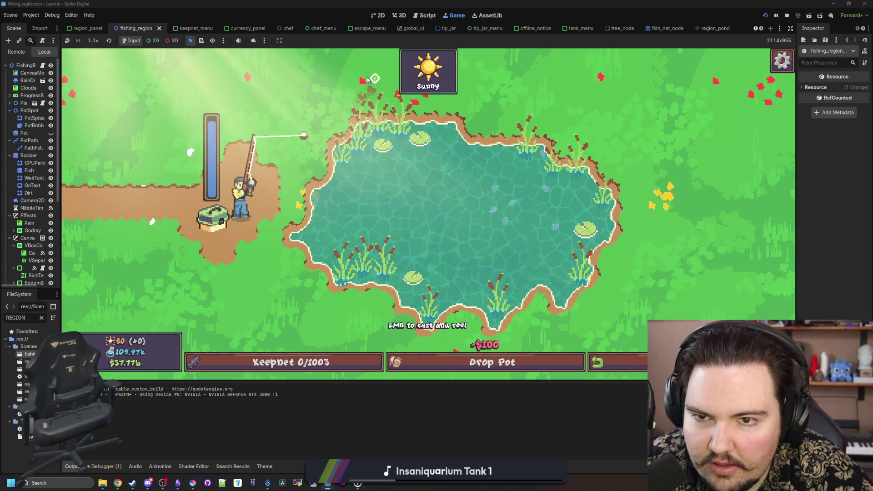
left_click(368, 80)
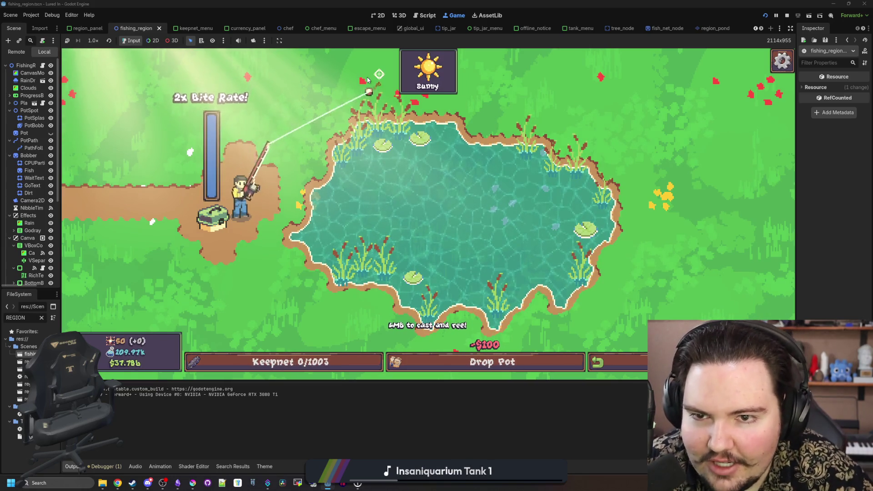
left_click(285, 314)
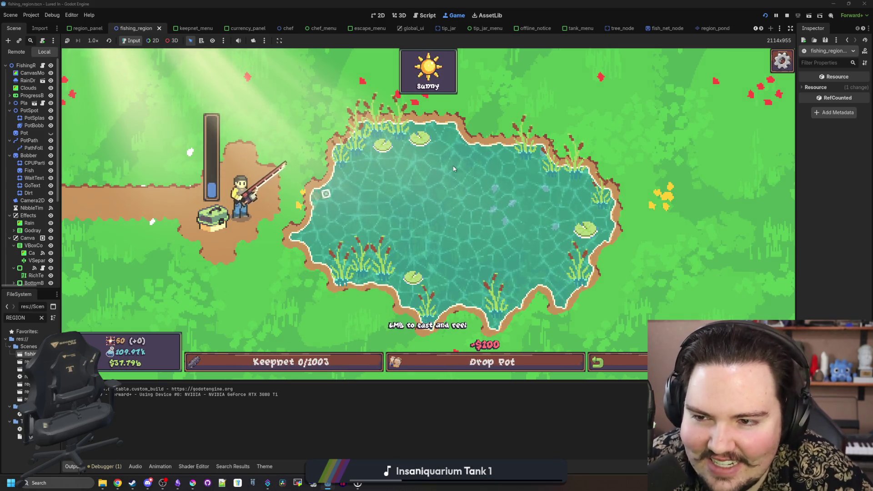
left_click(484, 210)
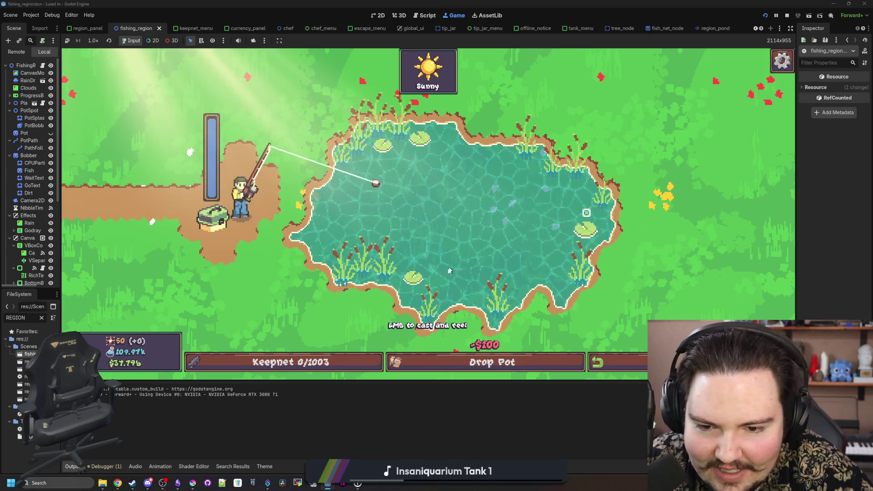
left_click(404, 304)
left_click(423, 296)
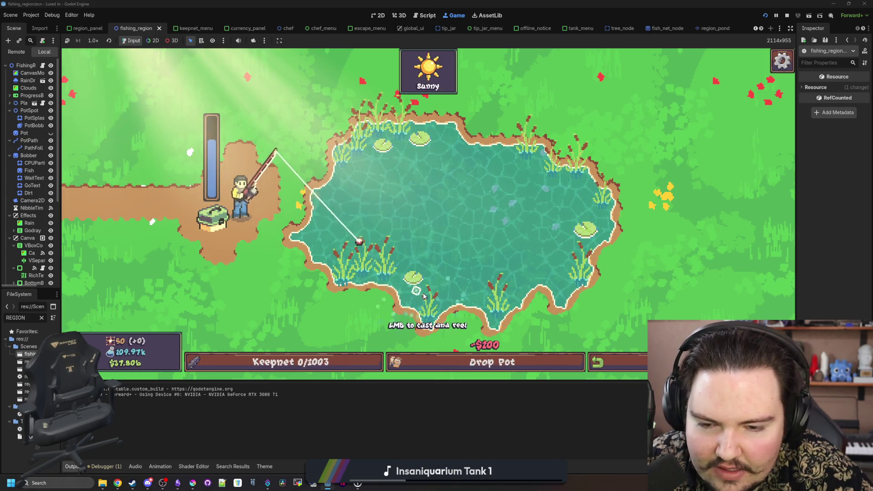
left_click(477, 294)
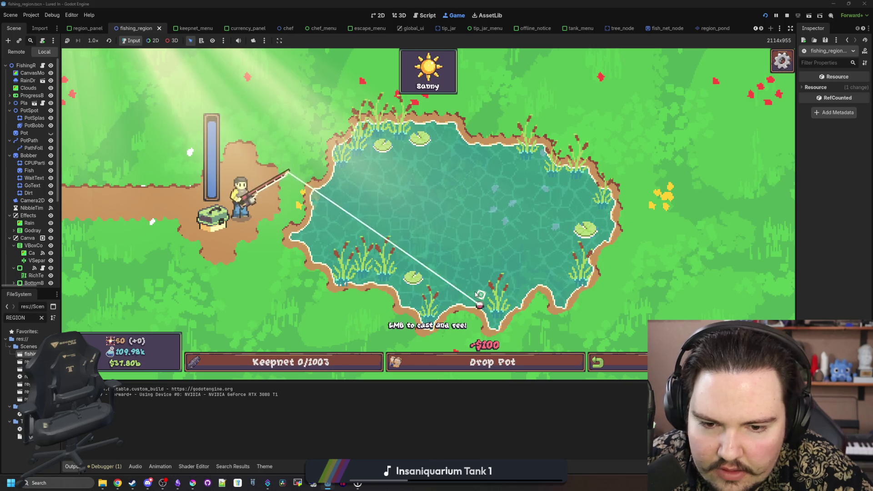
left_click(480, 294)
left_click(545, 287)
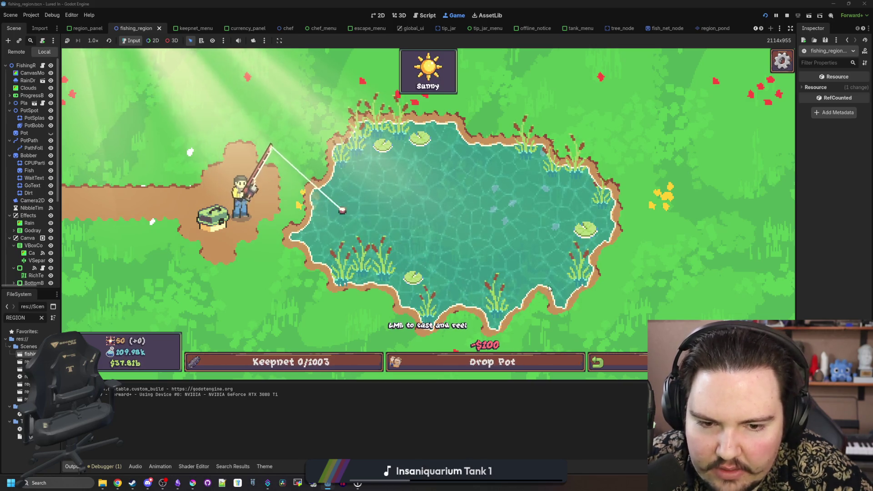
left_click(555, 286)
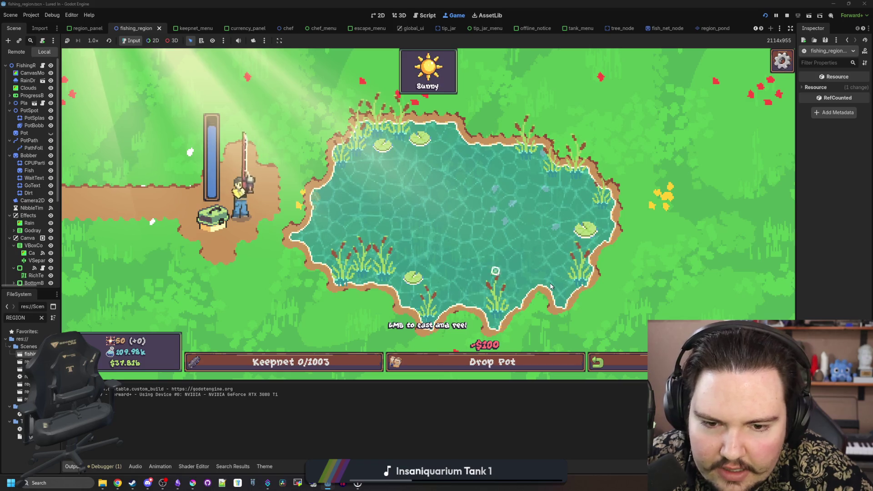
left_click(559, 276)
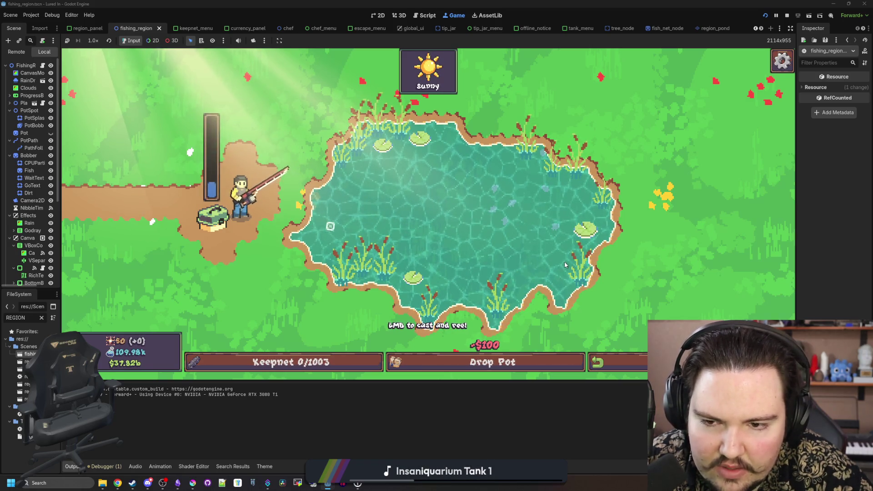
left_click(572, 232)
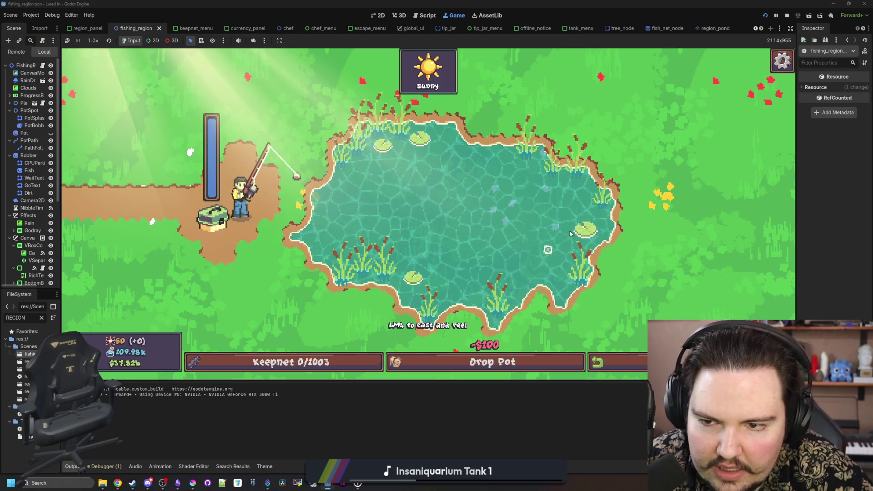
left_click(573, 207)
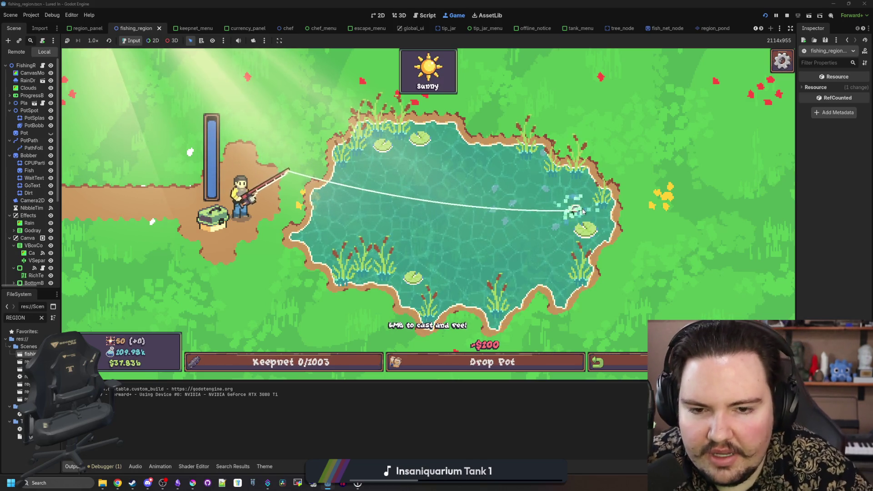
left_click(576, 208)
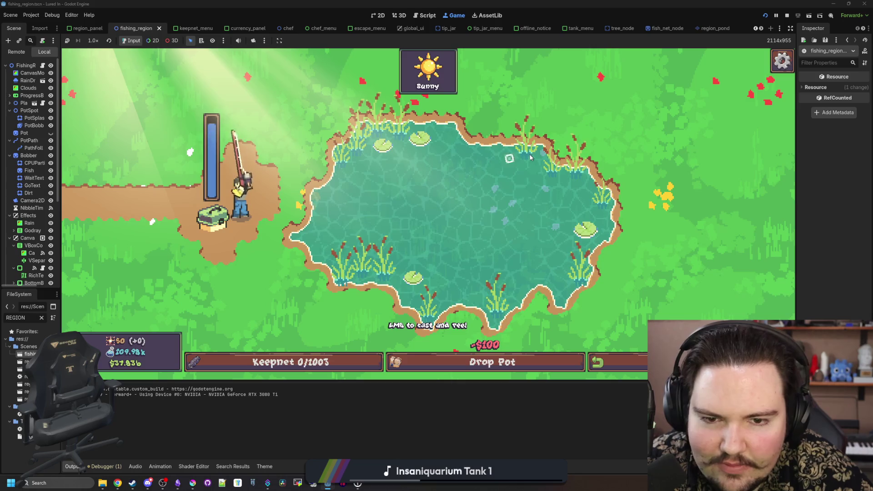
left_click(529, 157)
left_click(529, 157)
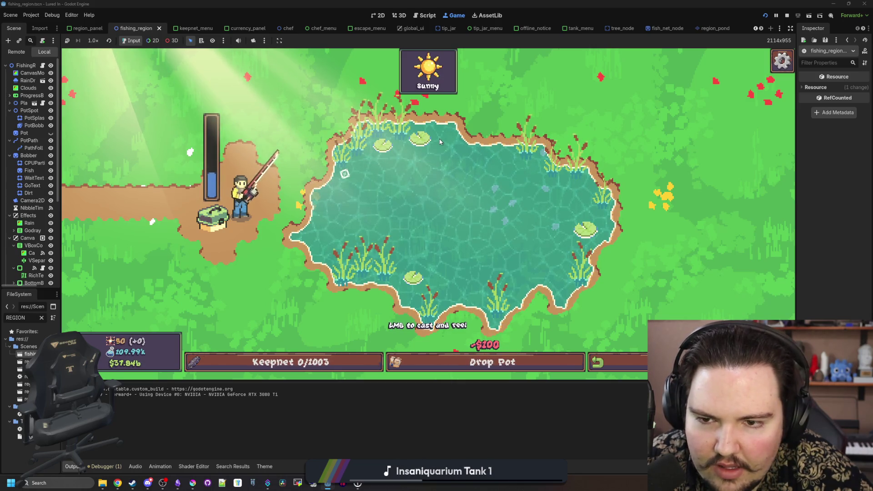
left_click(439, 139)
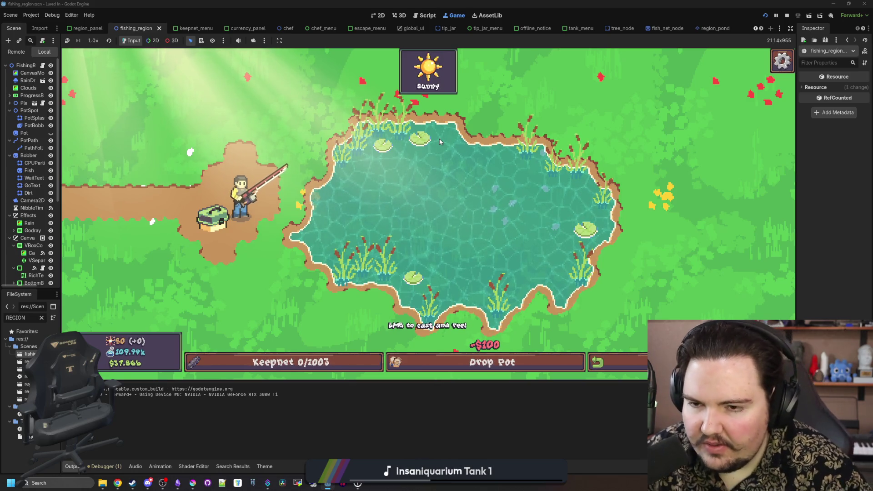
Step: Charge full-power casts across the pond to check the new cast distances
left_click_drag(326, 99, 358, 134)
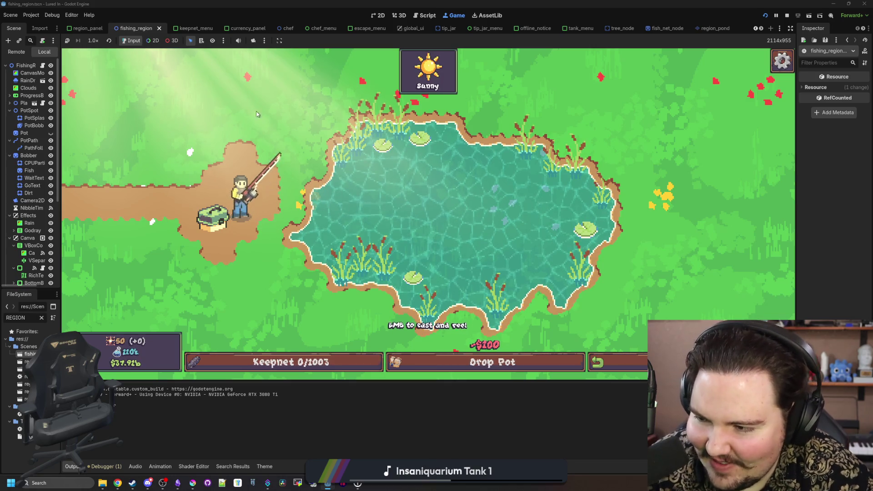
left_click_drag(364, 150, 374, 129)
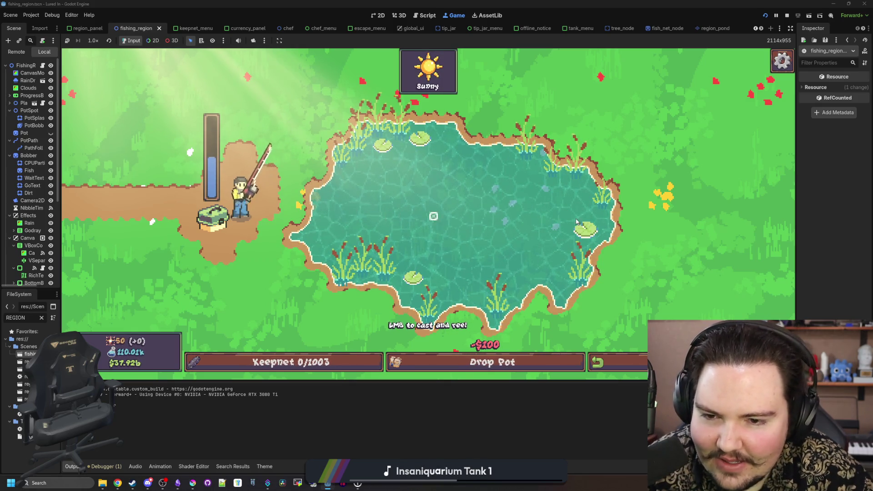
left_click_drag(563, 210, 563, 210)
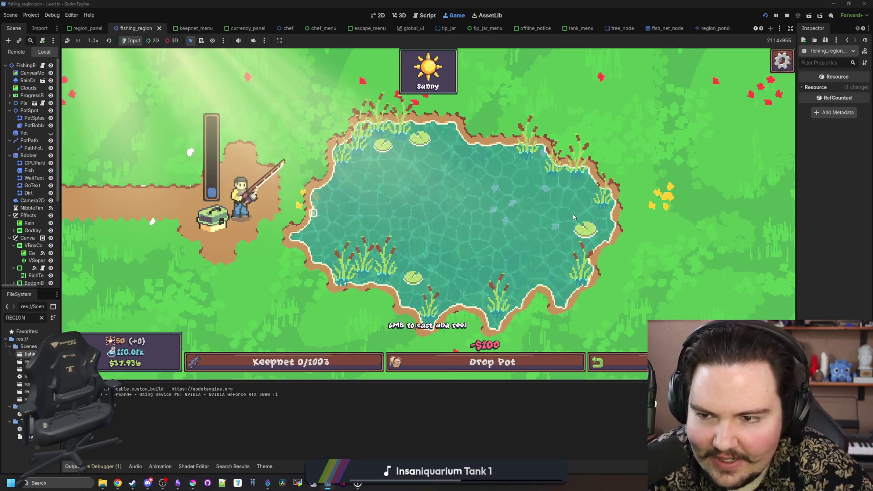
left_click(583, 215)
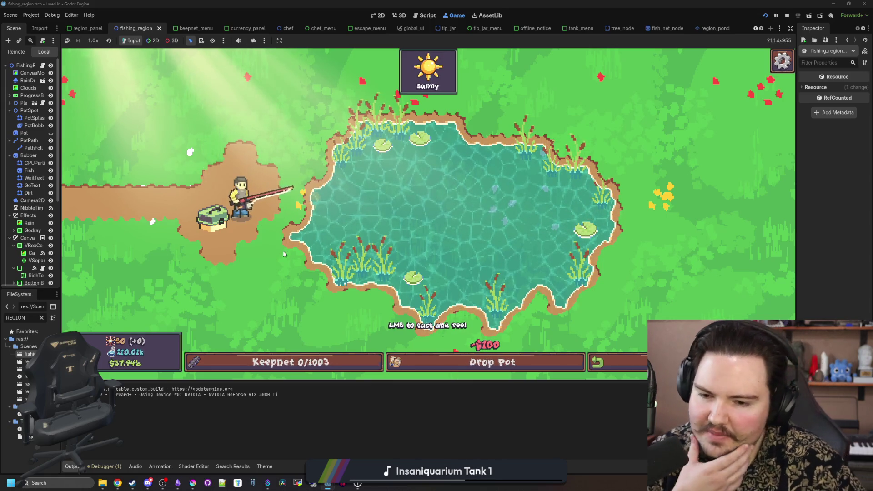
left_click_drag(405, 216, 535, 220)
left_click(518, 201)
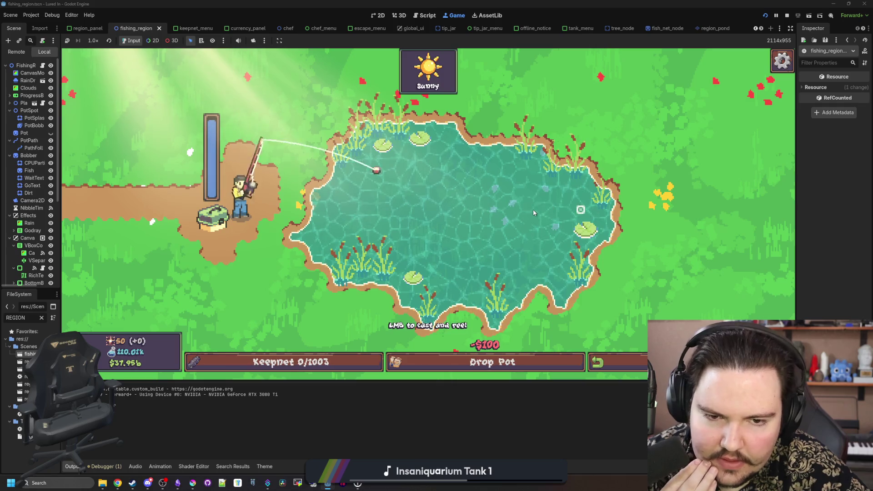
left_click(534, 212)
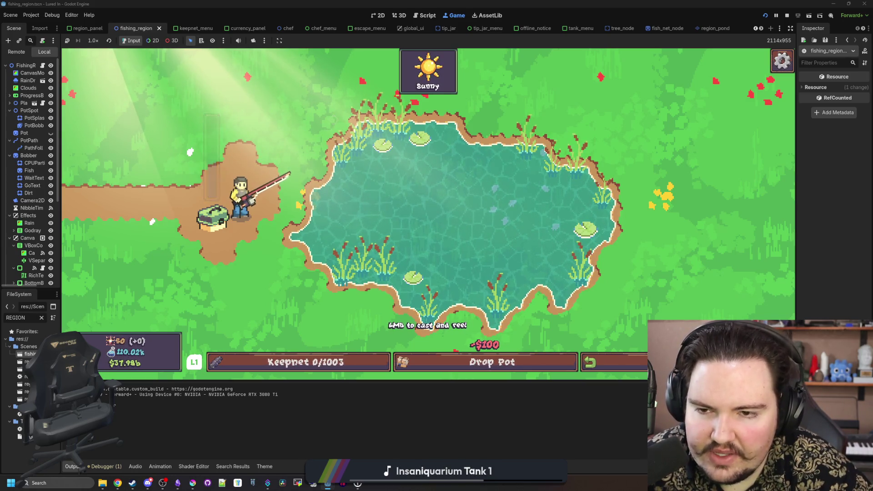
left_click(351, 102)
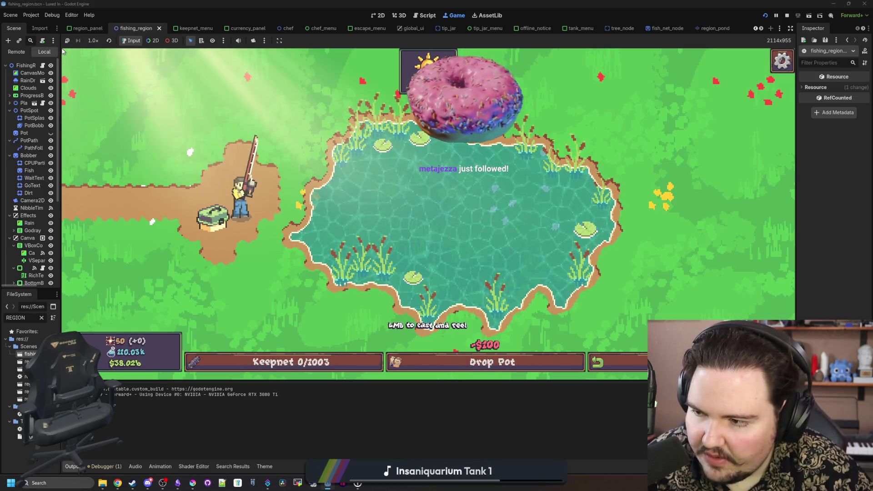
left_click(307, 145)
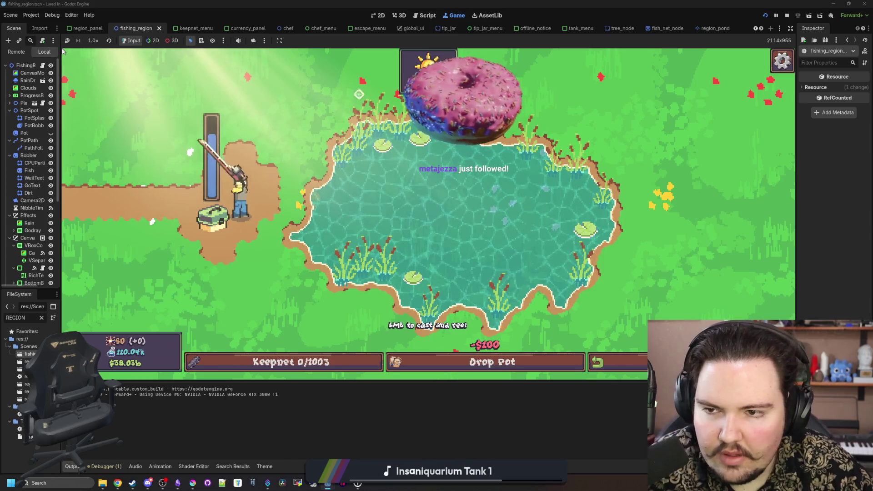
left_click(378, 75)
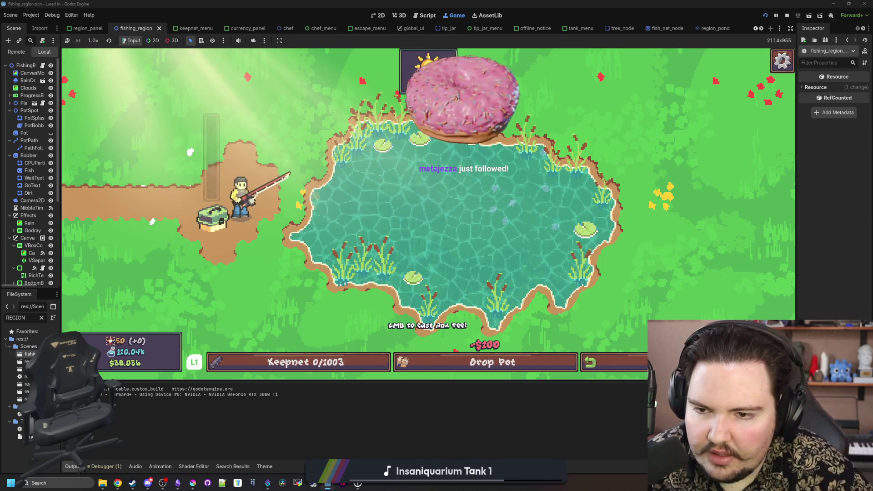
left_click(379, 74)
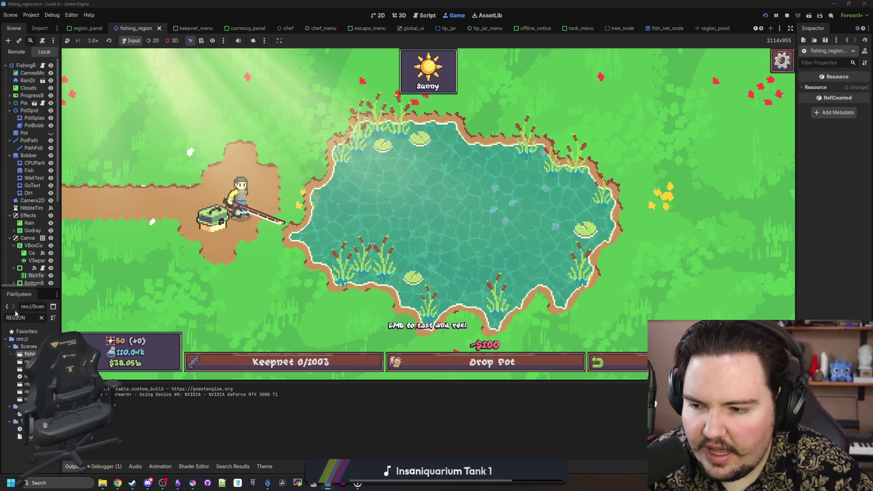
Step: Widen the Scene dock, test one cast and reel-in, then bring up Chrome
left_click_drag(60, 301, 121, 306)
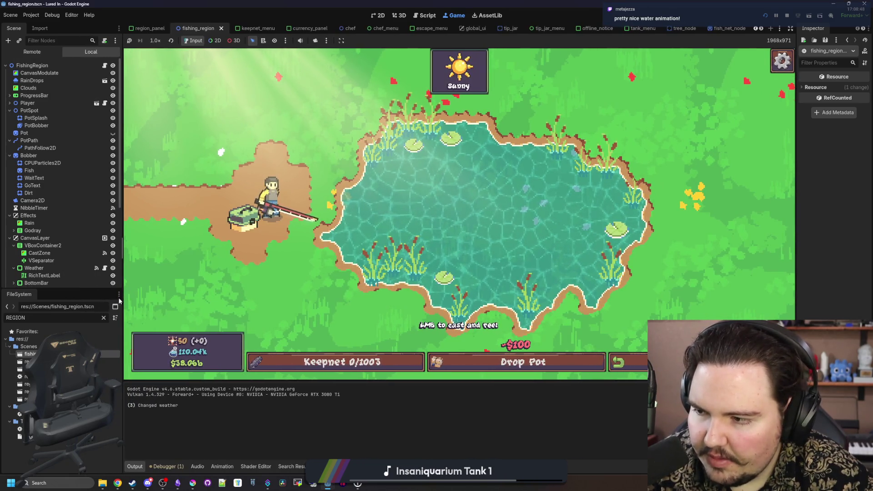
left_click(444, 196)
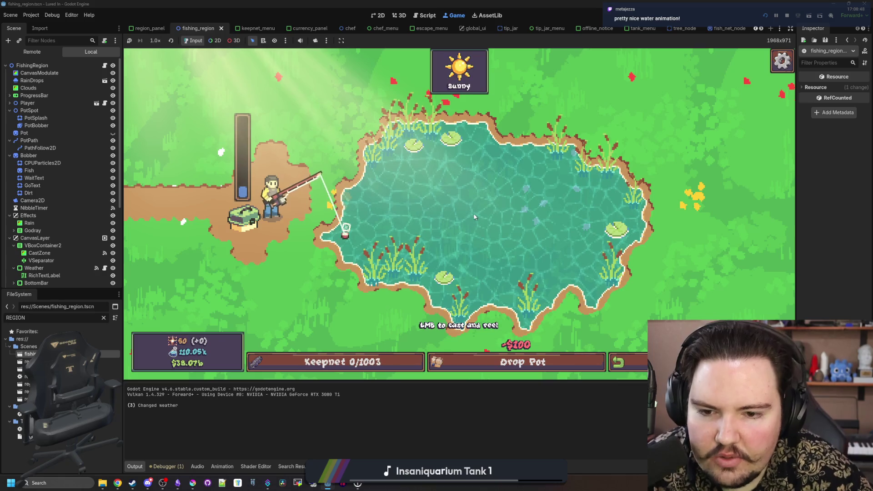
left_click(442, 196)
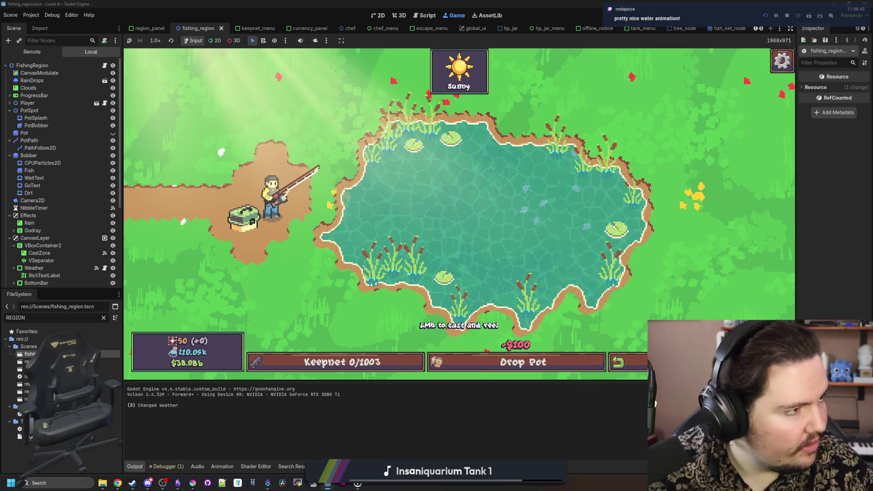
left_click(117, 483)
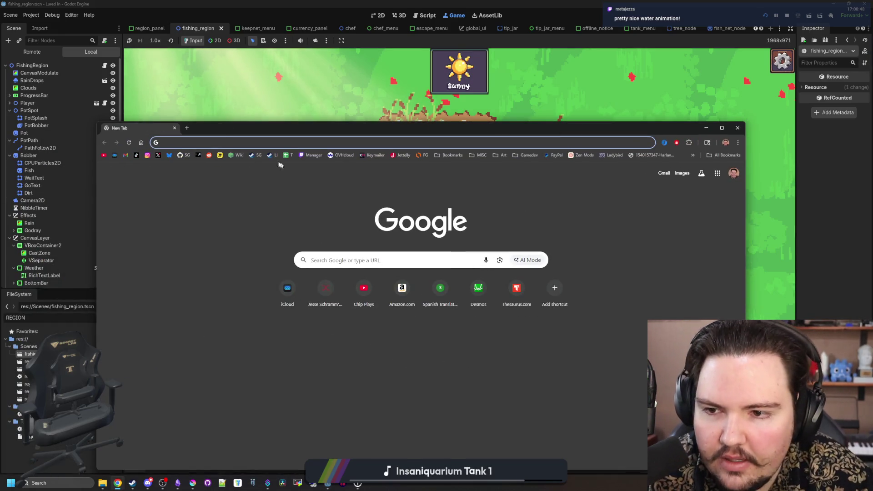
Step: Maximize Chrome on the Starground Steam page, open its screenshot viewer, and return to Godot
left_click(258, 154)
left_click_drag(300, 128, 319, 4)
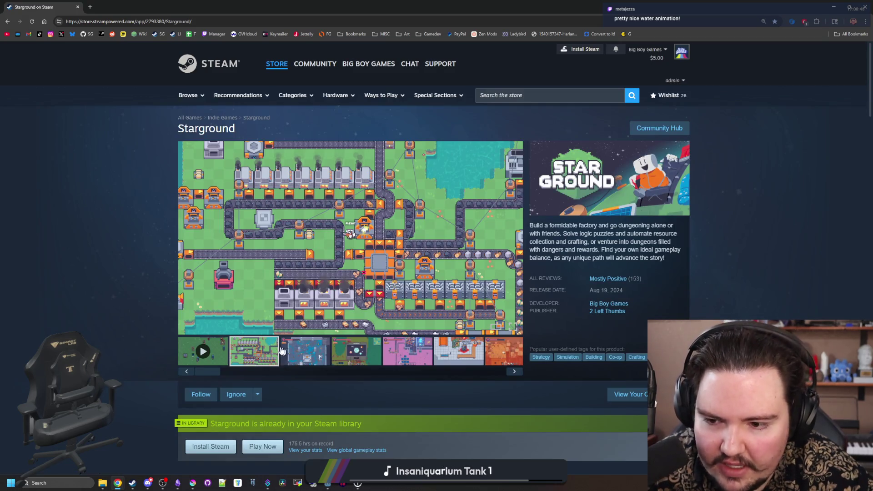
left_click(470, 180)
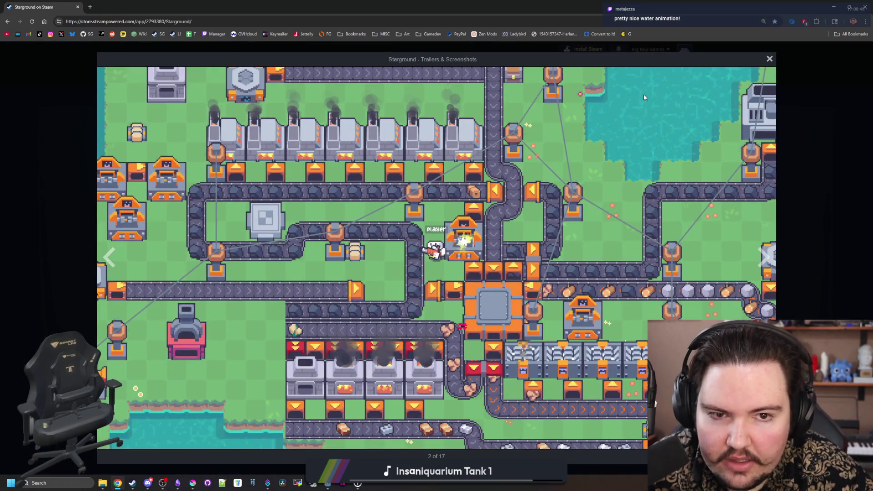
key("alt+Tab")
key("alt+Tab")
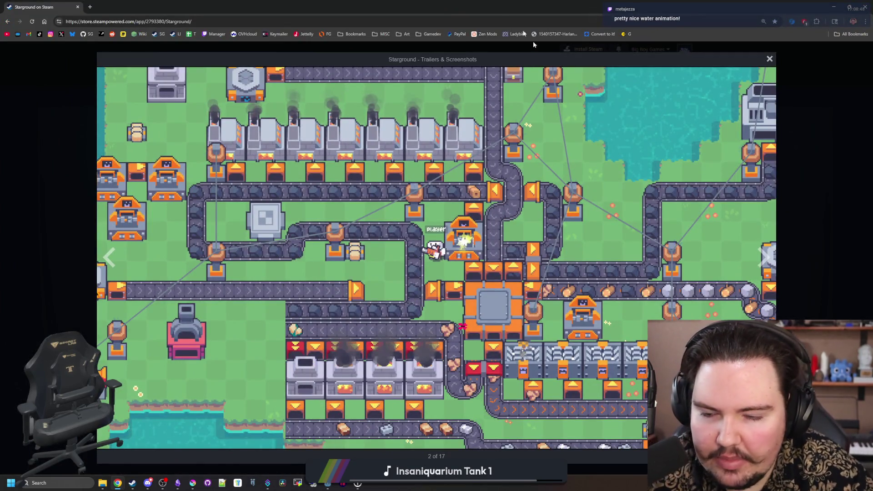
key("alt+Tab")
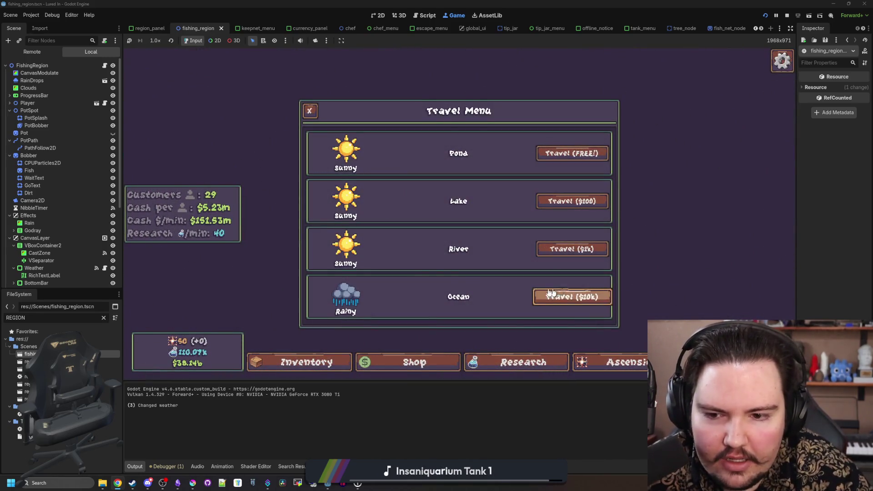
Step: Travel to the Ocean twice, then to the River, and back to the Pond
left_click(559, 297)
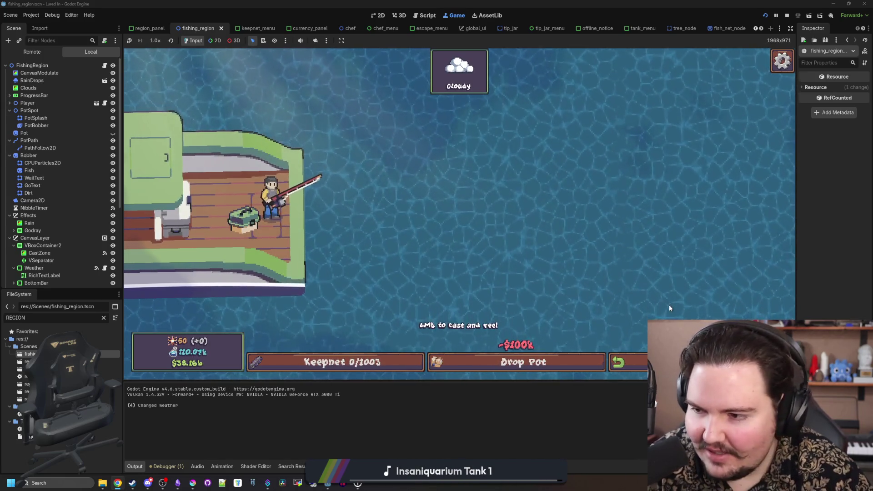
left_click(627, 363)
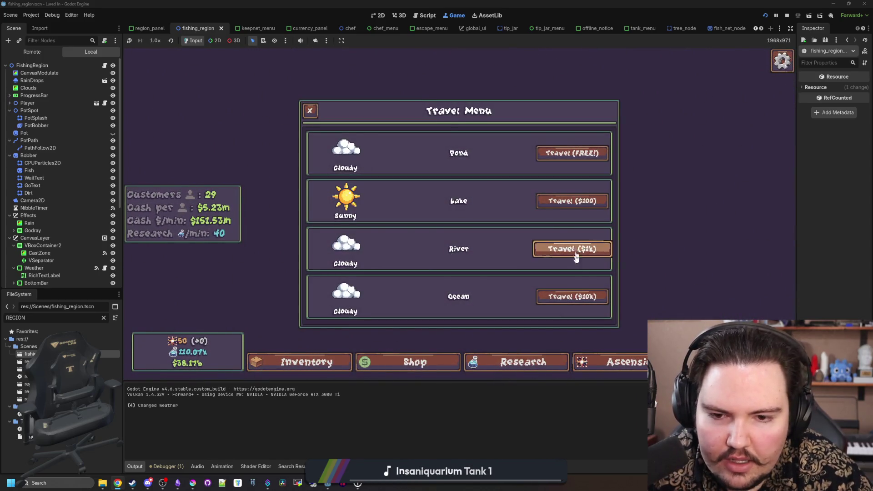
left_click(584, 294)
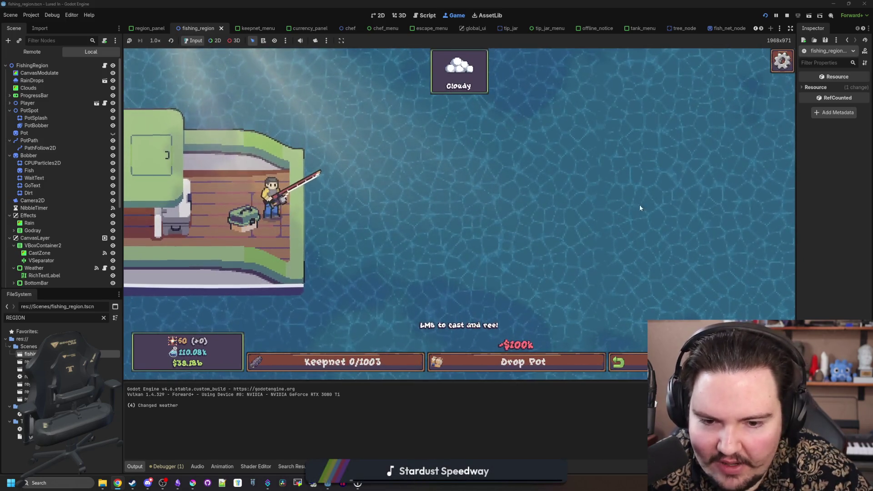
left_click(628, 362)
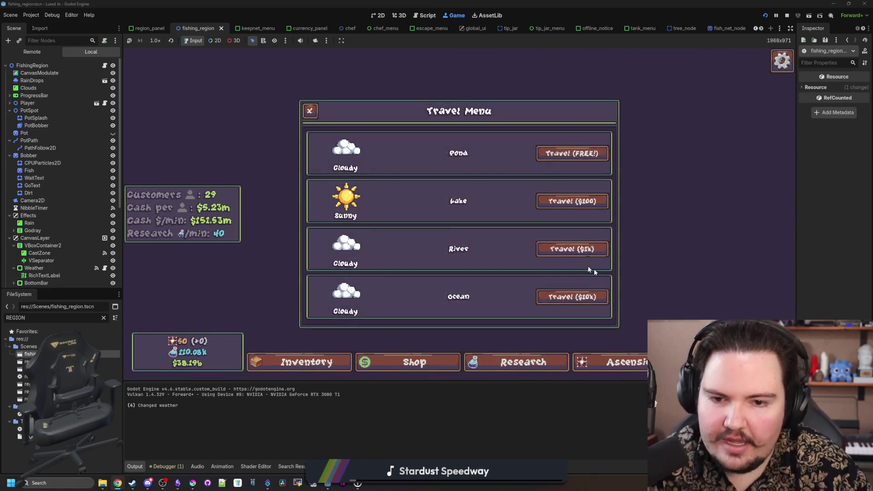
left_click(586, 254)
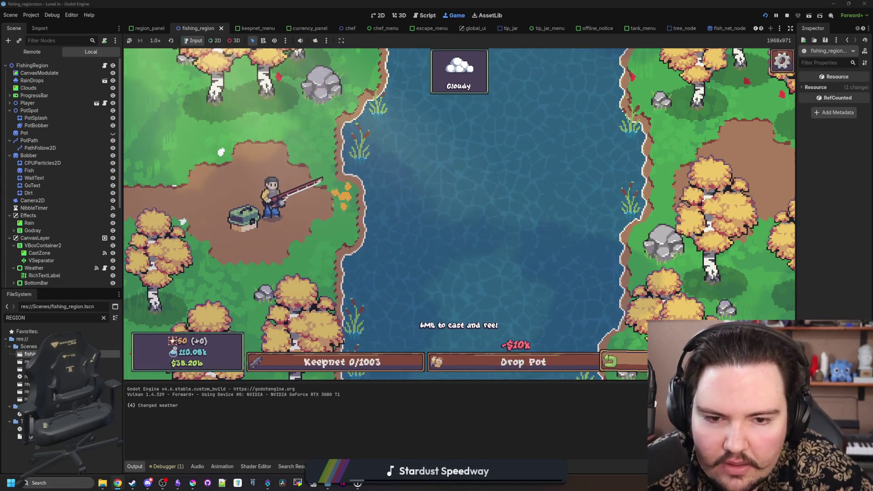
left_click(610, 361)
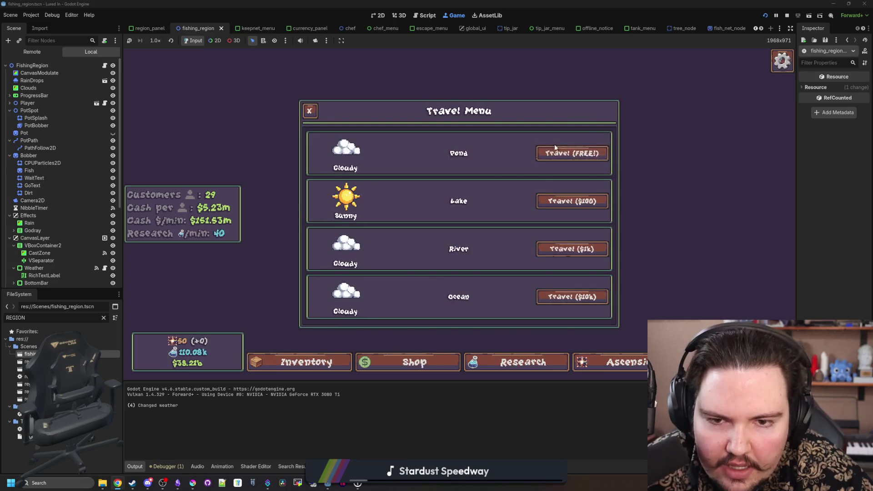
left_click(553, 155)
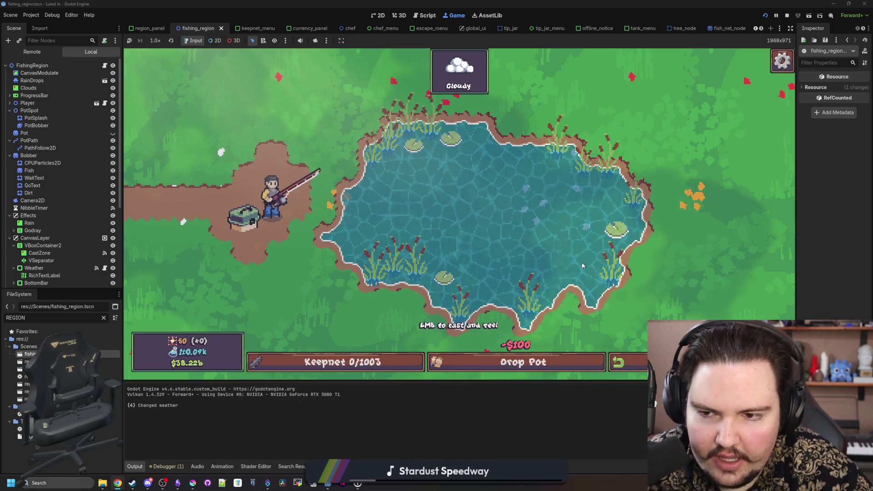
Step: Cast and reel in repeatedly across the cloudy pond
left_click(372, 82)
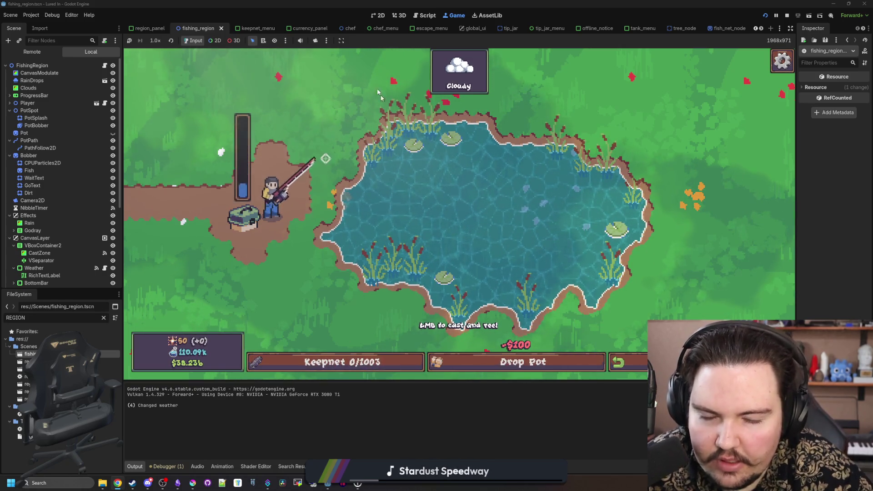
left_click(372, 83)
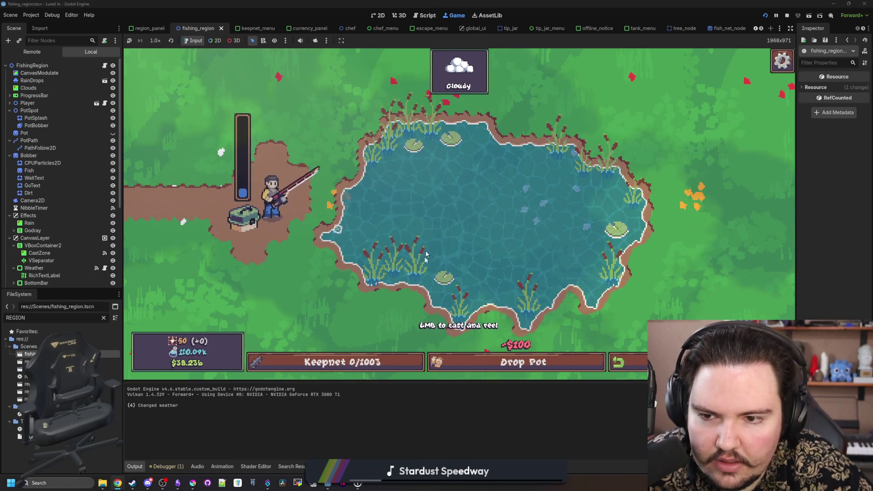
left_click(464, 231)
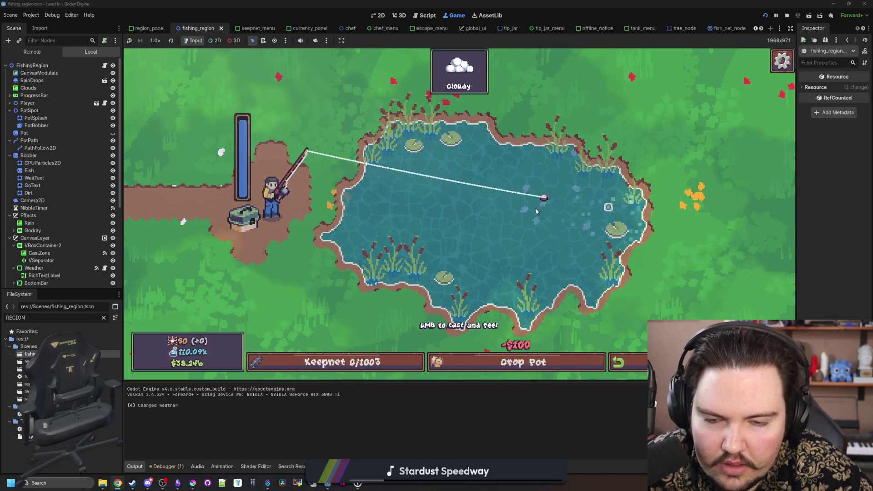
left_click(523, 255)
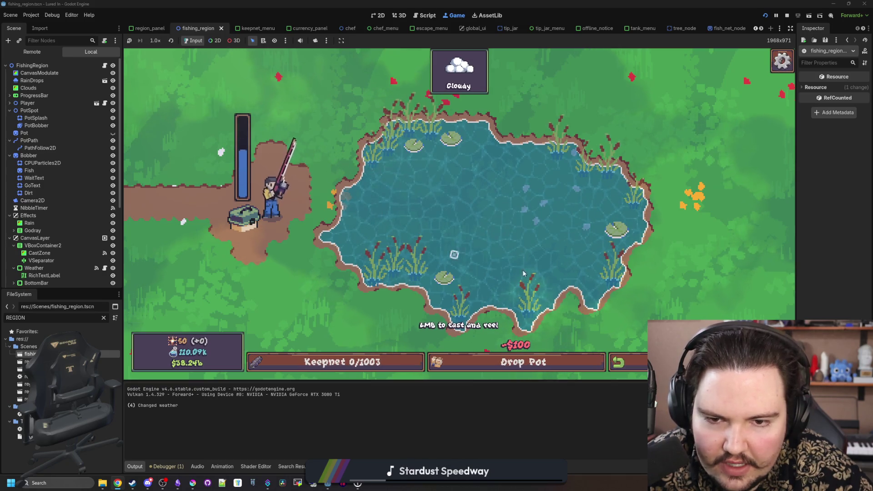
left_click(527, 240)
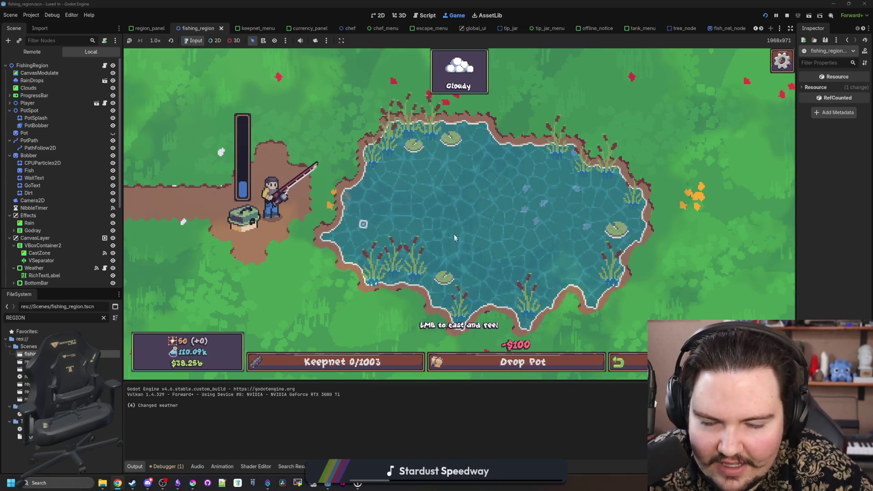
left_click(454, 210)
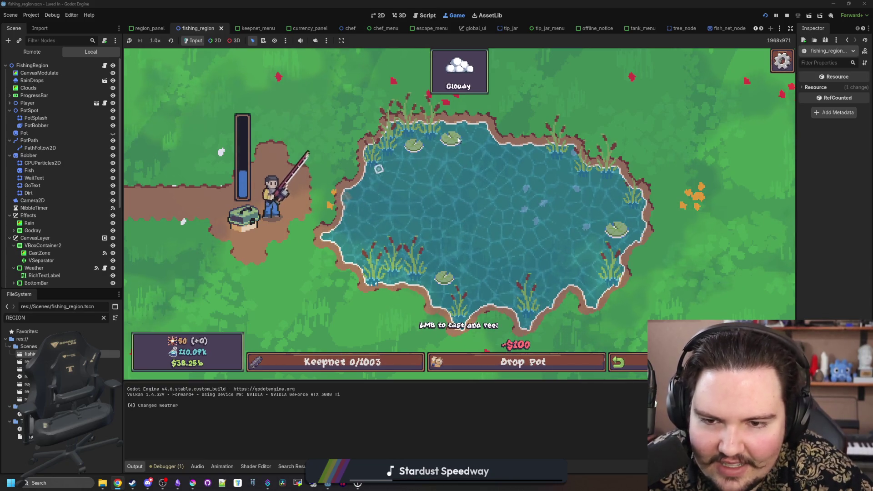
left_click(508, 197)
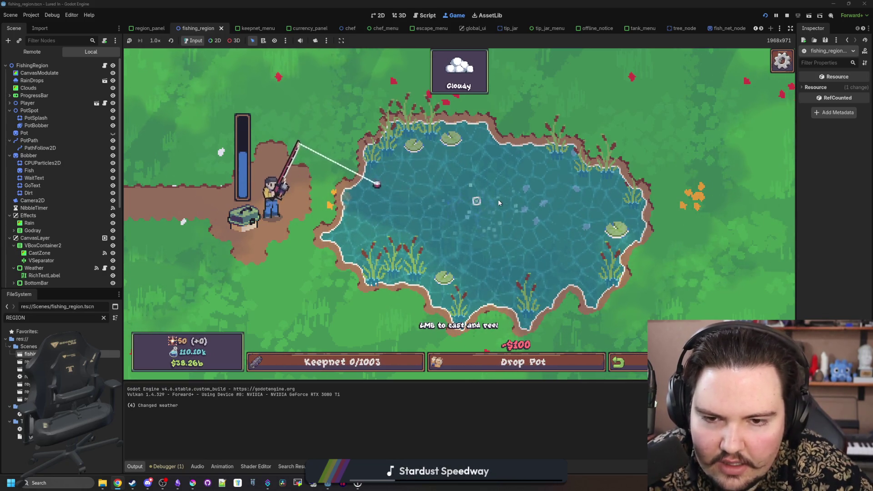
left_click(496, 212)
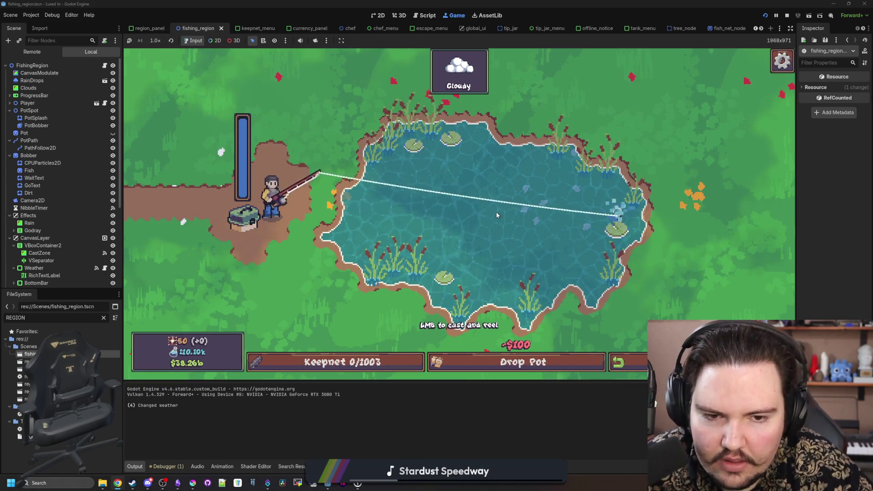
left_click(580, 172)
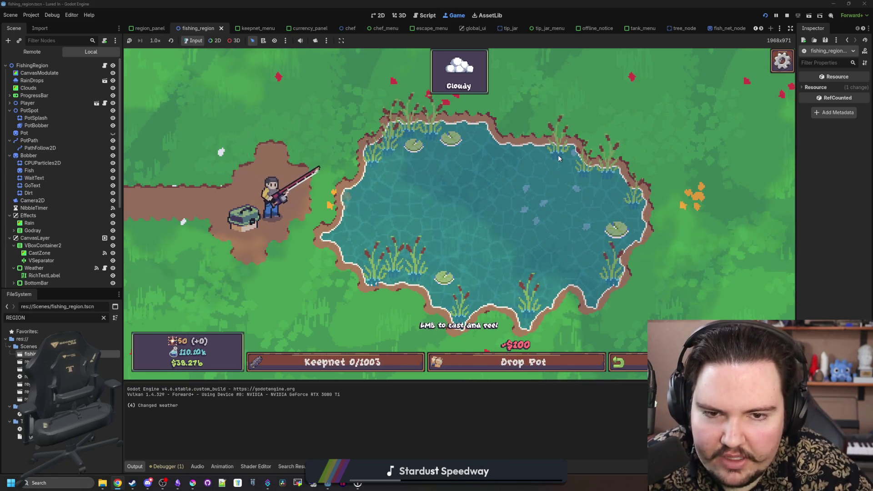
left_click(559, 158)
left_click(559, 157)
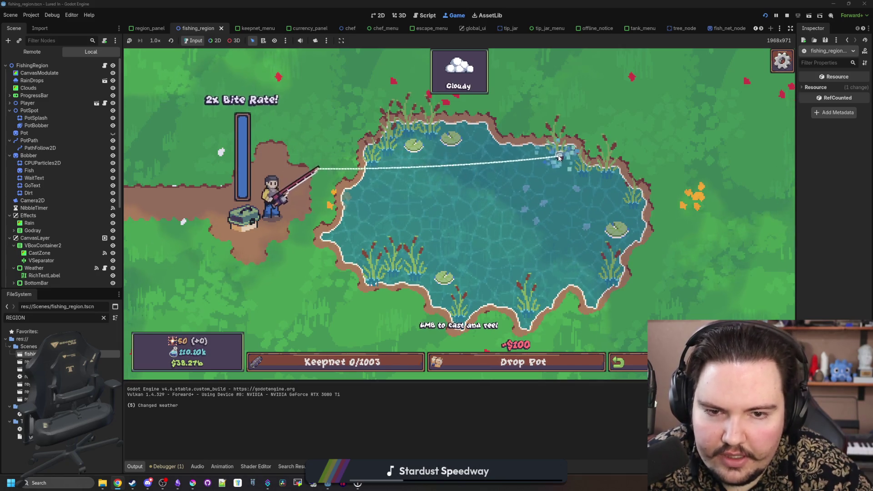
left_click(444, 279)
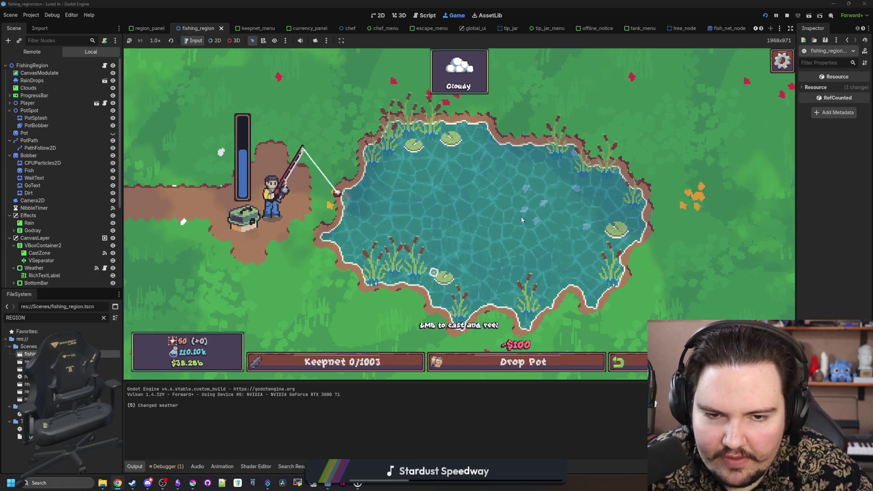
Step: Make a few charged casts toward the pond's far edge and reel each back in
left_click_drag(568, 159, 548, 154)
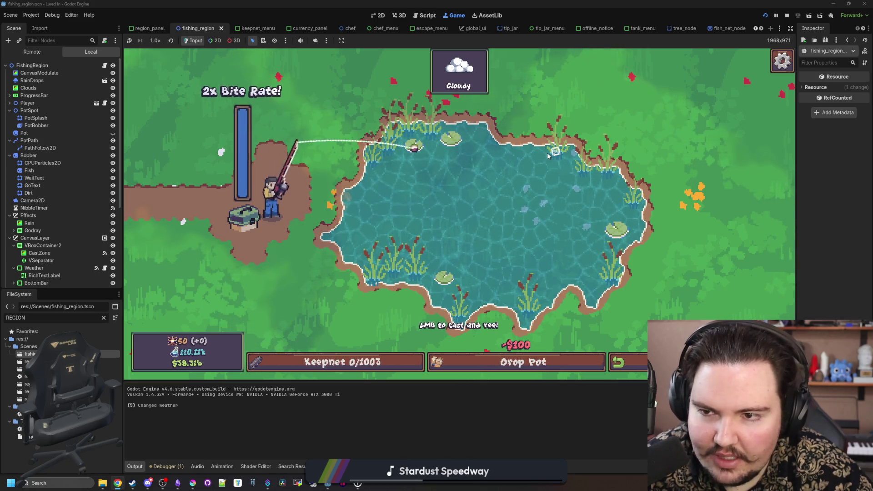
left_click(555, 151)
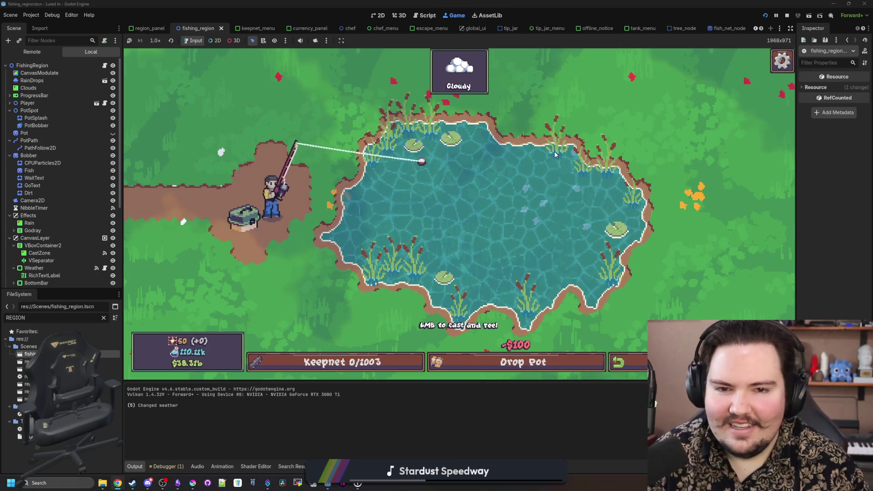
left_click_drag(555, 151, 555, 153)
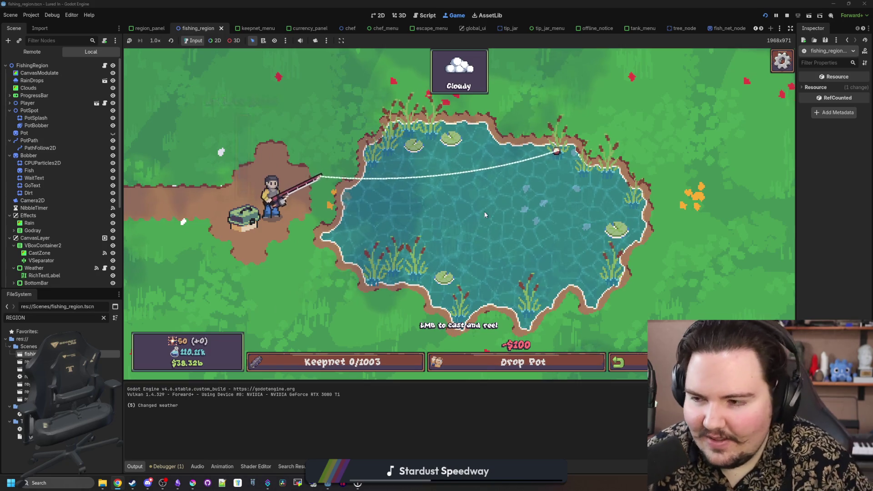
left_click(445, 206)
mouse_move(445, 207)
left_mouse_down()
mouse_move(446, 253)
mouse_move(430, 266)
mouse_move(442, 268)
mouse_move(481, 192)
left_mouse_up()
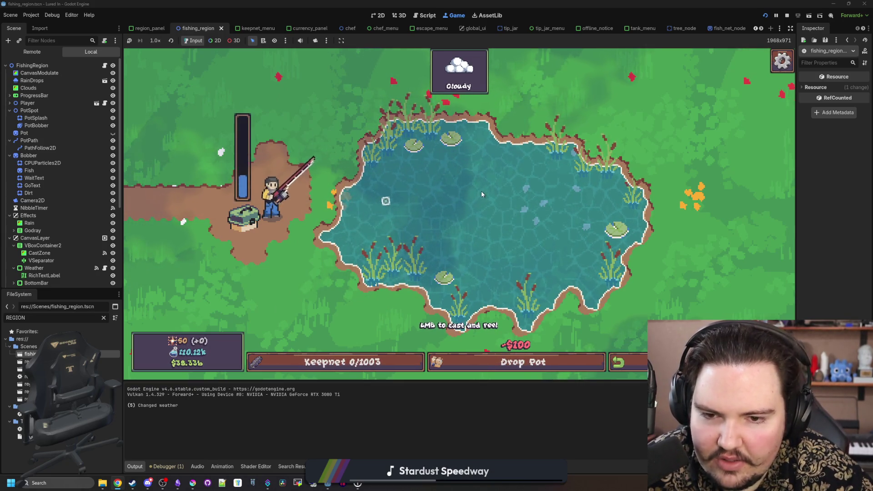
left_click(497, 211)
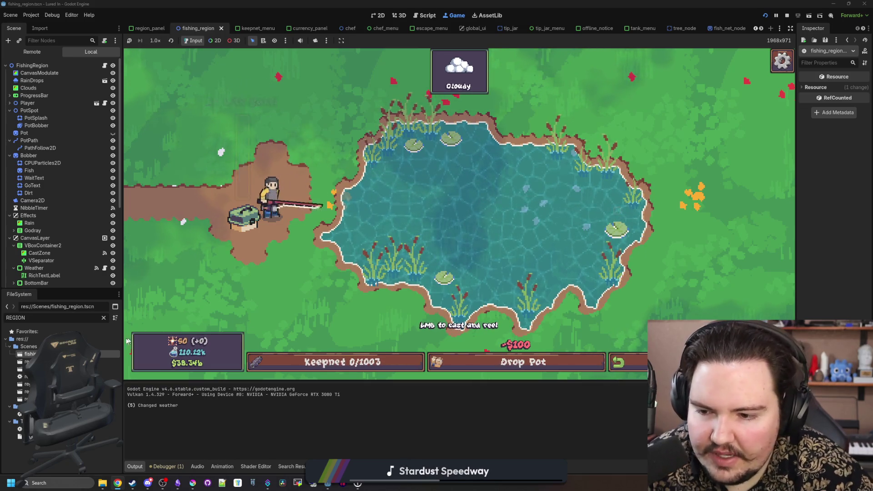
left_click(104, 318)
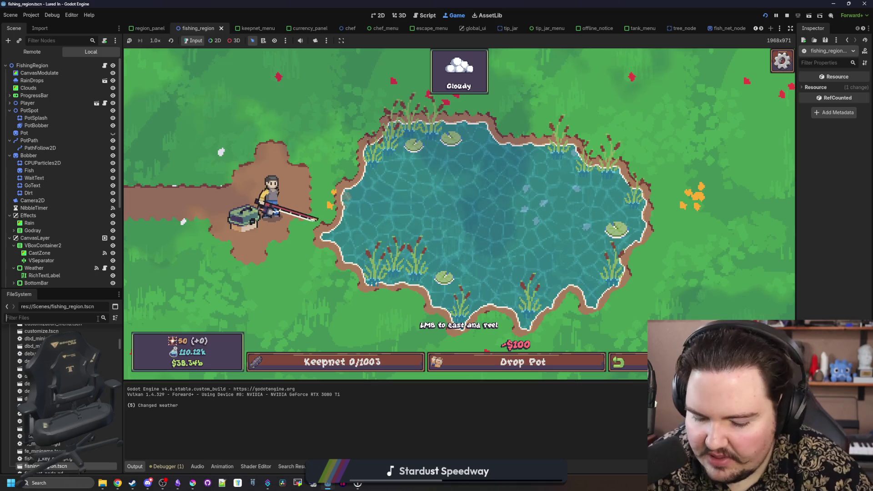
Step: Open global.gd via the 'glob' filter and search it for 'controllerActive = true'
type("glob")
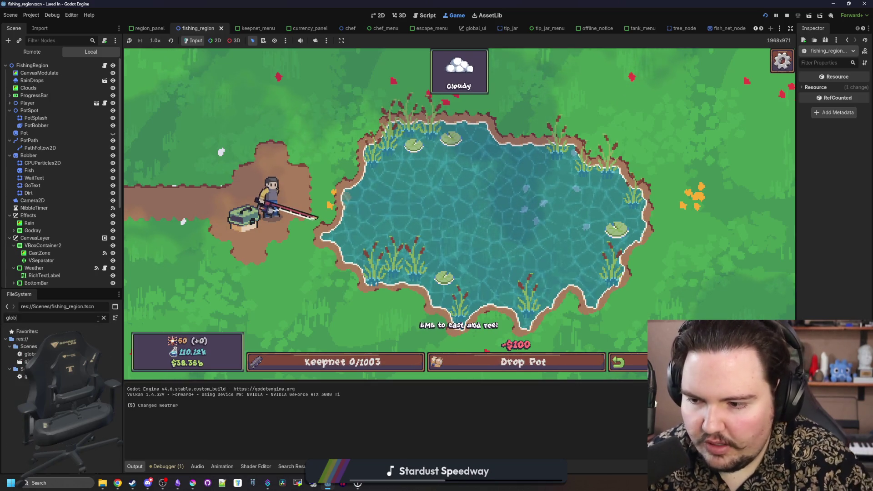
double_click(109, 377)
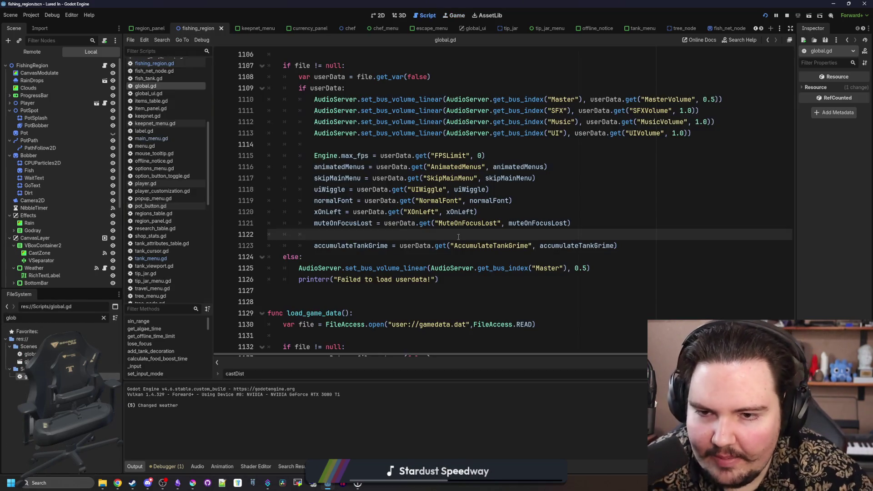
key("ctrl+f")
type("input")
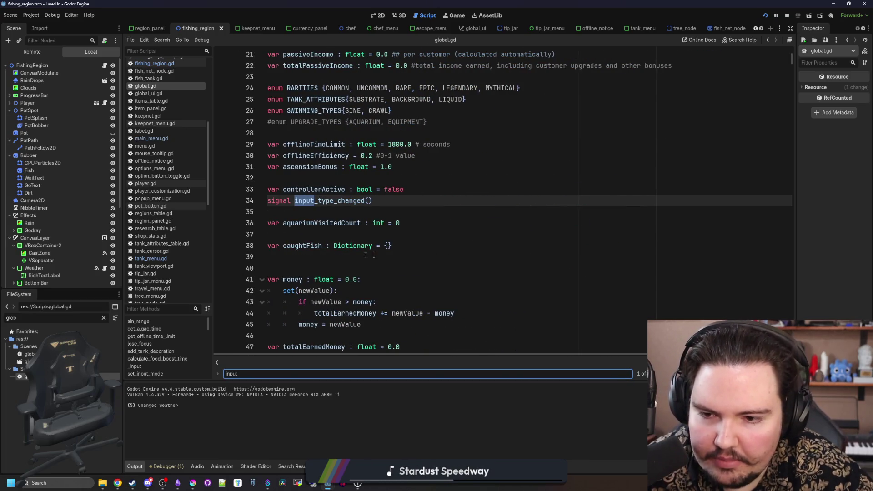
scroll(453, 217, "down", 6)
left_click(447, 221)
type("unhandle")
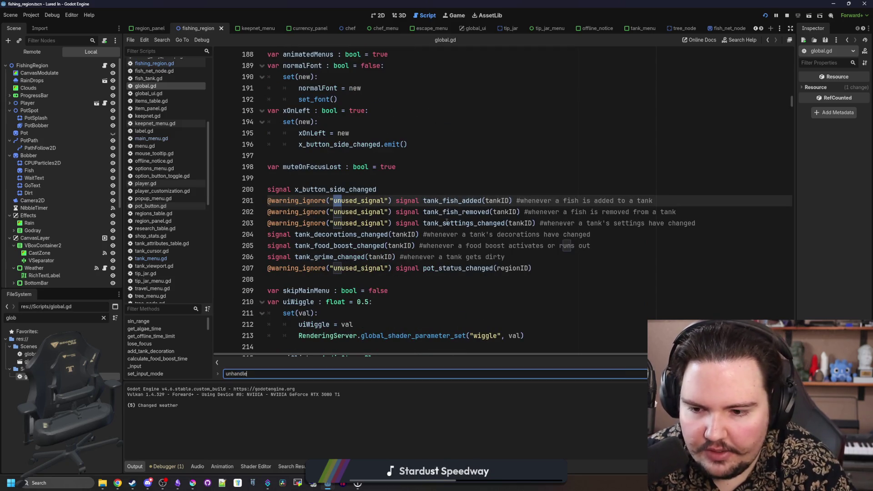
key("BackSpace")
key("BackSpace")
key("BackSpace")
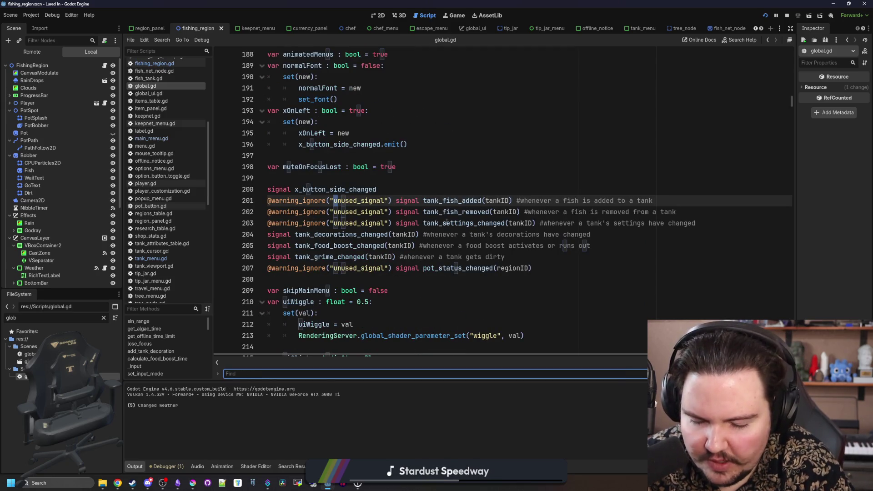
type("controllerActi")
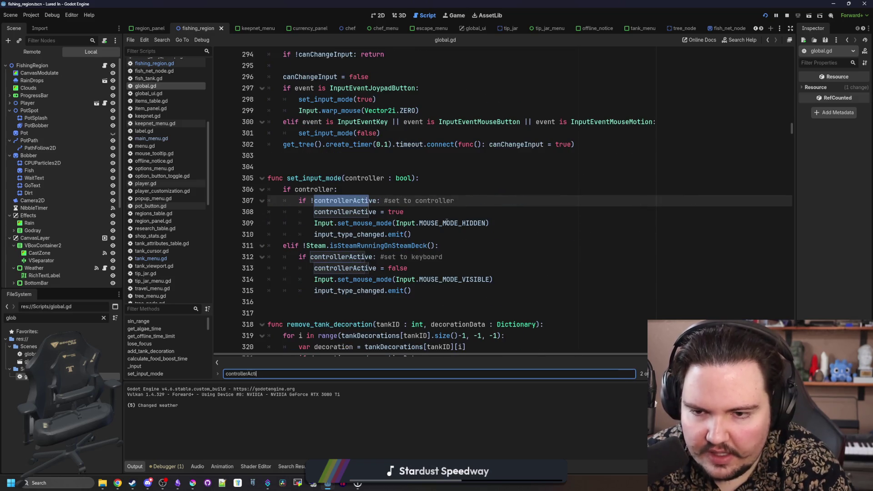
type("ve = tryue")
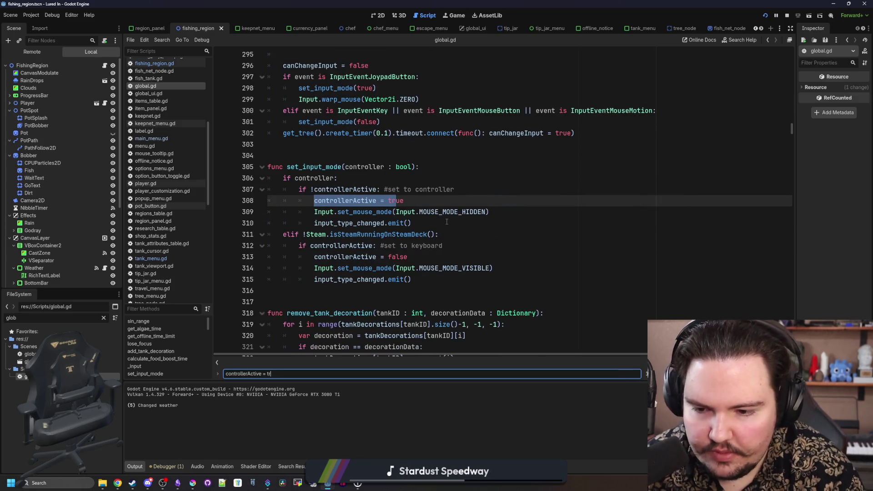
left_click(292, 371)
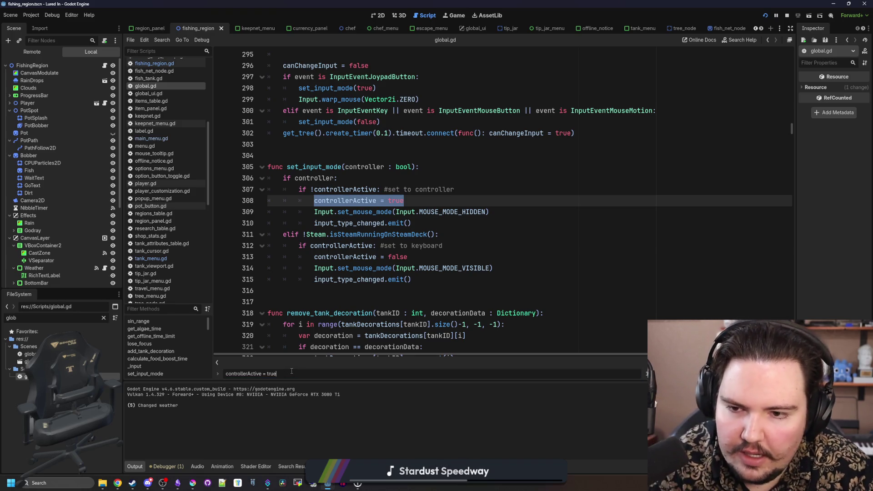
scroll(313, 314, "up", 3)
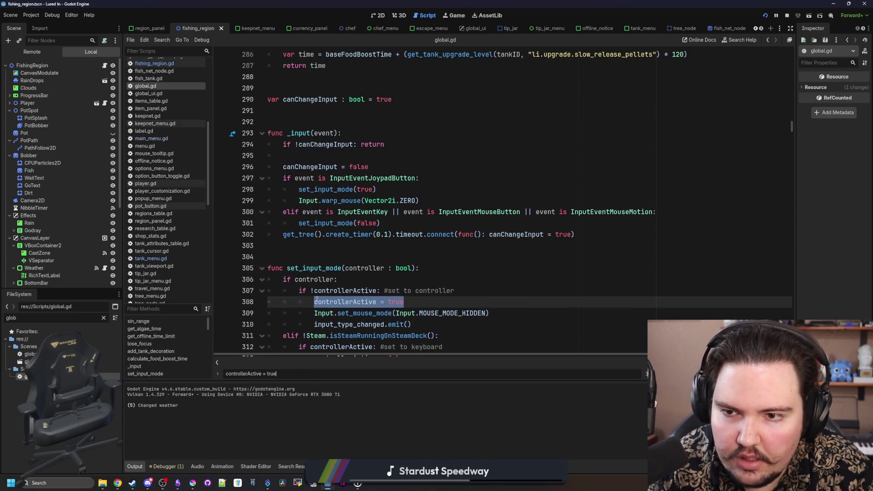
Step: Insert a new line after line 300 in the _input keyboard-and-mouse branch
left_click_drag(604, 212, 339, 212)
left_click_drag(382, 223, 396, 234)
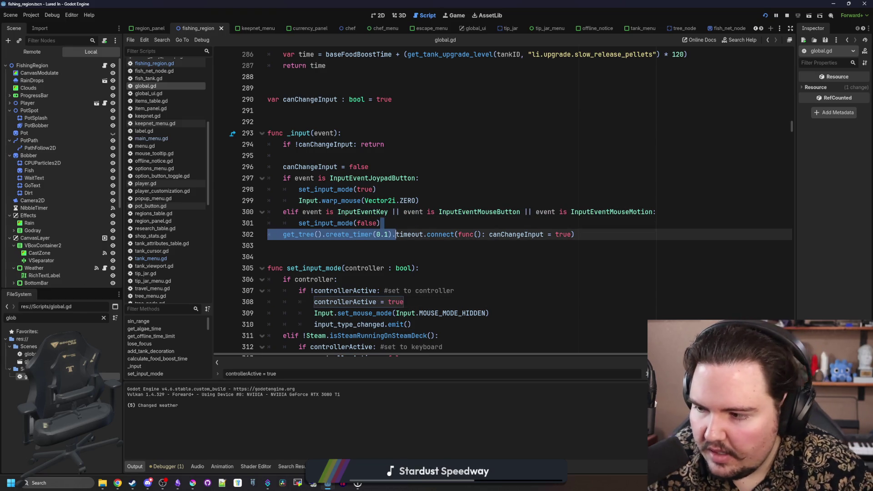
left_click(428, 228)
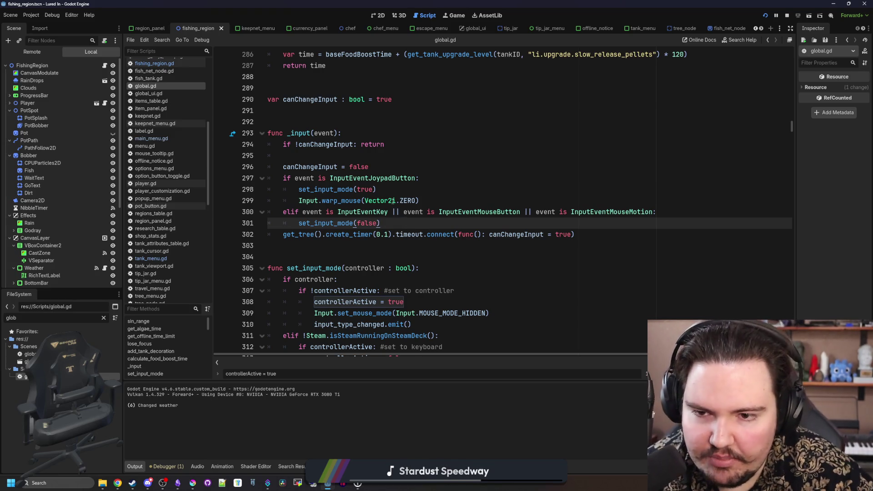
left_click(667, 212)
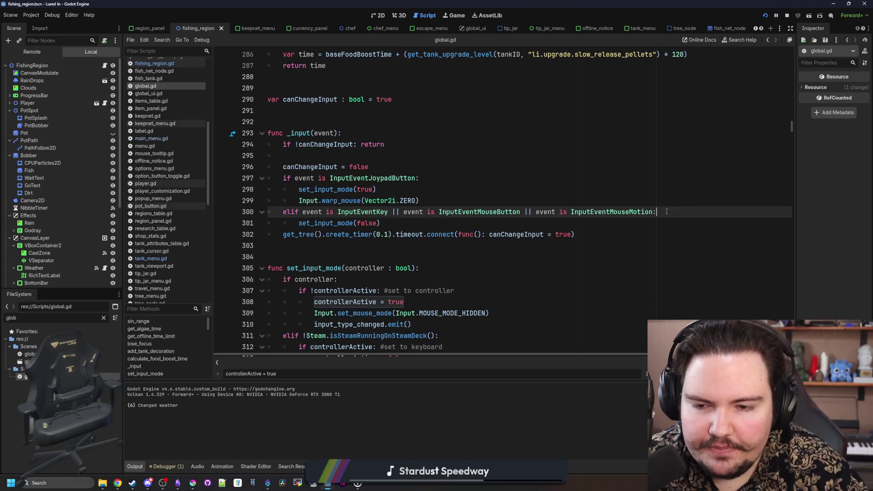
key("Return")
key("Return")
Step: Indent set_input_mode(false) under the new 'if change:' check in _input
key("Up")
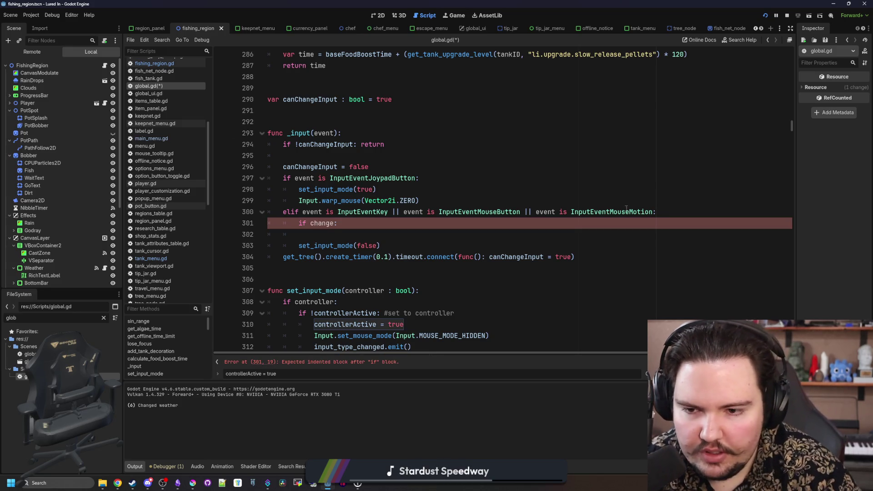
left_click(300, 246)
key("Tab")
key("Up")
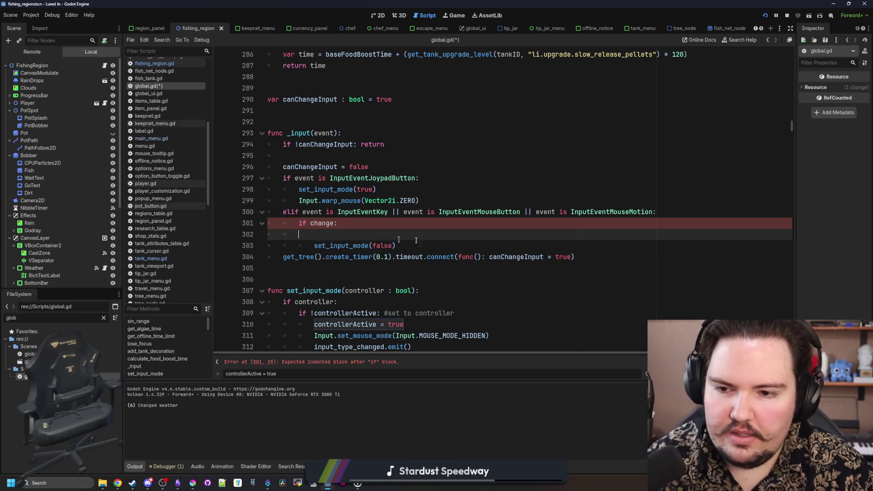
key("ctrl+shift+k")
left_click(667, 211)
type("var change = true")
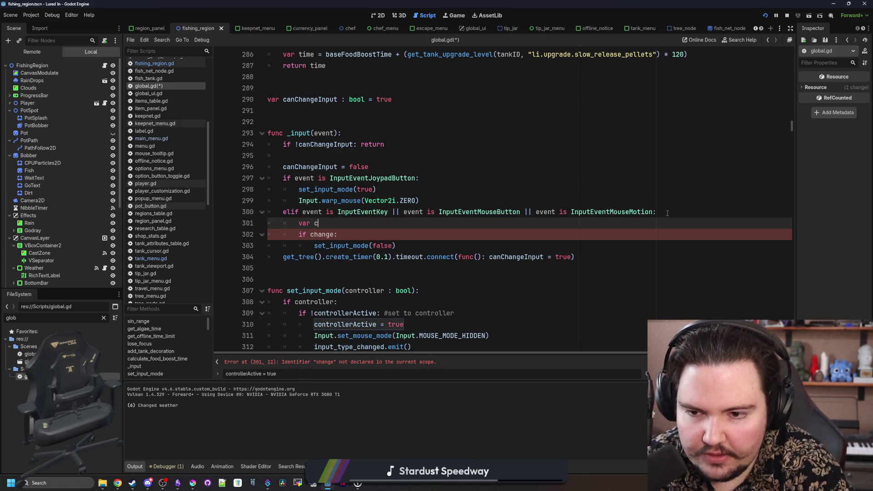
Step: Add an 'if event is InputEventMouseMotion:' check after 'var change = true'
key("Return")
type("if event.")
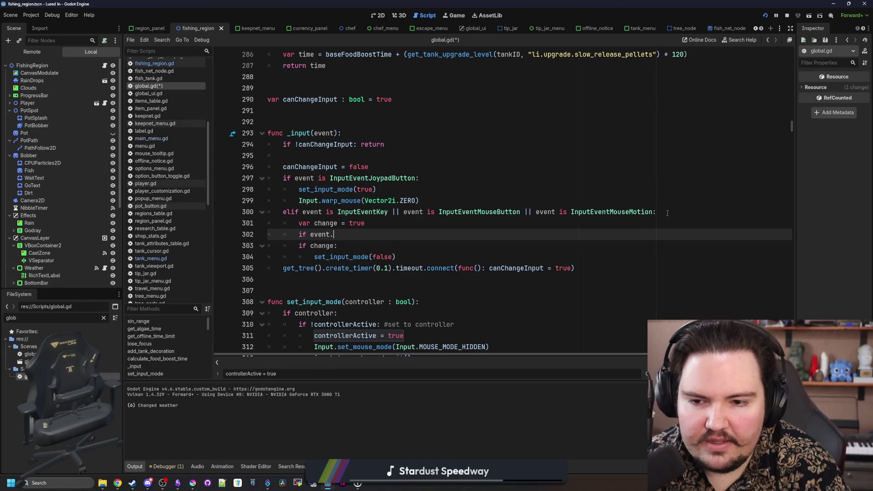
key("BackSpace")
type("is InputEventMouseM")
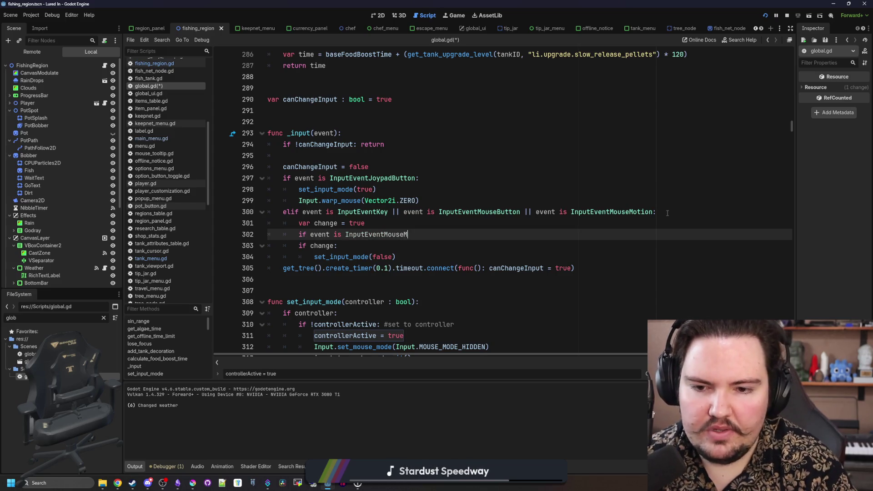
type("otion:")
key("Return")
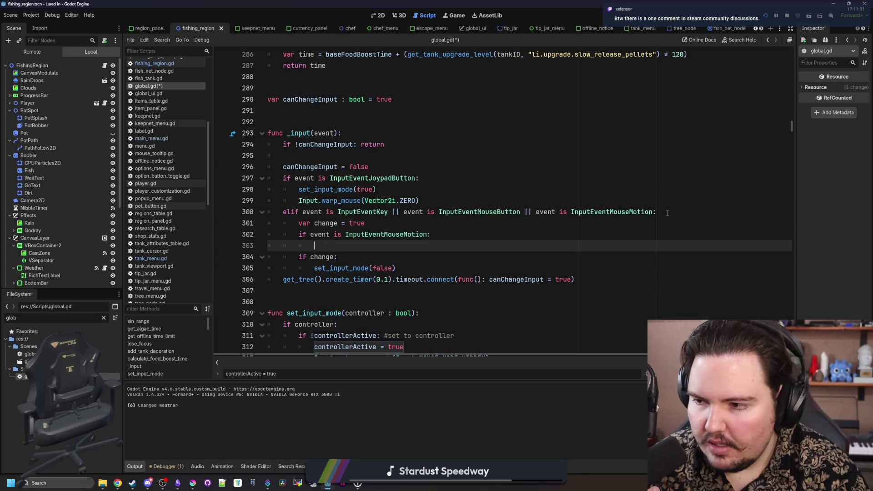
scroll(667, 212, "right", 1)
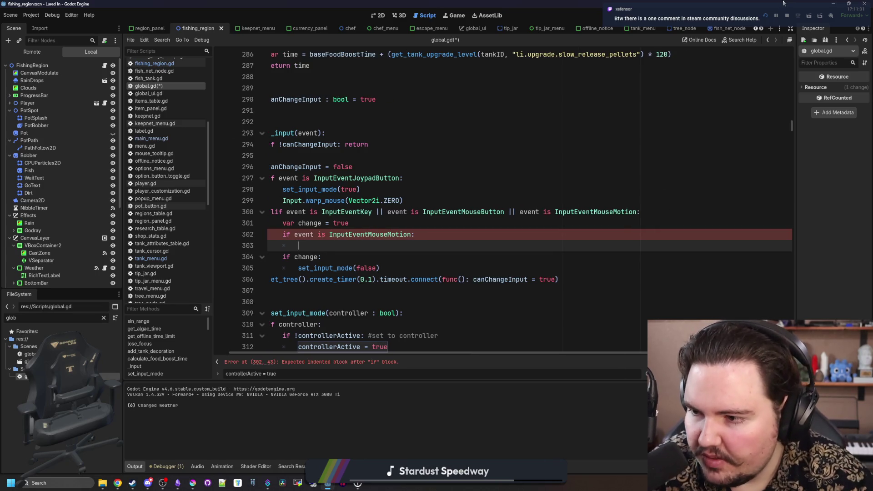
scroll(293, 210, "left", 1)
scroll(343, 240, "right", 1)
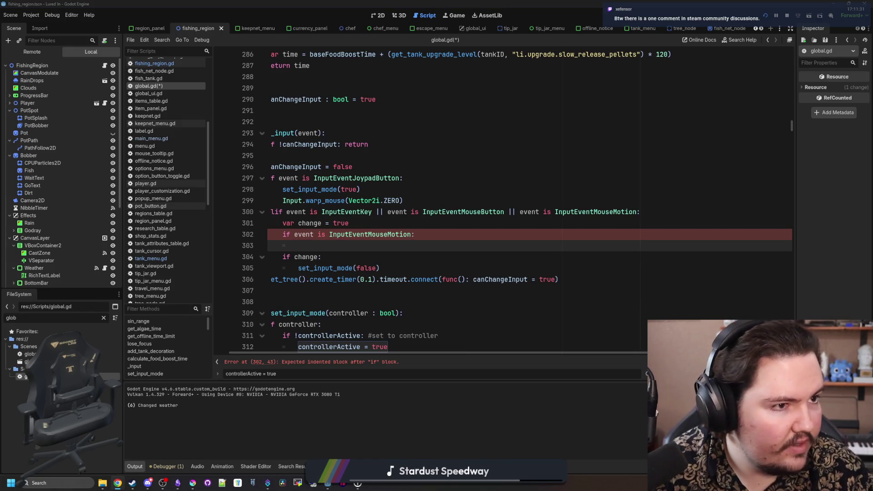
key("alt+Tab")
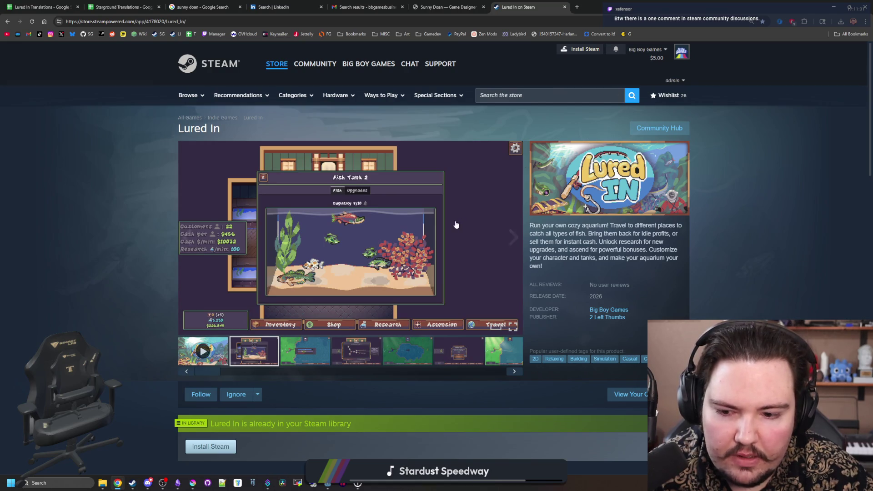
Step: Open the True Idle thread in Lured In's Steam discussions and start typing a reply
scroll(456, 225, "down", 20)
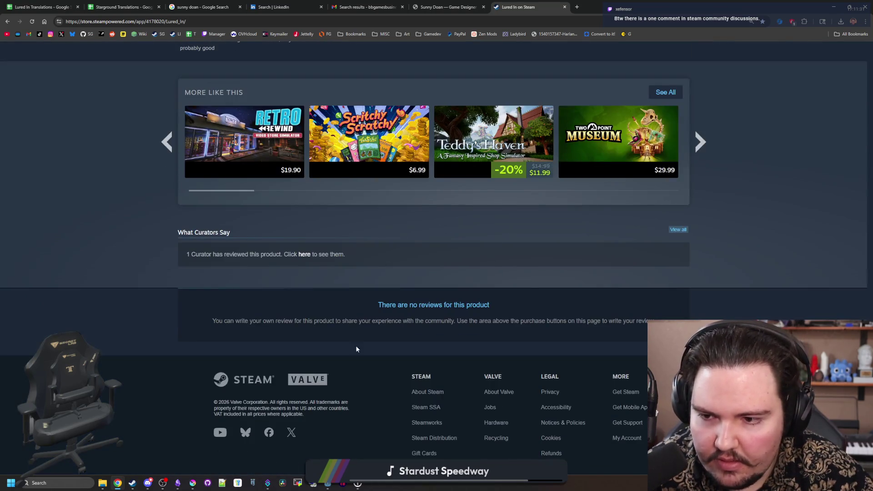
scroll(356, 349, "up", 15)
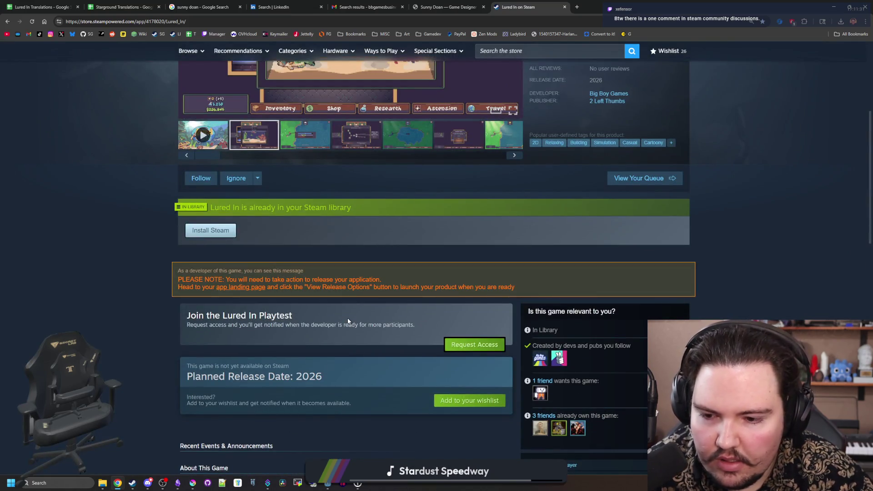
scroll(348, 321, "down", 7)
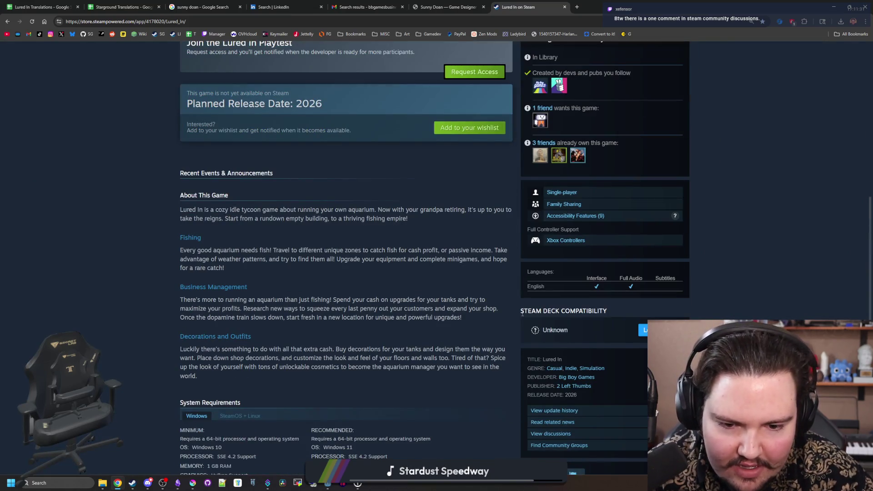
left_click(553, 389)
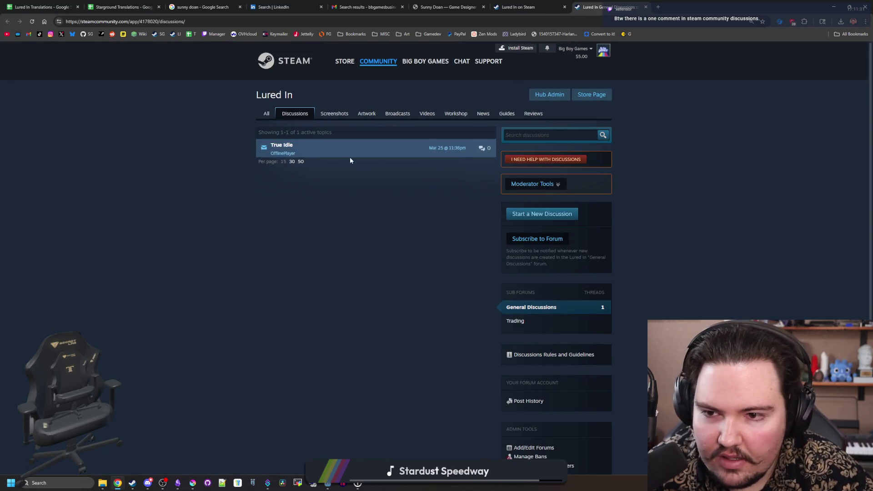
mouse_move(327, 147)
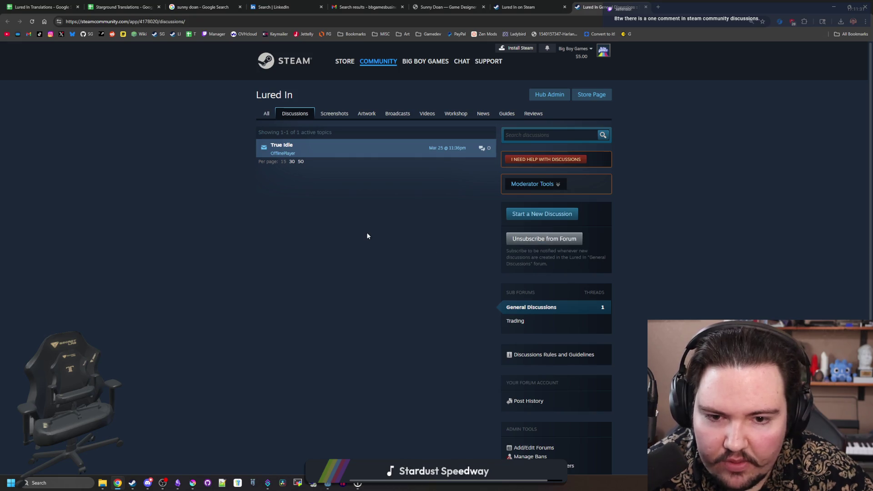
left_click(313, 153)
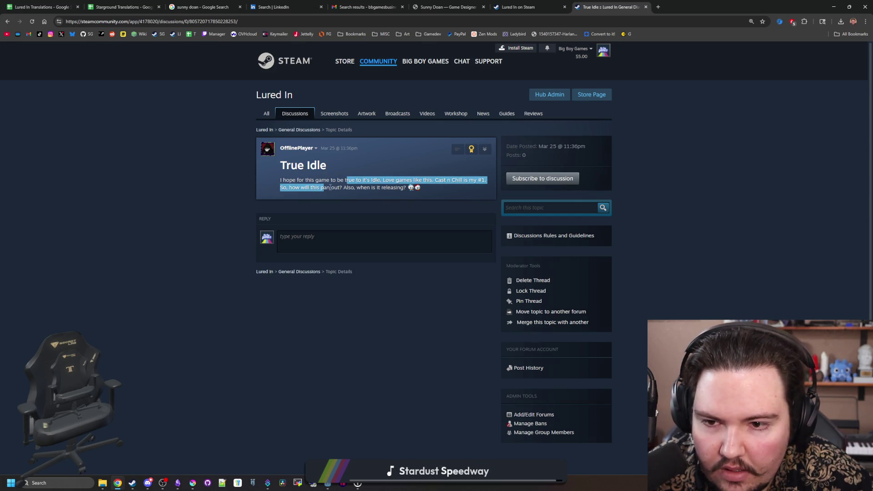
left_click_drag(393, 188, 421, 189)
left_click(408, 198)
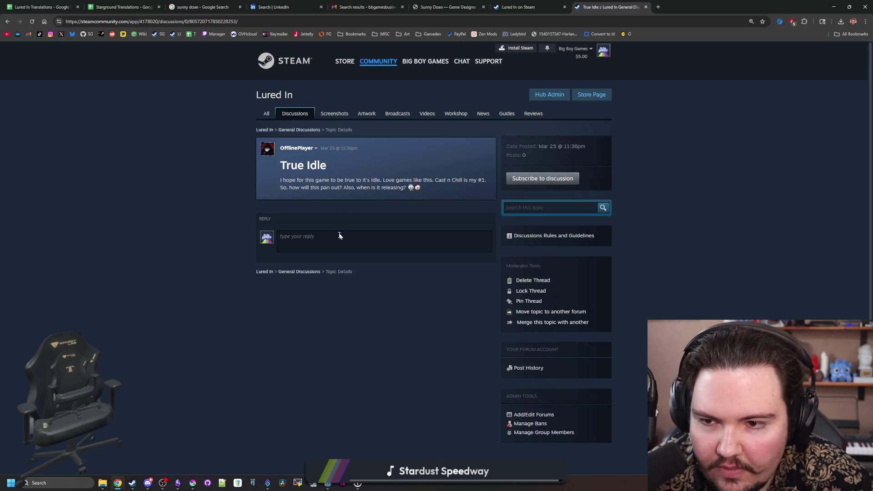
left_click(363, 241)
type("ORR")
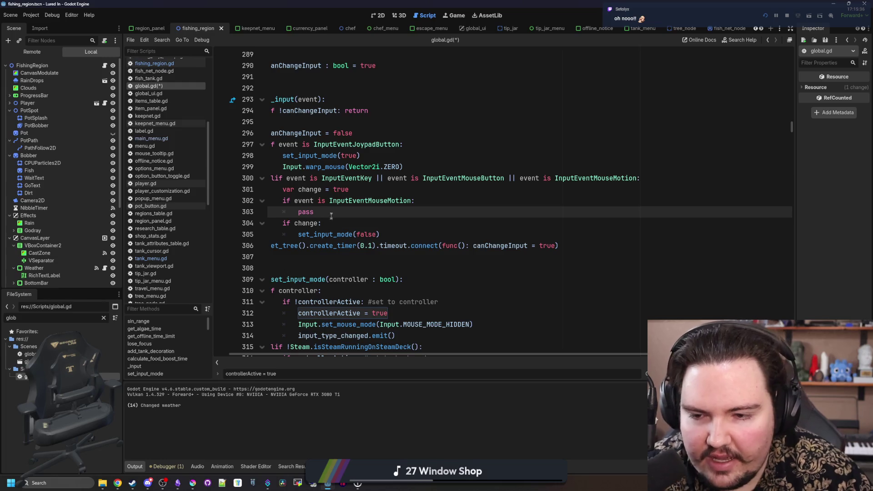
Step: Save global.gd with the pass line added, then bring up the running game view
left_click(368, 222)
key("ctrl+s")
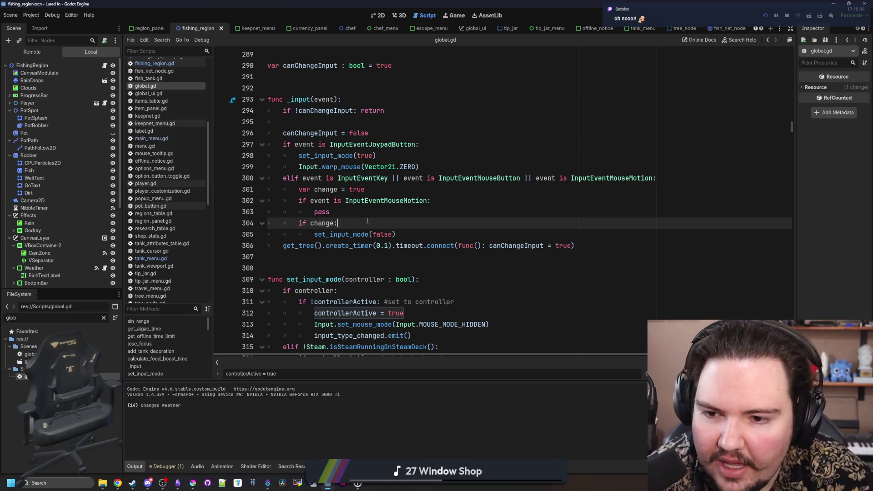
left_click(395, 209)
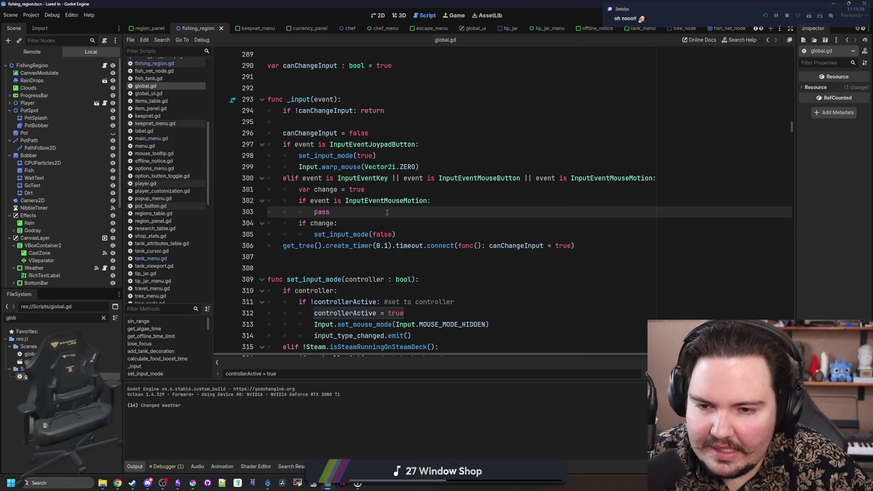
key("ctrl+s")
key("ctrl+s")
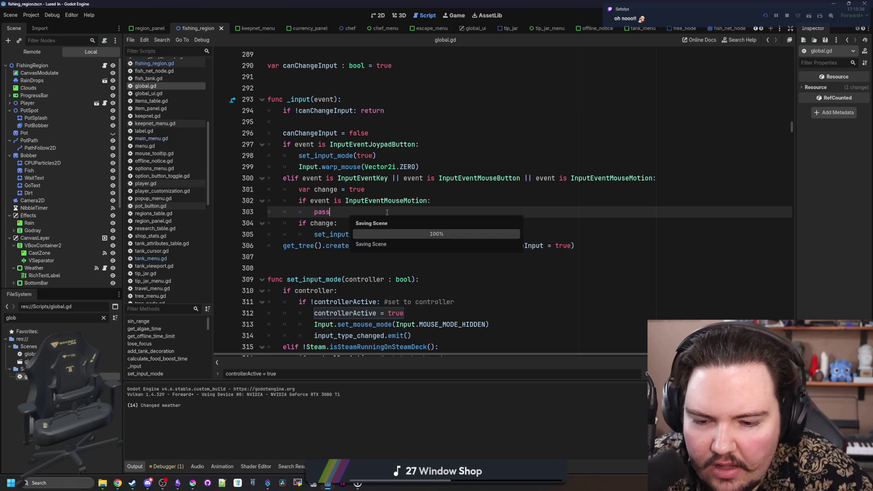
left_click(455, 15)
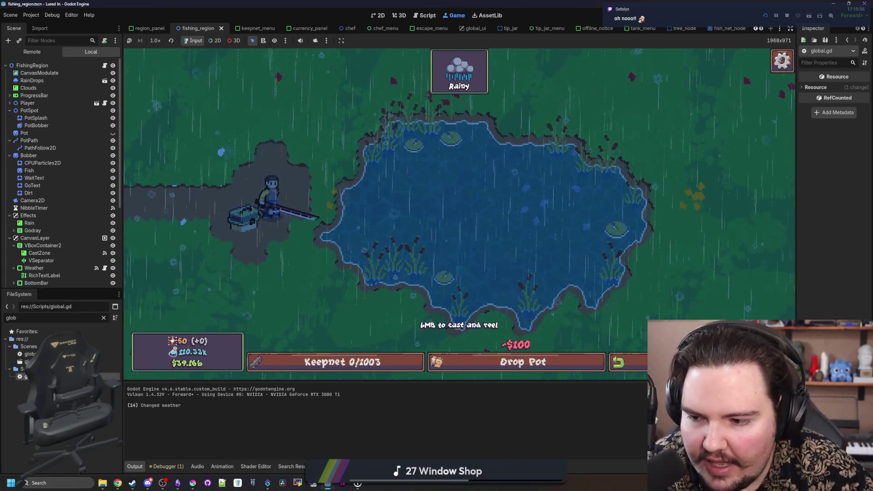
Step: Return to the running game and make several charged casts into the rainy pond, reeling each in
key("ctrl+F3")
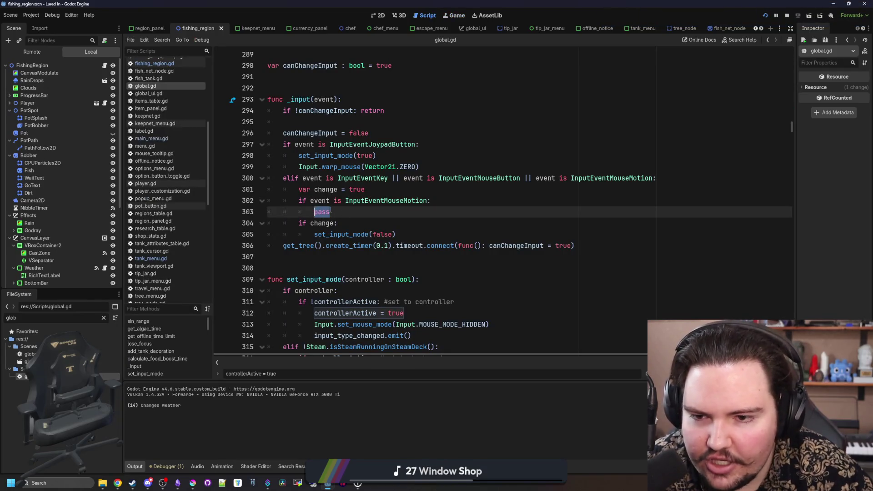
left_click(449, 16)
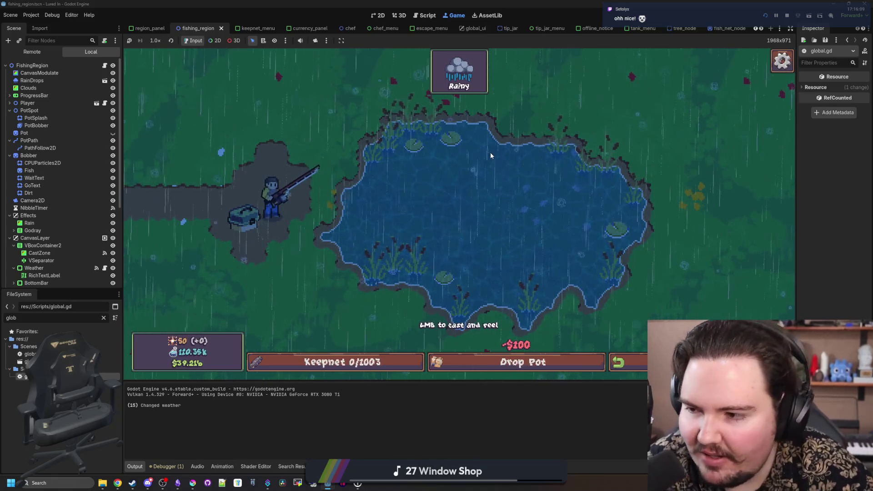
left_click(438, 197)
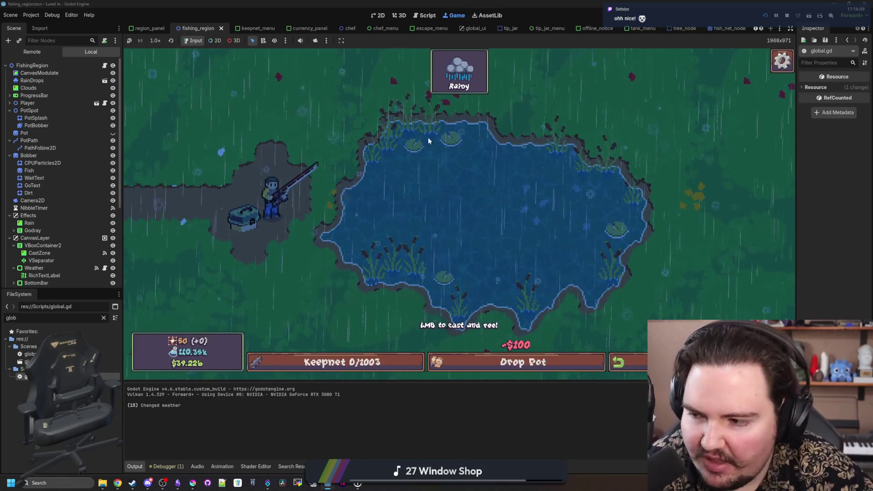
left_click(444, 219)
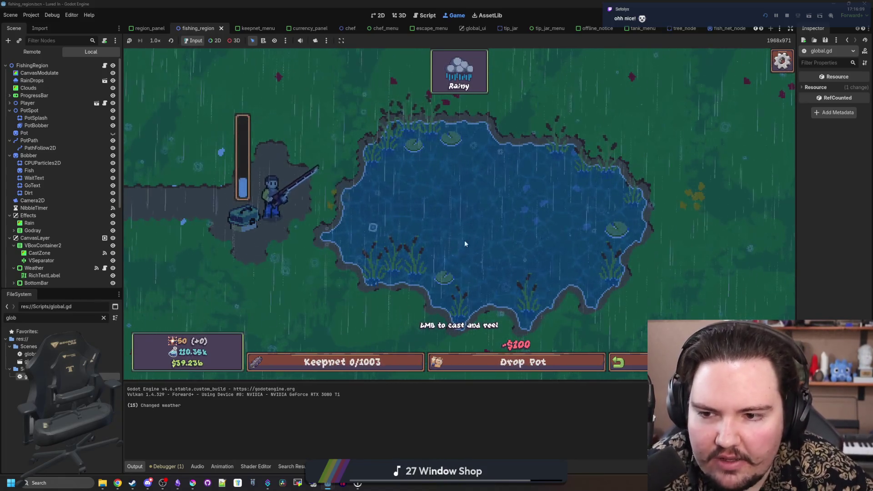
left_click(541, 185)
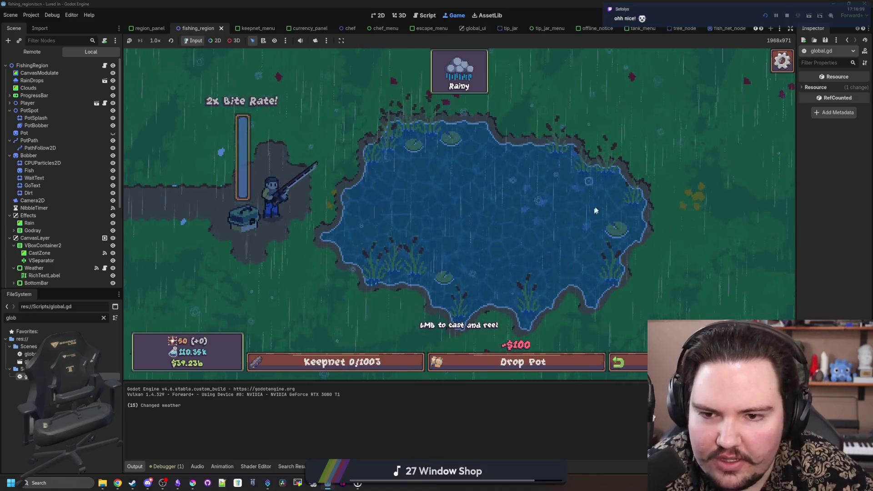
left_click(539, 173)
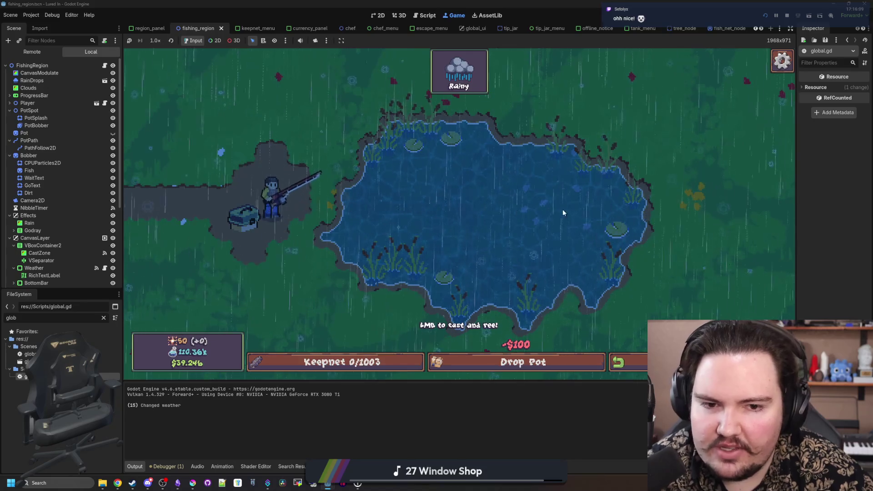
left_click(382, 247)
left_click(519, 304)
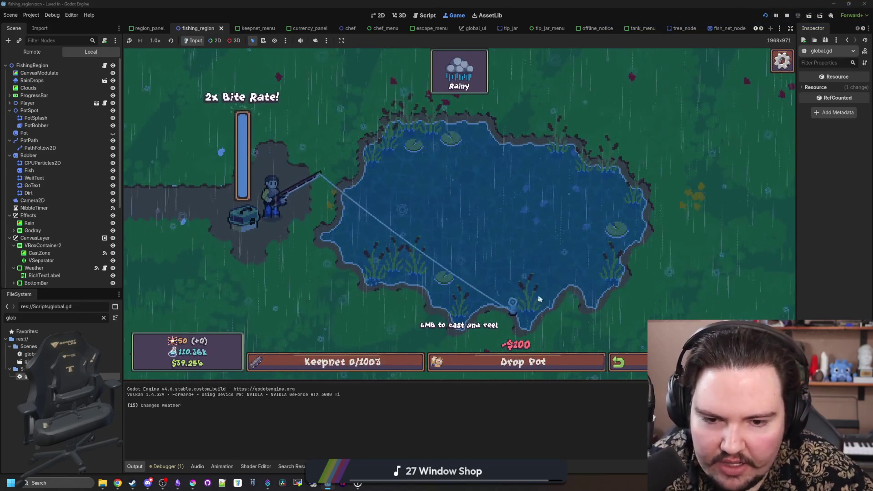
left_click(454, 260)
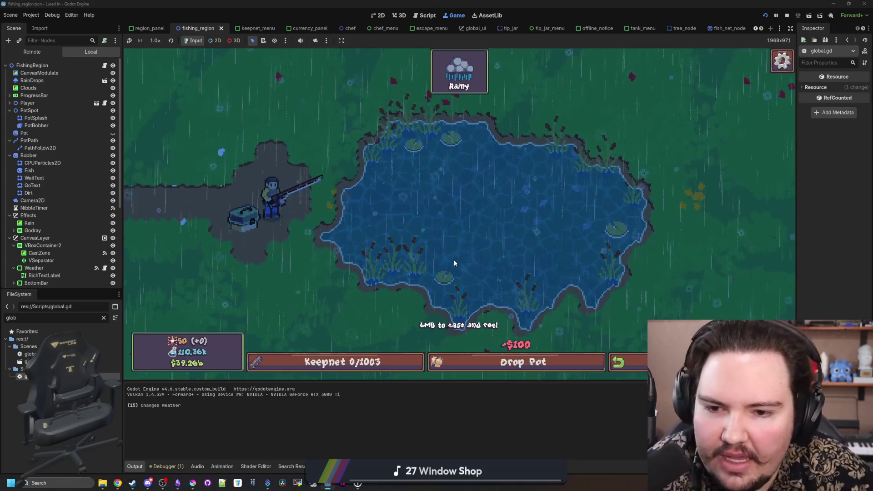
Step: Test more drag-charged casts at different angles and distances, some near the shore
mouse_move(460, 200)
left_mouse_down()
mouse_move(466, 178)
mouse_move(427, 138)
mouse_move(572, 169)
mouse_move(555, 165)
left_mouse_up()
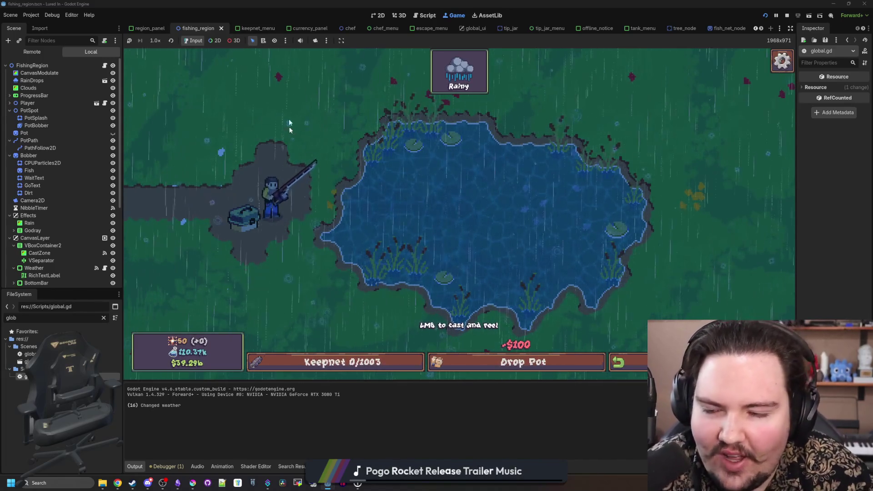
mouse_move(345, 137)
left_mouse_down()
mouse_move(378, 145)
mouse_move(359, 254)
mouse_move(424, 269)
left_mouse_up()
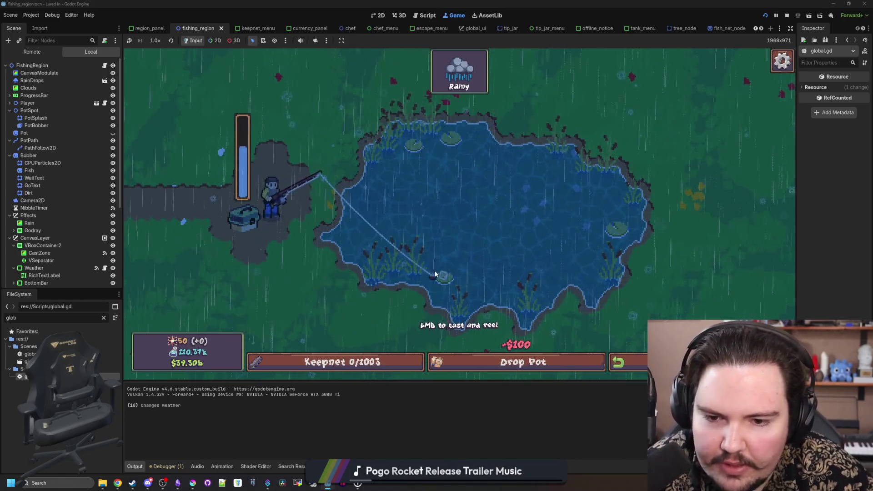
left_click(436, 264)
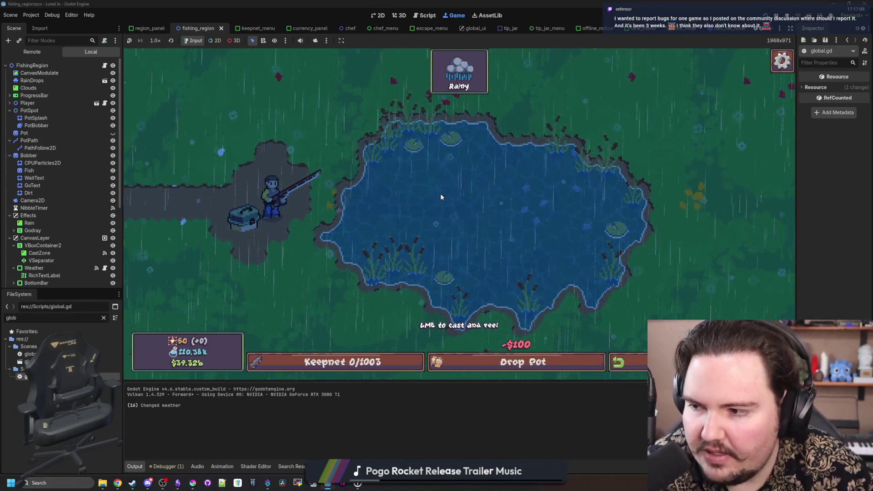
left_click(468, 173)
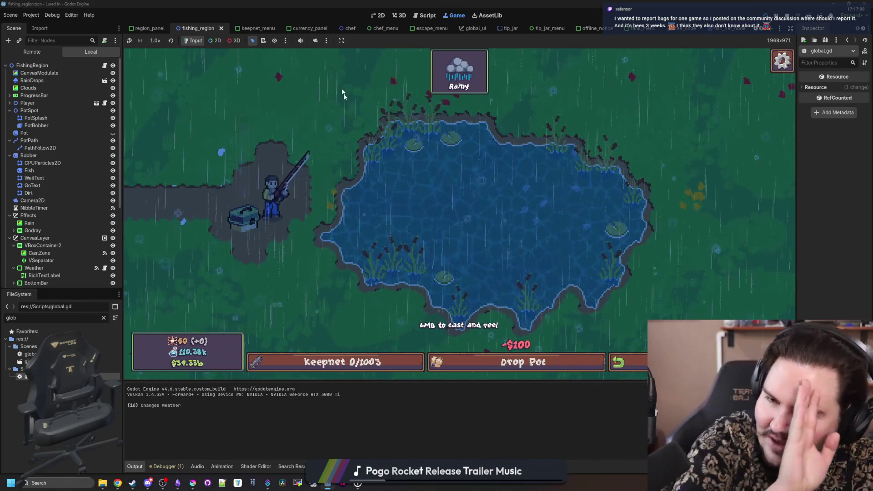
mouse_move(387, 178)
left_mouse_down()
mouse_move(403, 155)
mouse_move(496, 143)
mouse_move(492, 157)
left_mouse_up()
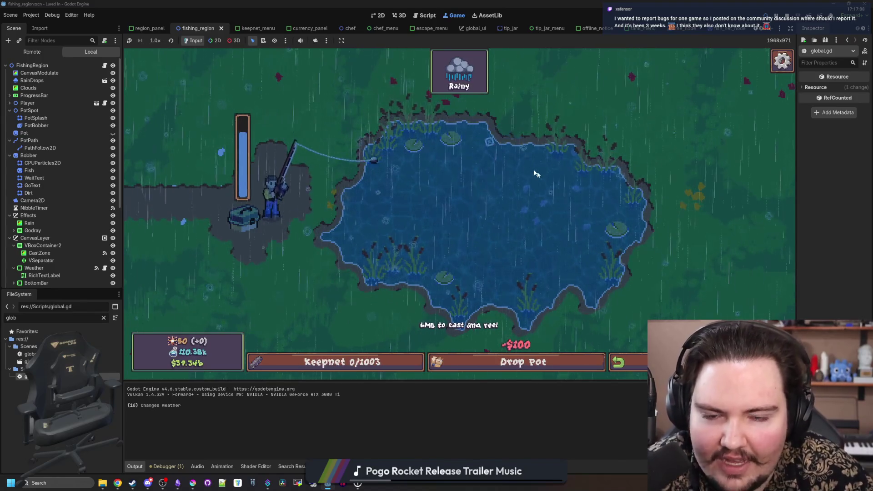
mouse_move(567, 178)
left_mouse_down()
mouse_move(623, 197)
mouse_move(609, 204)
left_mouse_up()
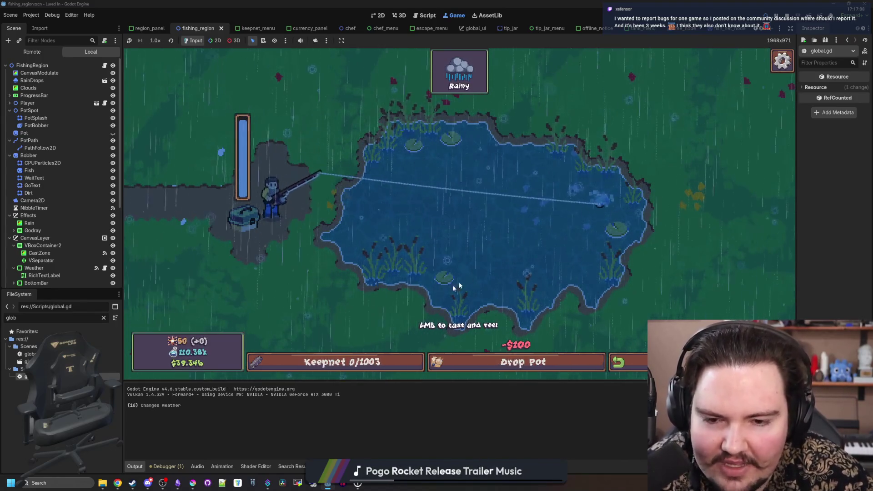
left_click(407, 264)
left_click_drag(407, 263, 408, 264)
left_click(426, 265)
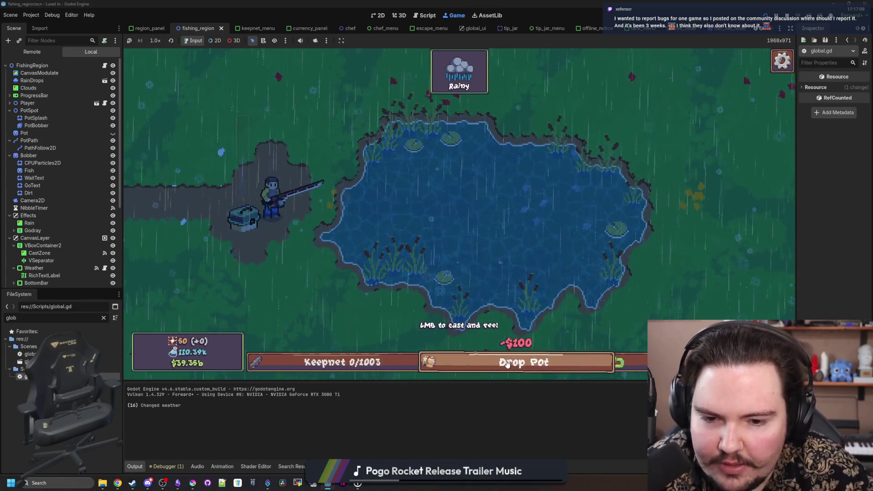
Step: Stop and rerun the game, dismiss the Offline Income popup and close the Shop panel
key("F8")
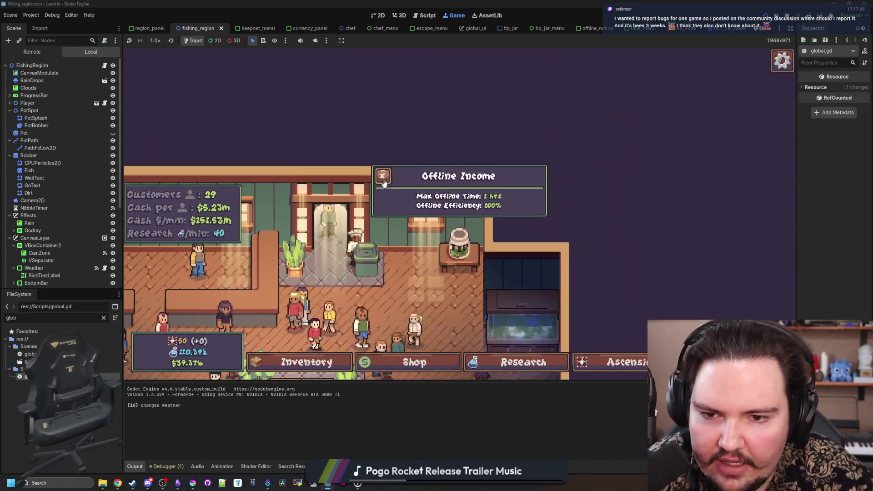
left_click(382, 176)
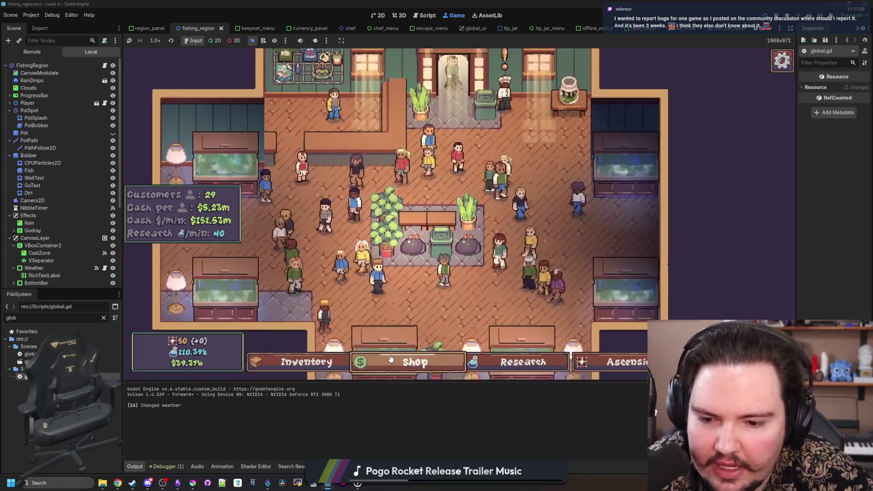
left_click(409, 362)
key("Escape")
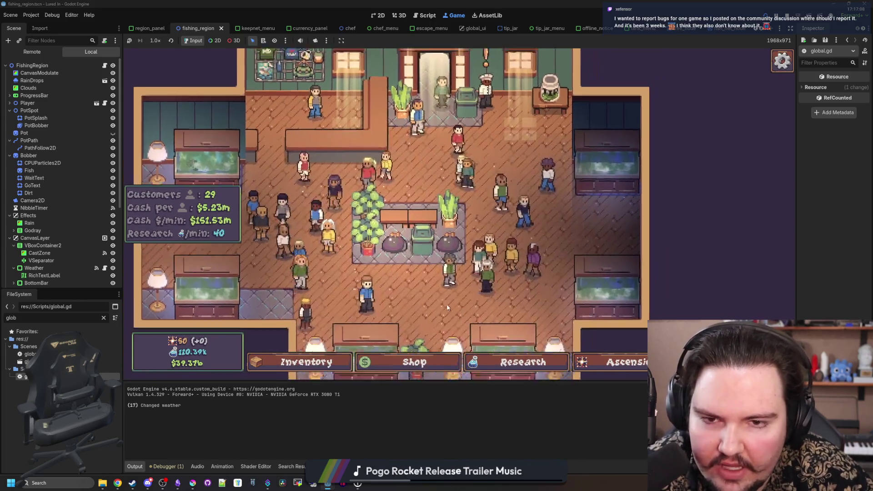